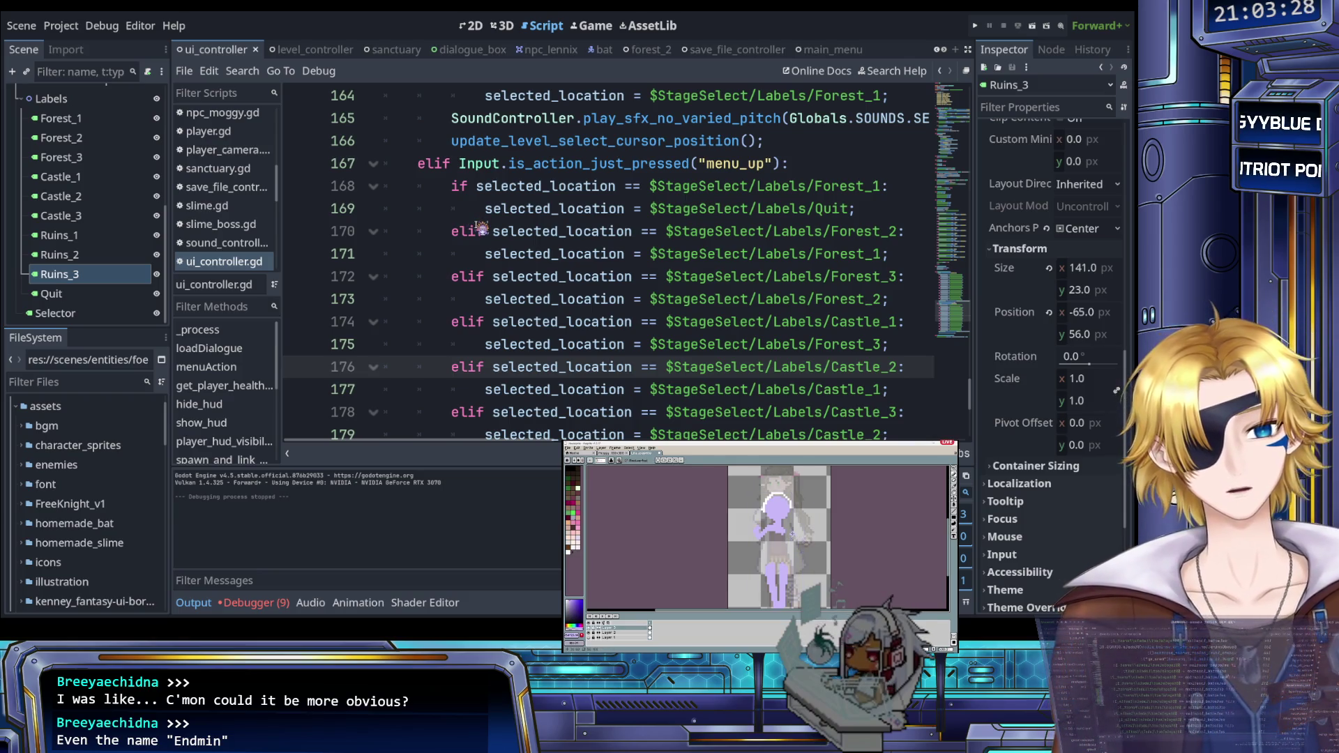
Step: Delete the leftover pass; line from show_level_select
{"action": "scroll", "coordinate": [481, 229], "scroll_direction": "up", "scroll_amount": 2}
{"action": "scroll", "coordinate": [481, 228], "scroll_direction": "down", "scroll_amount": 7}
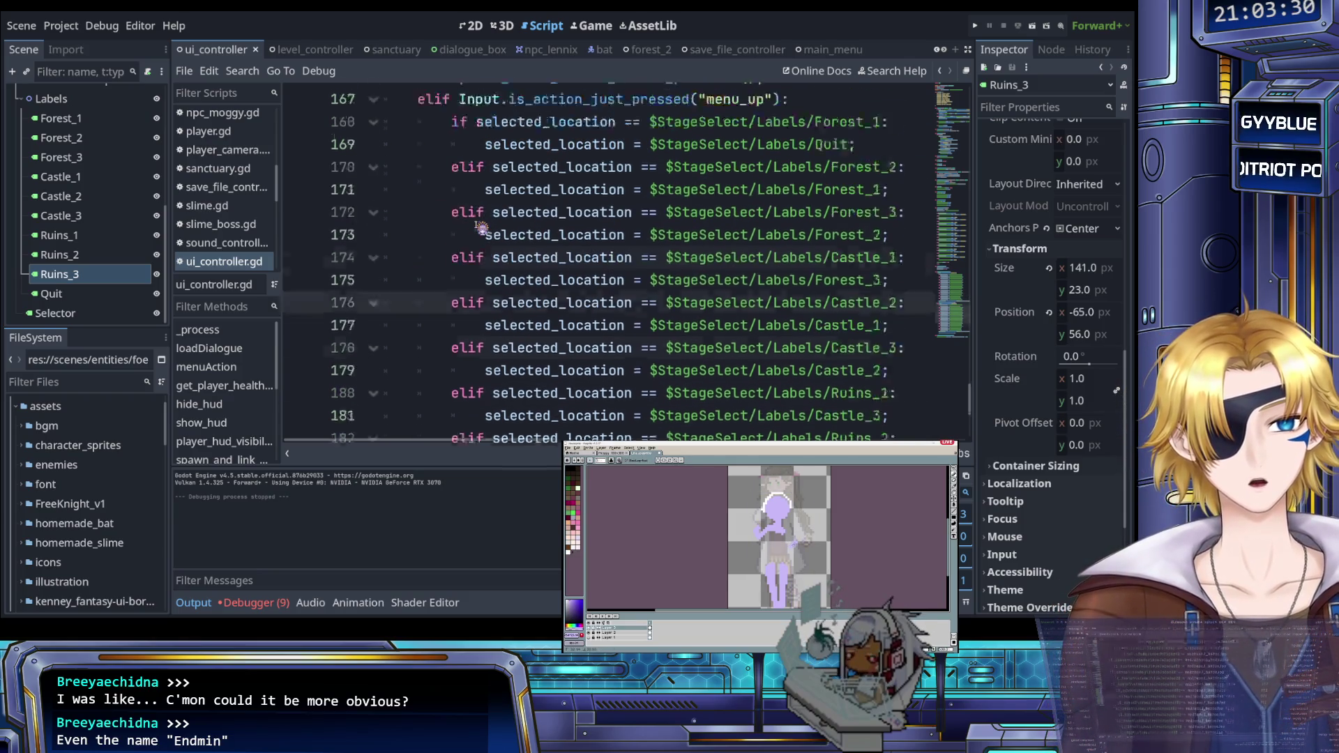
{"action": "scroll", "coordinate": [481, 228], "scroll_direction": "up", "scroll_amount": 1}
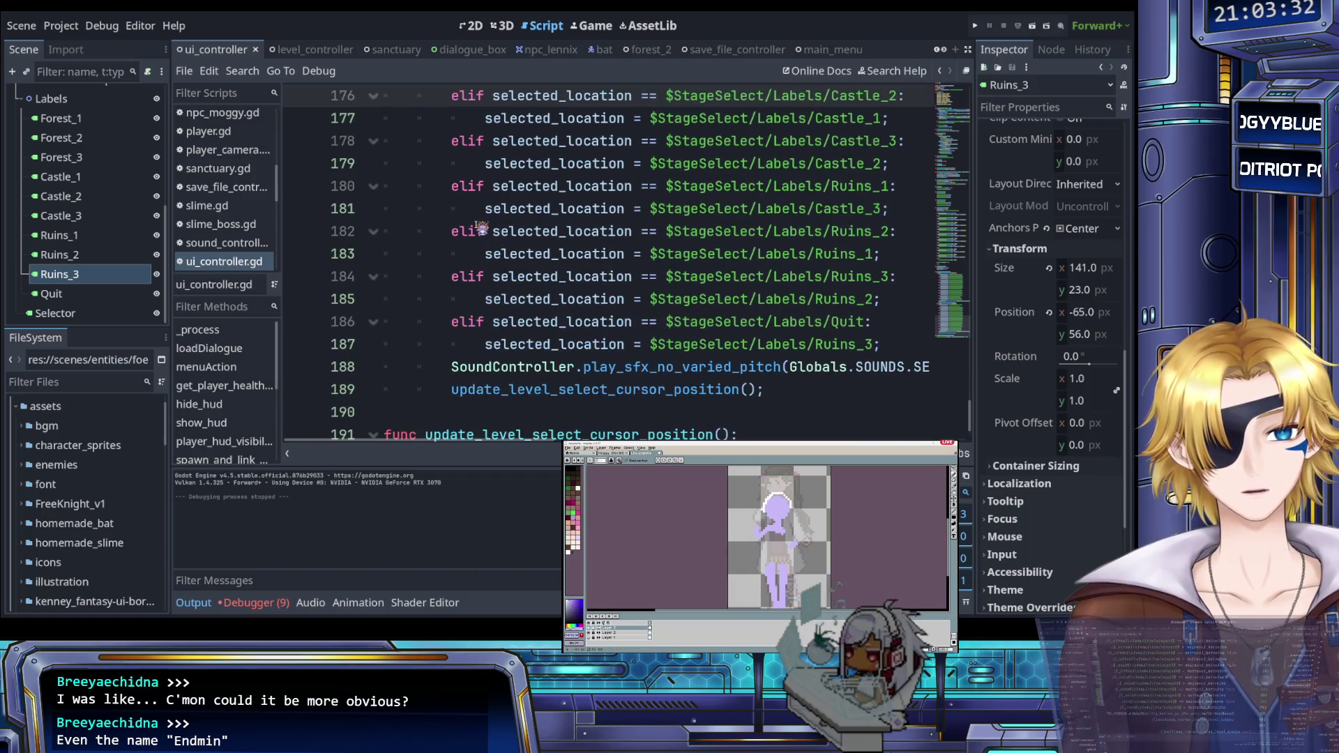
{"action": "scroll", "coordinate": [482, 228], "scroll_direction": "up", "scroll_amount": 13}
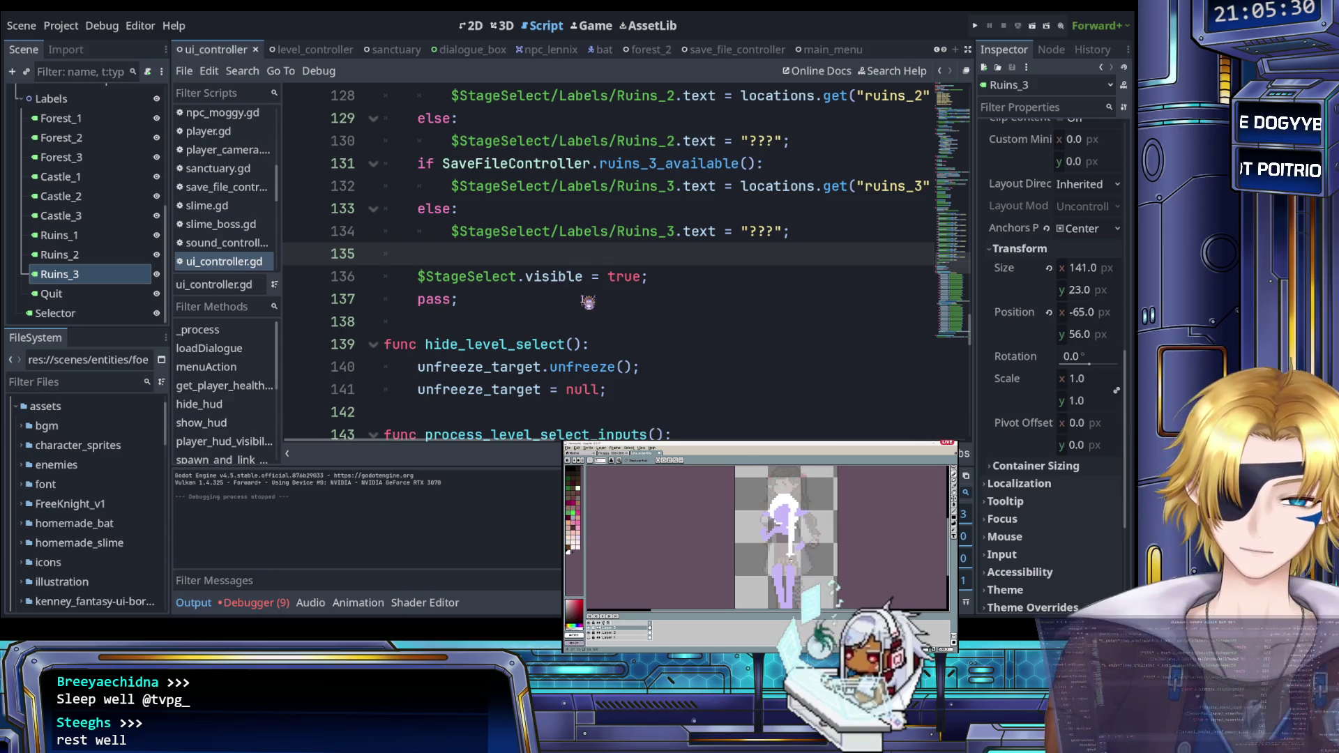
{"action": "left_click_drag", "start_coordinate": [588, 302], "coordinate": [687, 284]}
{"action": "key", "text": "BackSpace"}
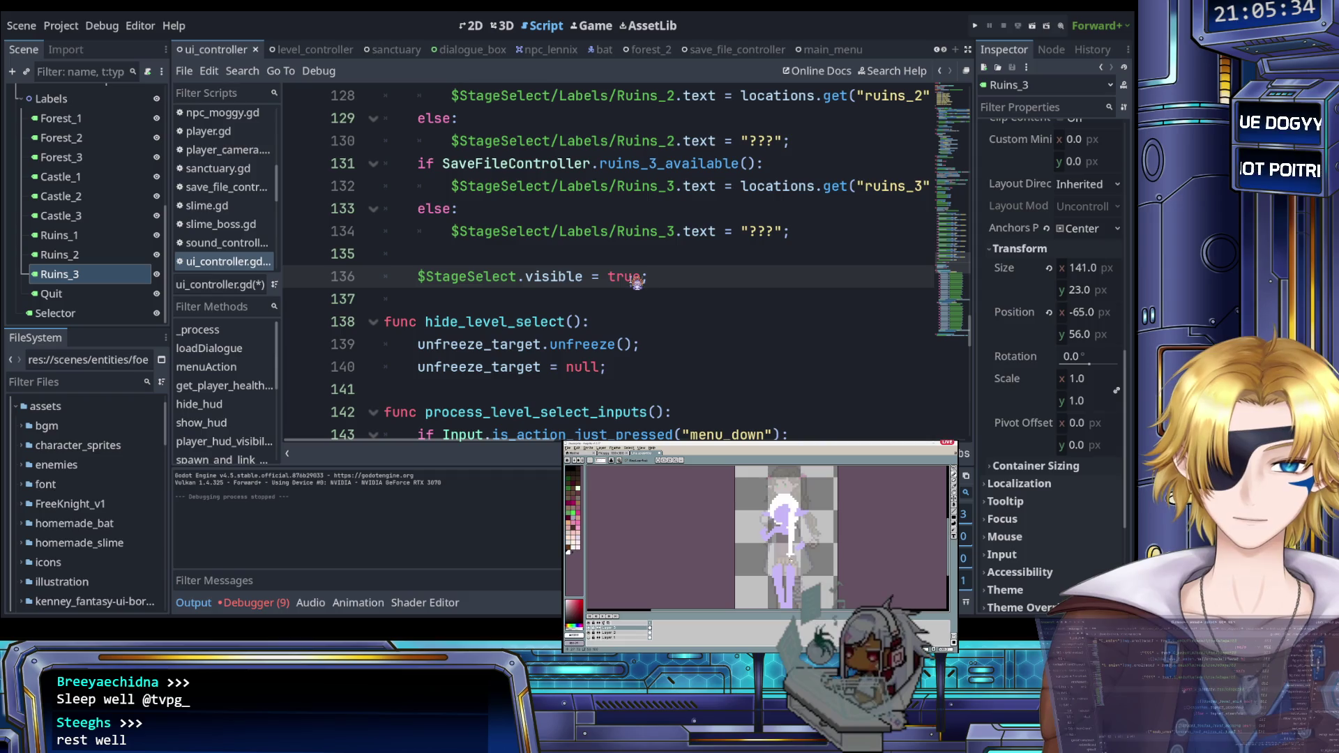
Step: Insert a blank line after the selected_location assignment on line 98
{"action": "scroll", "coordinate": [246, 219], "scroll_direction": "down", "scroll_amount": 1}
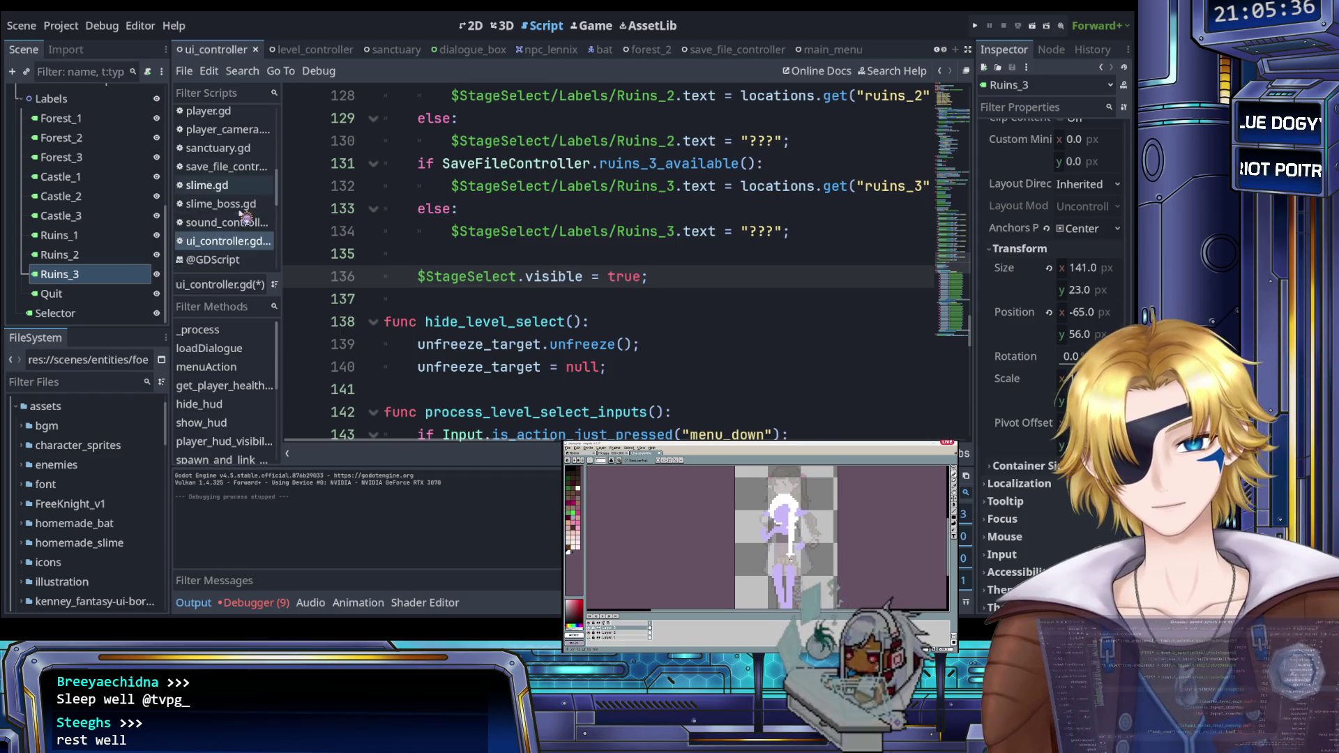
{"action": "scroll", "coordinate": [248, 216], "scroll_direction": "down", "scroll_amount": 1}
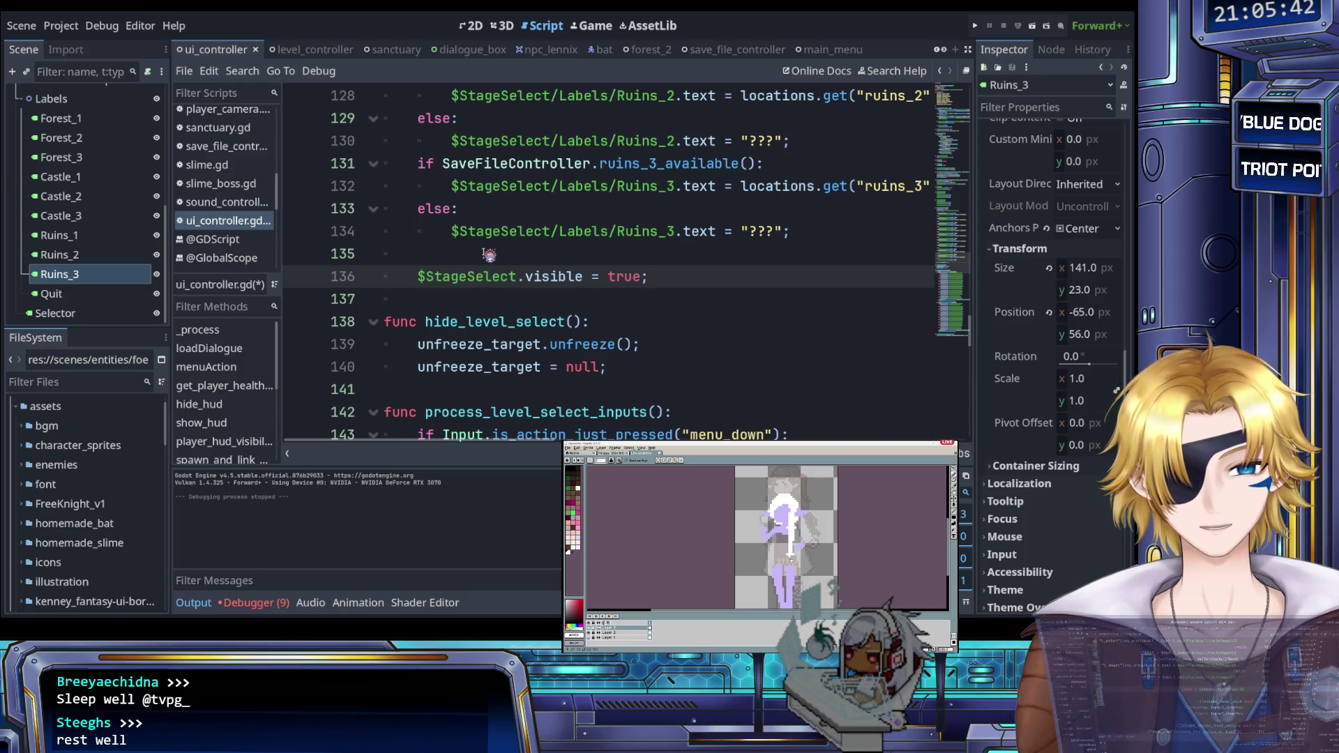
{"action": "scroll", "coordinate": [489, 254], "scroll_direction": "up", "scroll_amount": 2}
{"action": "scroll", "coordinate": [489, 255], "scroll_direction": "up", "scroll_amount": 12}
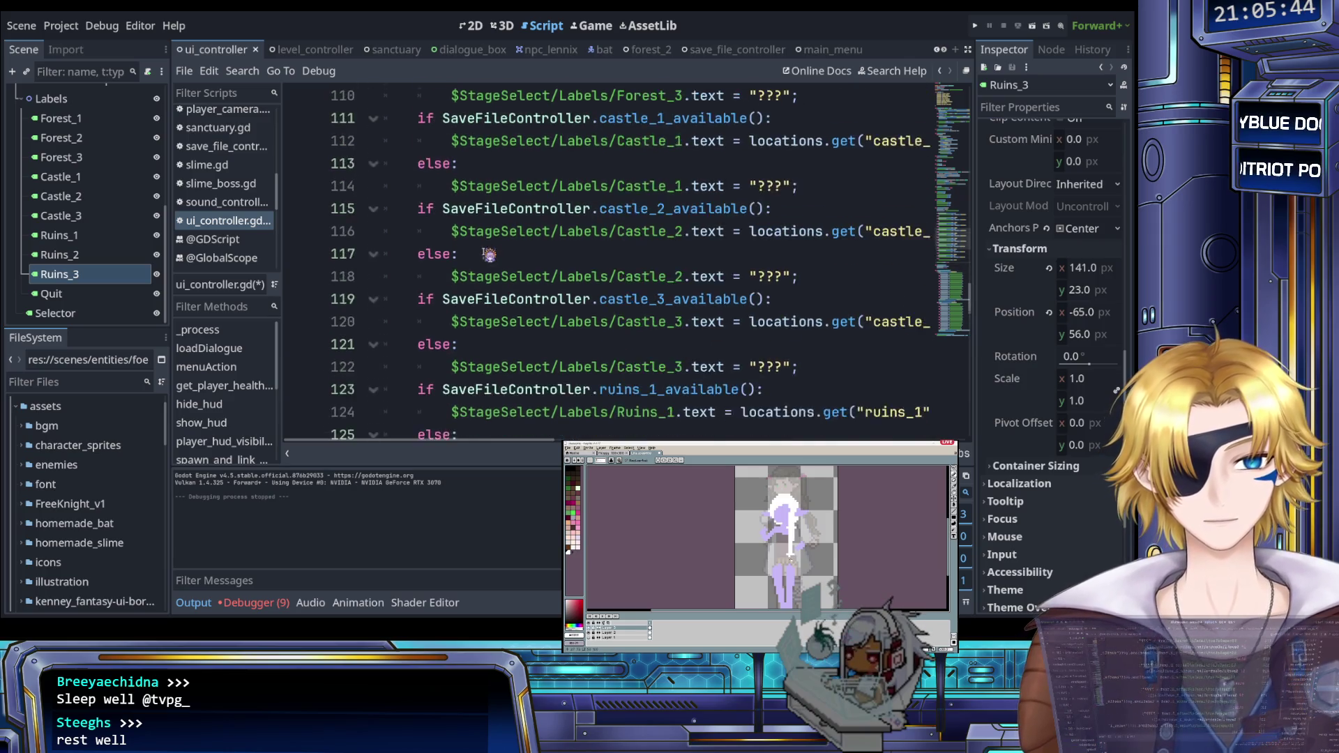
{"action": "left_click", "coordinate": [551, 366]}
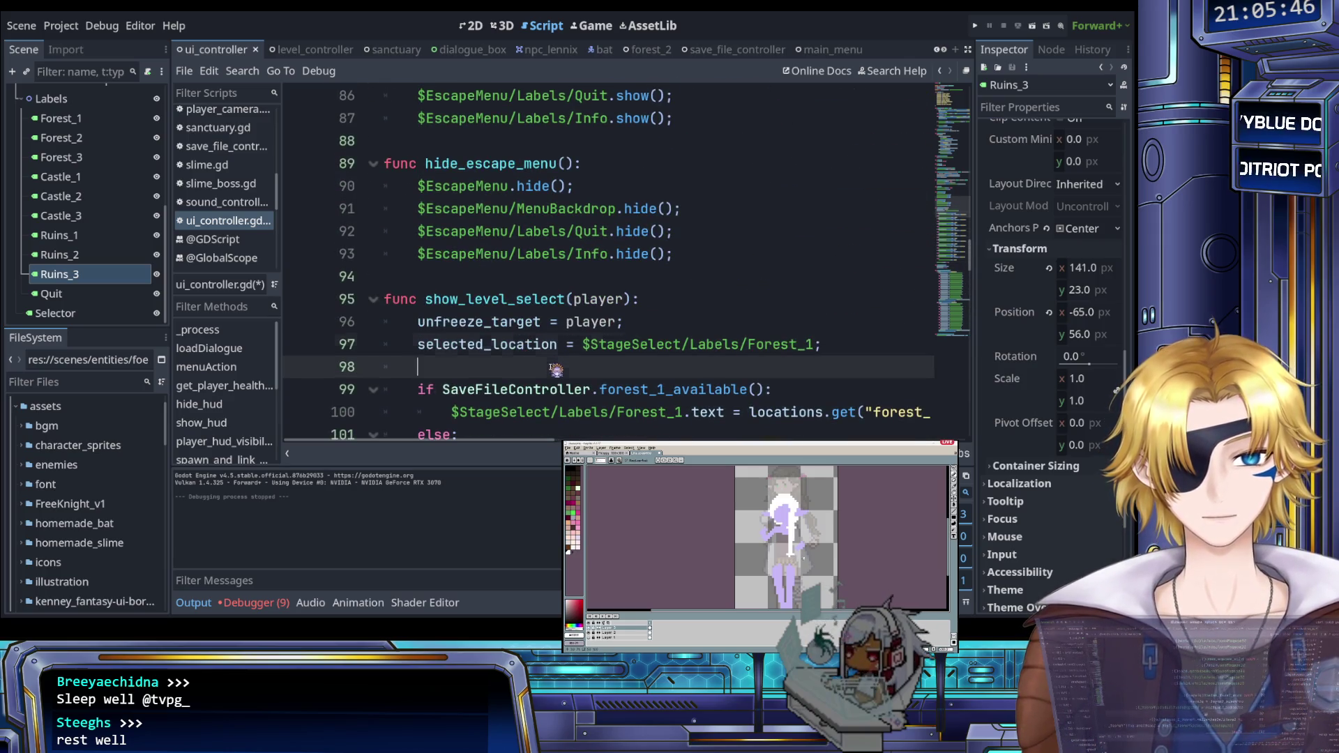
{"action": "key", "text": "Return"}
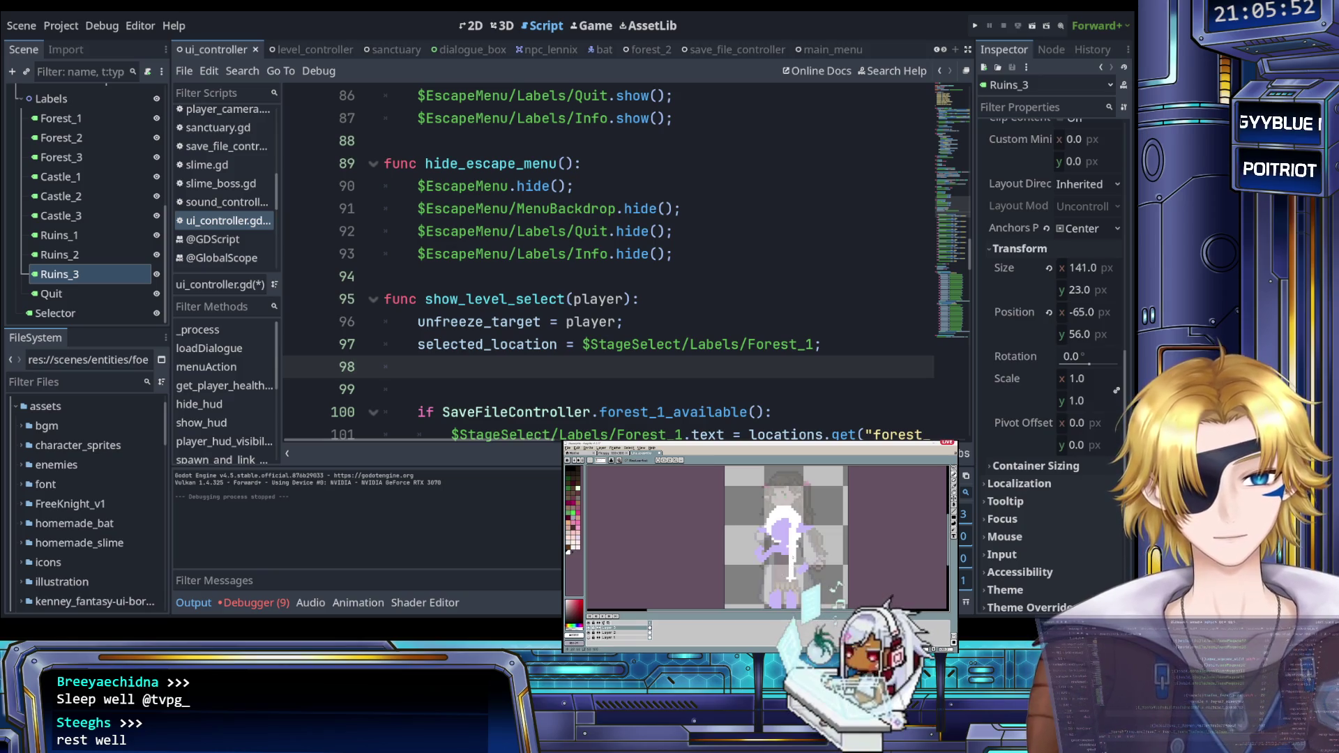
Step: Write get_viewport().set_input_as_handled(); on line 98 with autocomplete and open its documentation
{"action": "type", "text": "get_view"}
{"action": "key", "text": "Return"}
{"action": "type", "text": "."}
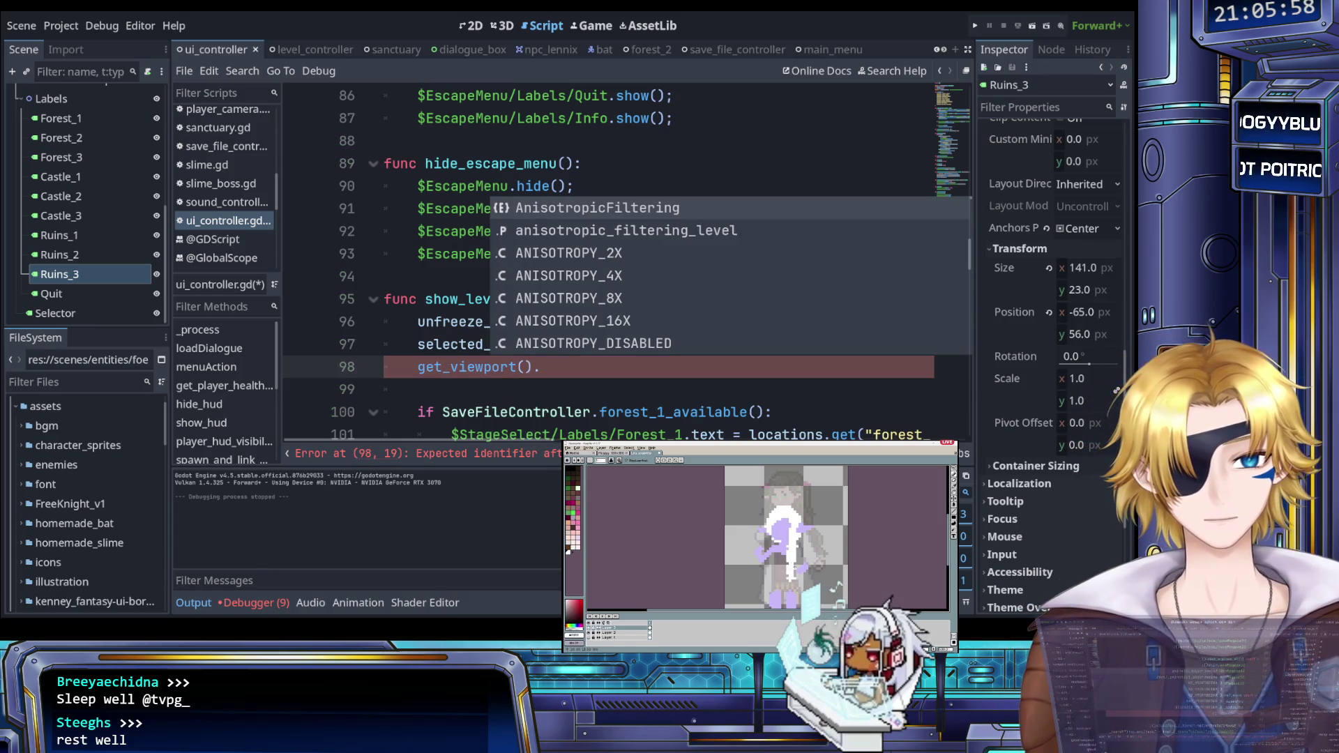
{"action": "type", "text": "set"}
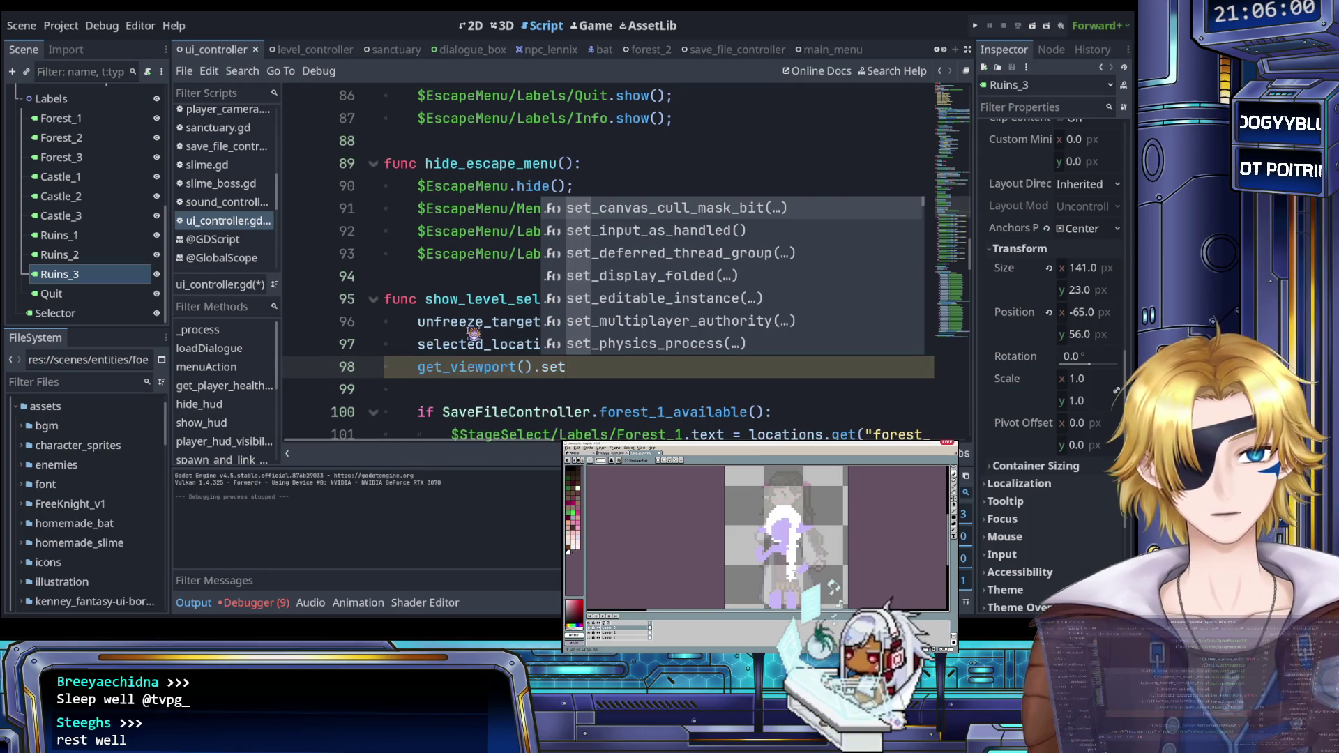
{"action": "key", "text": "Down"}
{"action": "key", "text": "Return"}
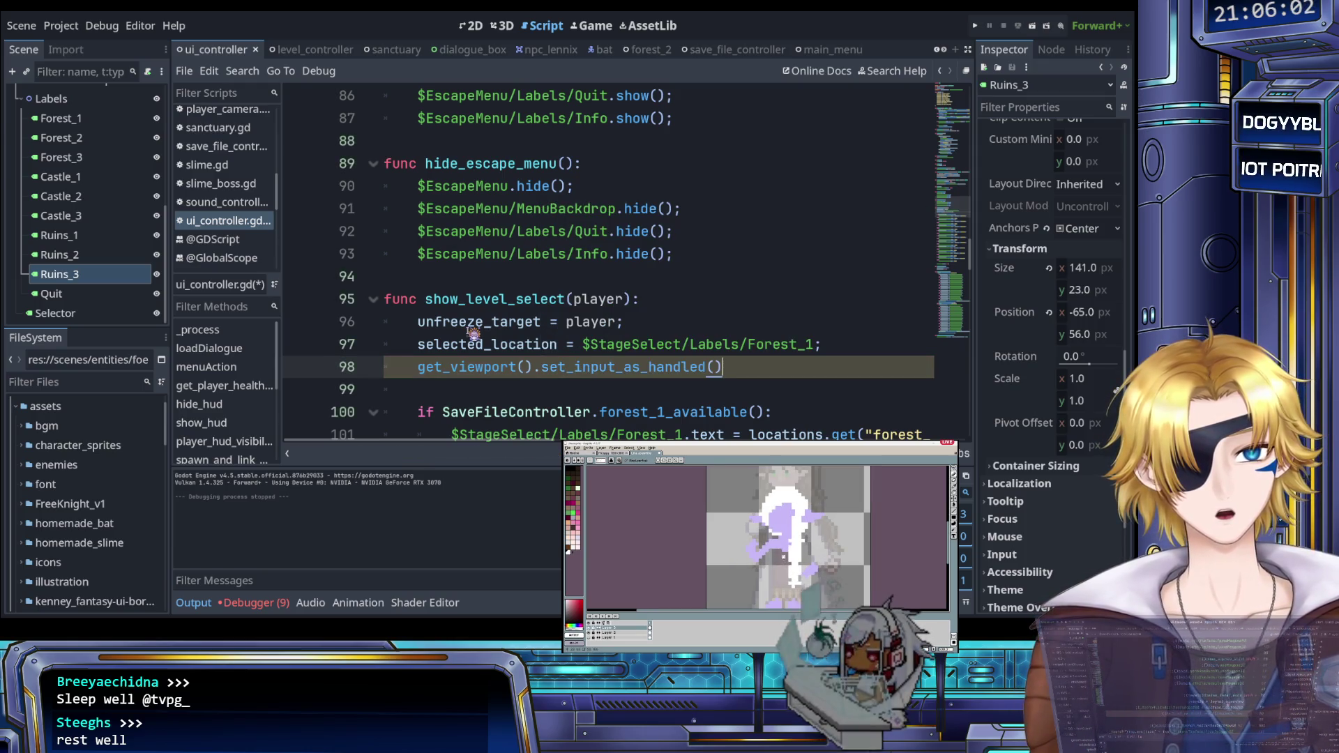
{"action": "type", "text": ";"}
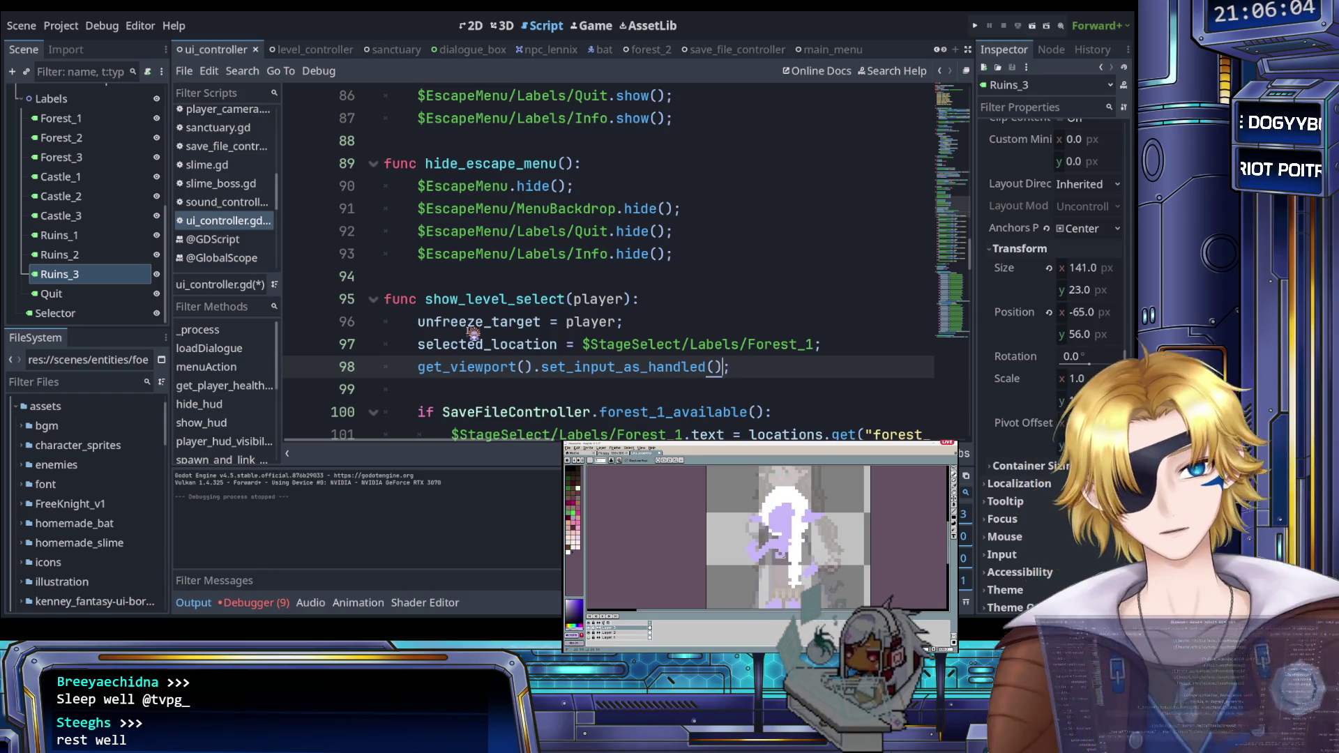
{"action": "left_click", "coordinate": [673, 368], "text": "ctrl"}
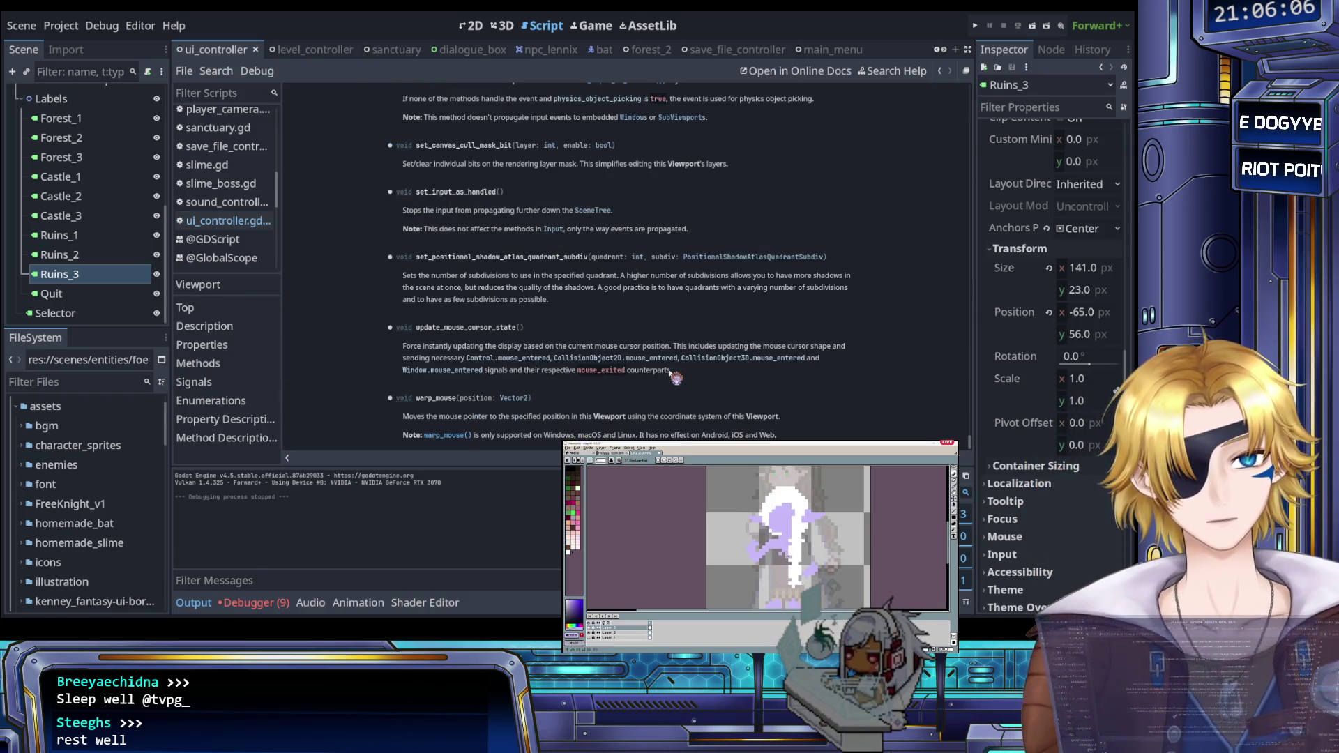
Step: Read the Viewport docs, then run the project to test the level-select menu
{"action": "scroll", "coordinate": [651, 305], "scroll_direction": "up", "scroll_amount": 4}
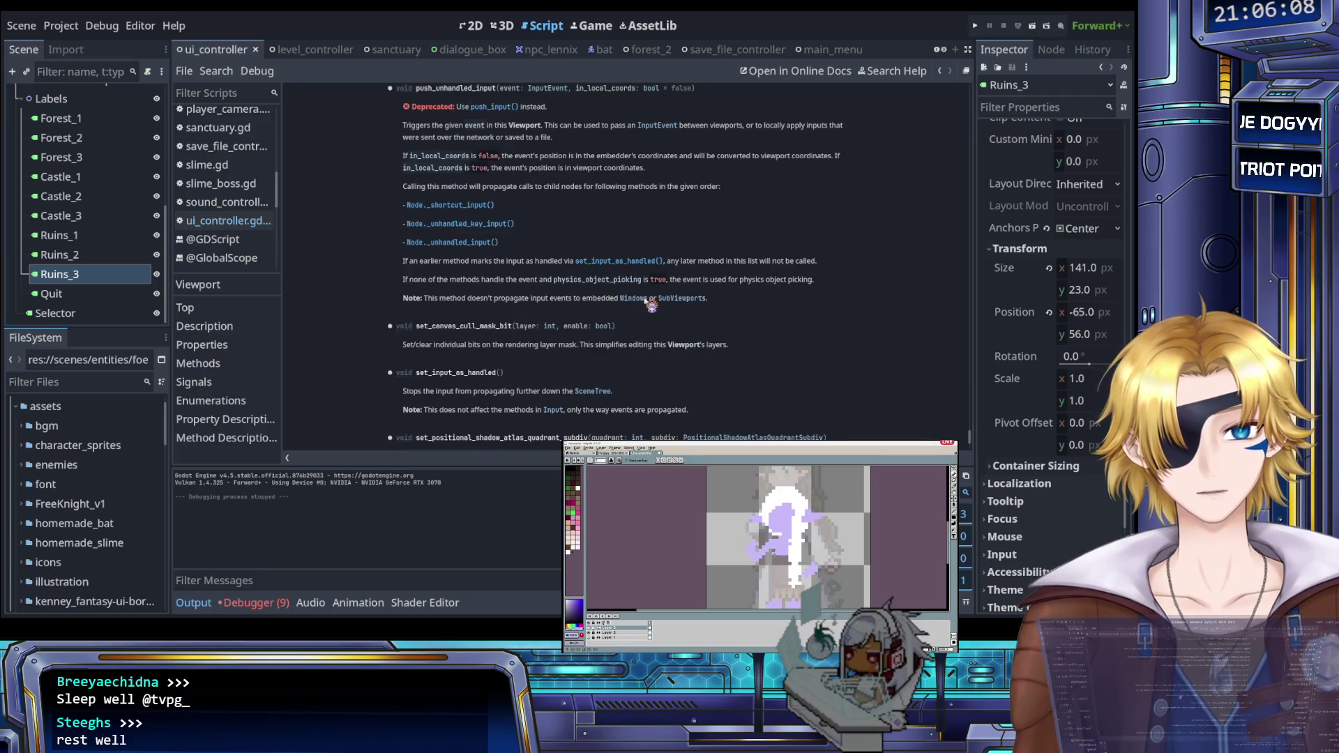
{"action": "scroll", "coordinate": [647, 301], "scroll_direction": "down", "scroll_amount": 2}
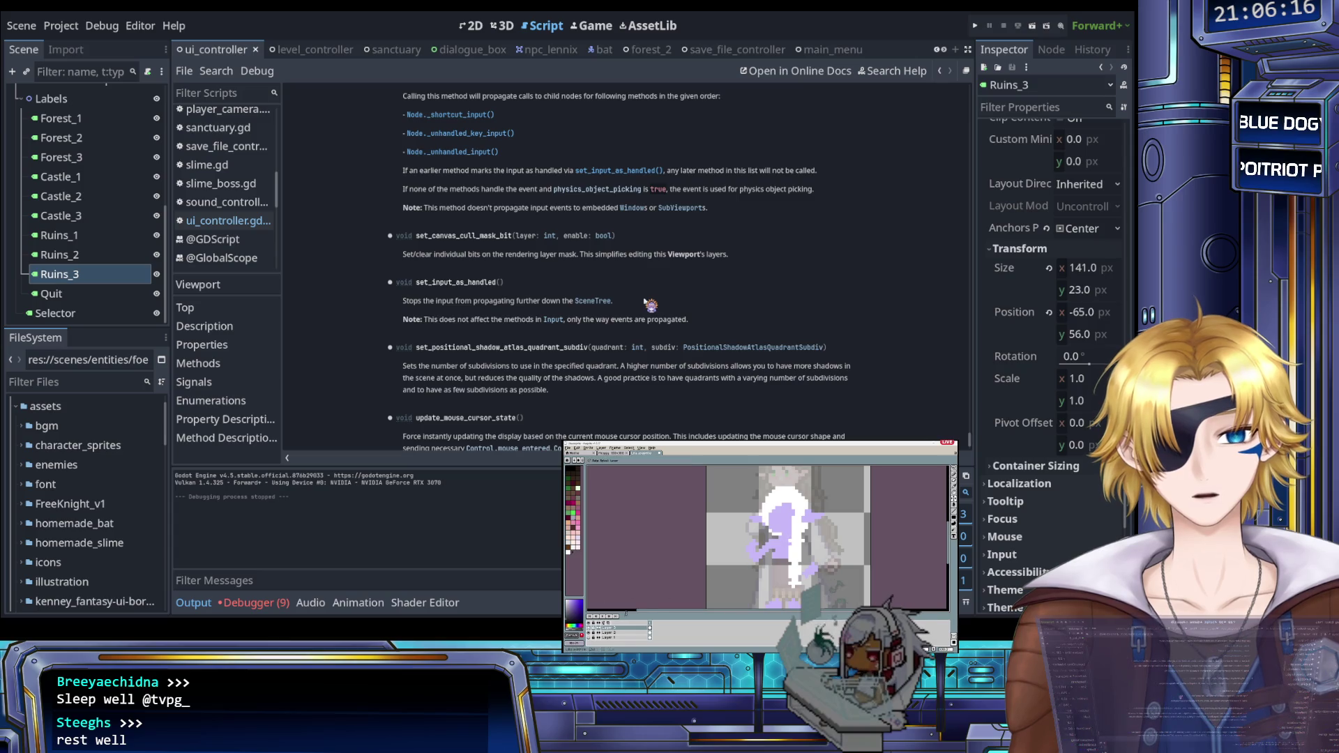
{"action": "left_click", "coordinate": [976, 26]}
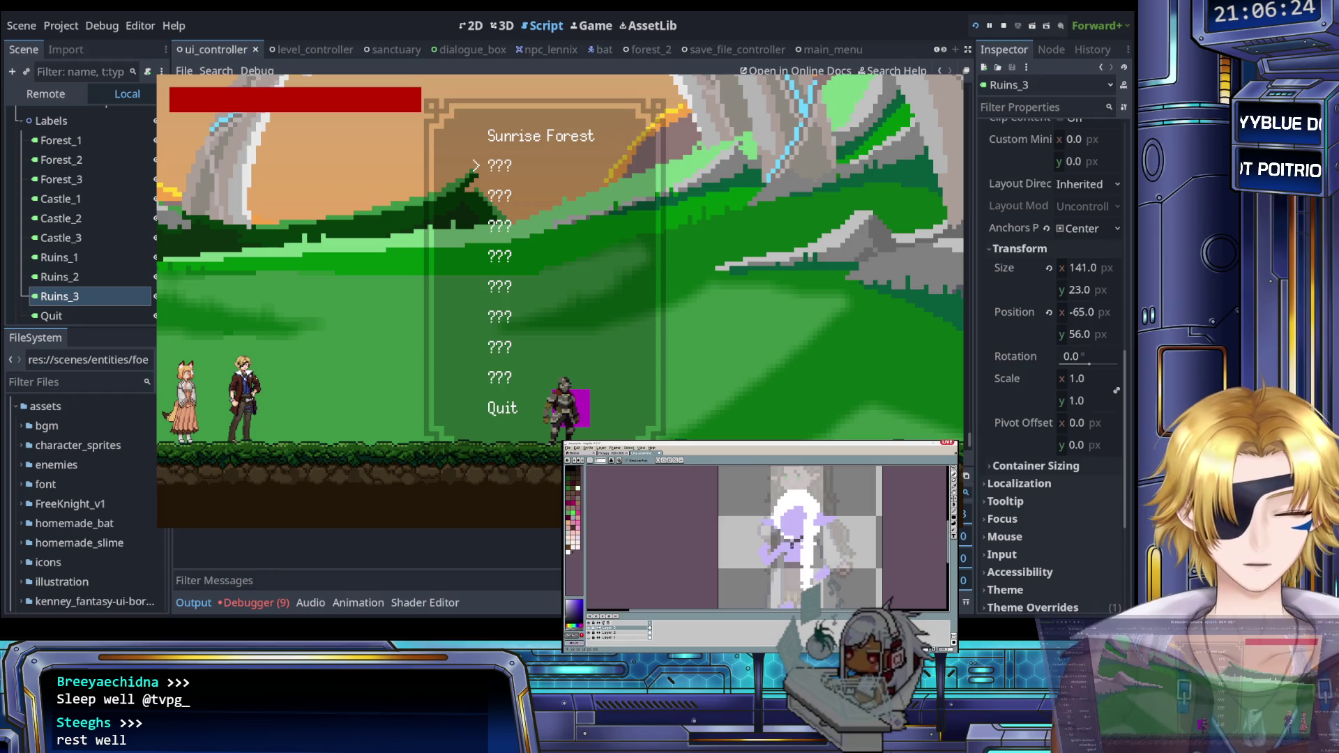
Step: Stop the game, return to ui_controller.gd, and select line 98's set_input_as_handled call
{"action": "left_click", "coordinate": [1005, 25]}
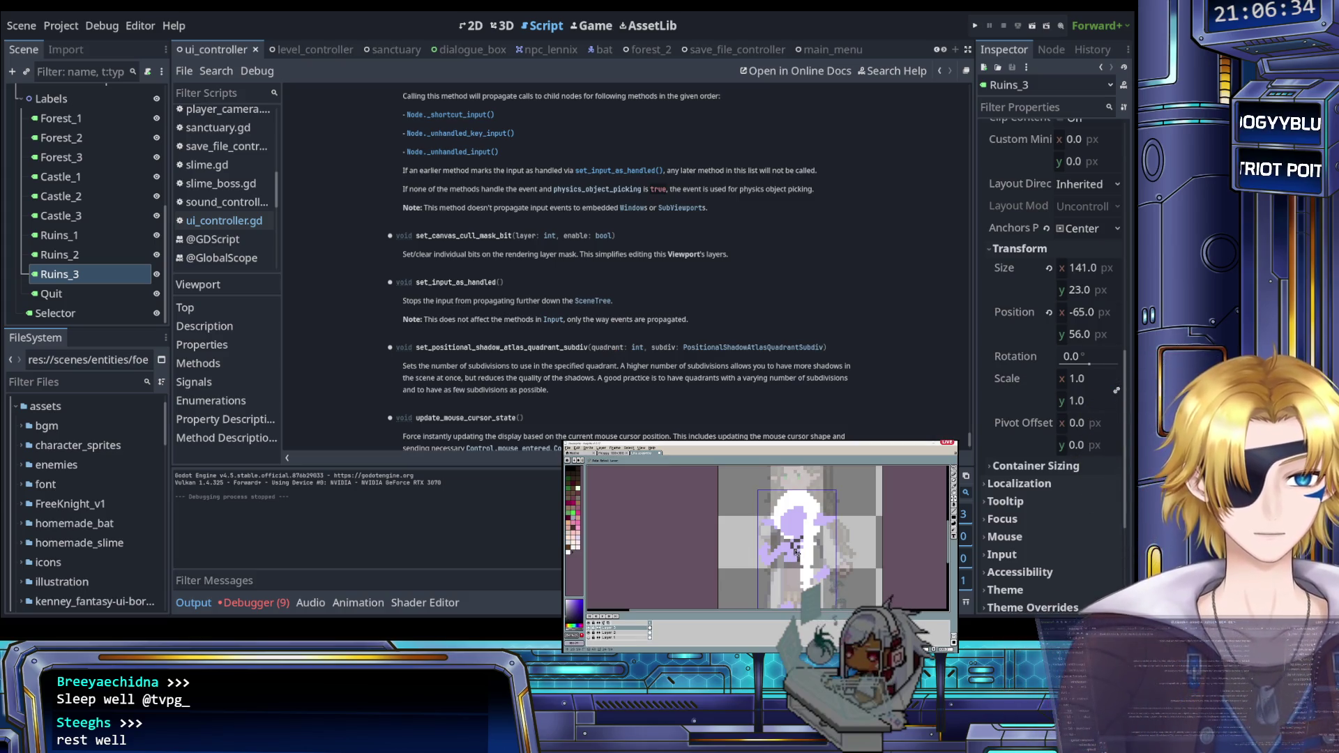
{"action": "left_click", "coordinate": [230, 221]}
{"action": "left_click_drag", "start_coordinate": [731, 368], "coordinate": [418, 367]}
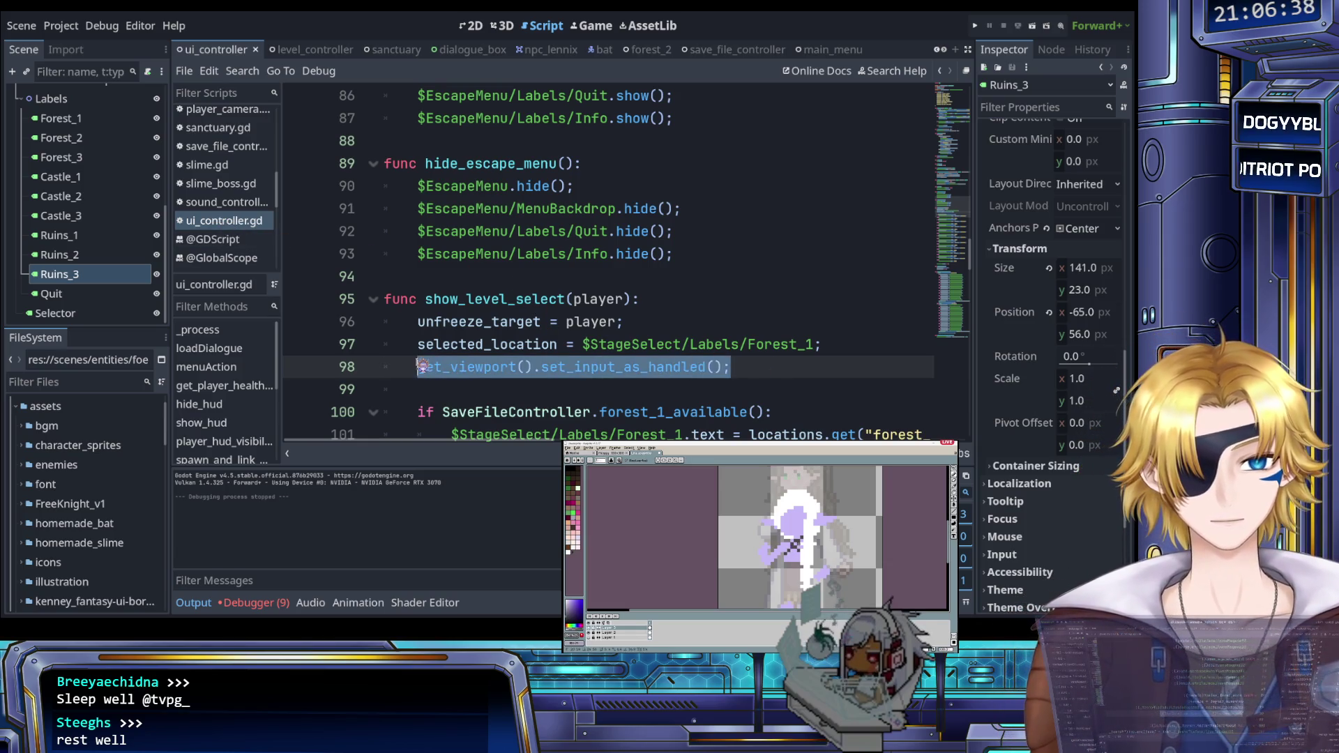
Step: Delete line 98's set_input_as_handled call and select StageSelect in the Scene dock
{"action": "key", "text": "BackSpace"}
{"action": "scroll", "coordinate": [83, 258], "scroll_direction": "up", "scroll_amount": 3}
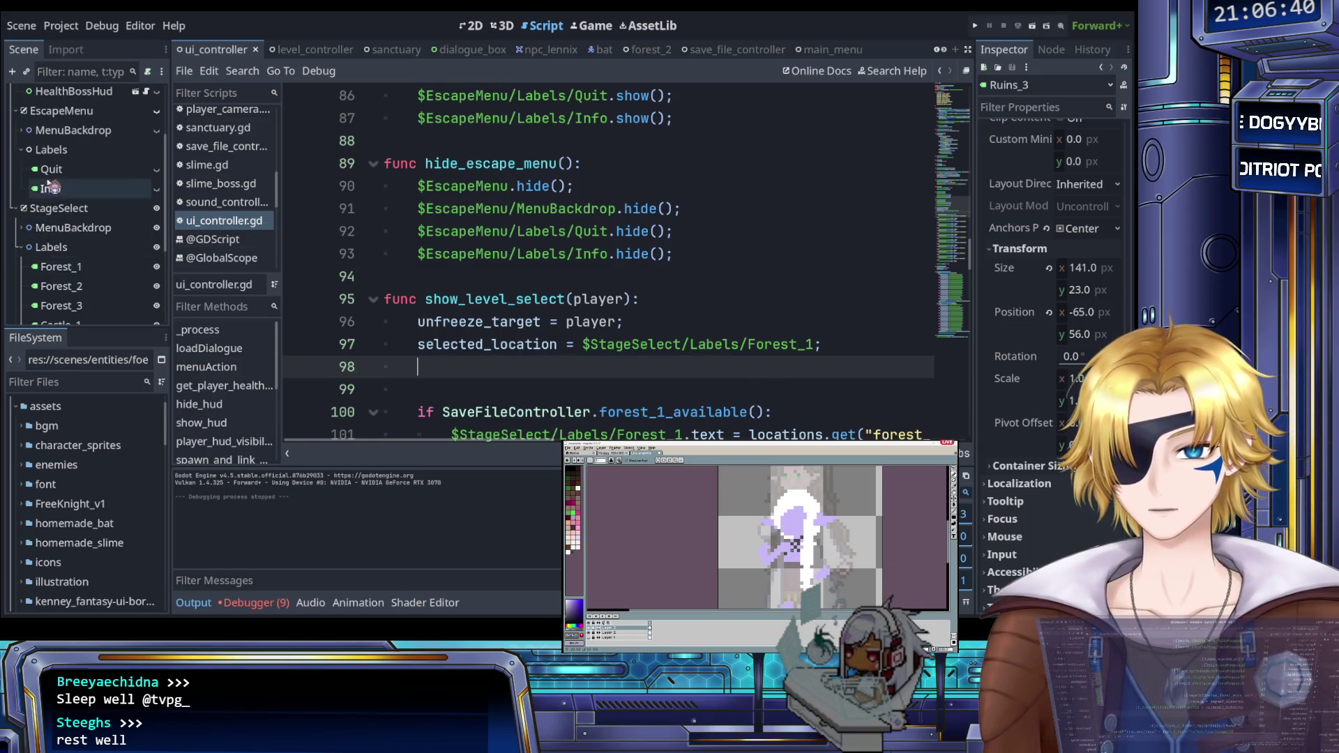
{"action": "left_click", "coordinate": [21, 249]}
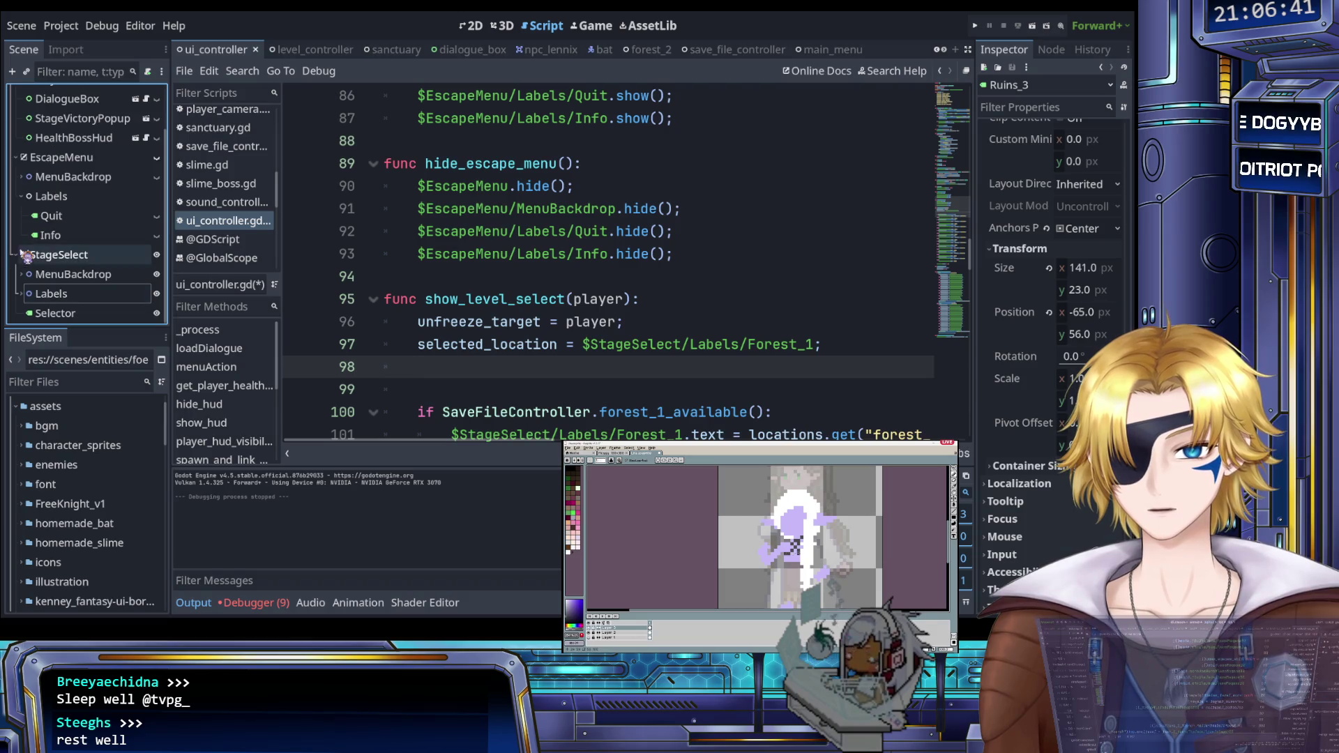
{"action": "left_click", "coordinate": [82, 260]}
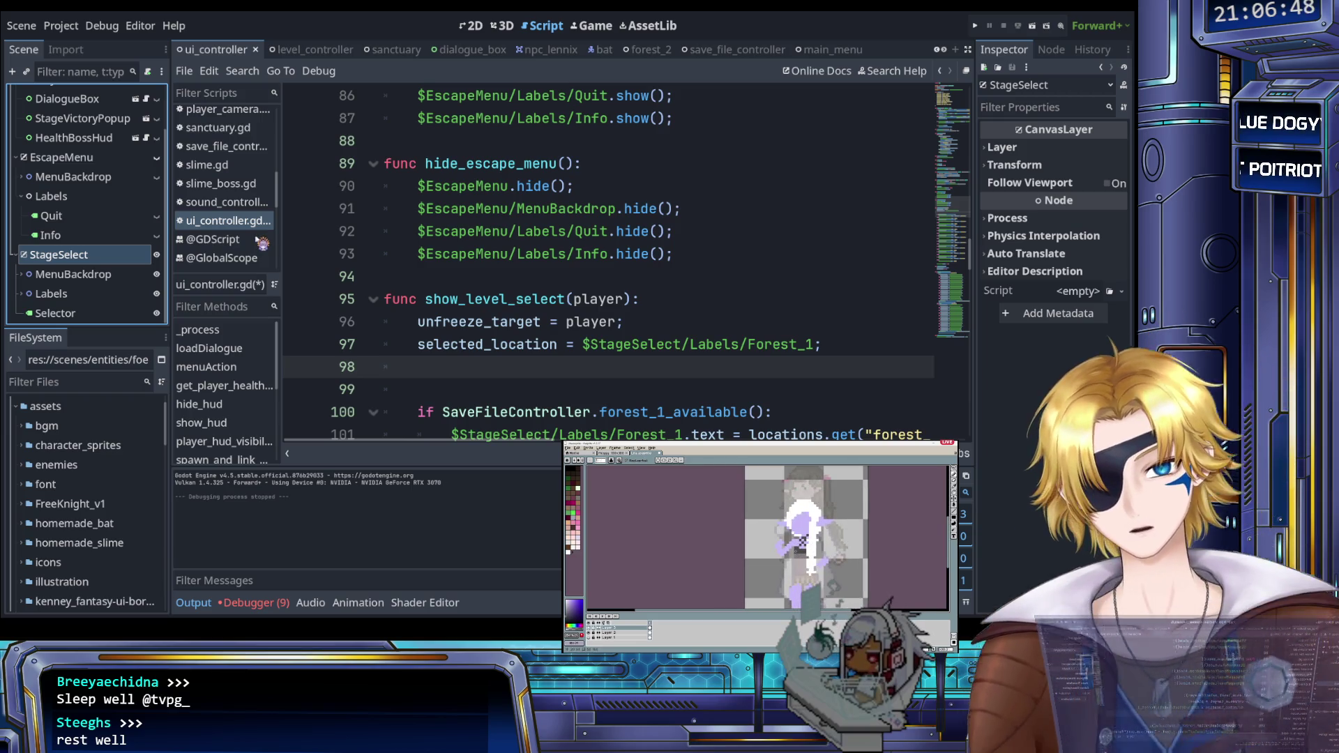
Step: Add a Timer child under StageSelect named OpenMenuTimer
{"action": "key", "text": "ctrl+a"}
{"action": "key", "text": "Return"}
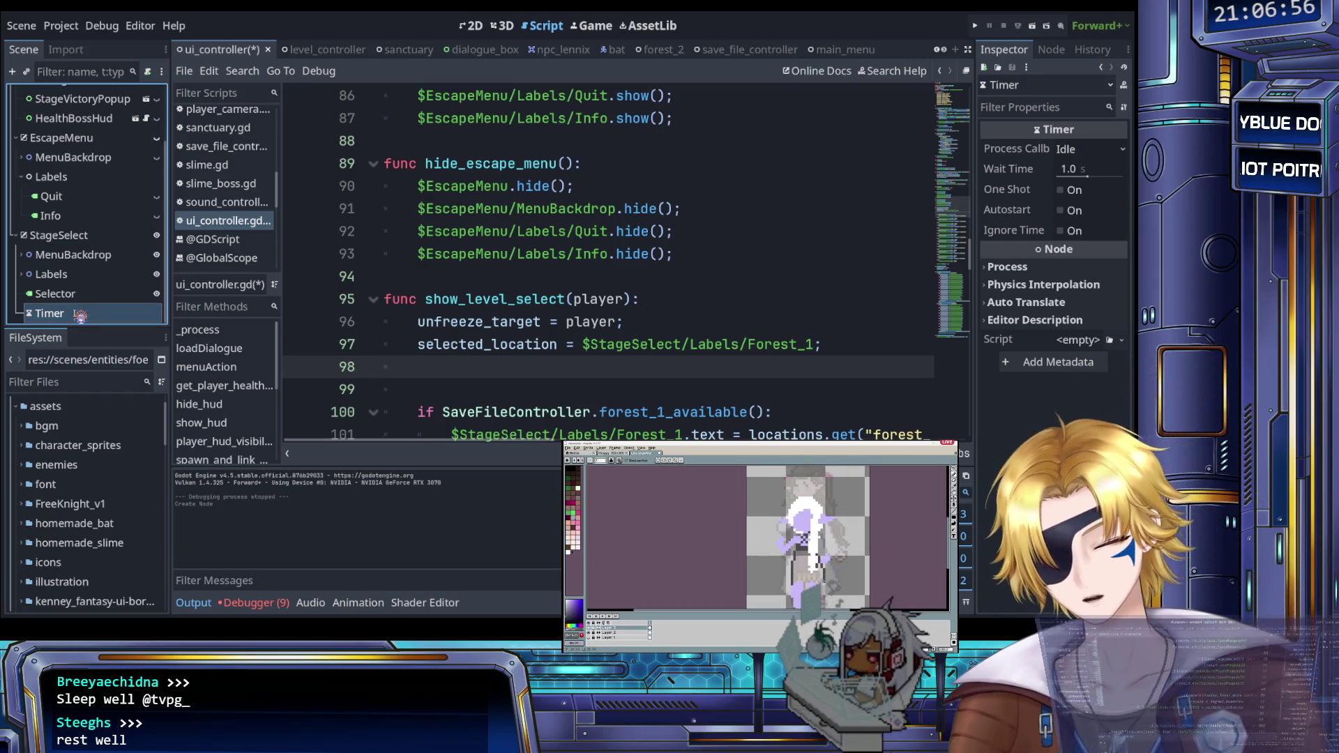
{"action": "type", "text": "OpenMenu"}
{"action": "key", "text": "Return"}
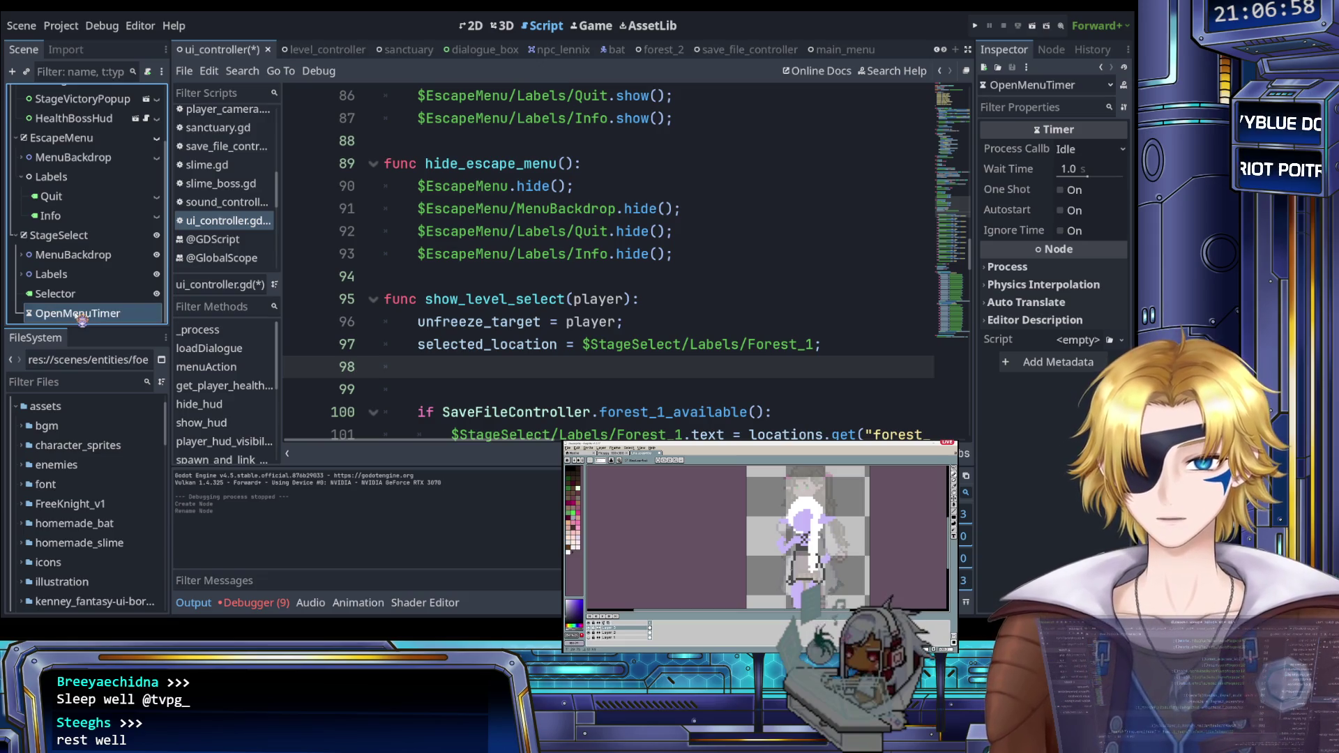
{"action": "left_click", "coordinate": [585, 321]}
{"action": "left_click", "coordinate": [548, 366]}
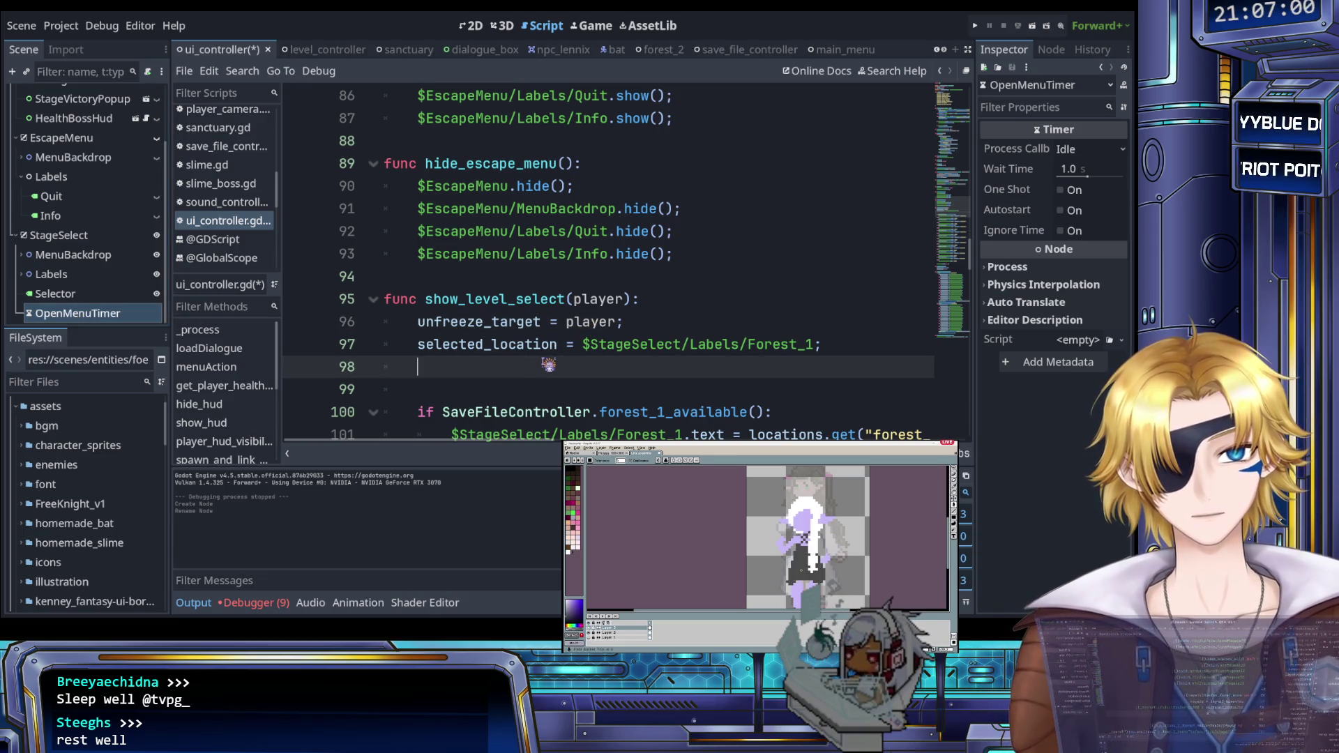
{"action": "scroll", "coordinate": [548, 364], "scroll_direction": "down", "scroll_amount": 2}
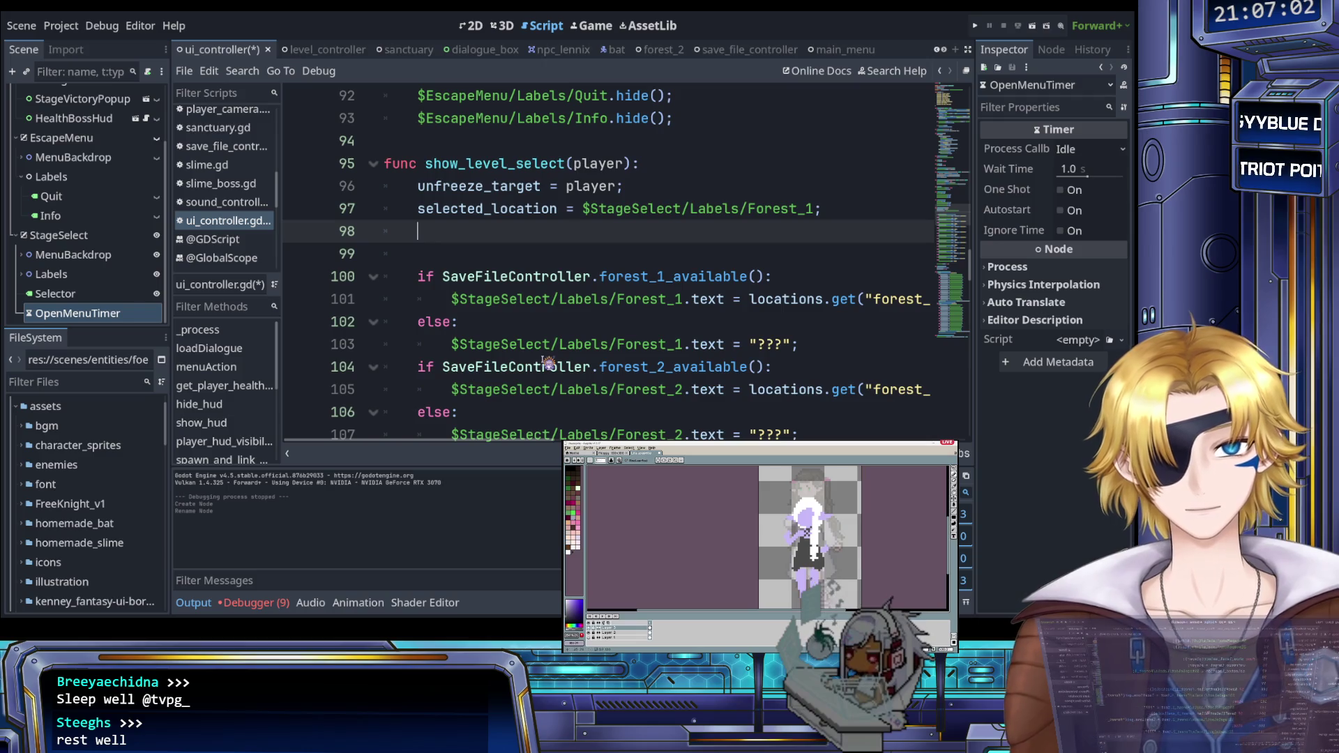
Step: Set OpenMenuTimer's Wait Time to 0.1 s and make it one-shot
{"action": "left_click", "coordinate": [1071, 169]}
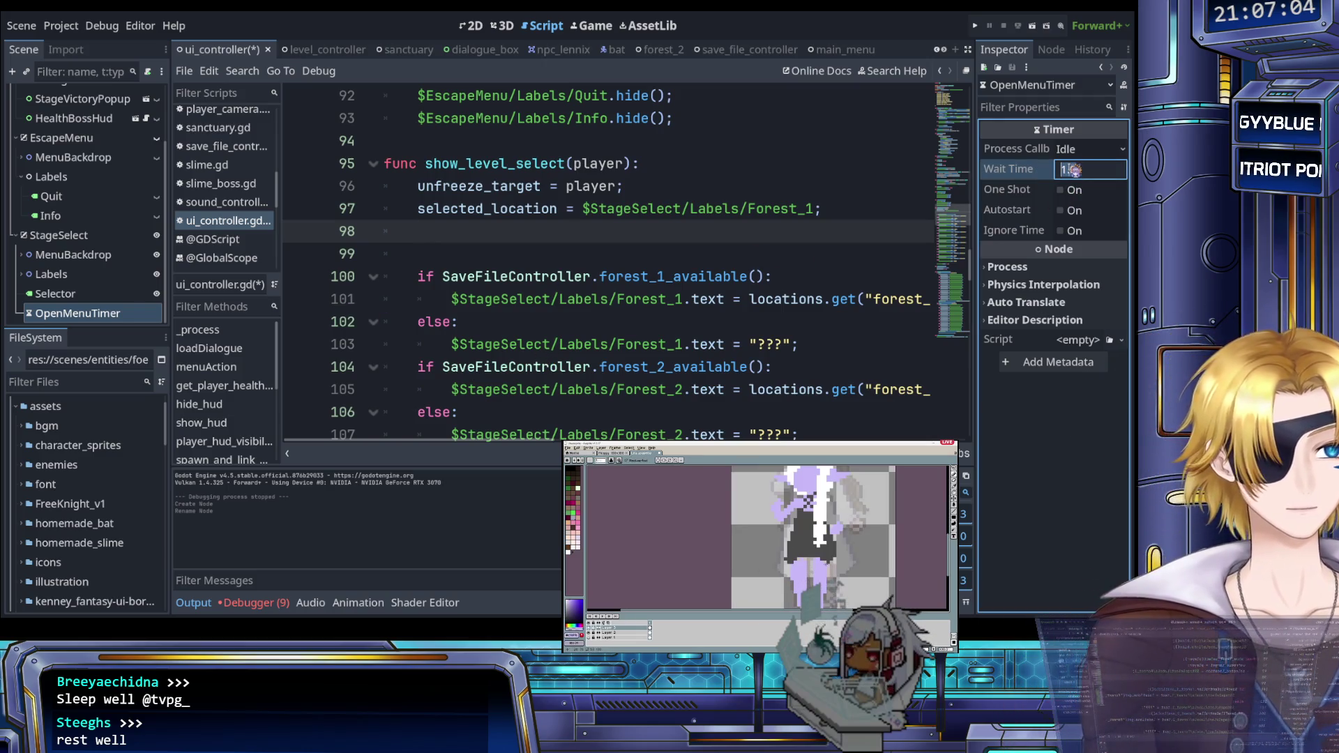
{"action": "type", "text": "0.1"}
{"action": "key", "text": "Return"}
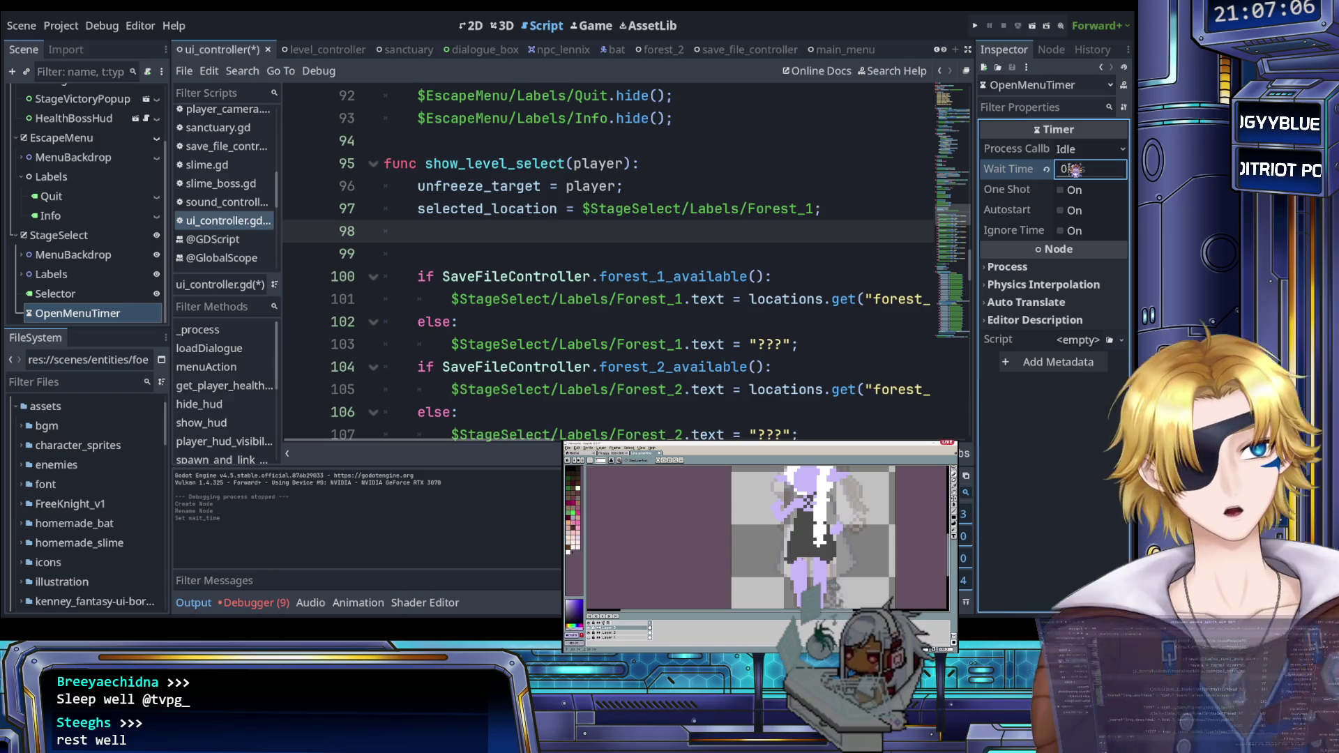
{"action": "left_click", "coordinate": [1067, 190]}
Step: Add $StageSelect/OpenMenuTimer.start() on line 98 and save ui_controller.gd
{"action": "left_click", "coordinate": [704, 282]}
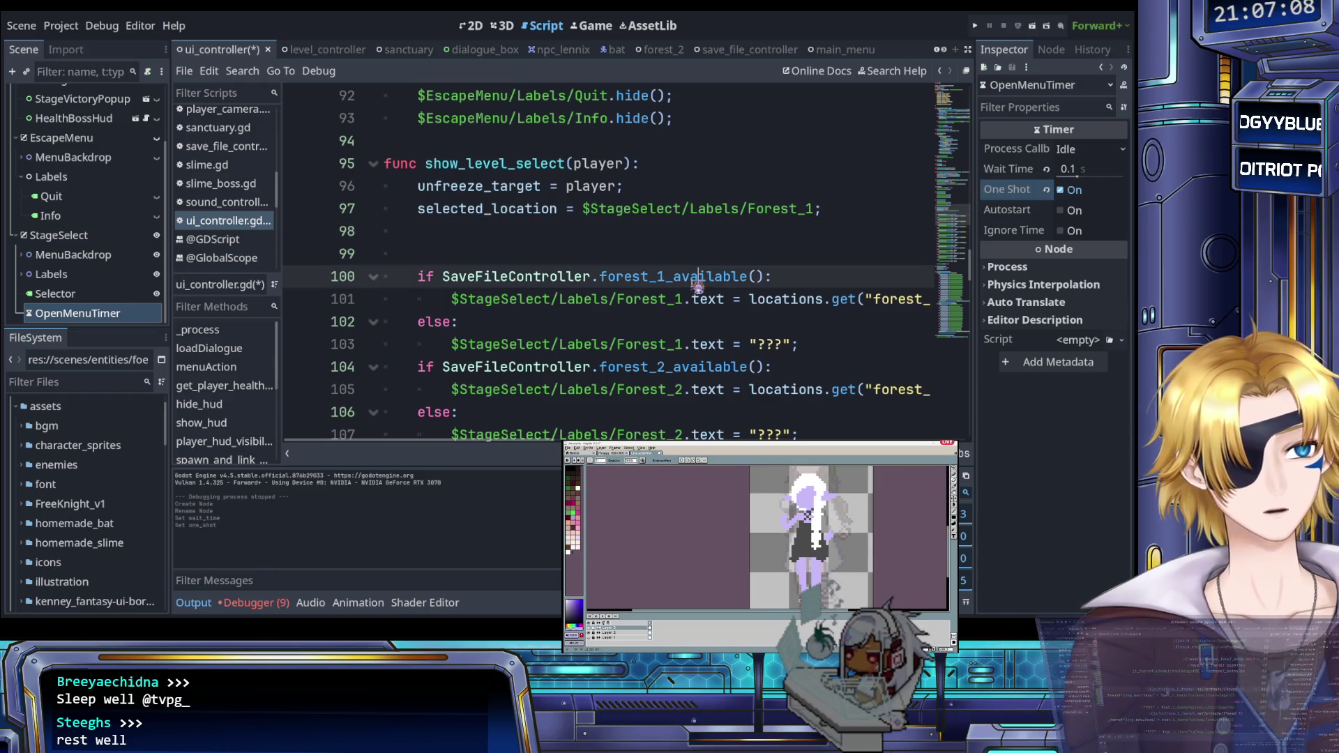
{"action": "left_click", "coordinate": [528, 227]}
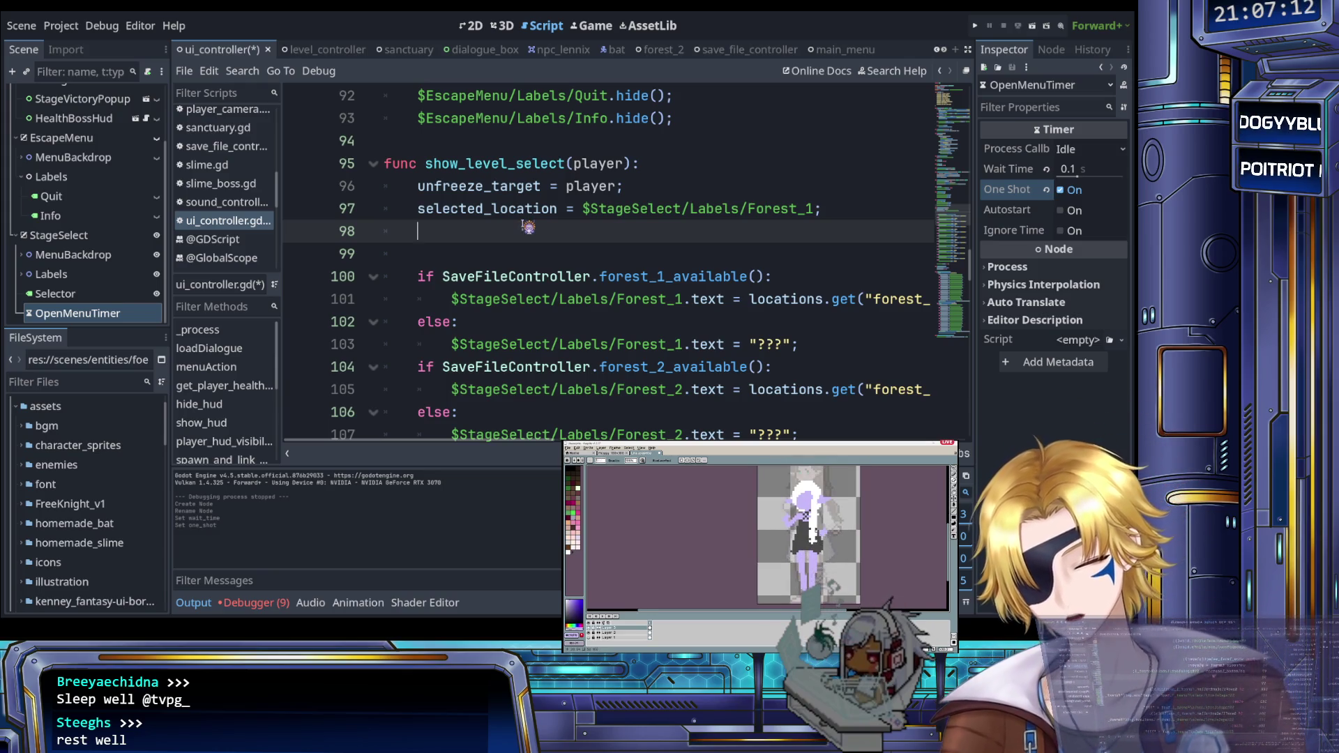
{"action": "type", "text": "$Opoe"}
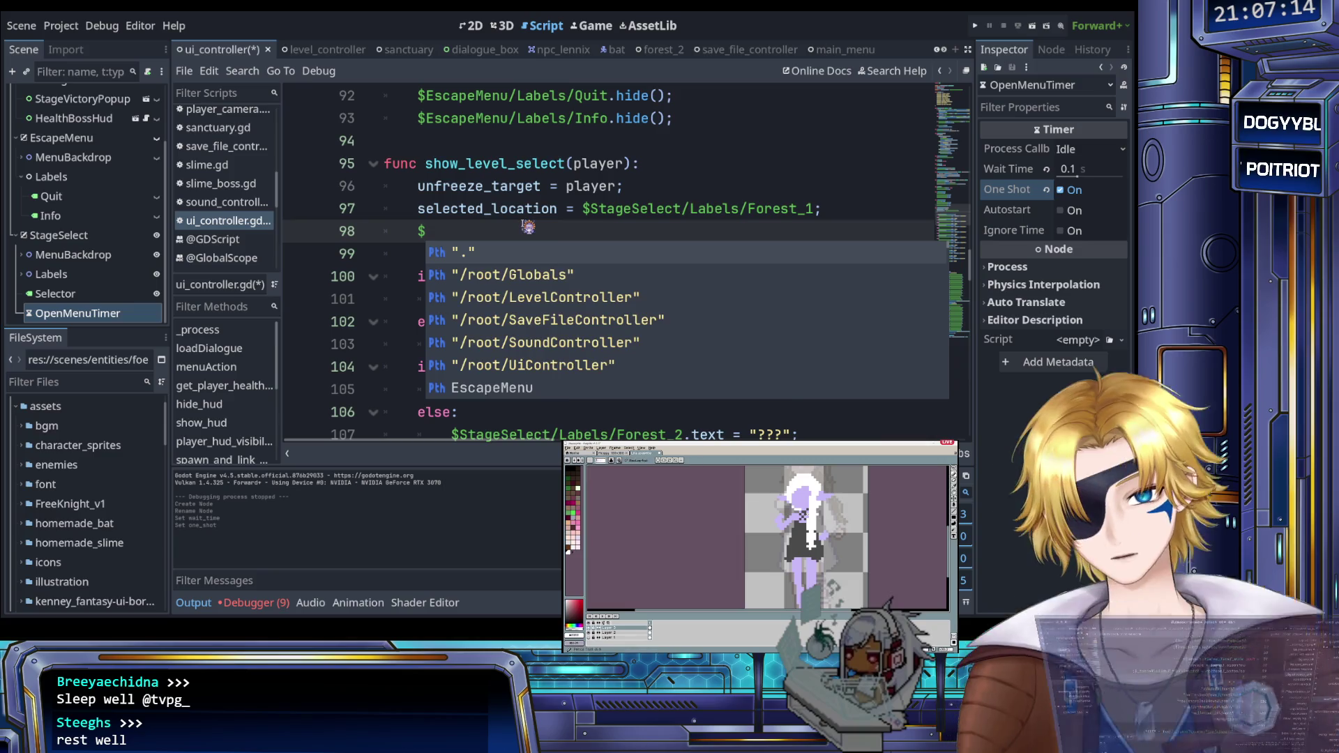
{"action": "key", "text": "BackSpace"}
{"action": "key", "text": "BackSpace"}
{"action": "type", "text": "en"}
{"action": "key", "text": "Return"}
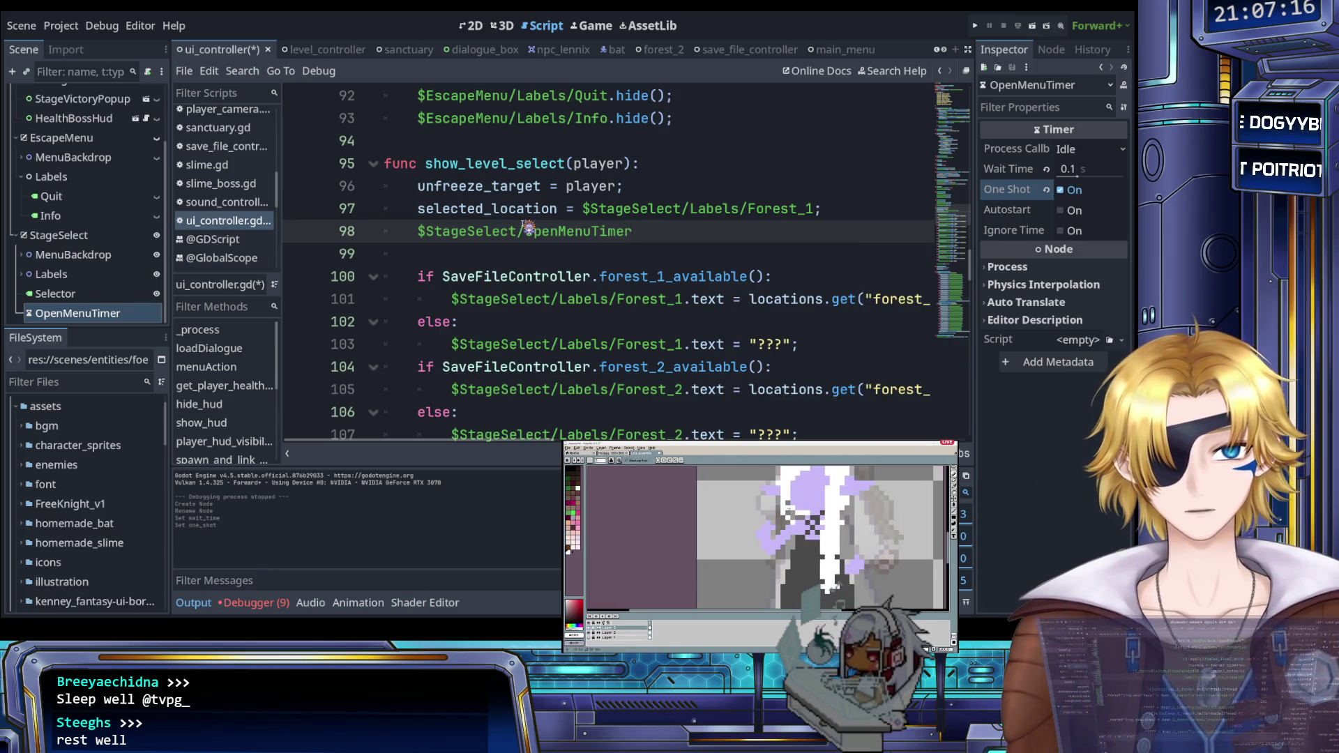
{"action": "type", "text": ".start"}
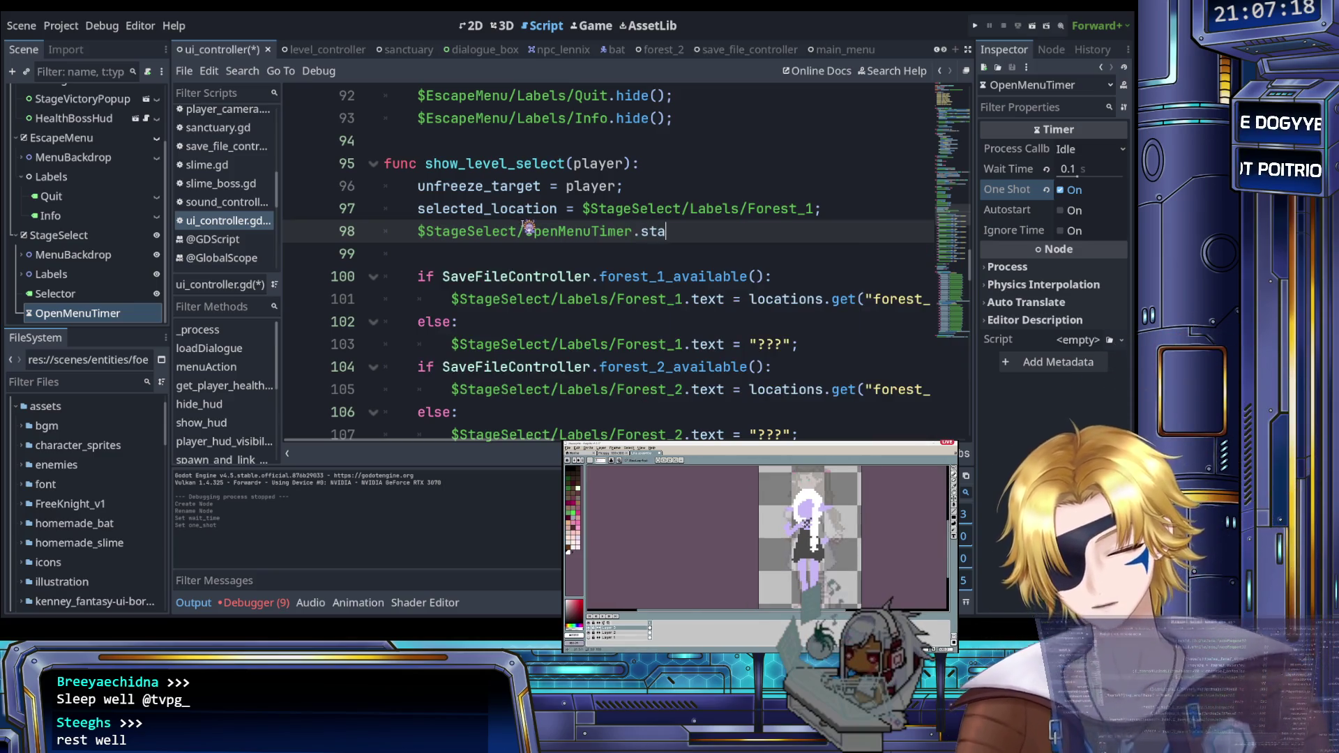
{"action": "key", "text": "Return"}
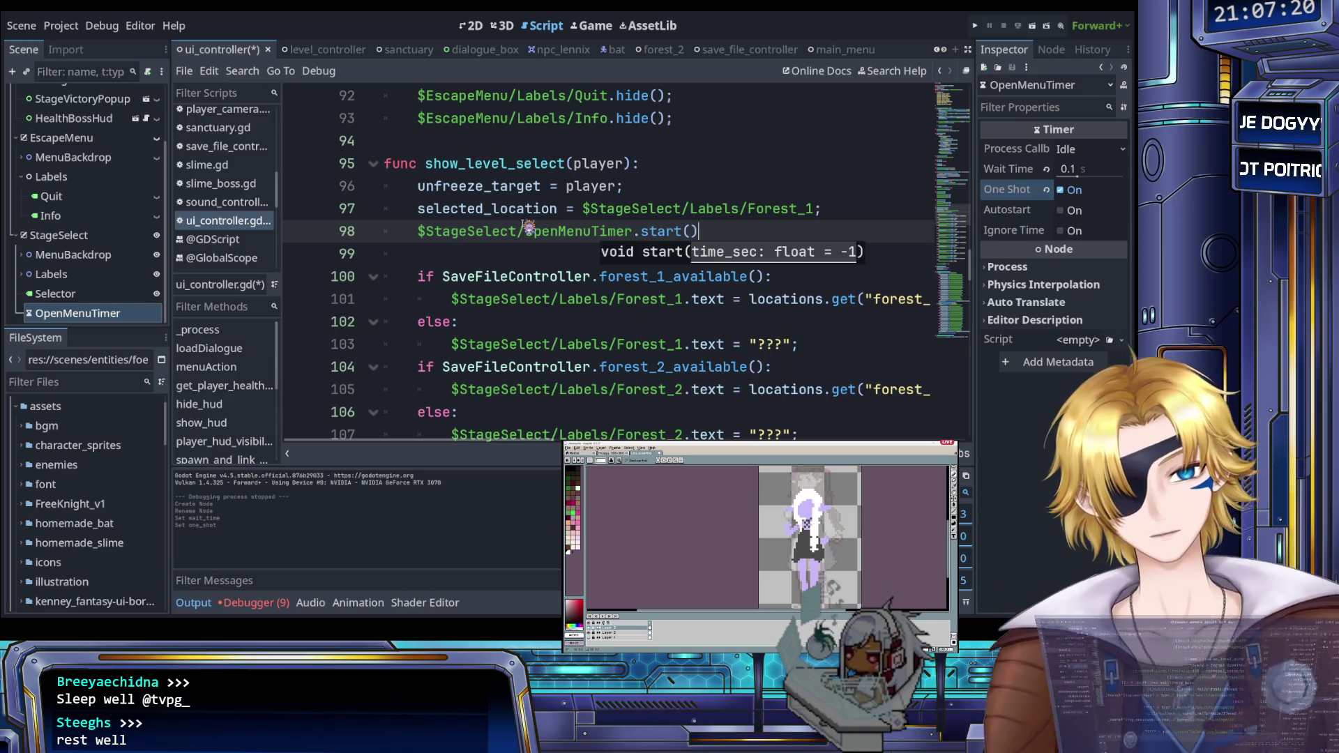
{"action": "key", "text": "ctrl+s"}
{"action": "scroll", "coordinate": [530, 230], "scroll_direction": "down", "scroll_amount": 15}
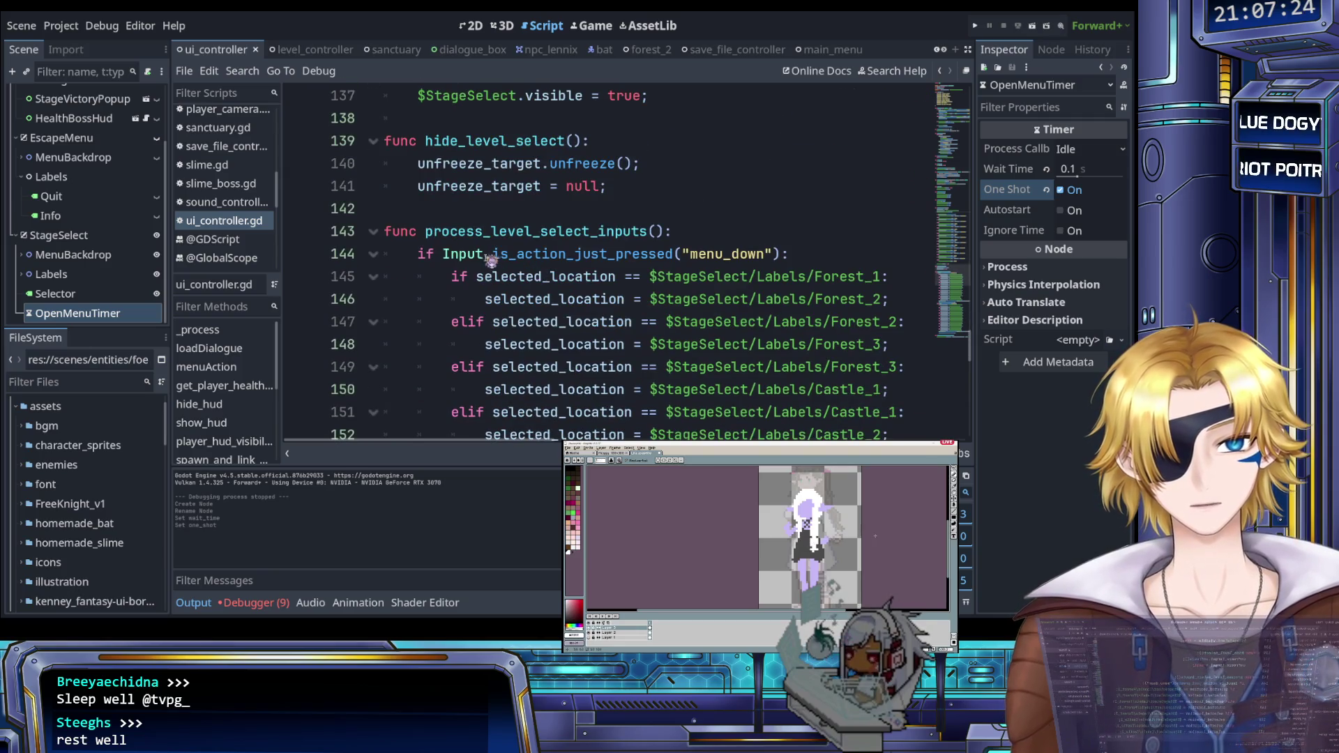
Step: Append && $StageSelect/OpenMenuTimer.is_stopped() to line 167's menu_up condition and save
{"action": "left_click", "coordinate": [783, 248]}
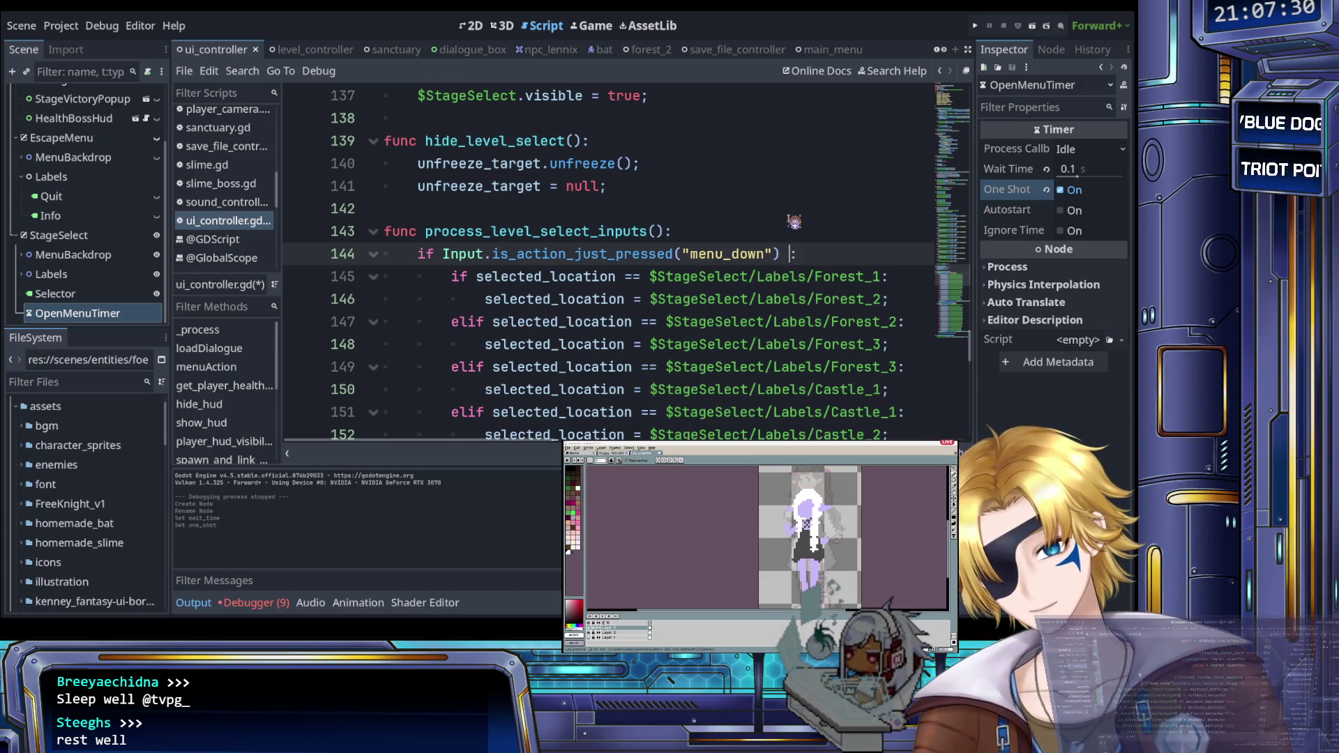
{"action": "type", "text": "$$"}
{"action": "key", "text": "BackSpace"}
{"action": "key", "text": "BackSpace"}
{"action": "key", "text": "BackSpace"}
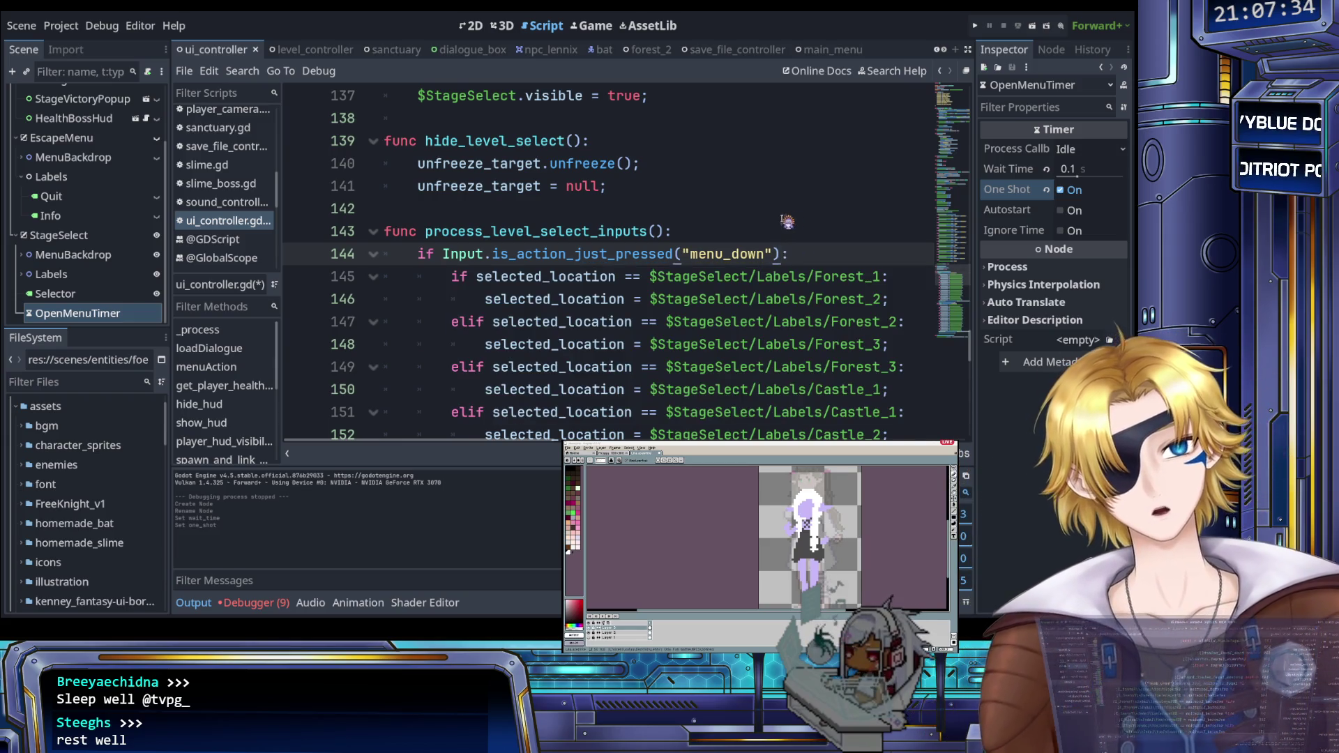
{"action": "scroll", "coordinate": [732, 260], "scroll_direction": "down", "scroll_amount": 9}
{"action": "scroll", "coordinate": [725, 263], "scroll_direction": "up", "scroll_amount": 2}
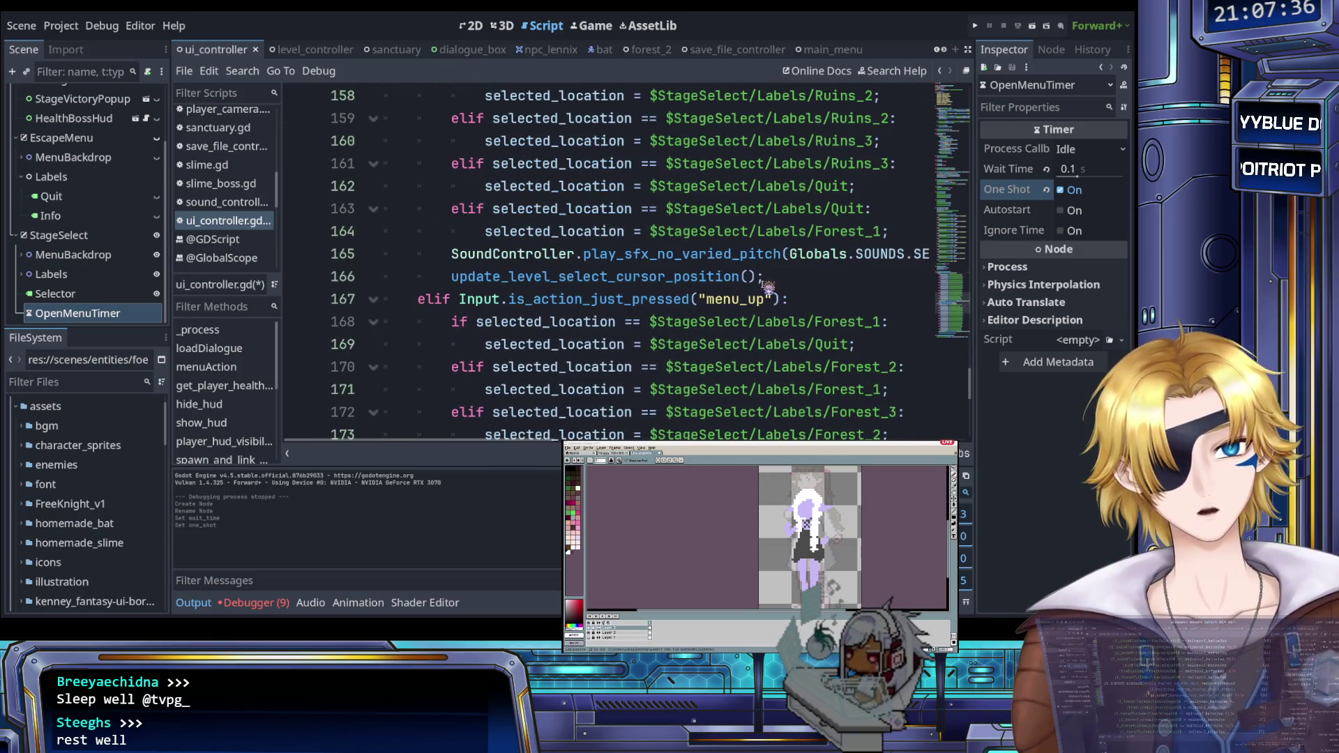
{"action": "left_click", "coordinate": [776, 298]}
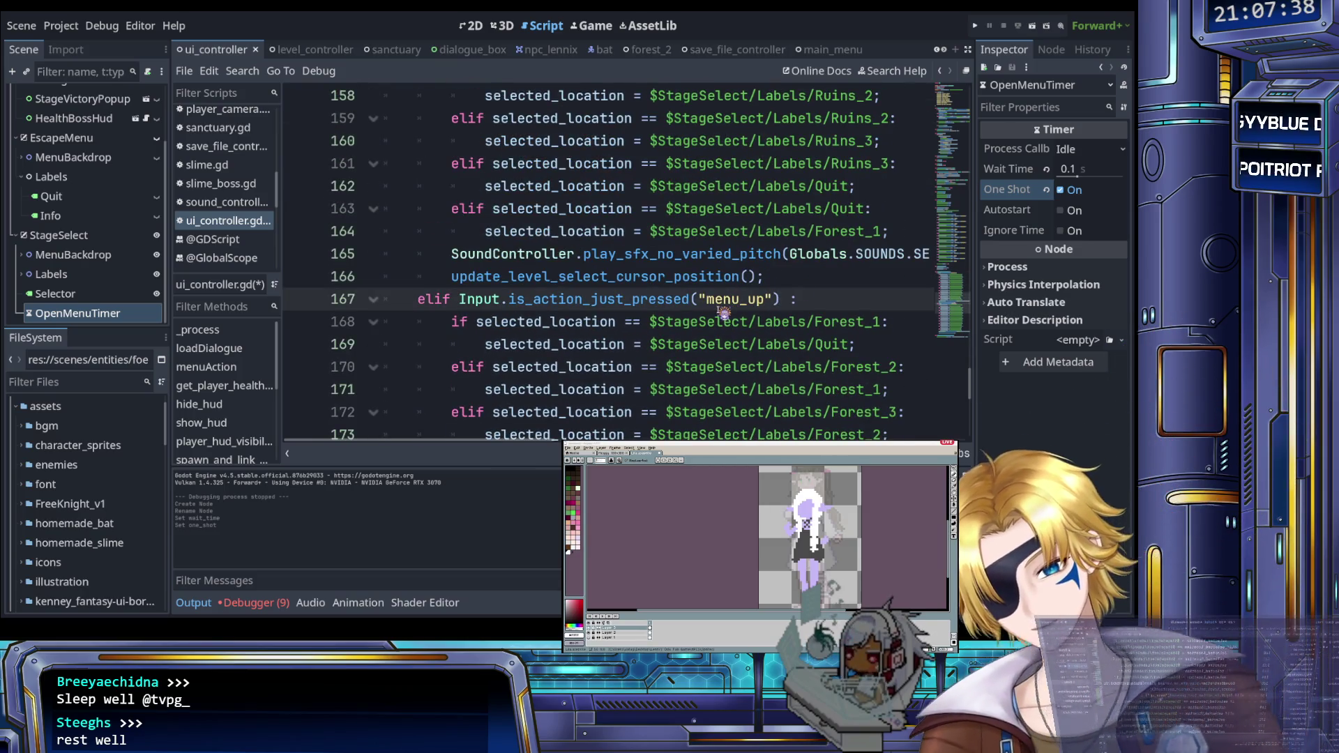
{"action": "type", "text": "&&"}
{"action": "key", "text": "BackSpace"}
{"action": "key", "text": "BackSpace"}
{"action": "key", "text": "BackSpace"}
{"action": "type", "text": "$O"}
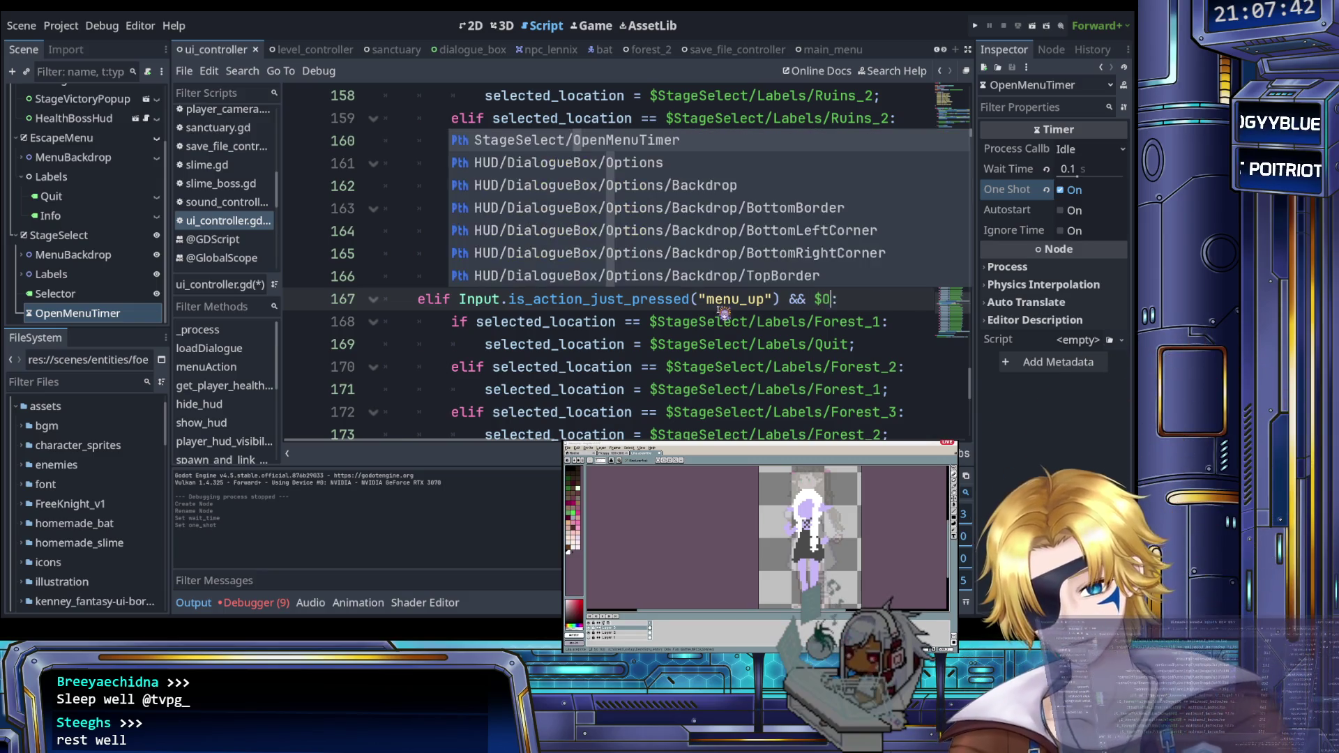
{"action": "type", "text": "penMenu"}
{"action": "key", "text": "Return"}
{"action": "type", "text": "/.is"}
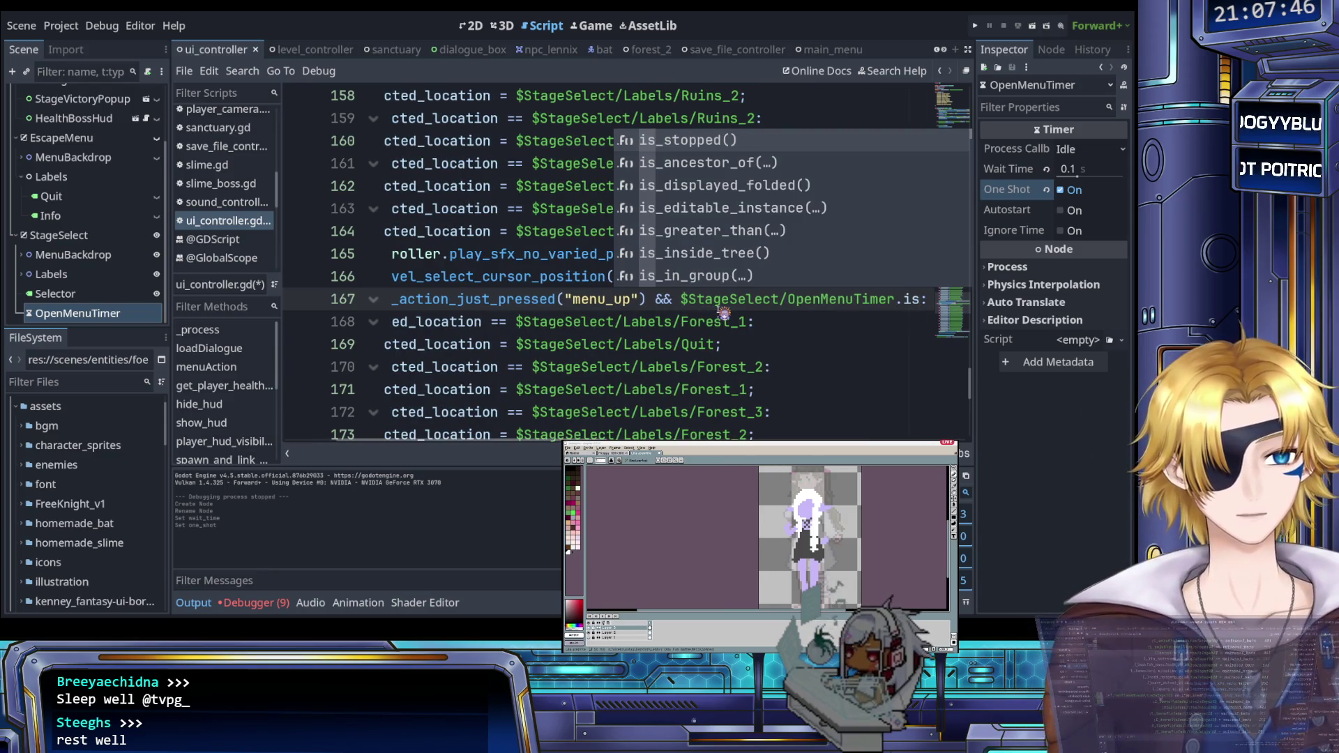
{"action": "key", "text": "Return"}
{"action": "key", "text": "ctrl+s"}
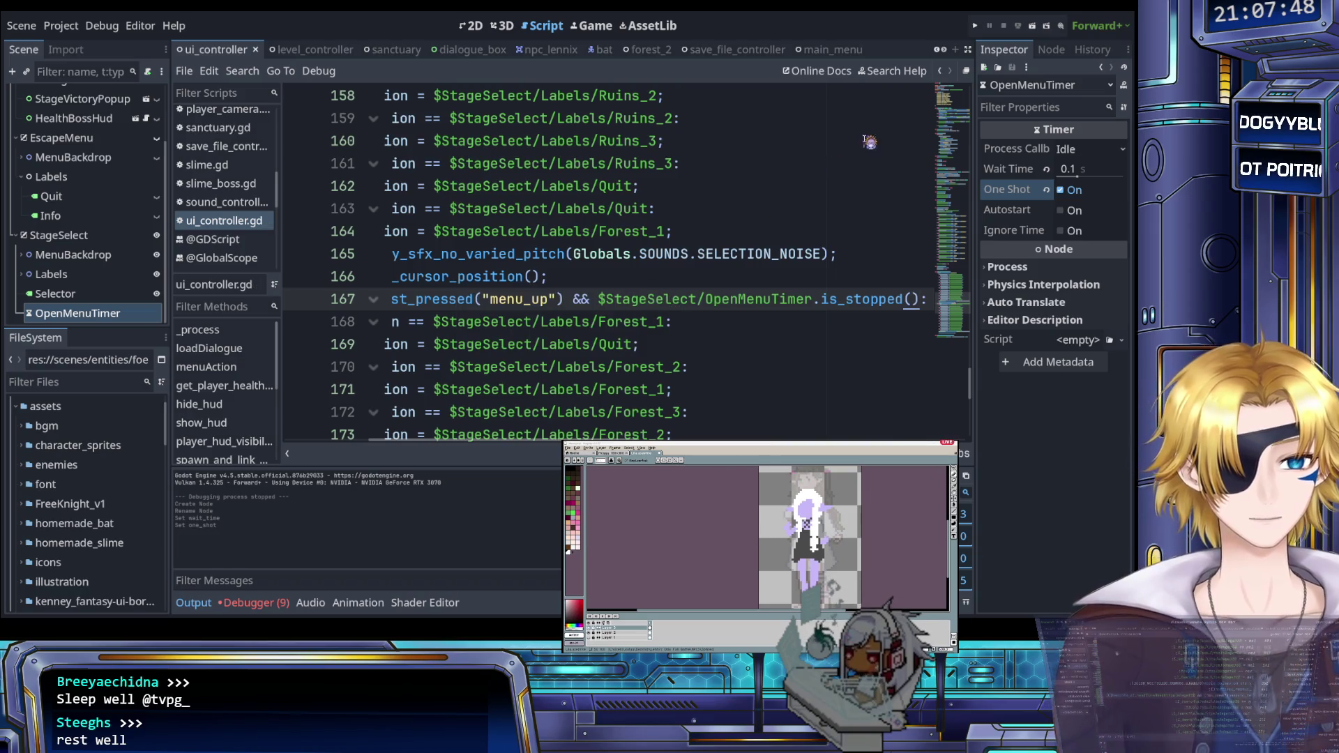
Step: Change OpenMenuTimer's Wait Time to 0.5 s and run the project again
{"action": "left_click", "coordinate": [978, 27]}
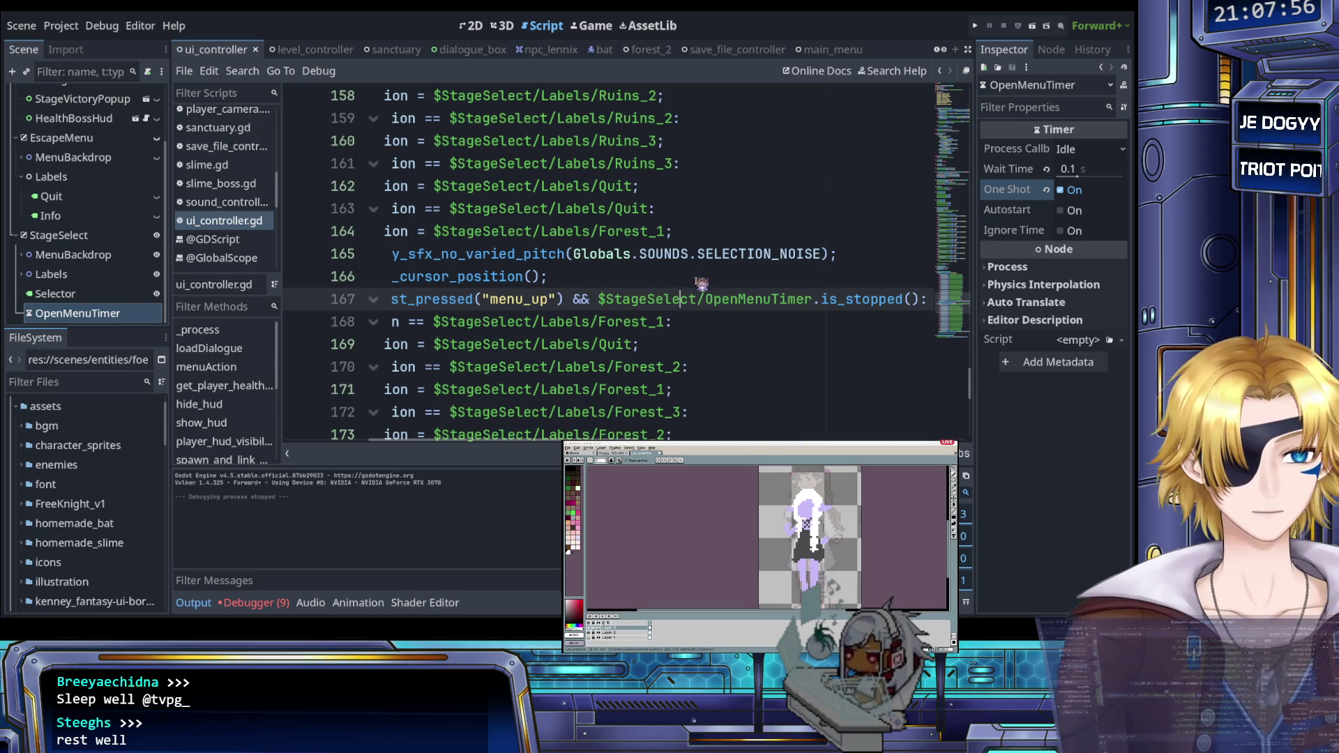
{"action": "left_click", "coordinate": [91, 296]}
{"action": "left_click", "coordinate": [83, 313]}
{"action": "left_click", "coordinate": [1070, 170]}
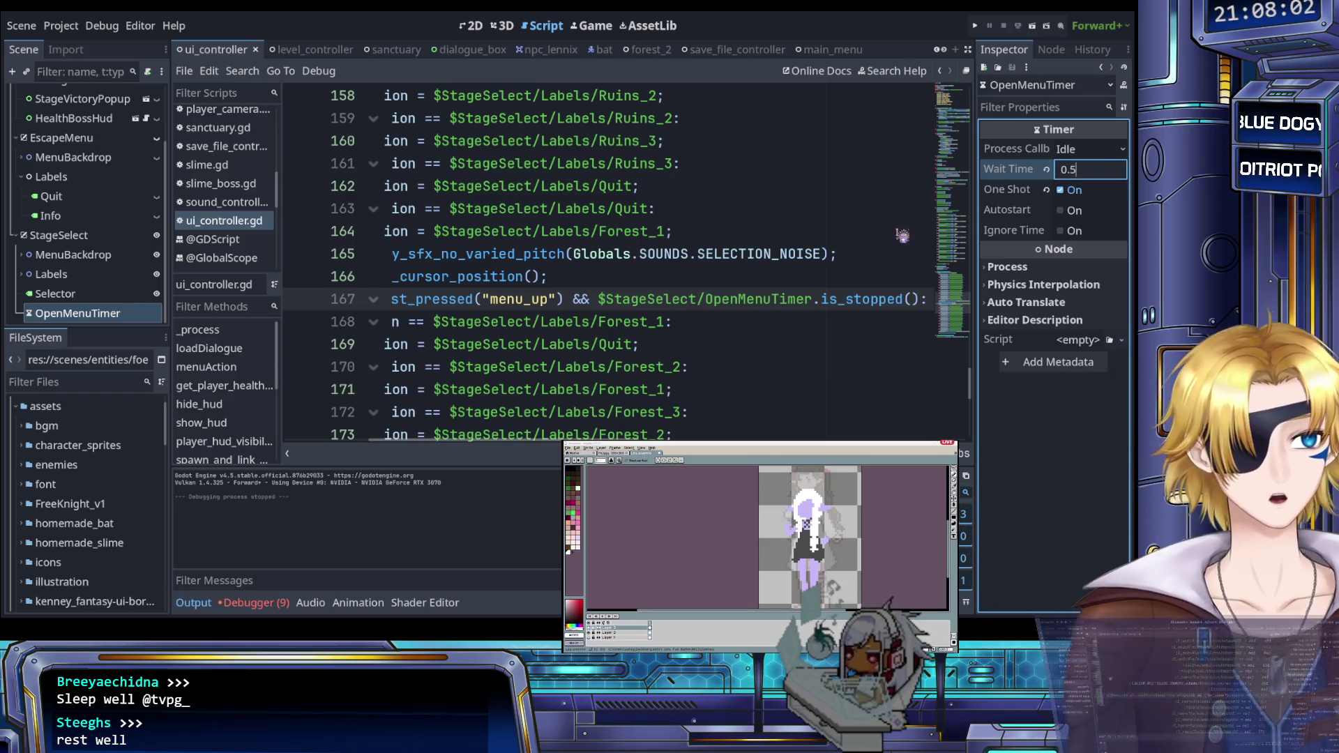
{"action": "left_click", "coordinate": [823, 234]}
{"action": "left_click", "coordinate": [975, 26]}
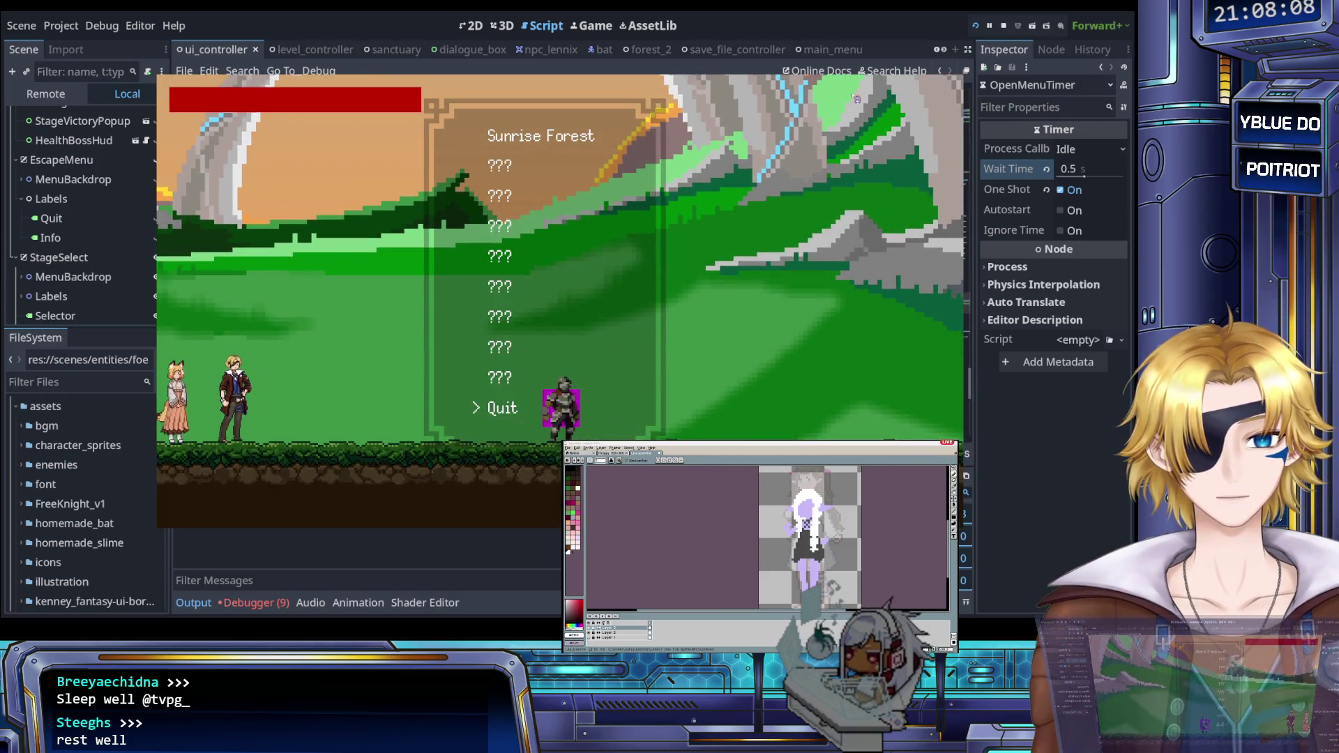
Step: Press Up to move through the stage-select list in the running game, then stop it
{"action": "key", "text": "Up"}
{"action": "key", "text": "Up"}
{"action": "key", "text": "Up"}
{"action": "key", "text": "Up"}
{"action": "key", "text": "Up"}
{"action": "key", "text": "Up"}
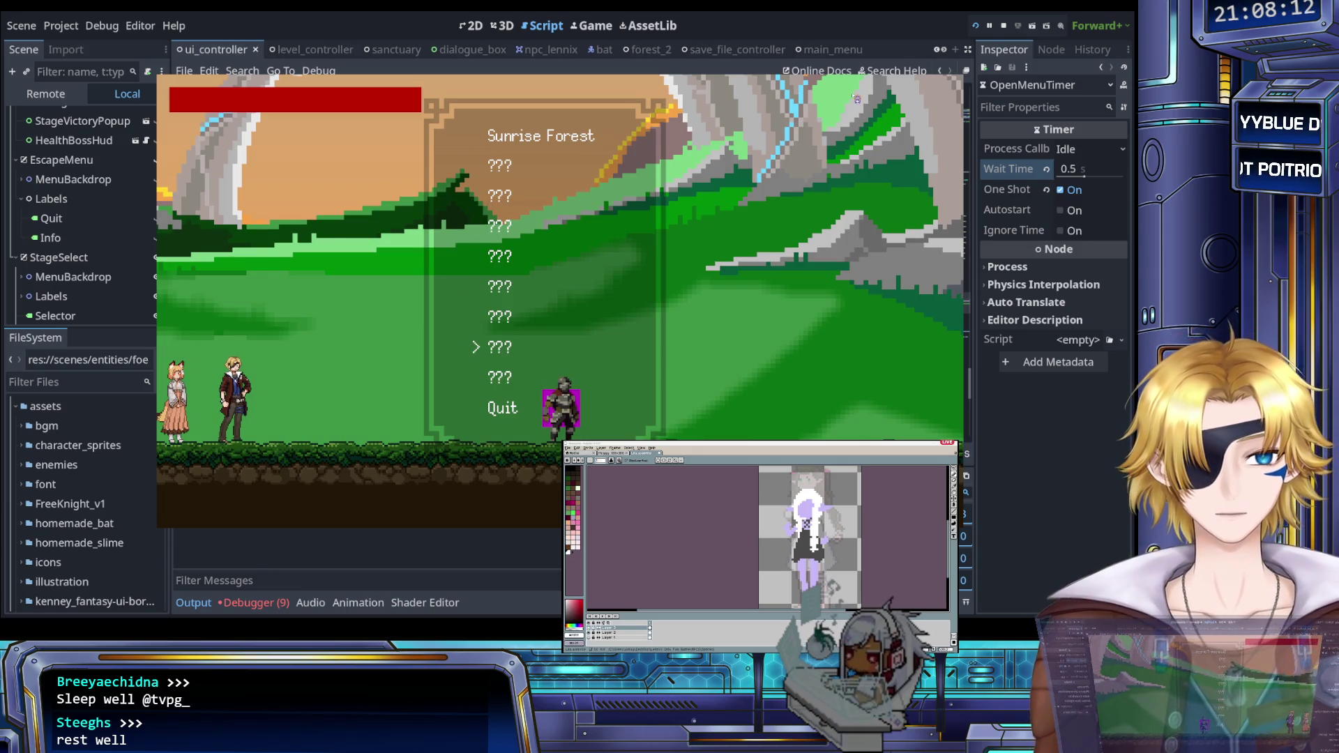
{"action": "left_click", "coordinate": [1003, 26]}
{"action": "left_click", "coordinate": [690, 206]}
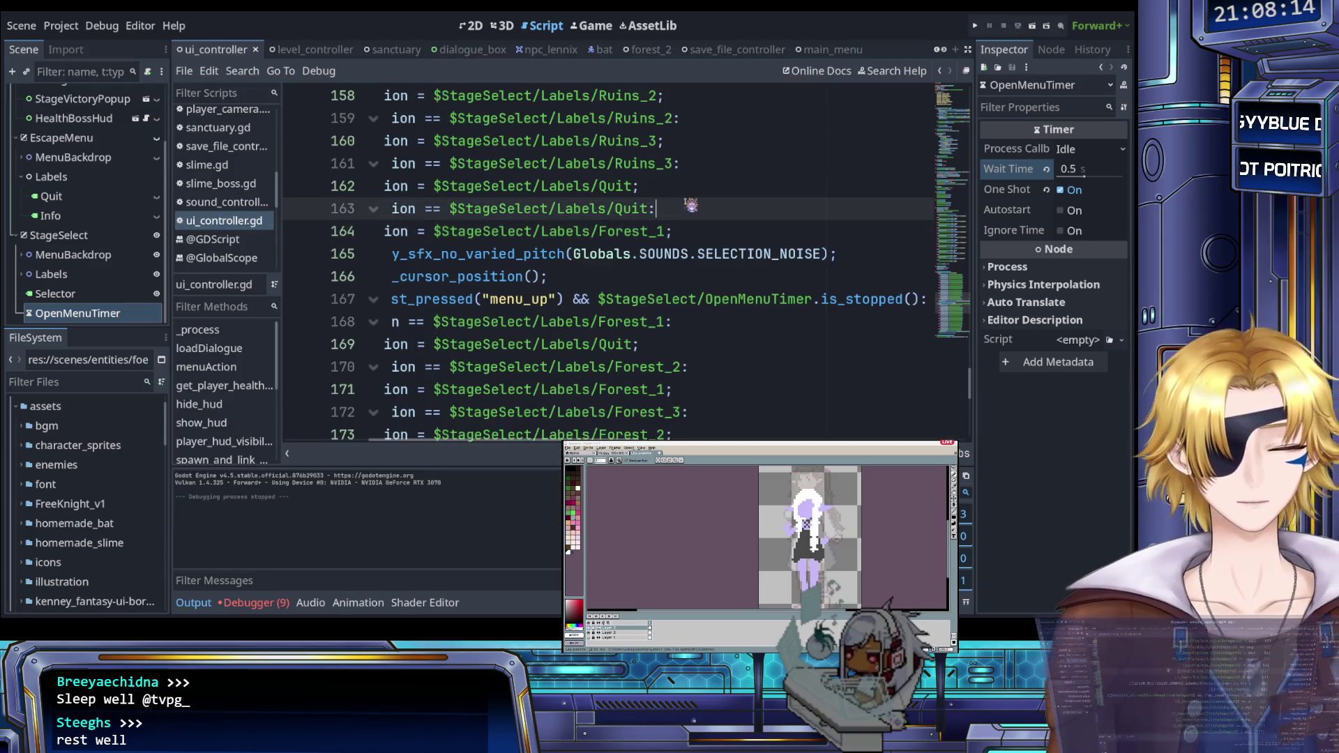
Step: Delete the $StageSelect/OpenMenuTimer.start(); line from show_level_select
{"action": "scroll", "coordinate": [691, 205], "scroll_direction": "up", "scroll_amount": 9}
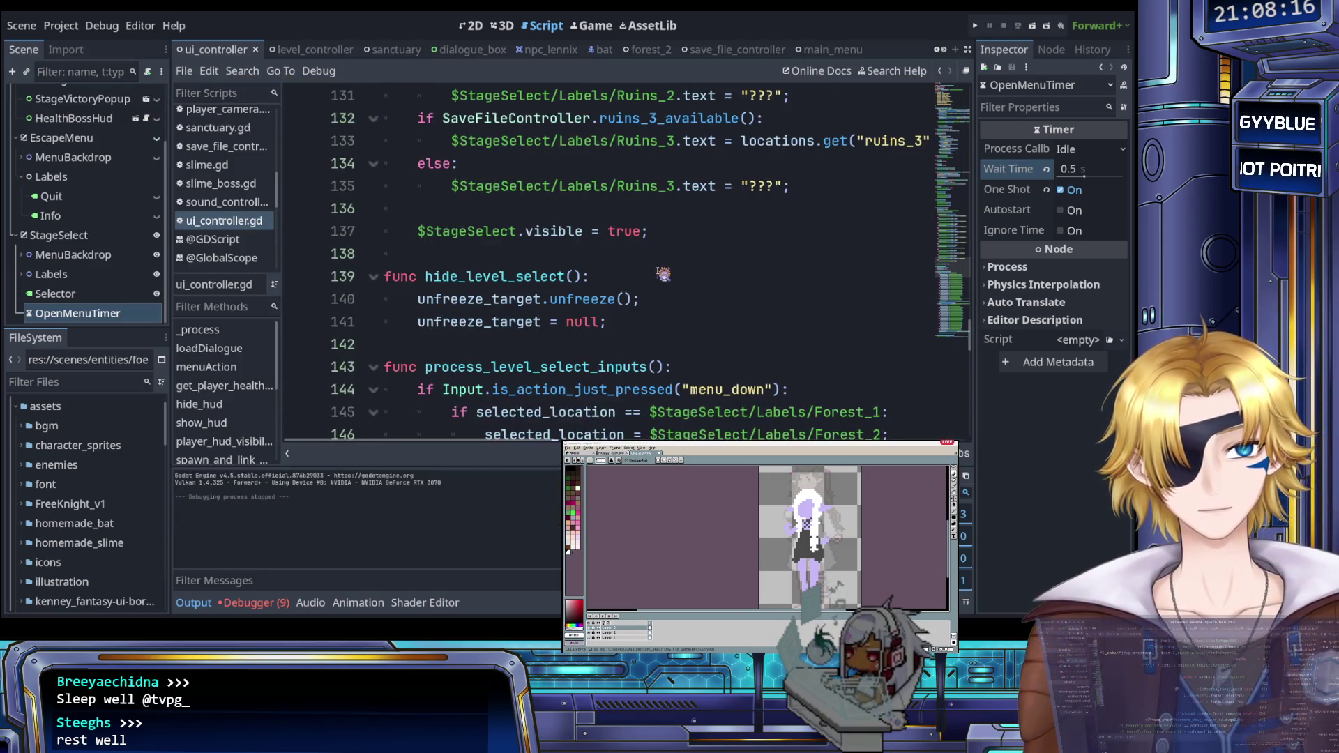
{"action": "scroll", "coordinate": [663, 274], "scroll_direction": "up", "scroll_amount": 3}
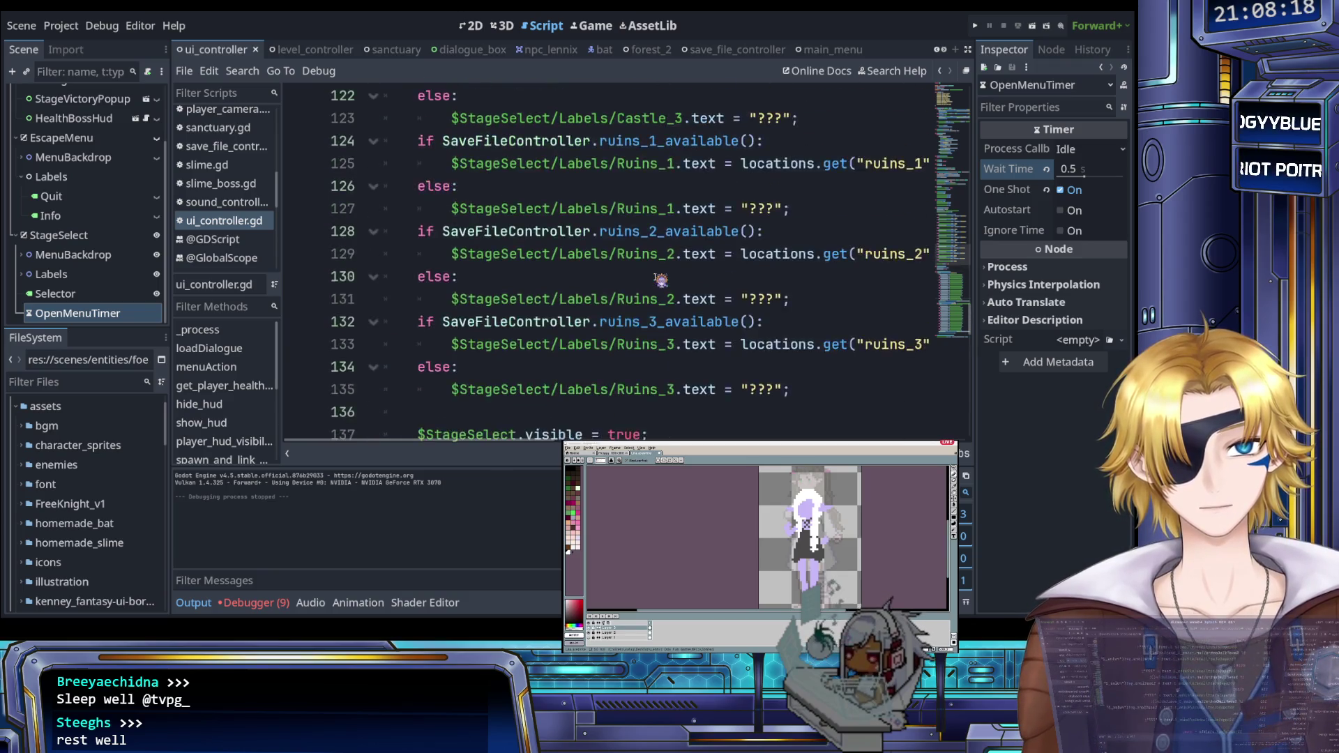
{"action": "scroll", "coordinate": [661, 280], "scroll_direction": "up", "scroll_amount": 12}
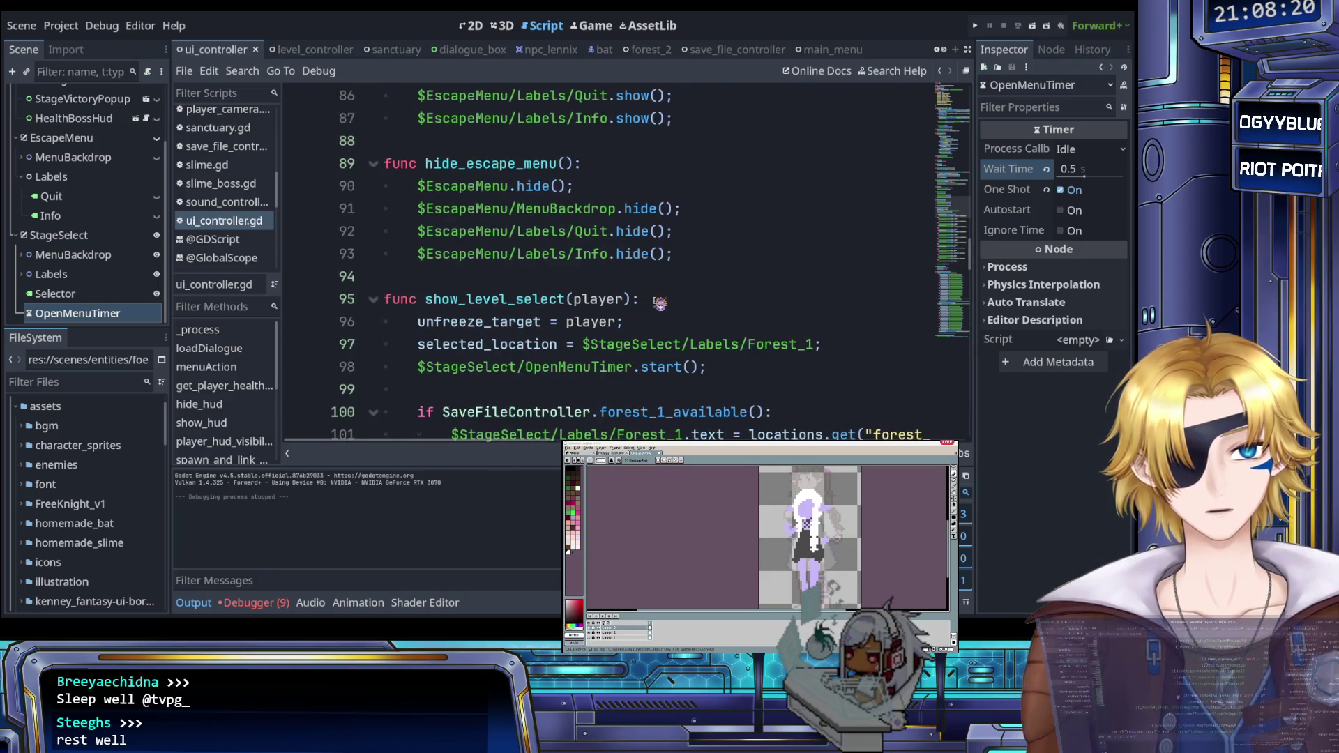
{"action": "scroll", "coordinate": [652, 305], "scroll_direction": "down", "scroll_amount": 13}
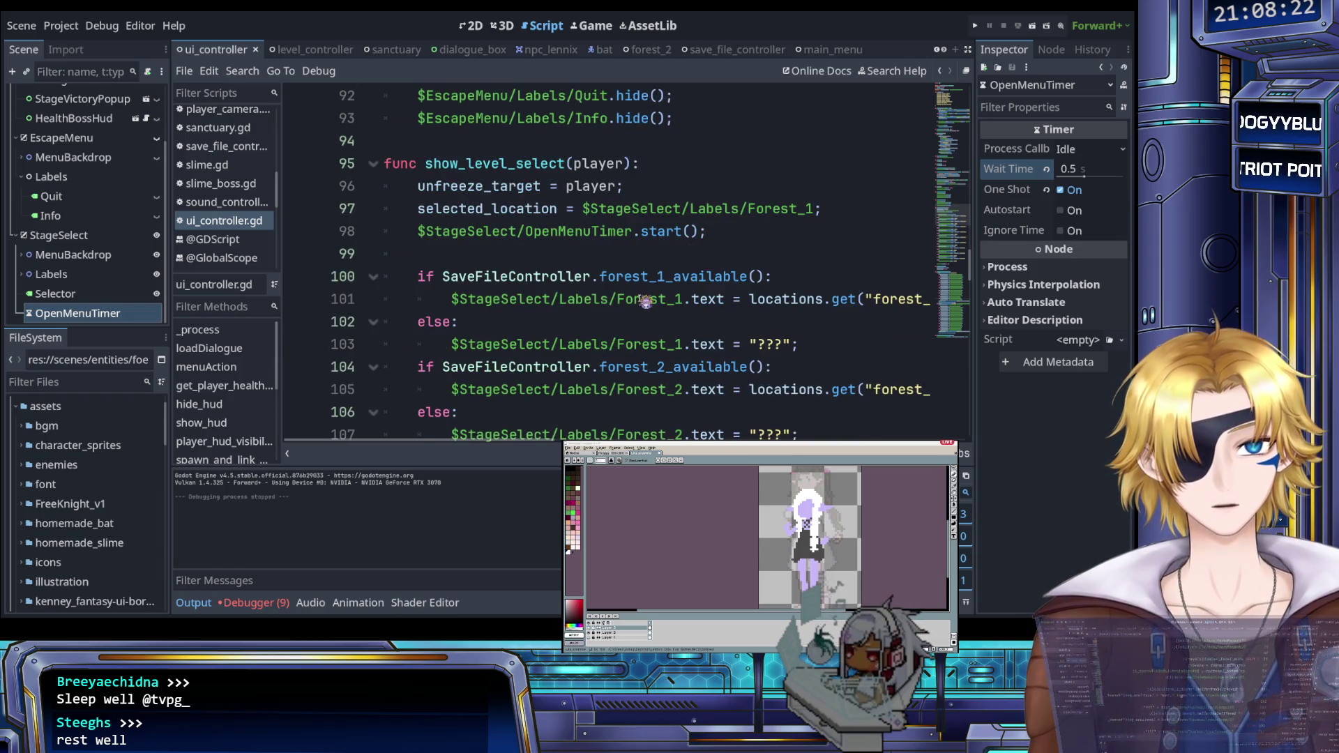
{"action": "scroll", "coordinate": [645, 301], "scroll_direction": "down", "scroll_amount": 2}
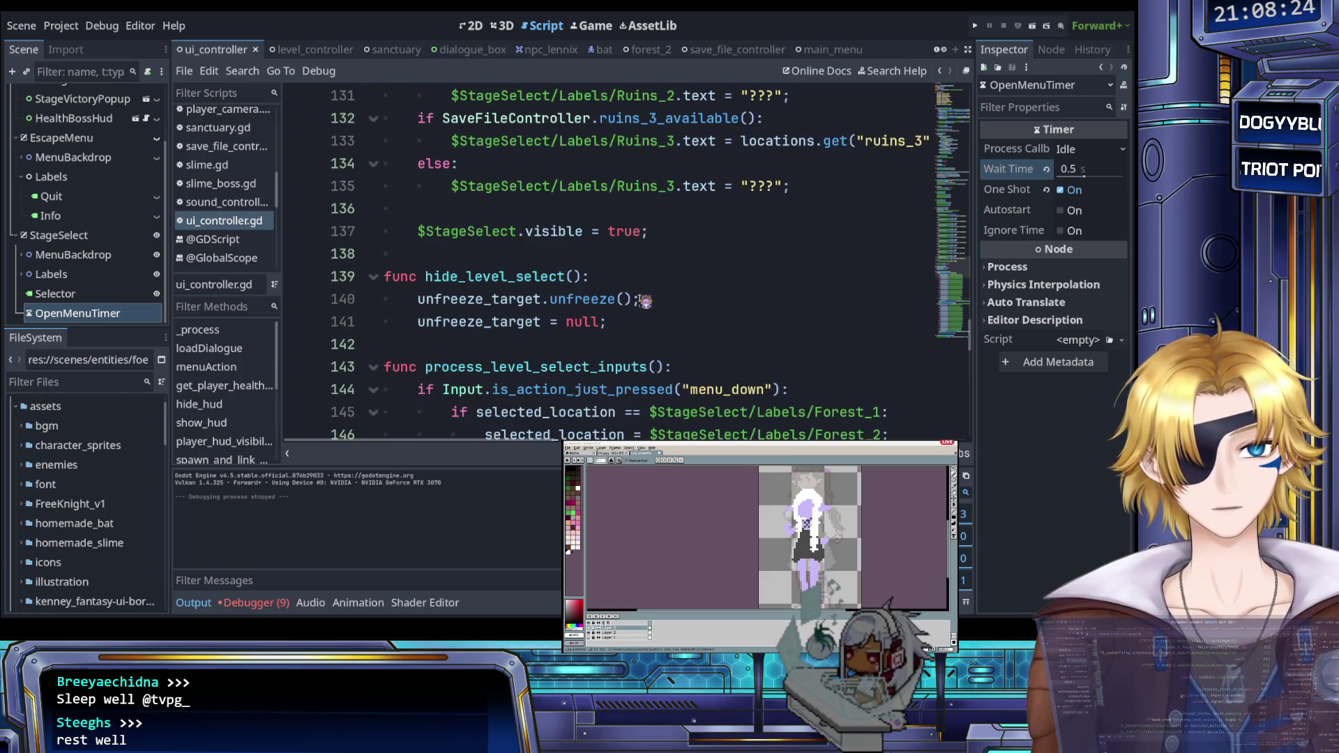
{"action": "left_click", "coordinate": [551, 370]}
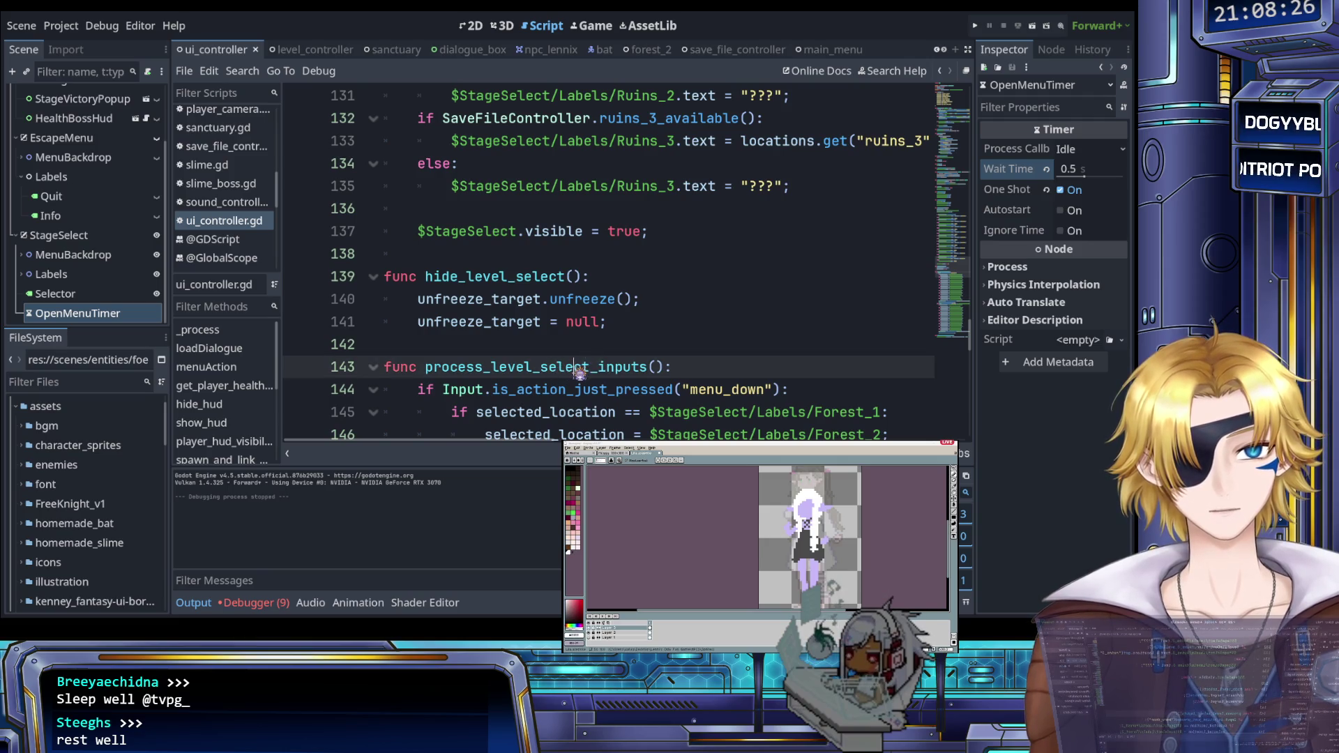
{"action": "scroll", "coordinate": [584, 351], "scroll_direction": "up", "scroll_amount": 14}
{"action": "left_click_drag", "start_coordinate": [724, 298], "coordinate": [423, 304]}
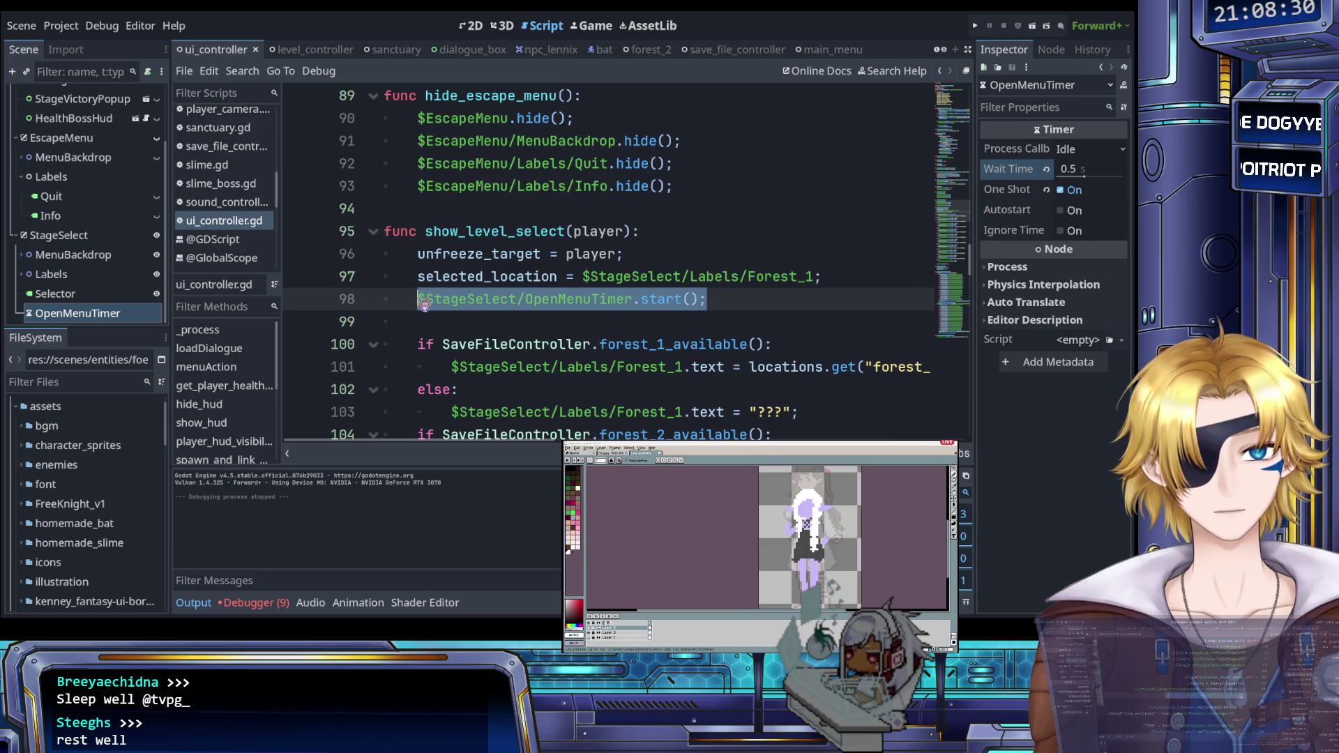
{"action": "key", "text": "BackSpace"}
{"action": "key", "text": "BackSpace"}
{"action": "key", "text": "BackSpace"}
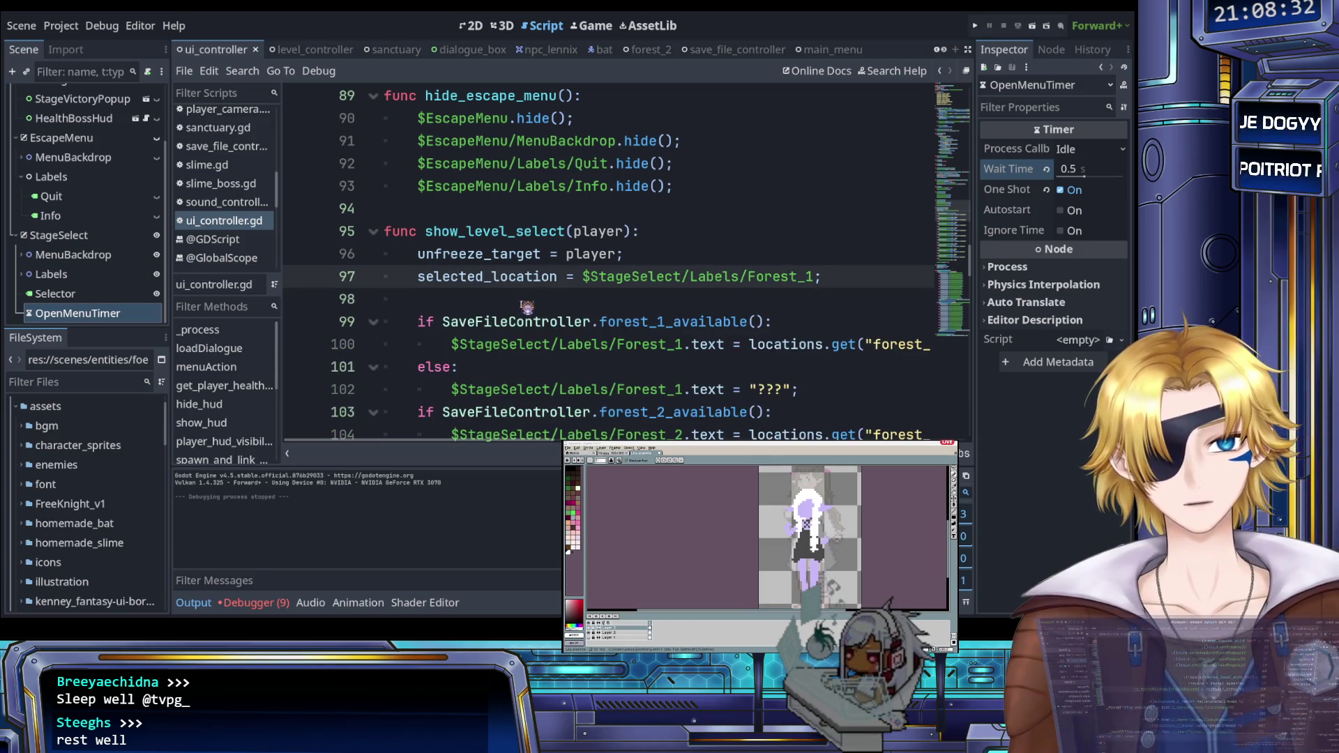
Step: Open sanctuary.gd from the Scripts list
{"action": "left_click", "coordinate": [519, 231]}
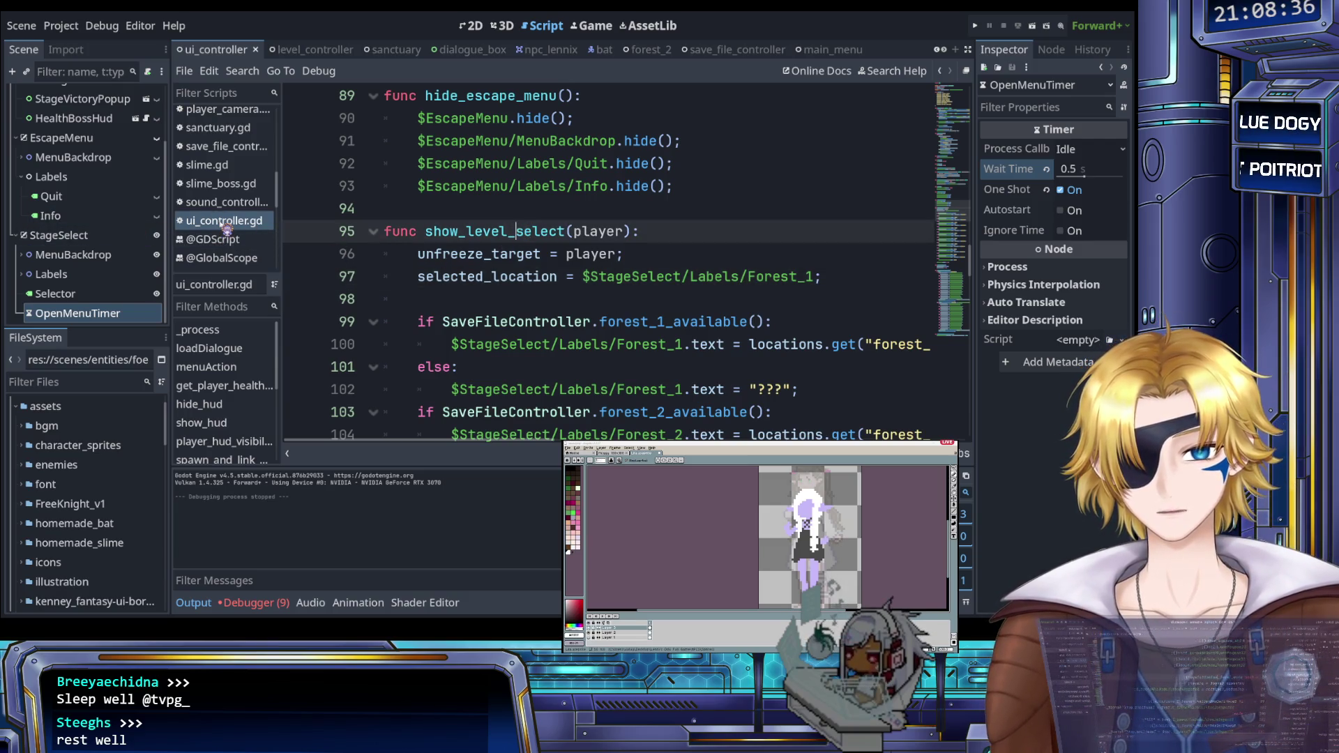
{"action": "scroll", "coordinate": [231, 226], "scroll_direction": "up", "scroll_amount": 2}
{"action": "left_click", "coordinate": [237, 171]}
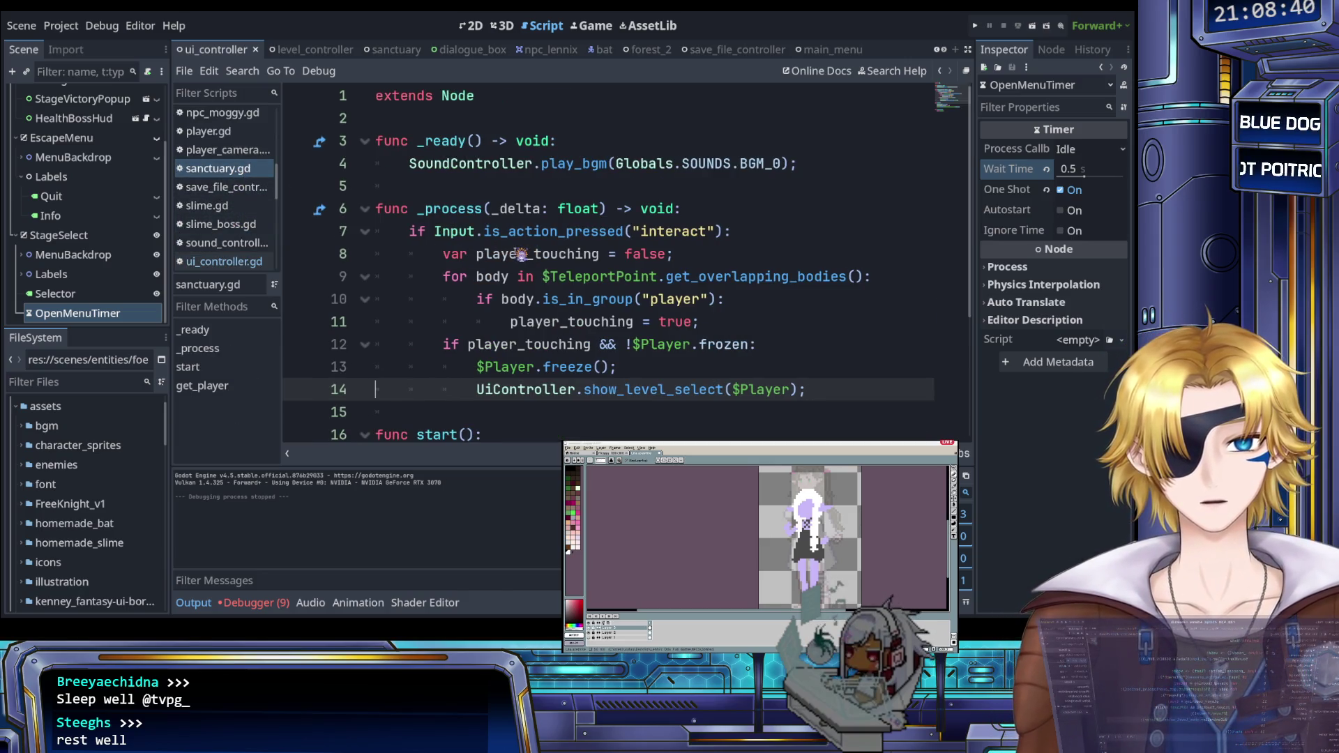
Step: Jump from the show_level_select call on sanctuary.gd line 14 to its definition in ui_controller.gd
{"action": "left_click", "coordinate": [666, 367]}
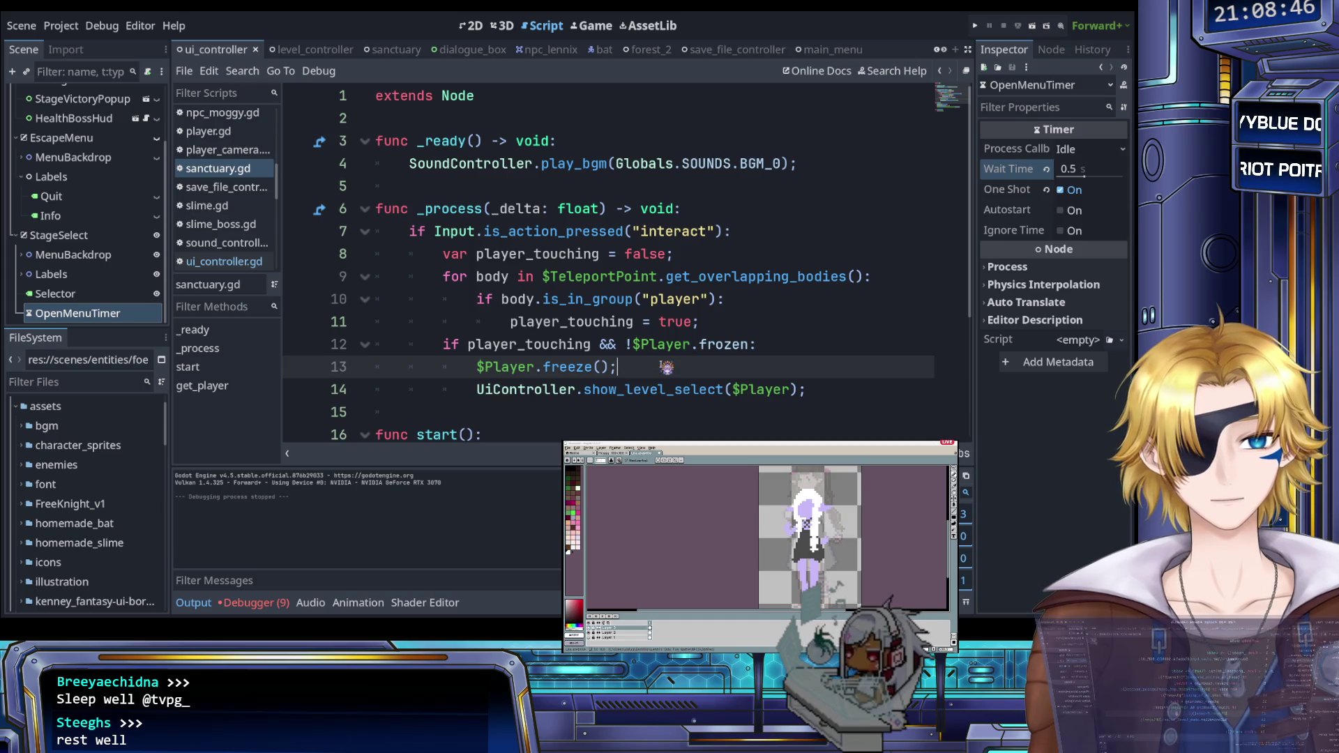
{"action": "scroll", "coordinate": [666, 367], "scroll_direction": "down", "scroll_amount": 1}
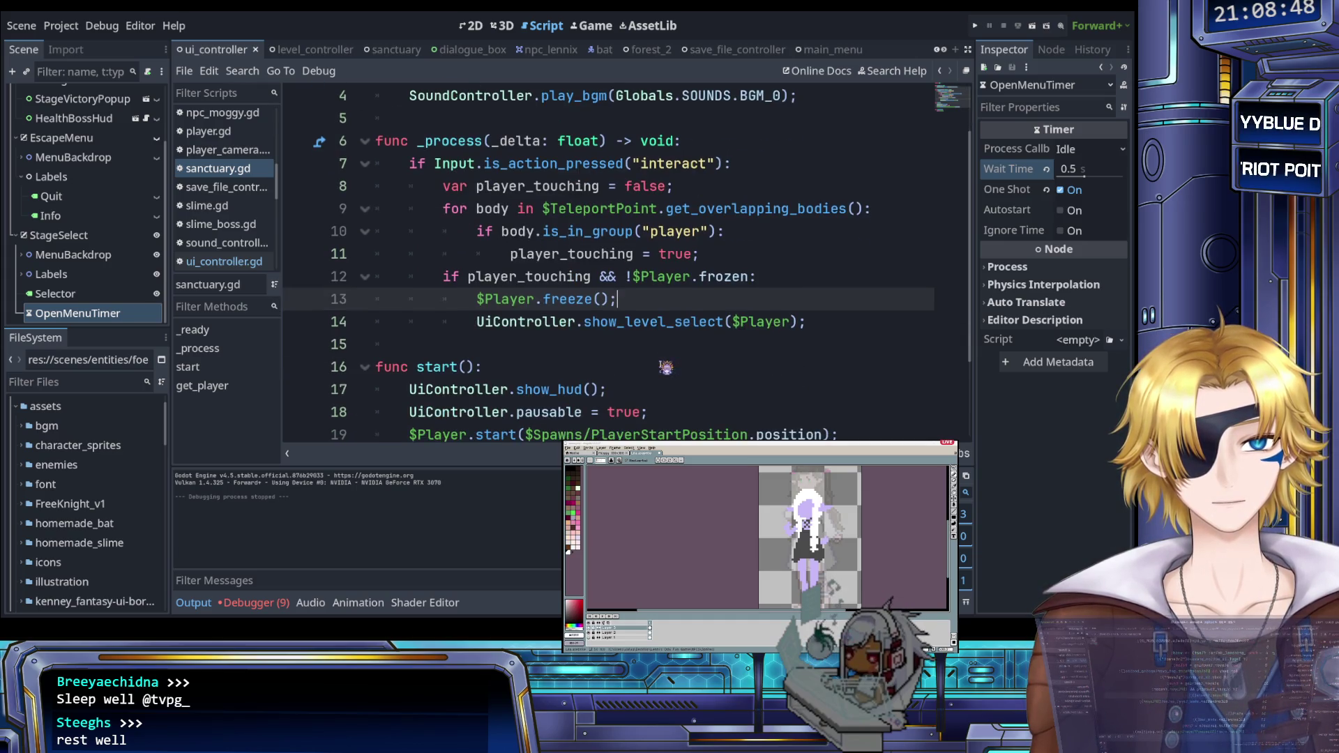
{"action": "left_click", "coordinate": [643, 331], "text": "ctrl"}
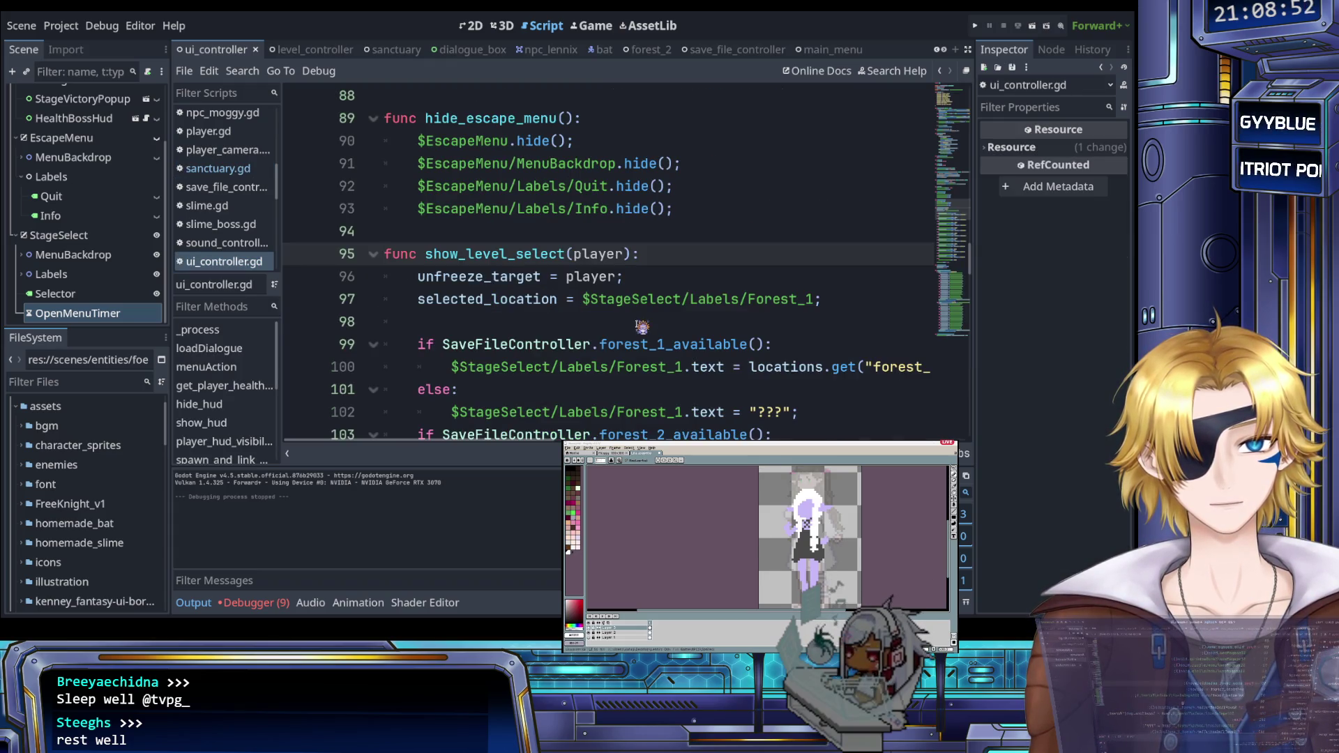
Step: Paste $StageSelect/OpenMenuTimer.start() onto a new line 98 inside show_level_select
{"action": "scroll", "coordinate": [641, 326], "scroll_direction": "up", "scroll_amount": 13}
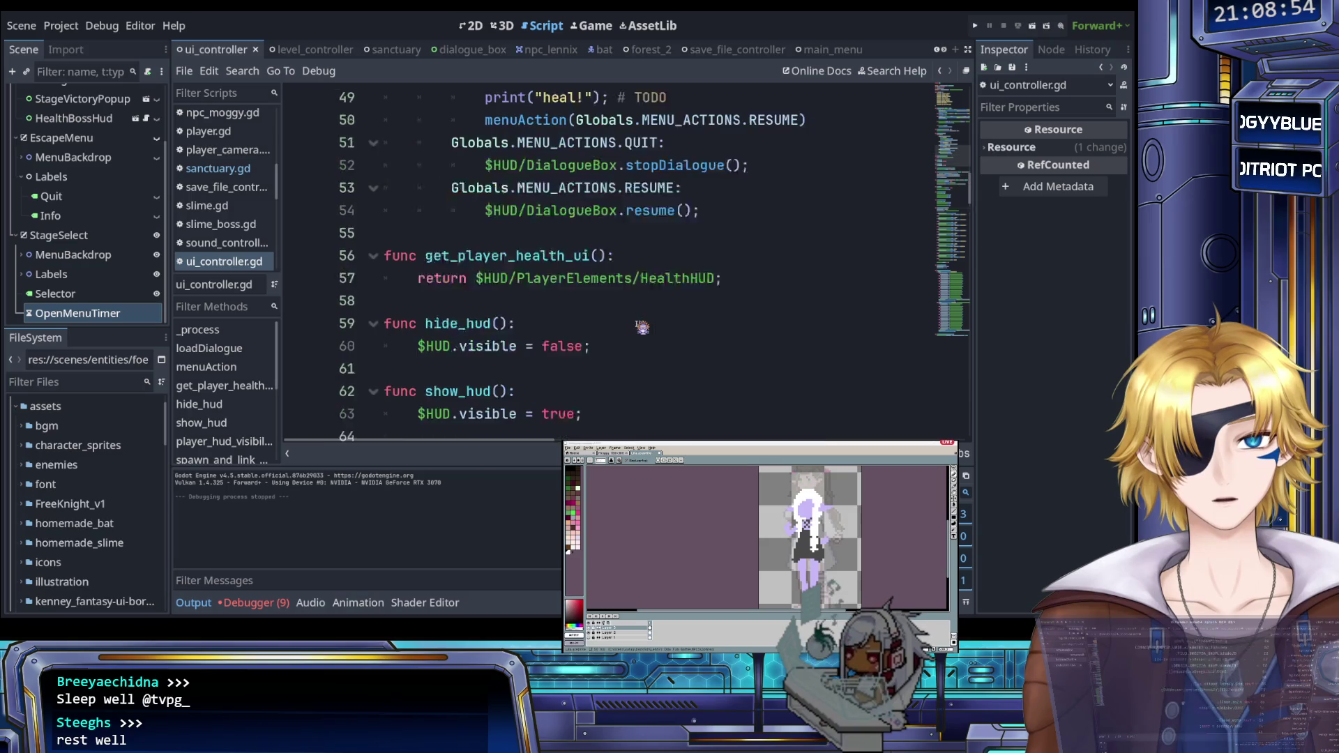
{"action": "scroll", "coordinate": [642, 327], "scroll_direction": "up", "scroll_amount": 4}
{"action": "scroll", "coordinate": [641, 328], "scroll_direction": "up", "scroll_amount": 7}
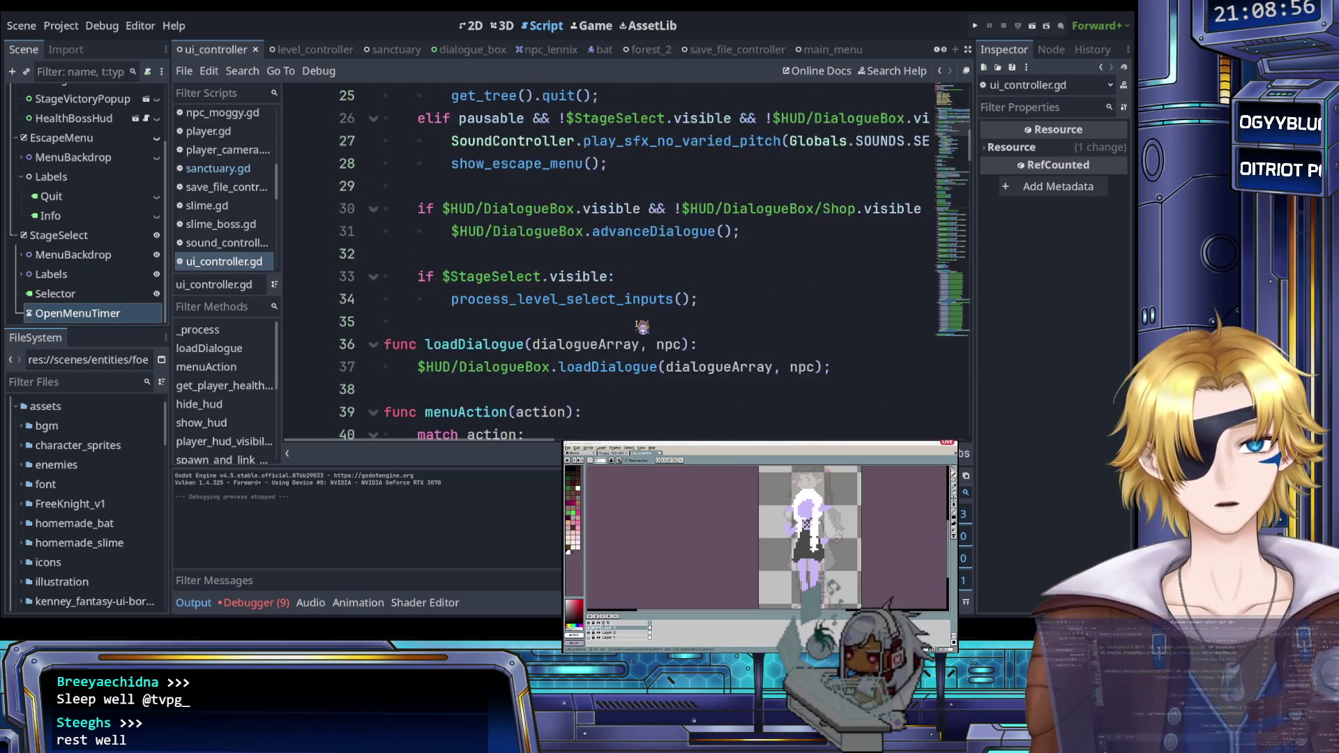
{"action": "scroll", "coordinate": [642, 326], "scroll_direction": "down", "scroll_amount": 1}
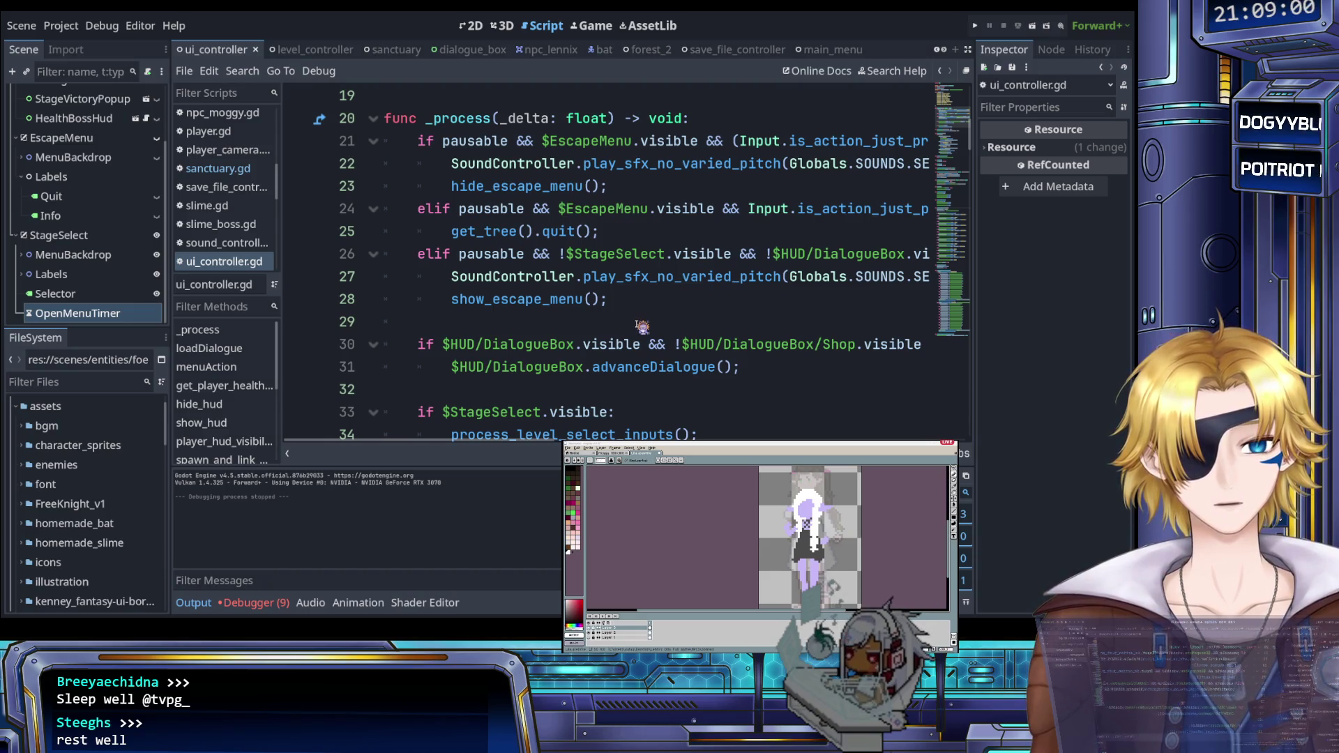
{"action": "scroll", "coordinate": [642, 327], "scroll_direction": "down", "scroll_amount": 20}
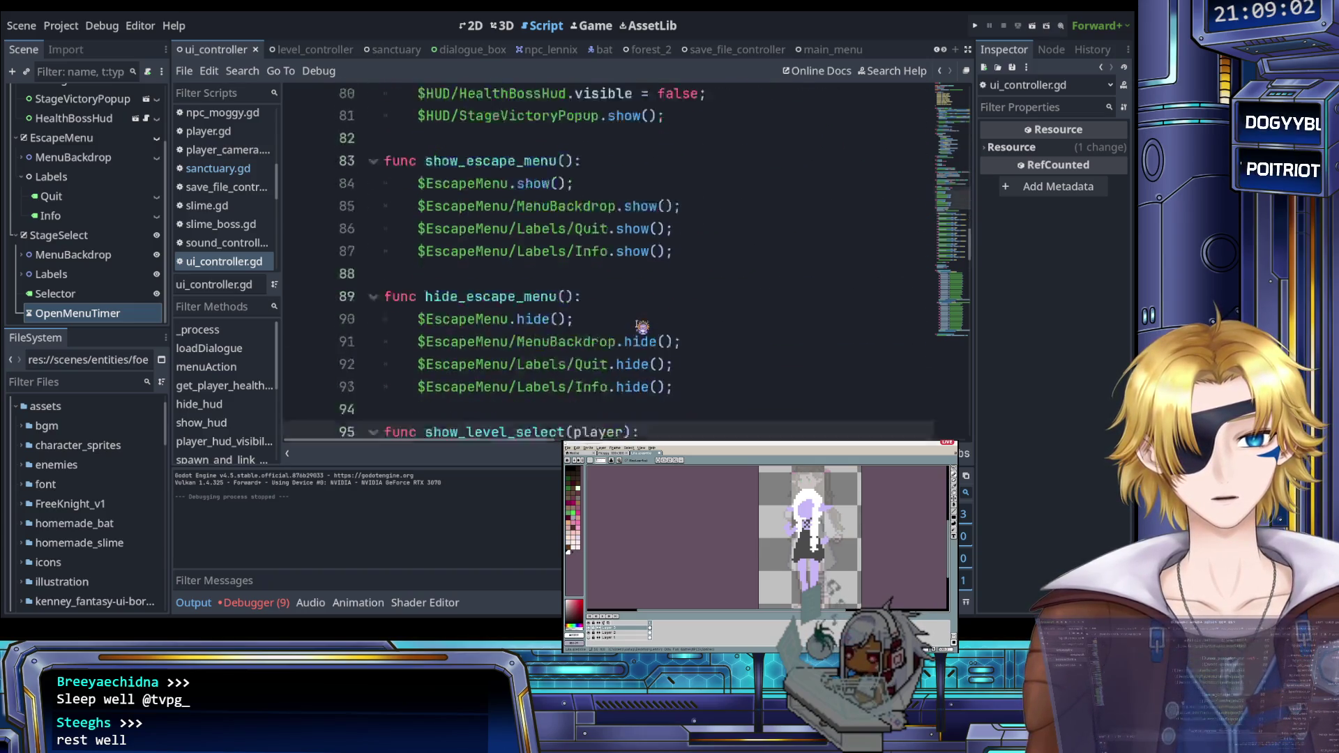
{"action": "scroll", "coordinate": [642, 327], "scroll_direction": "down", "scroll_amount": 9}
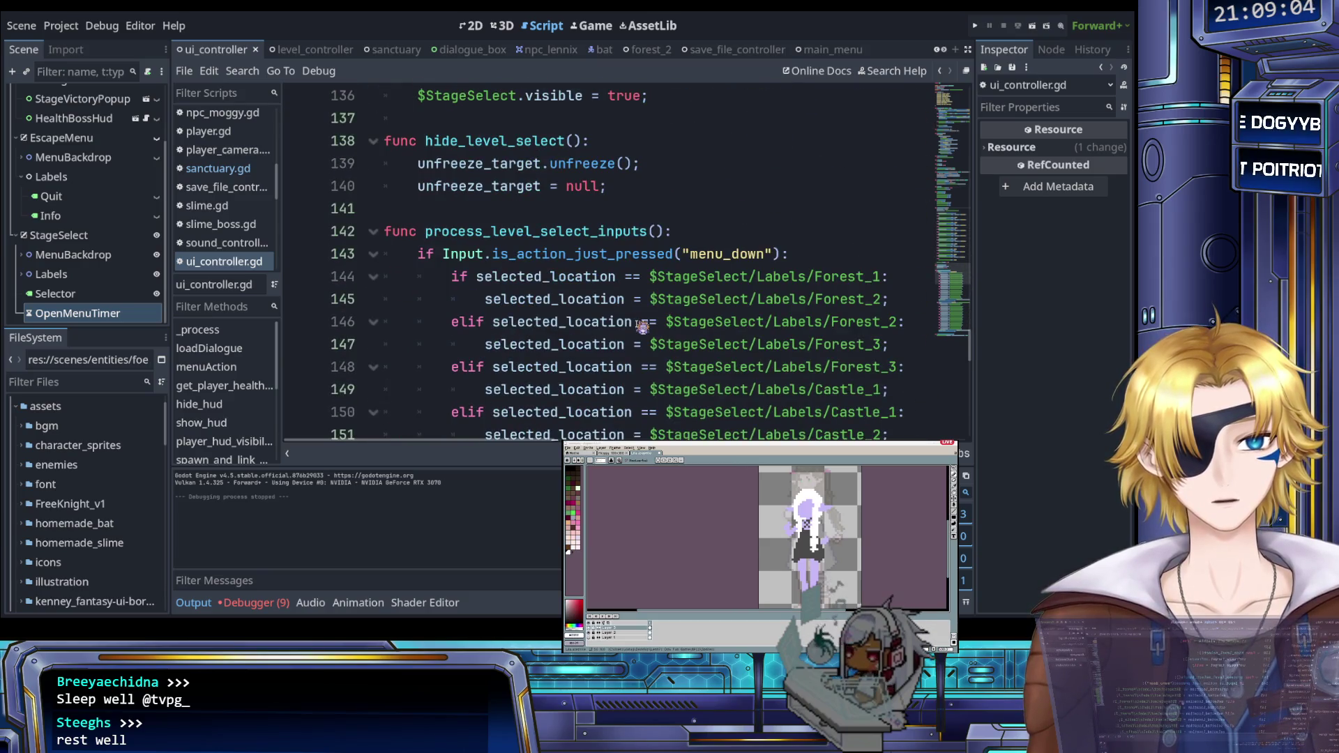
{"action": "scroll", "coordinate": [641, 327], "scroll_direction": "up", "scroll_amount": 16}
{"action": "scroll", "coordinate": [642, 327], "scroll_direction": "up", "scroll_amount": 14}
{"action": "scroll", "coordinate": [628, 321], "scroll_direction": "down", "scroll_amount": 14}
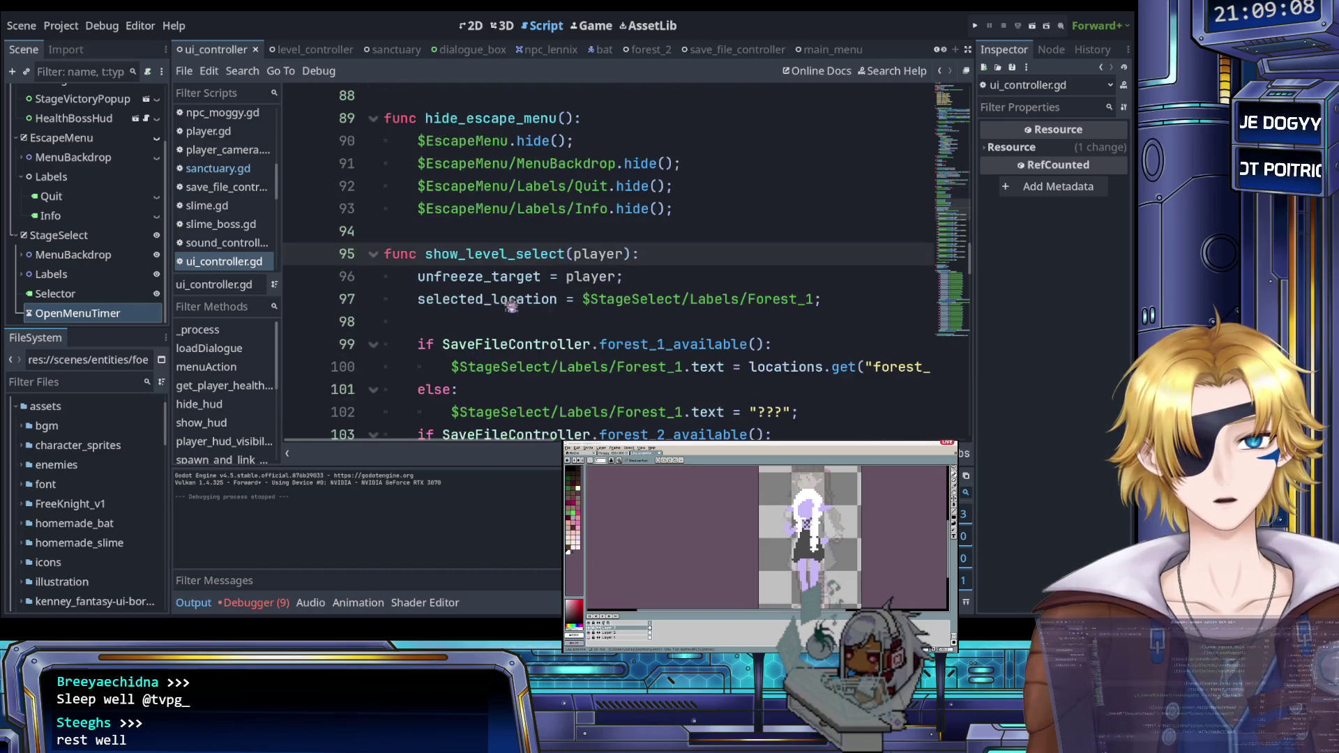
{"action": "left_click", "coordinate": [508, 315]}
{"action": "key", "text": "Return"}
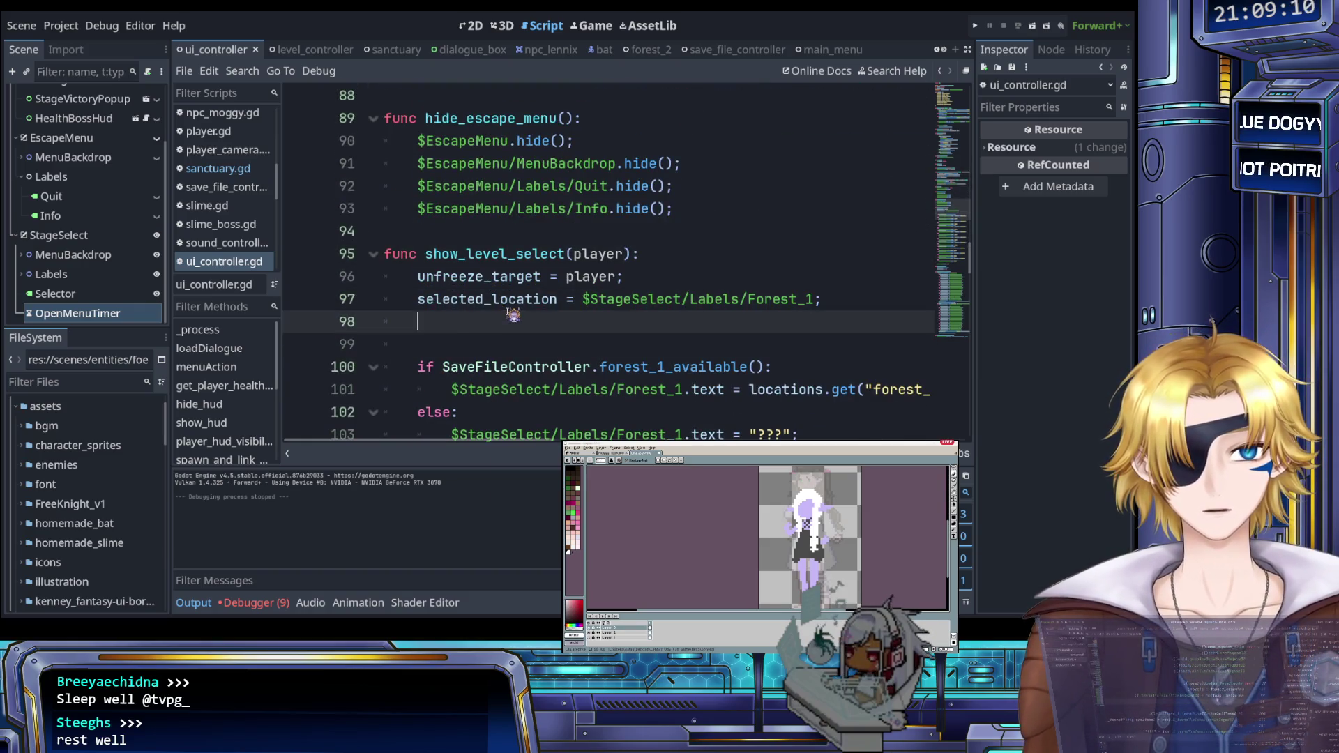
{"action": "type", "text": "$StageSelect/OpenMenuTimer.start();"}
Step: Append && $StageSelect/OpenMenuTimer.is_stopped() to the StageSelect visible condition on line 33
{"action": "scroll", "coordinate": [590, 318], "scroll_direction": "up", "scroll_amount": 5}
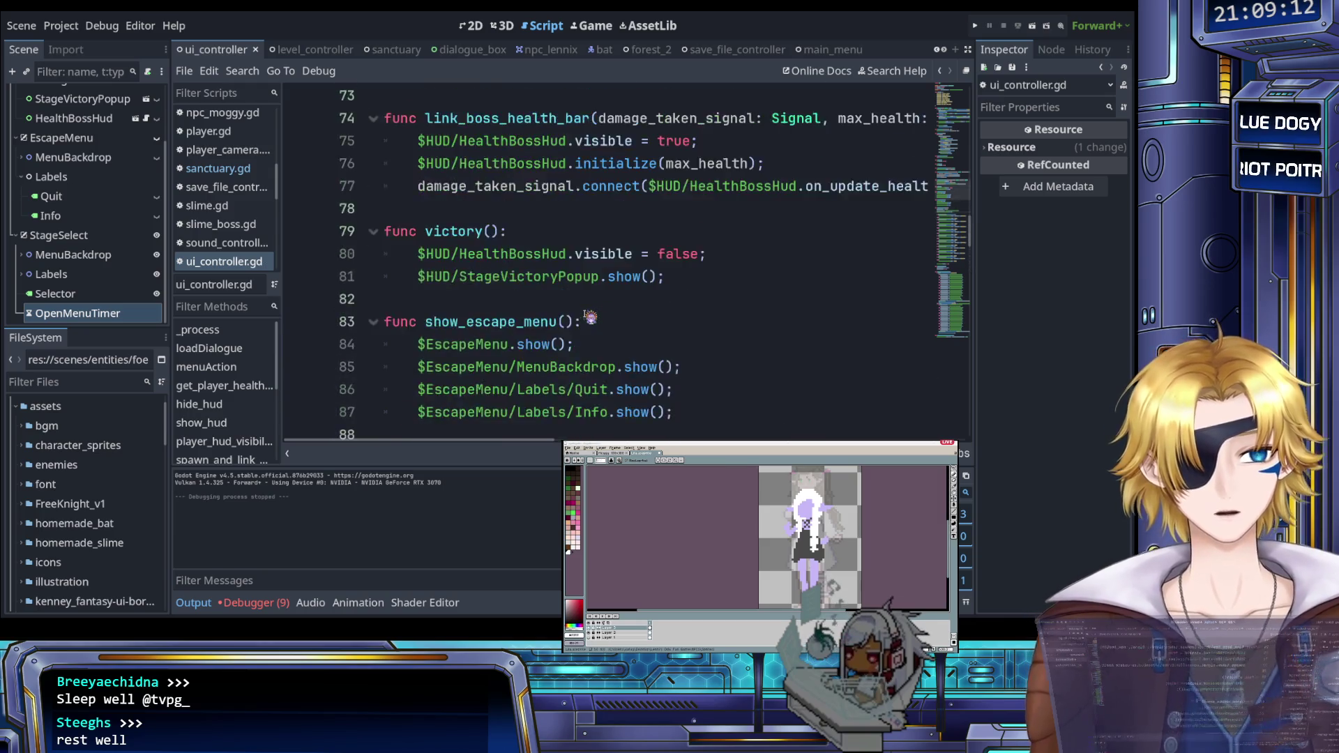
{"action": "scroll", "coordinate": [589, 317], "scroll_direction": "up", "scroll_amount": 18}
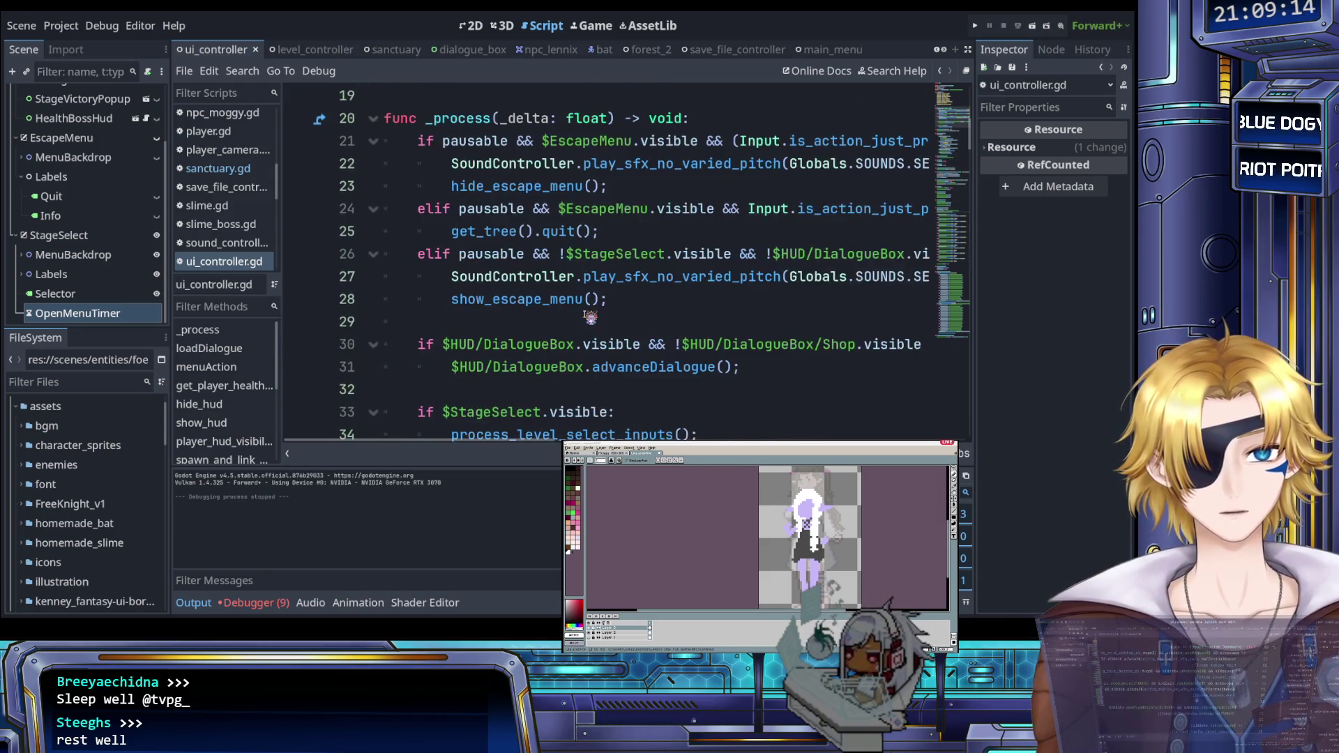
{"action": "scroll", "coordinate": [559, 323], "scroll_direction": "down", "scroll_amount": 1}
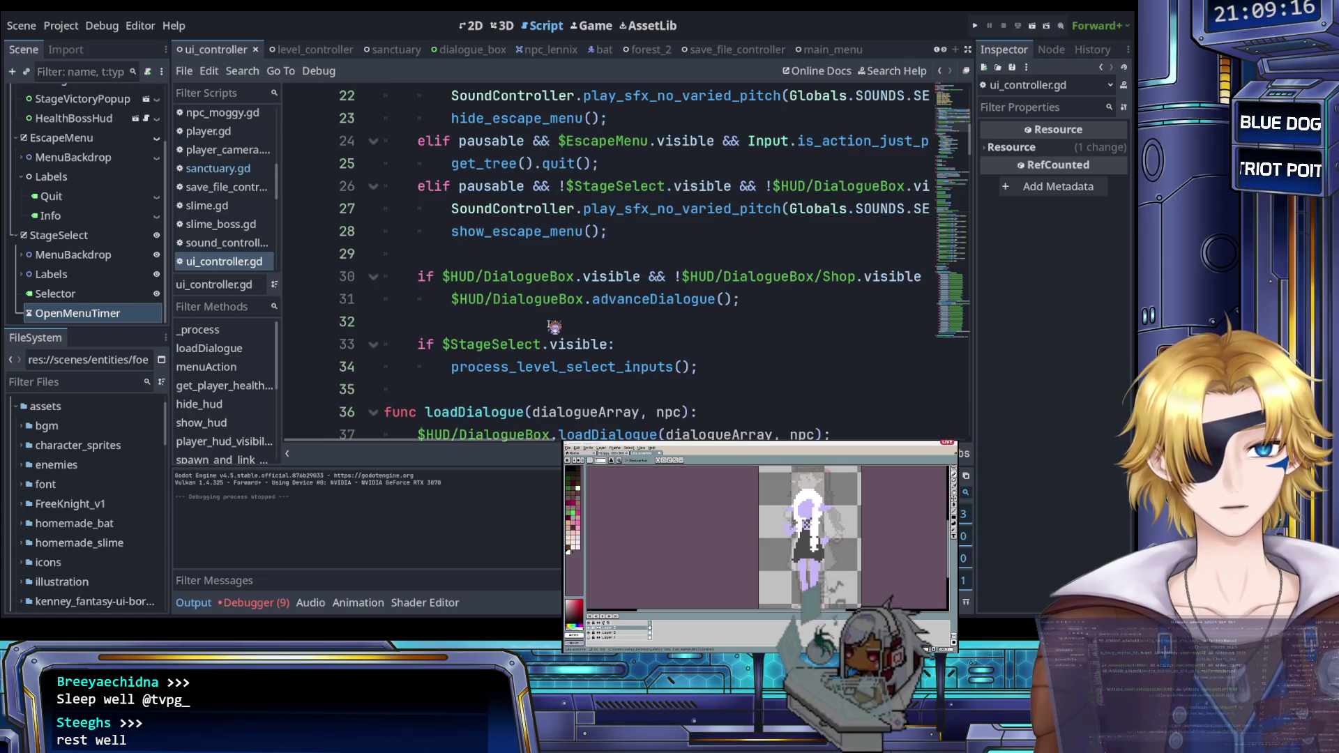
{"action": "left_click", "coordinate": [608, 343]}
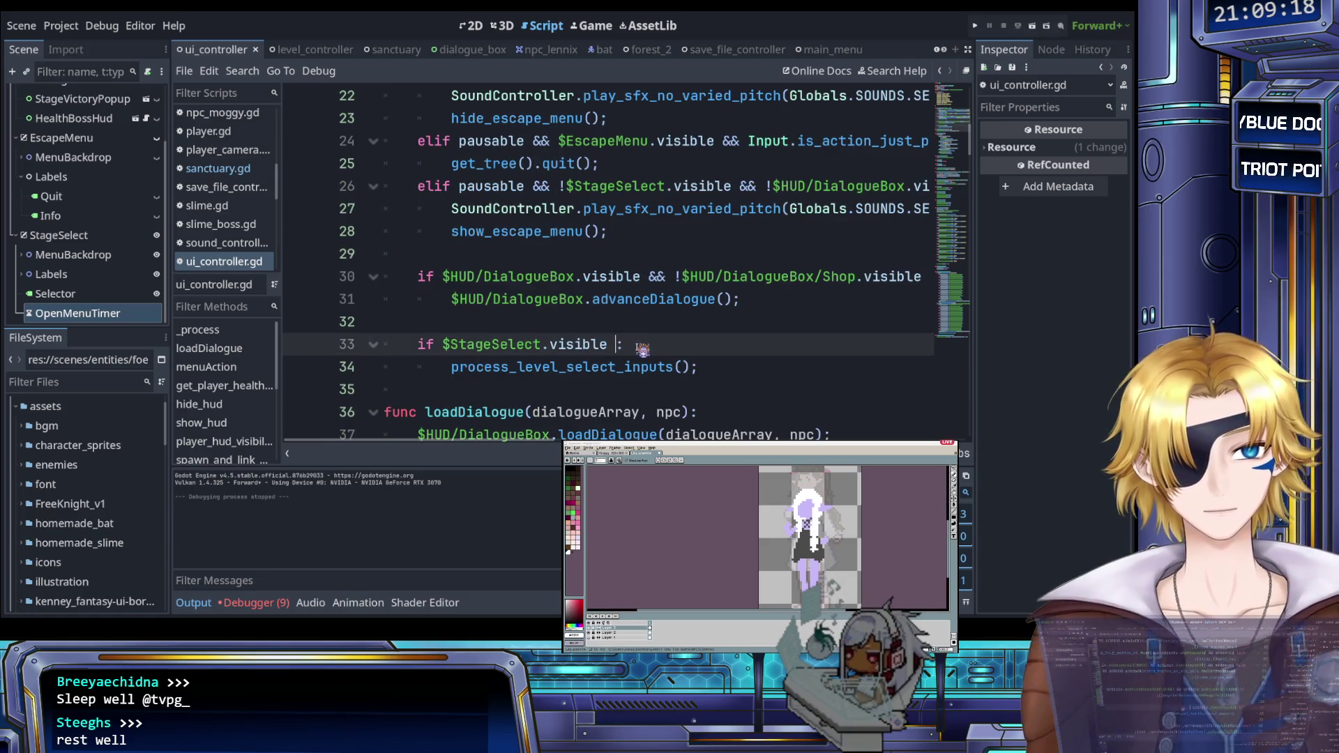
{"action": "type", "text": "&&"}
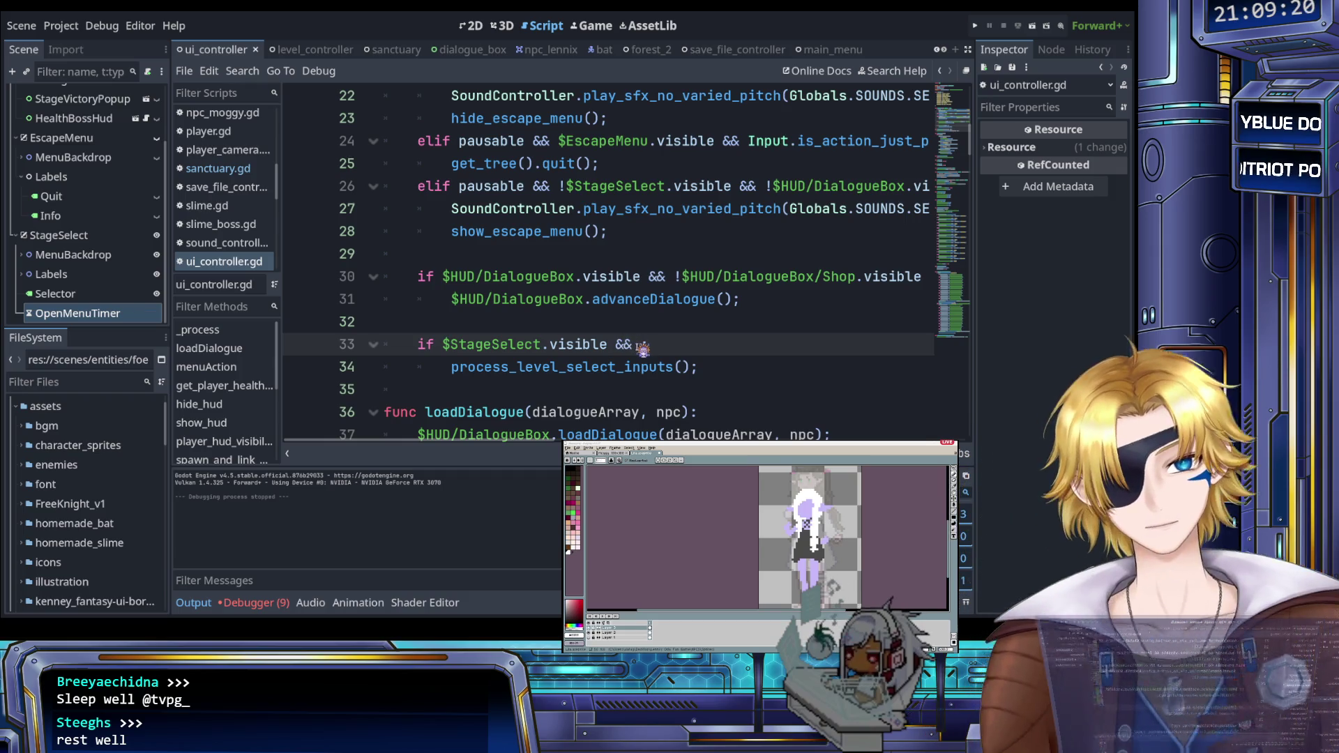
{"action": "type", "text": " $StageSelect/OpenMenuTimer.start():"}
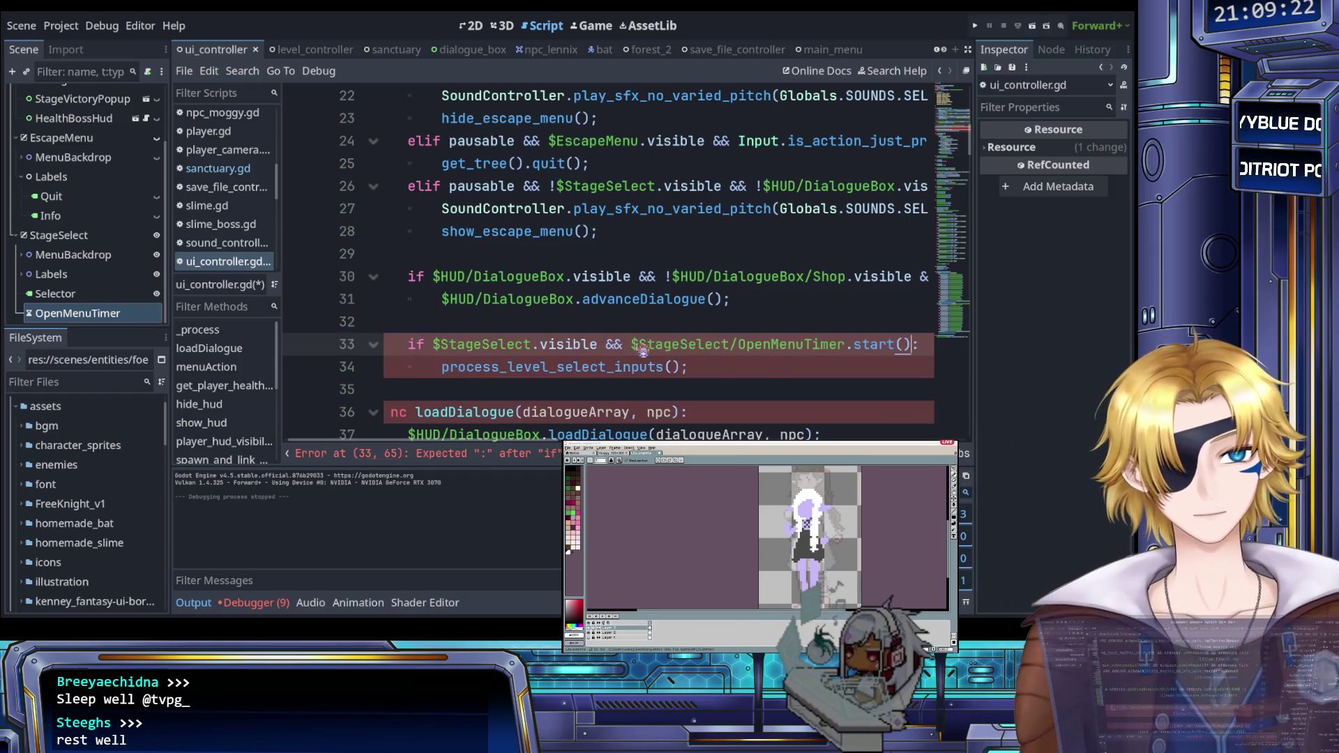
{"action": "key", "text": "BackSpace"}
{"action": "key", "text": "BackSpace"}
{"action": "key", "text": "BackSpace"}
{"action": "type", "text": "is"}
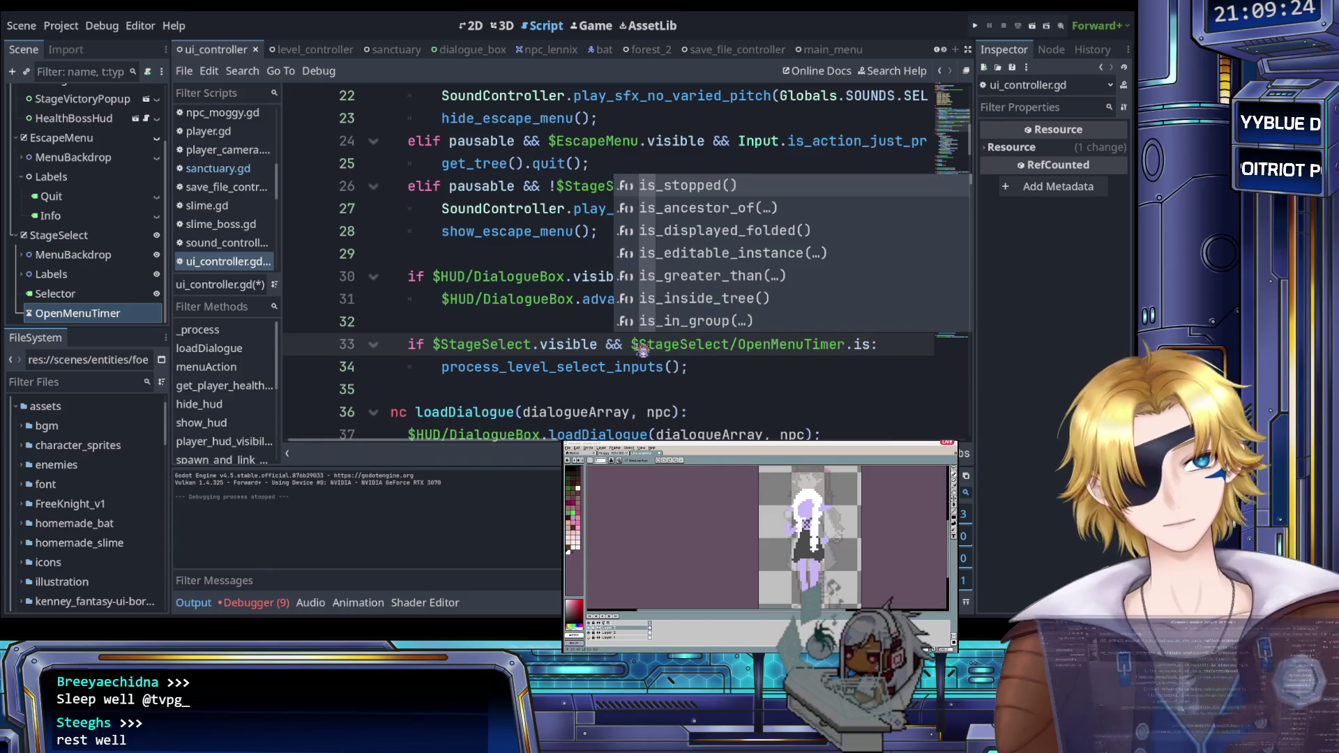
{"action": "key", "text": "Return"}
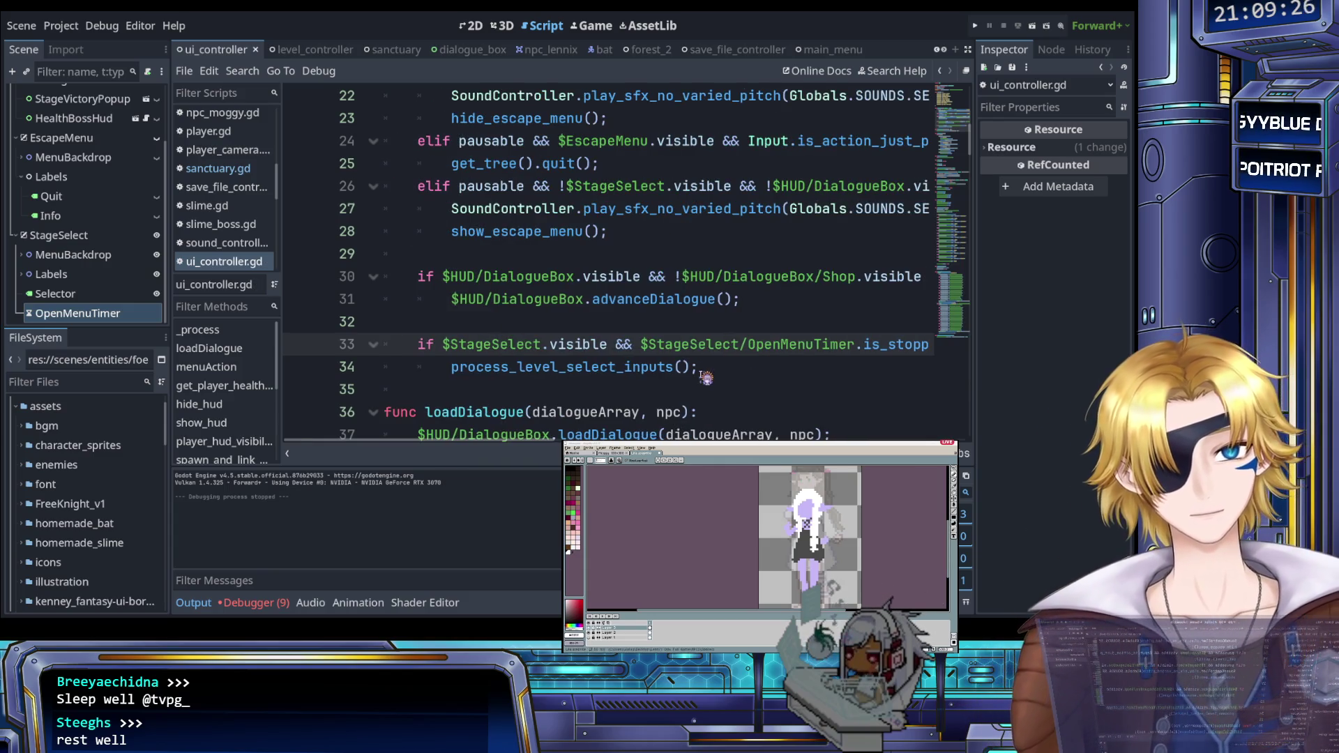
{"action": "scroll", "coordinate": [632, 356], "scroll_direction": "down", "scroll_amount": 15}
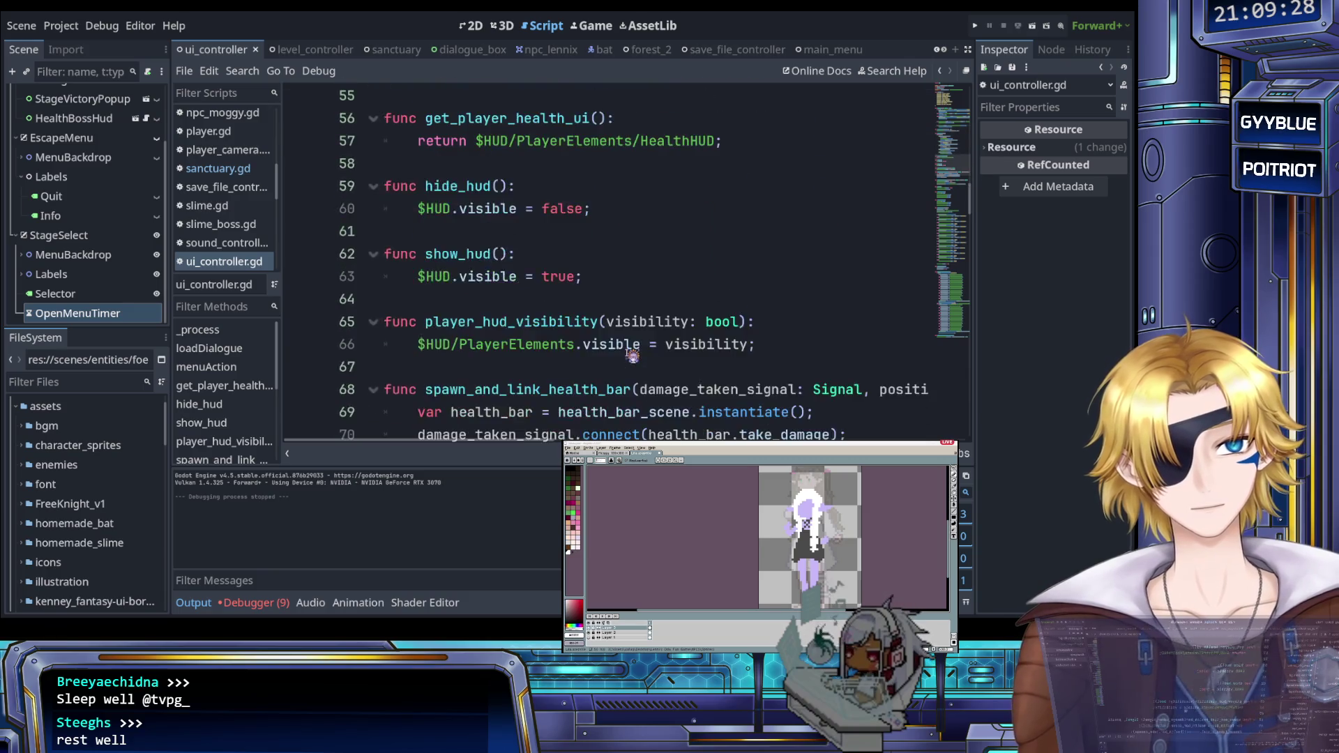
Step: Remove the && $StageSelect/OpenMenuTimer.is_stopped() check from the menu_up branch on line 167
{"action": "scroll", "coordinate": [632, 356], "scroll_direction": "down", "scroll_amount": 3}
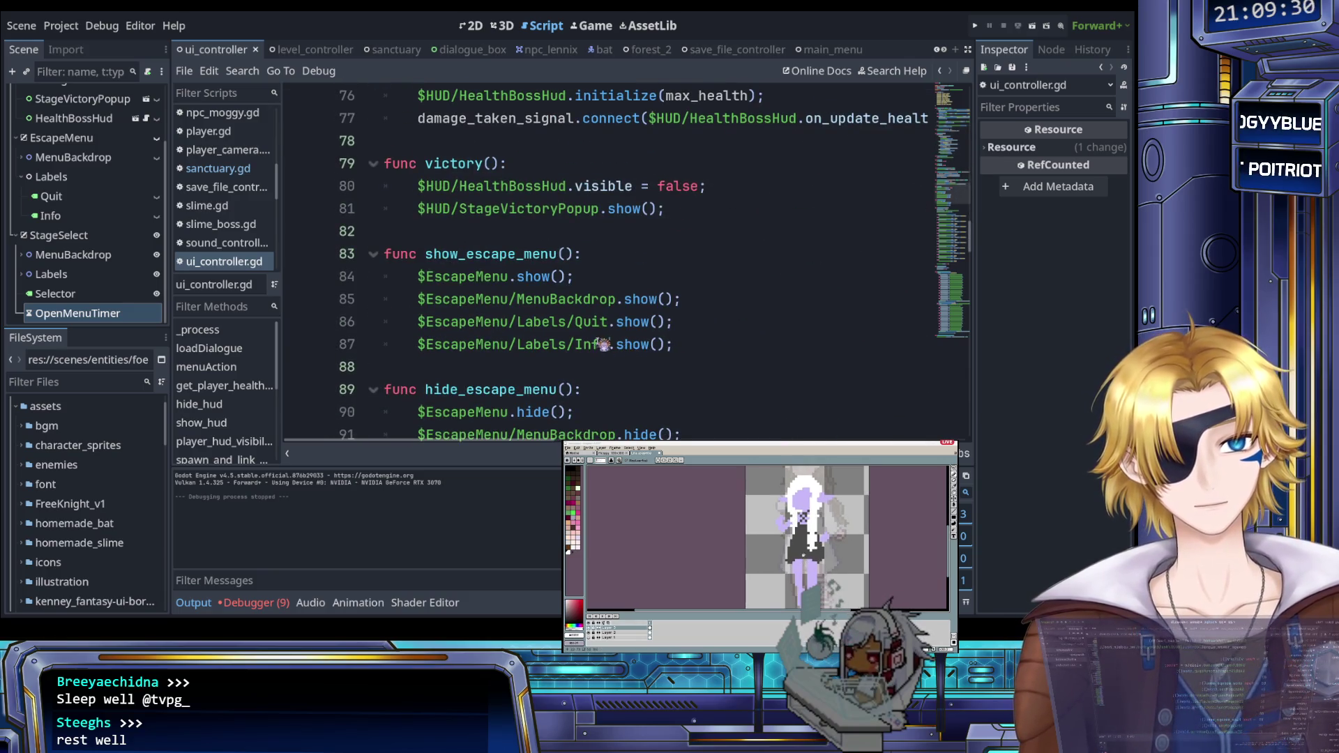
{"action": "scroll", "coordinate": [588, 321], "scroll_direction": "down", "scroll_amount": 3}
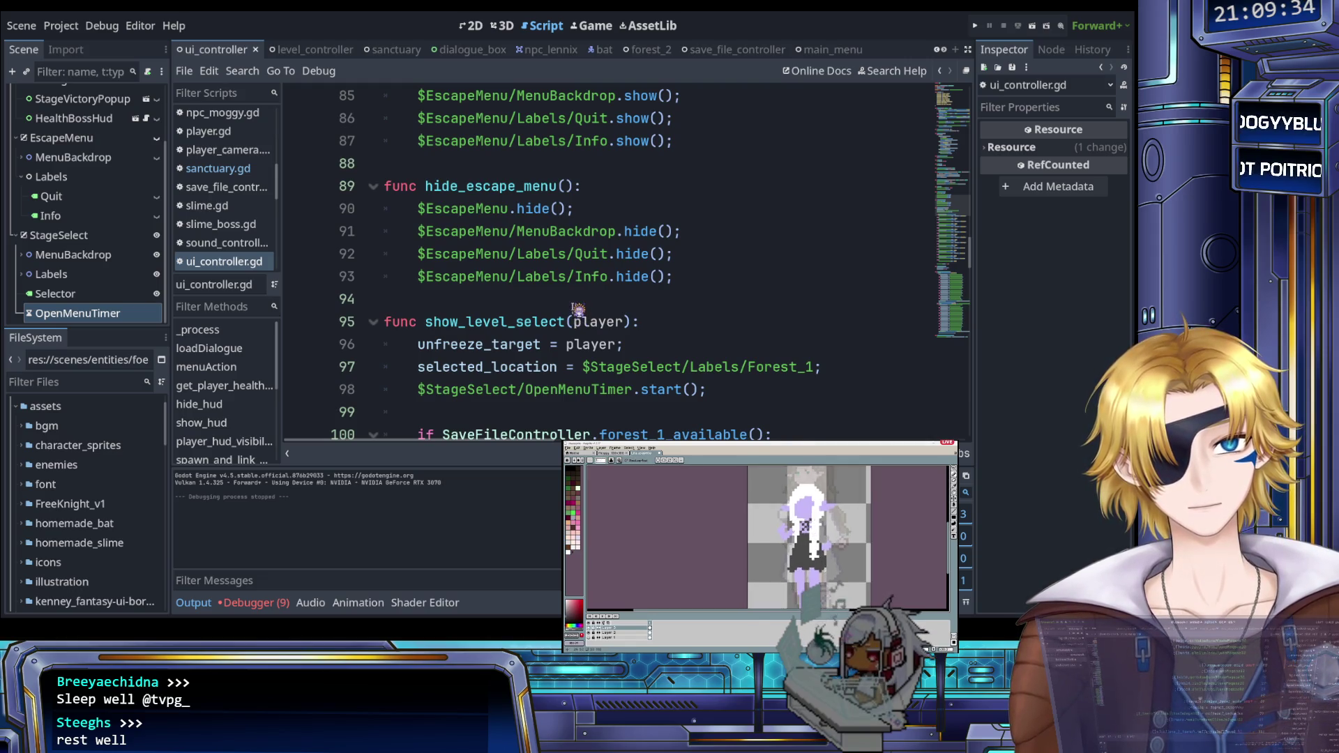
{"action": "scroll", "coordinate": [579, 313], "scroll_direction": "down", "scroll_amount": 2}
{"action": "scroll", "coordinate": [578, 309], "scroll_direction": "up", "scroll_amount": 1}
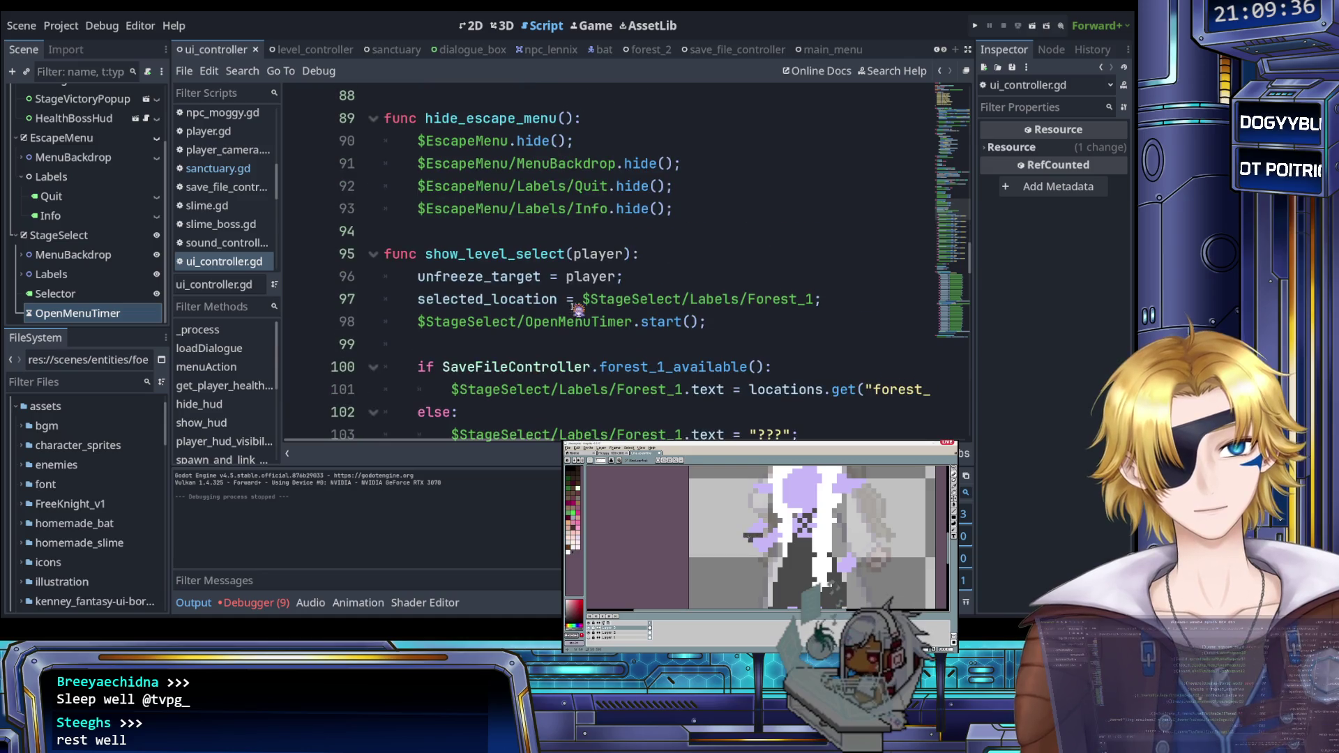
{"action": "left_click", "coordinate": [733, 321]}
{"action": "scroll", "coordinate": [699, 325], "scroll_direction": "down", "scroll_amount": 2}
{"action": "scroll", "coordinate": [700, 324], "scroll_direction": "down", "scroll_amount": 20}
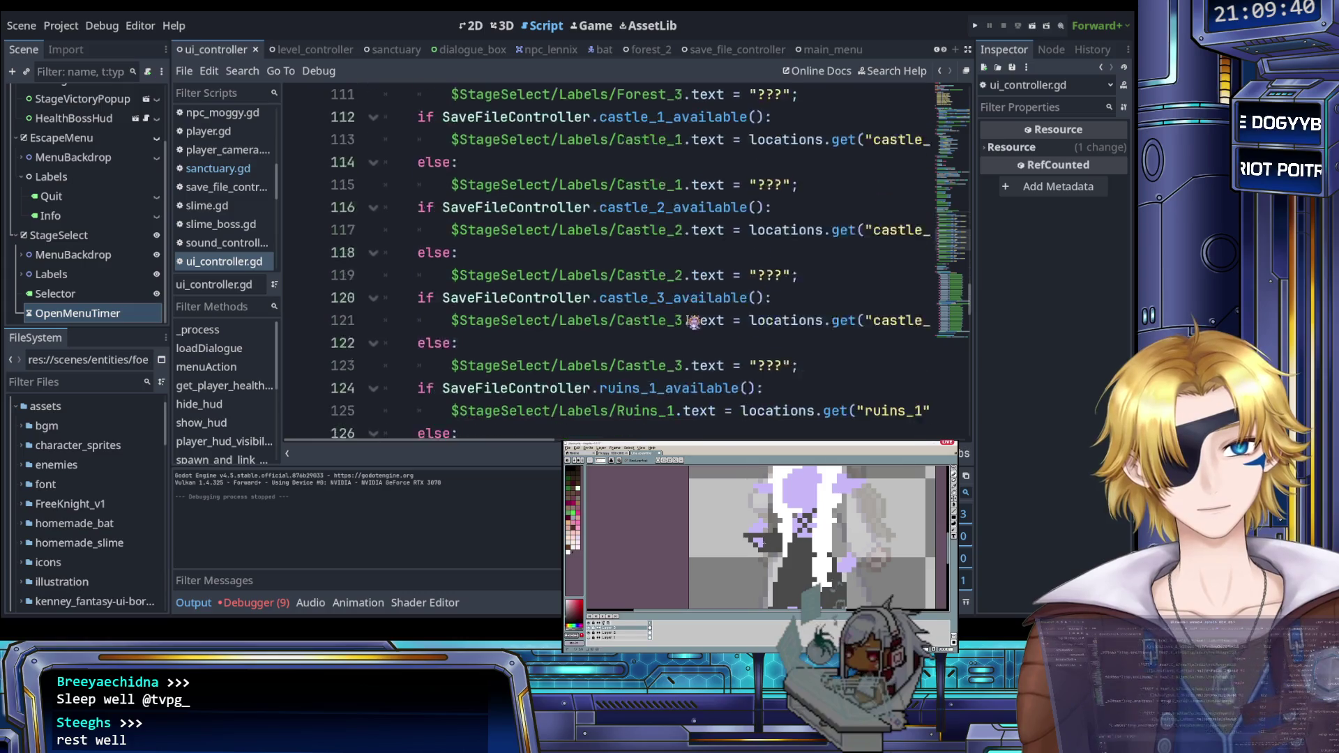
{"action": "scroll", "coordinate": [669, 316], "scroll_direction": "down", "scroll_amount": 1}
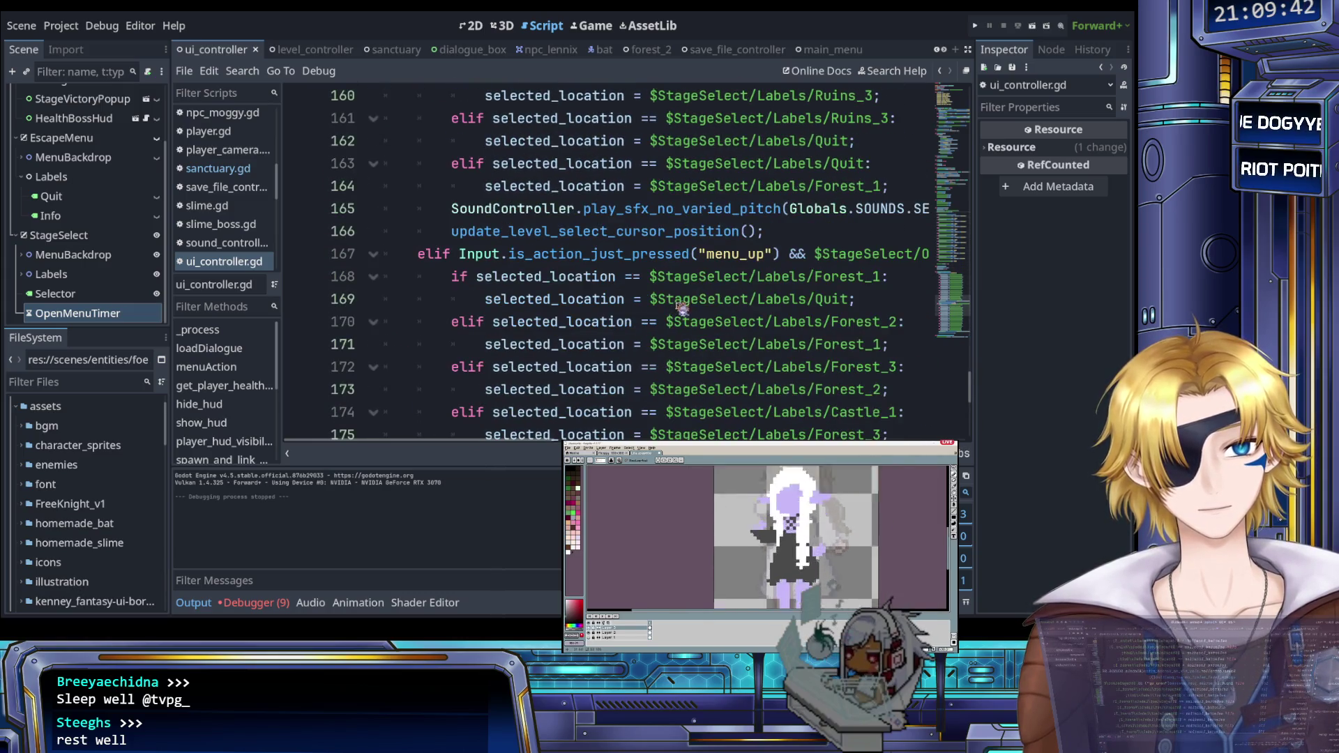
{"action": "scroll", "coordinate": [673, 307], "scroll_direction": "right", "scroll_amount": 5}
{"action": "left_click_drag", "start_coordinate": [472, 254], "coordinate": [826, 254]}
{"action": "key", "text": "BackSpace"}
Step: Save ui_controller.gd
{"action": "key", "text": "ctrl+s"}
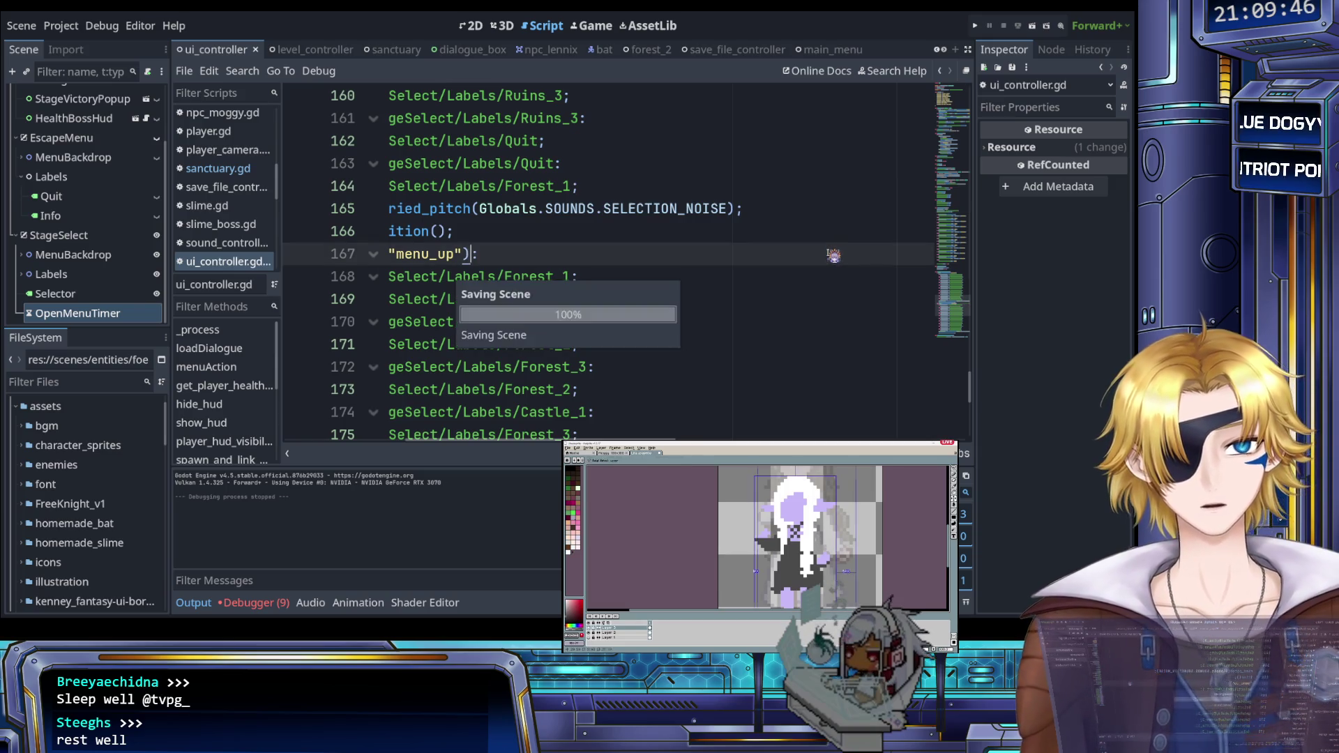
{"action": "scroll", "coordinate": [778, 197], "scroll_direction": "left", "scroll_amount": 5}
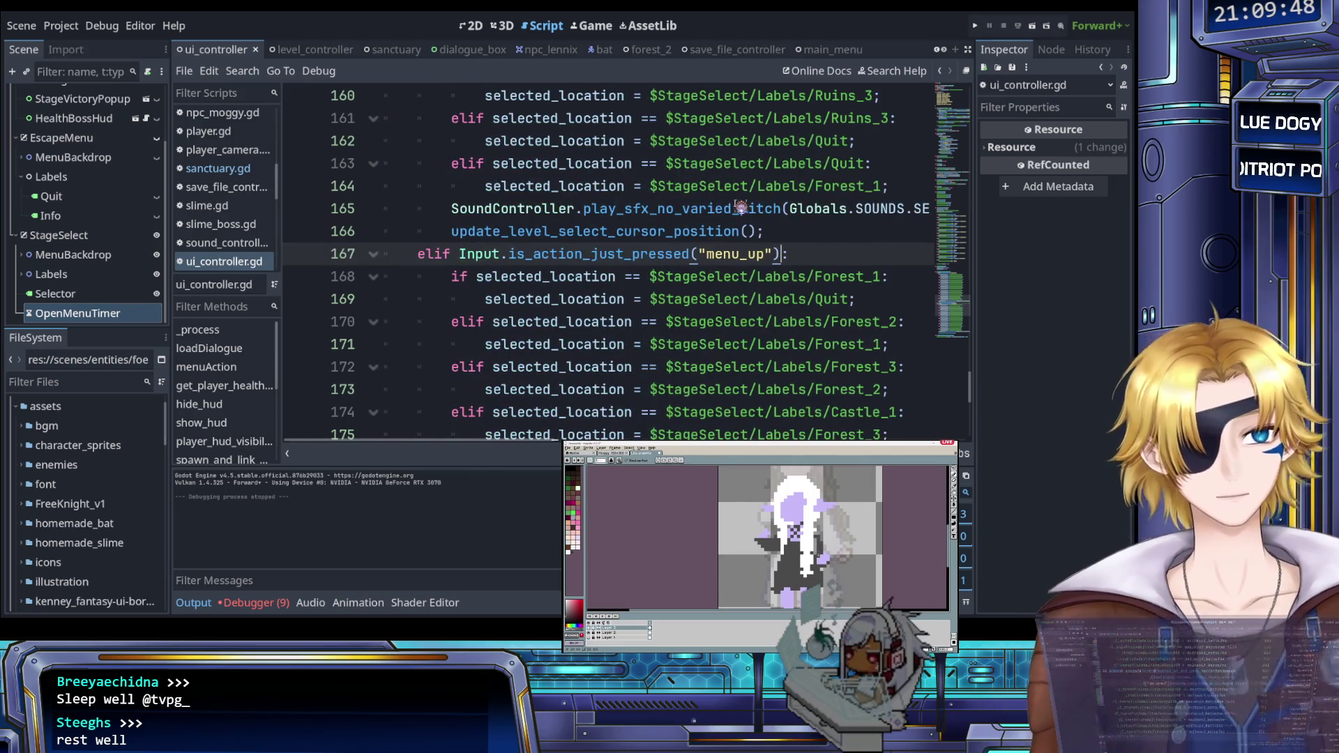
{"action": "scroll", "coordinate": [741, 207], "scroll_direction": "up", "scroll_amount": 8}
{"action": "scroll", "coordinate": [741, 207], "scroll_direction": "up", "scroll_amount": 4}
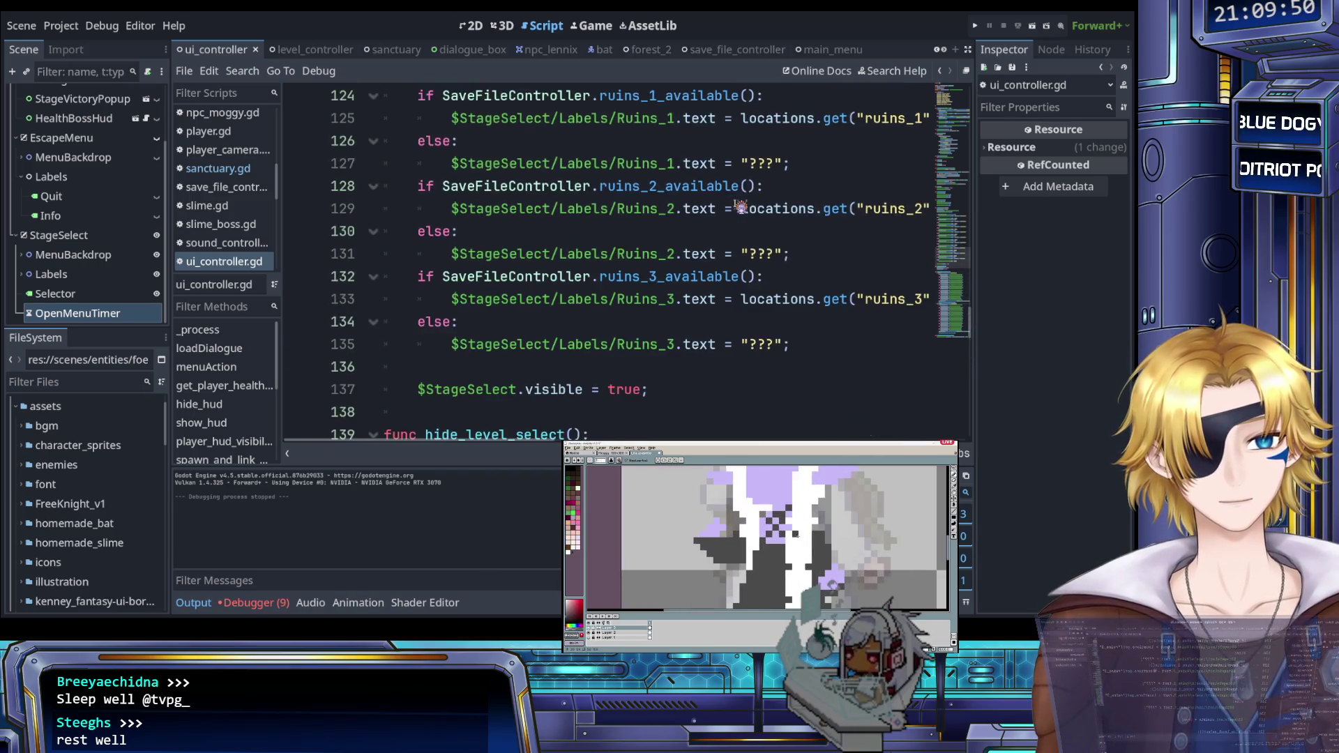
{"action": "scroll", "coordinate": [741, 207], "scroll_direction": "down", "scroll_amount": 3}
{"action": "scroll", "coordinate": [741, 207], "scroll_direction": "up", "scroll_amount": 16}
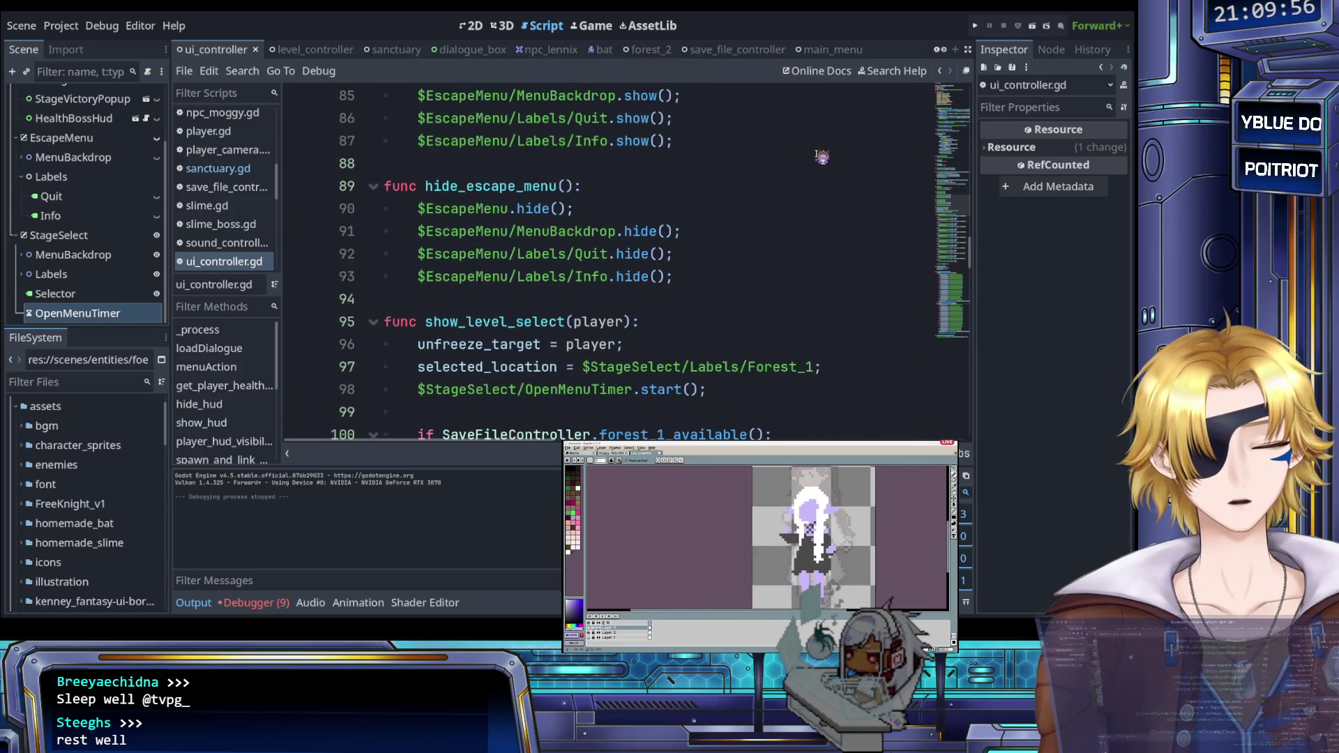
{"action": "left_click", "coordinate": [975, 28]}
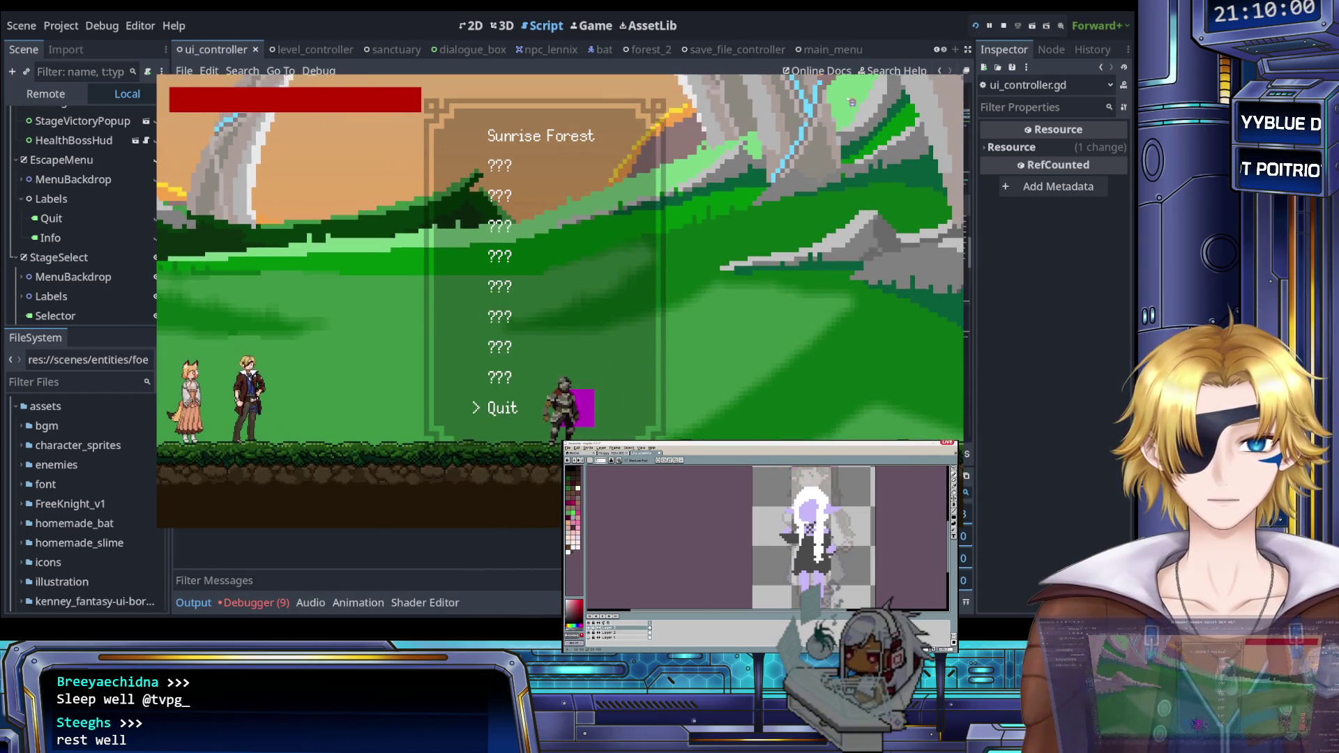
{"action": "key", "text": "Up"}
{"action": "left_click", "coordinate": [1003, 29]}
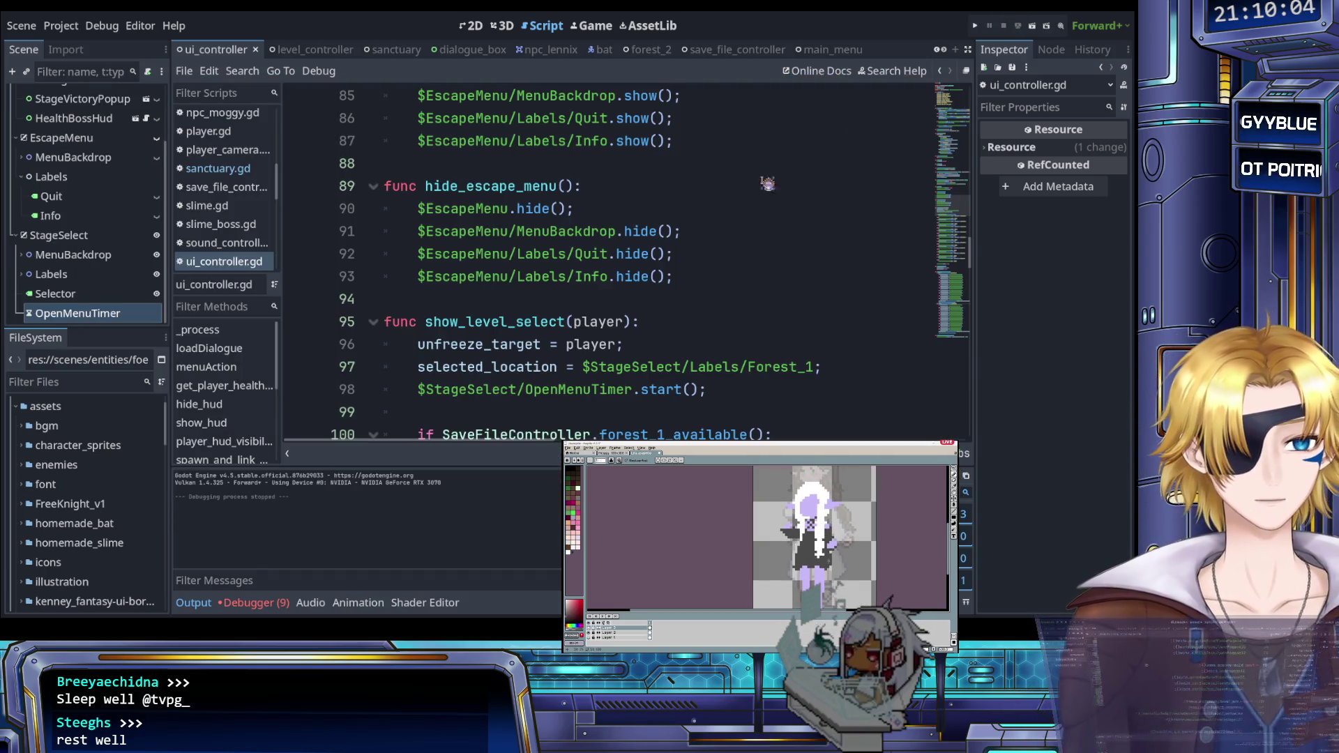
{"action": "left_click", "coordinate": [639, 215]}
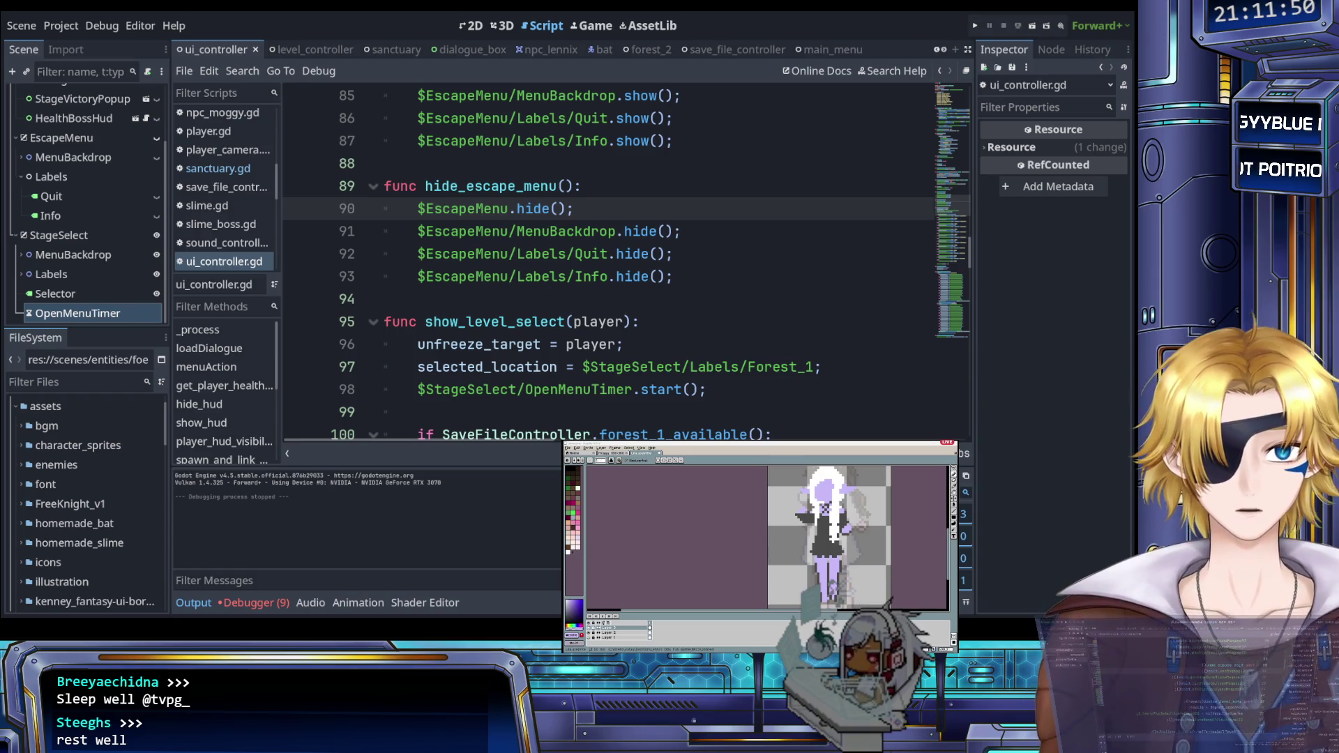
{"action": "left_click", "coordinate": [596, 322]}
Step: Open sanctuary.gd in the script editor
{"action": "scroll", "coordinate": [587, 368], "scroll_direction": "up", "scroll_amount": 2}
{"action": "scroll", "coordinate": [587, 368], "scroll_direction": "up", "scroll_amount": 6}
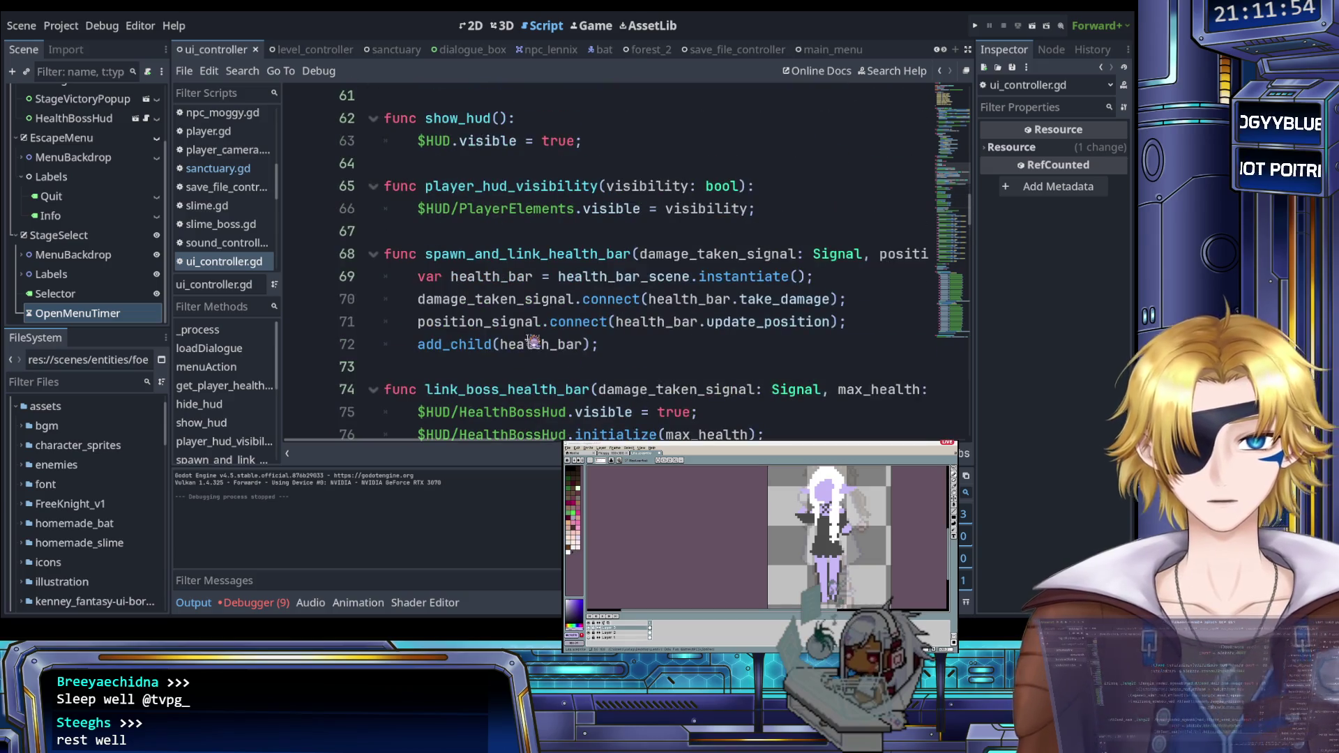
{"action": "left_click", "coordinate": [223, 168]}
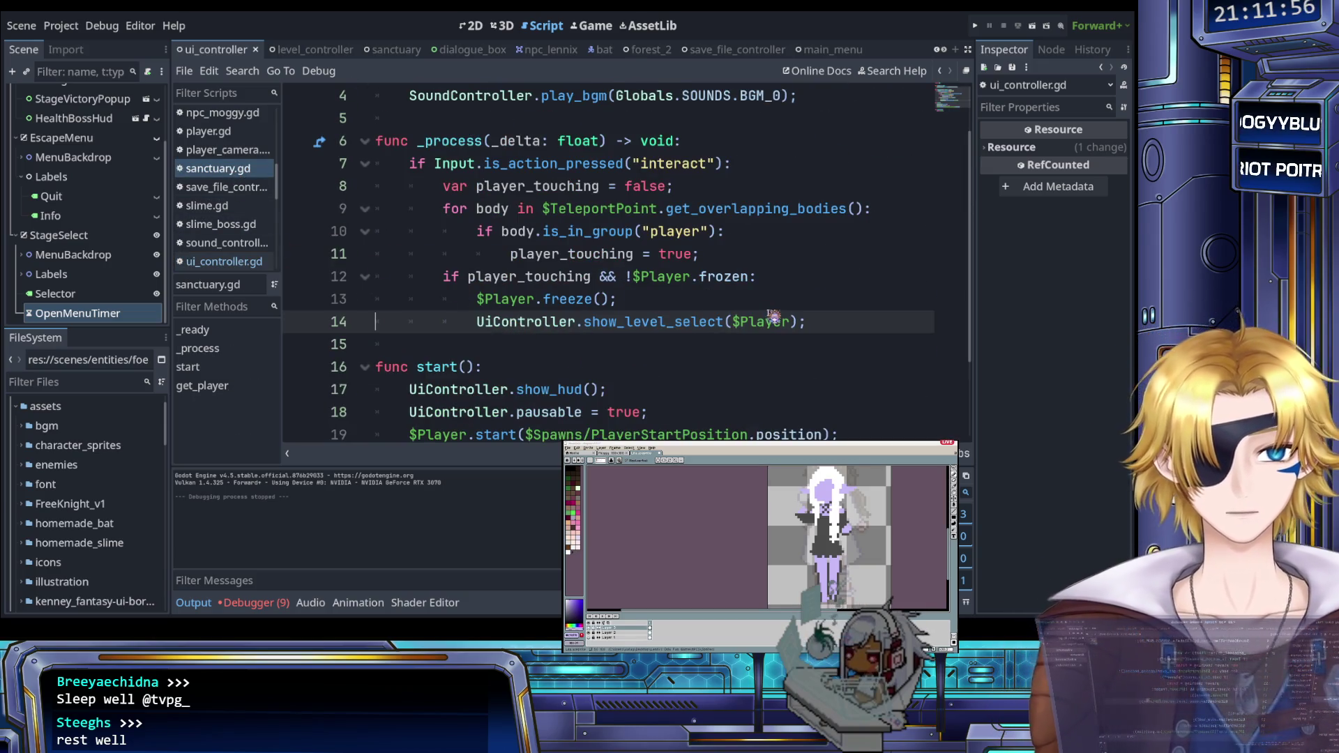
{"action": "left_click", "coordinate": [718, 305]}
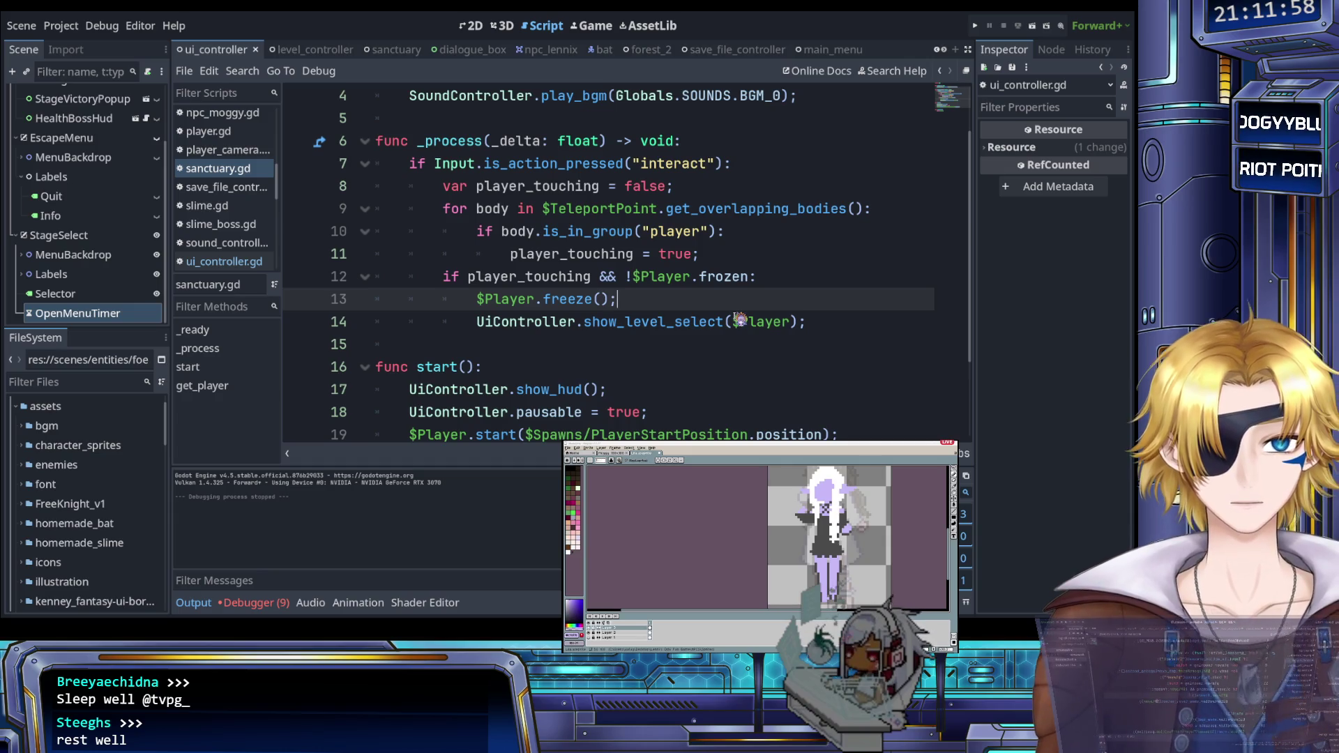
{"action": "key", "text": "Down"}
{"action": "key", "text": "Up"}
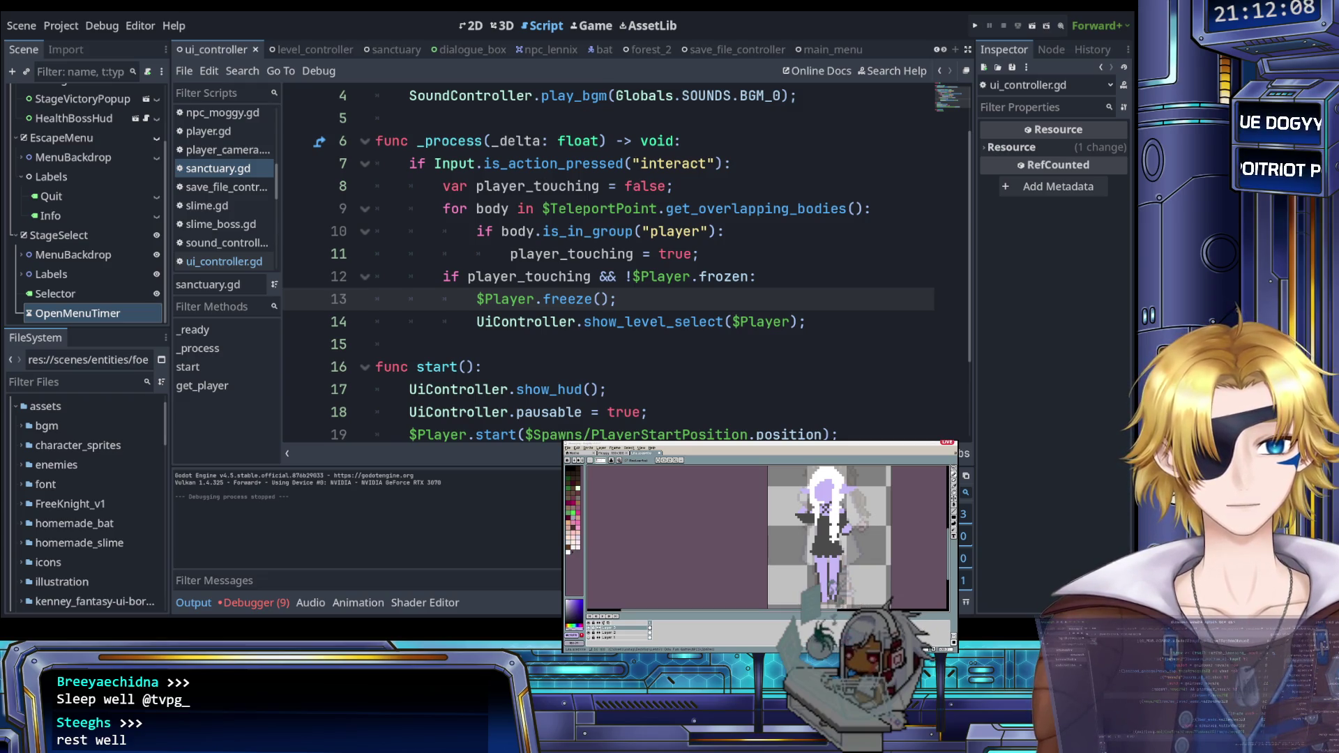
Step: Add get_viewport().set_input_as_handled(); below the show_level_select call, save, and run the game
{"action": "left_click", "coordinate": [848, 324]}
{"action": "key", "text": "Return"}
{"action": "type", "text": "get_viewport().set_input_as_handled()"}
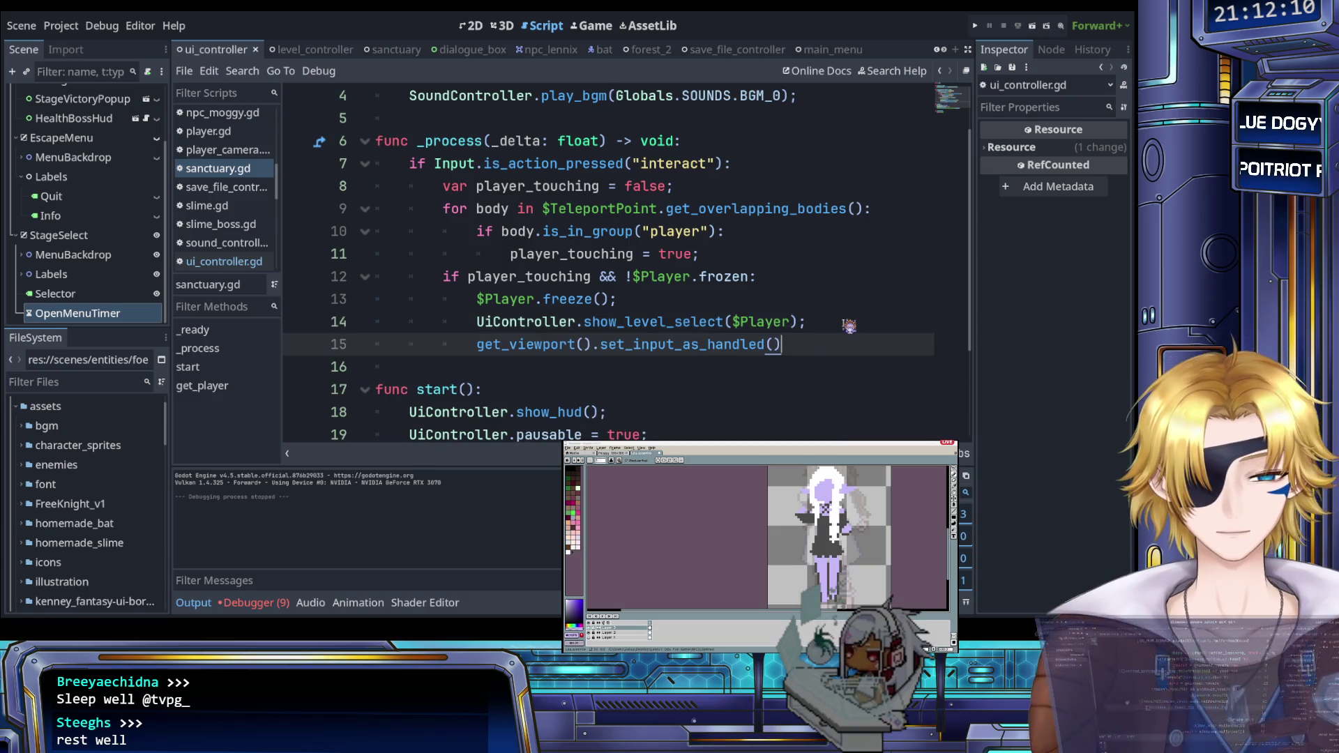
{"action": "type", "text": ";"}
{"action": "key", "text": "ctrl+s"}
{"action": "key", "text": "ctrl+s"}
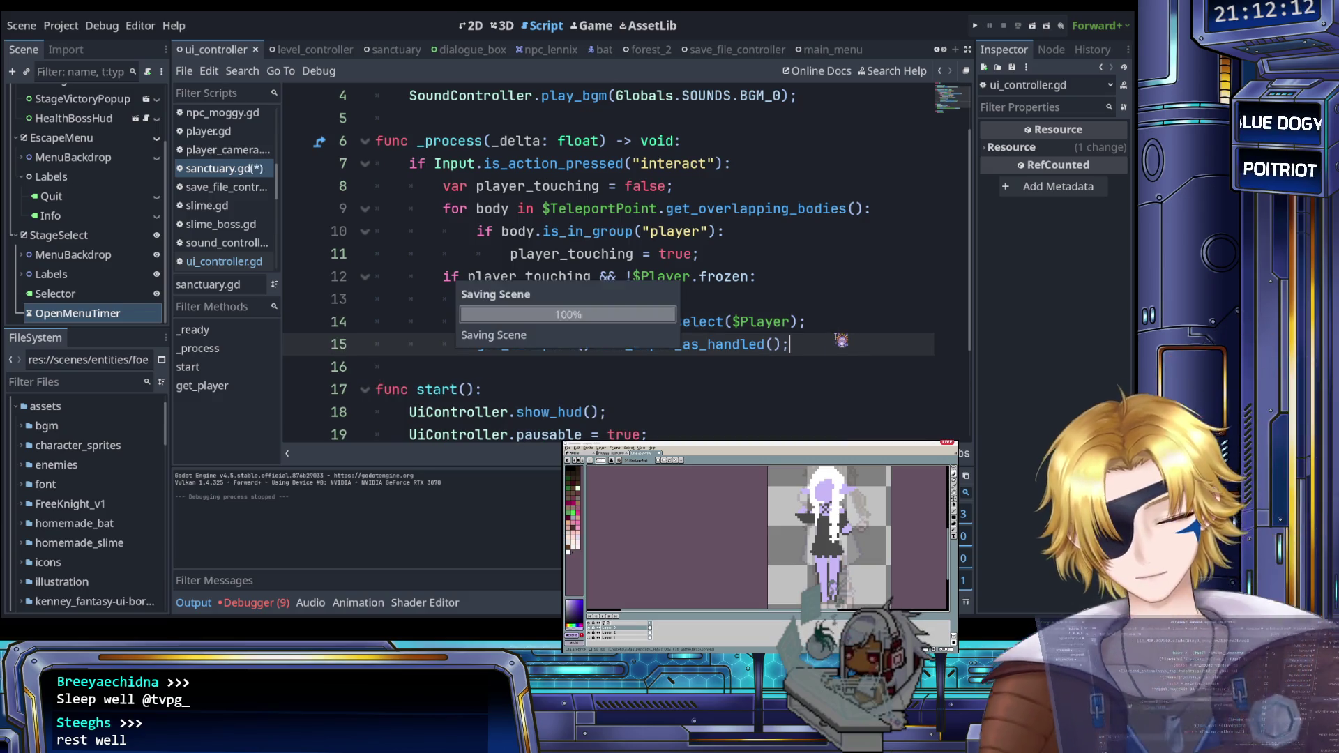
{"action": "left_click", "coordinate": [975, 26]}
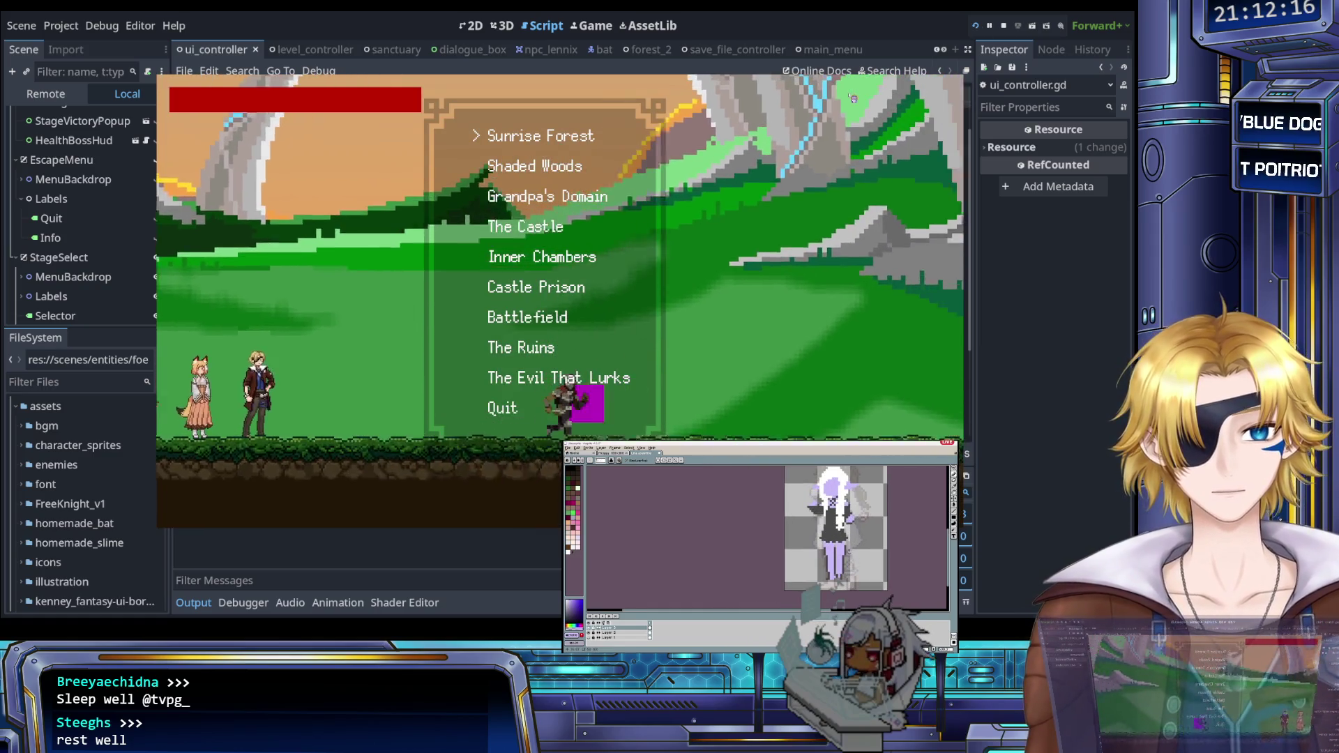
Step: Test the level-select menu in the running game, hide the StageSelect node, and test it again
{"action": "key", "text": "Up"}
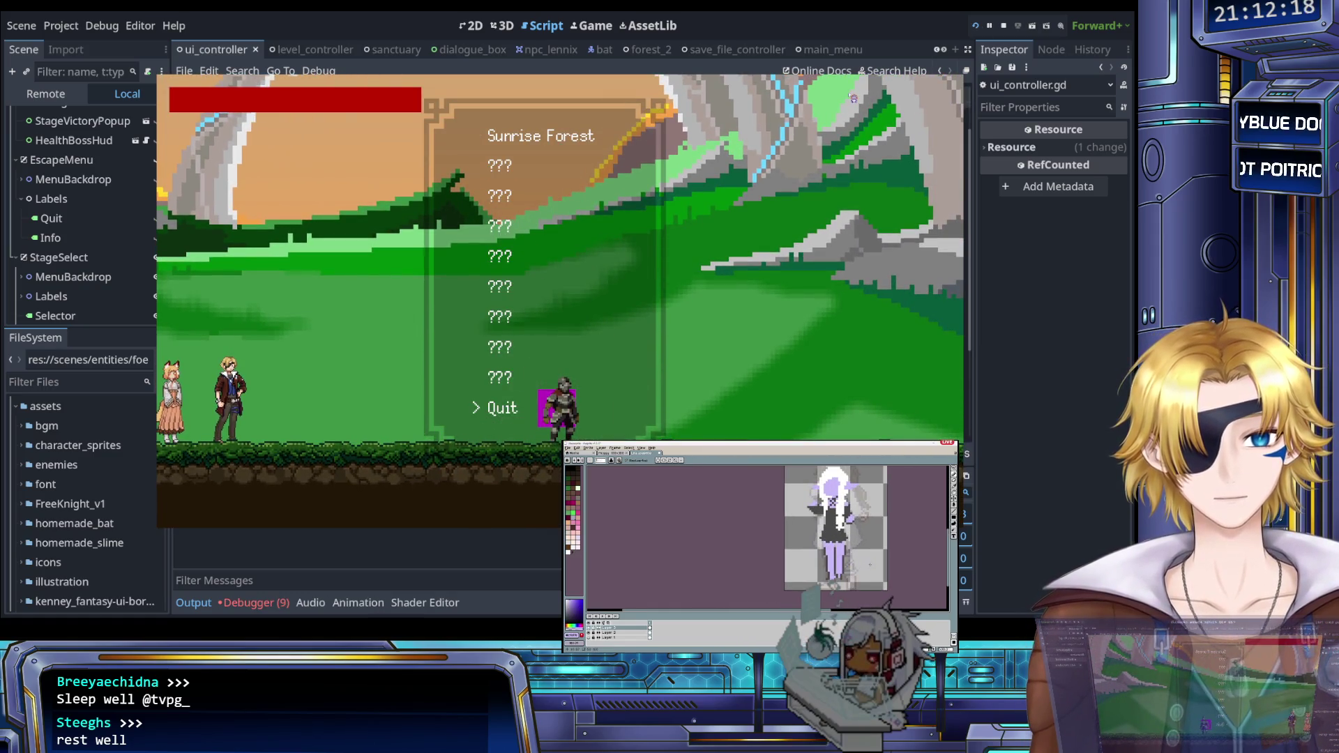
{"action": "left_click", "coordinate": [1003, 26]}
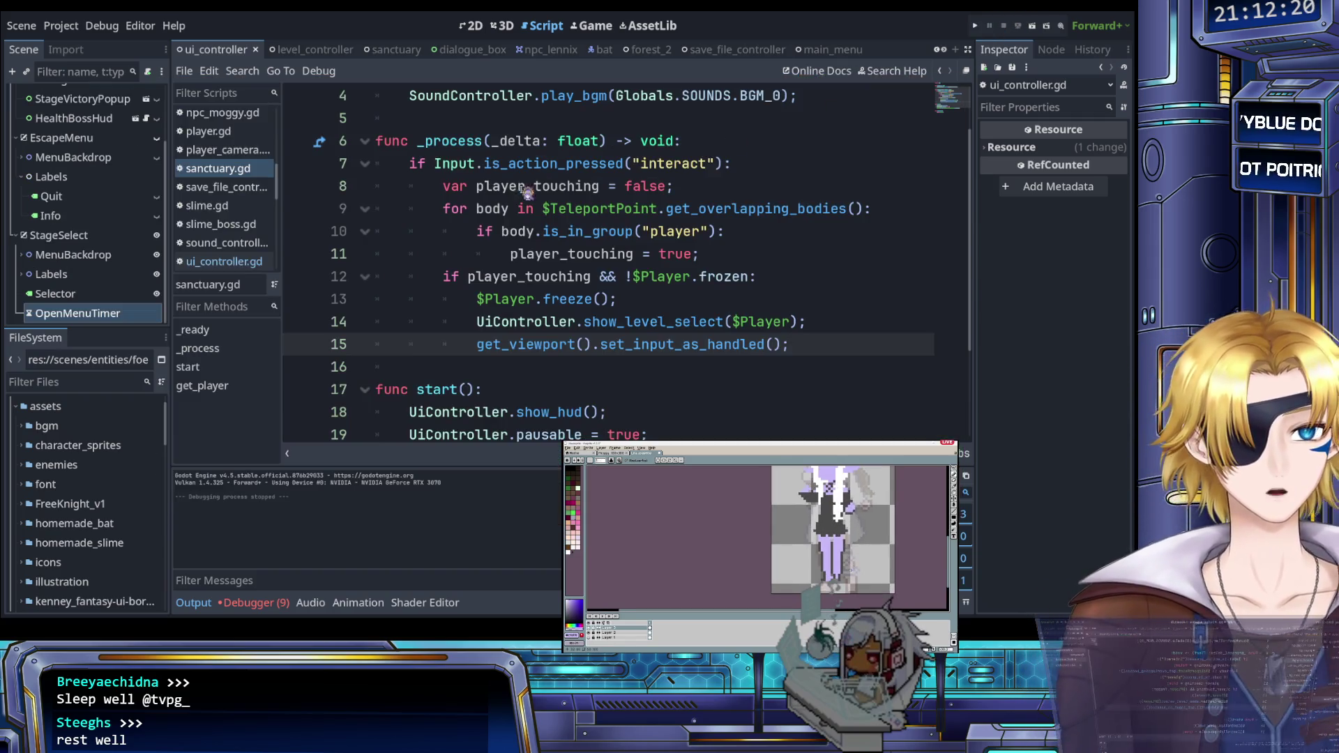
{"action": "left_click", "coordinate": [156, 235]}
{"action": "left_click", "coordinate": [444, 254]}
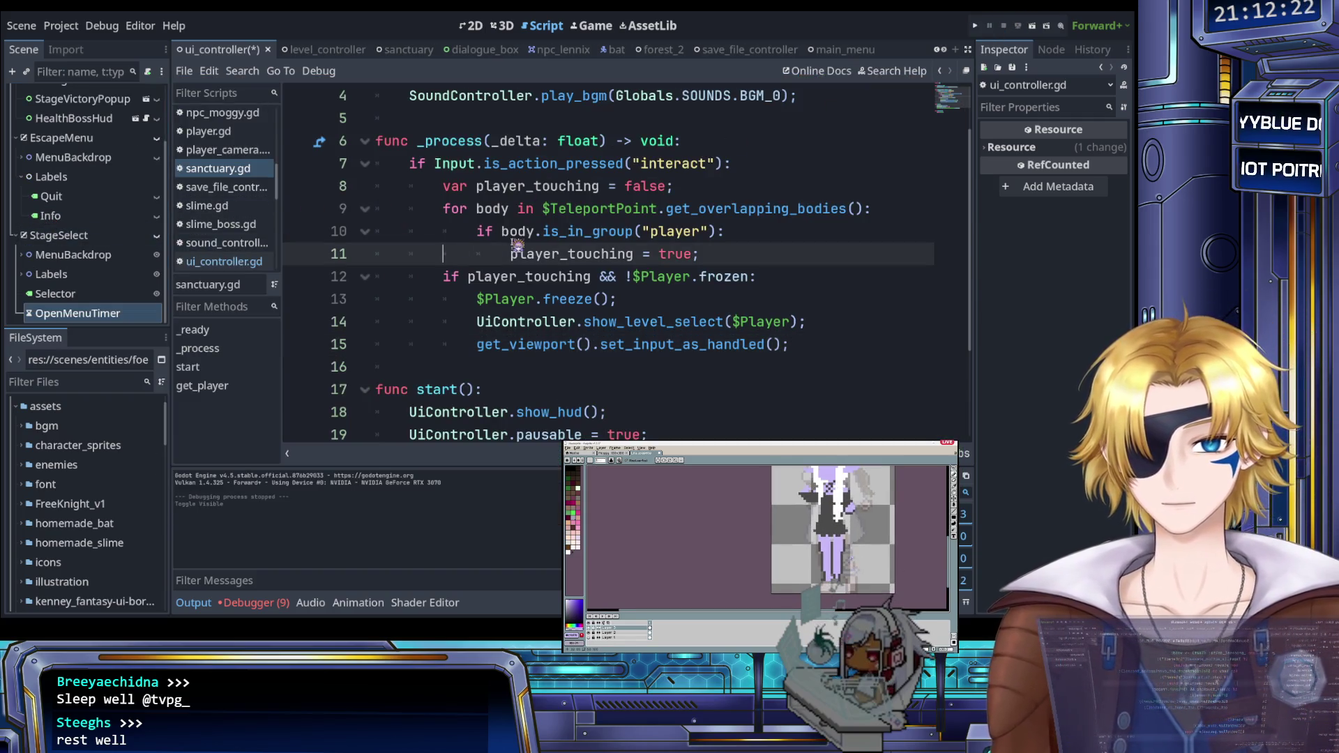
{"action": "left_click", "coordinate": [976, 25]}
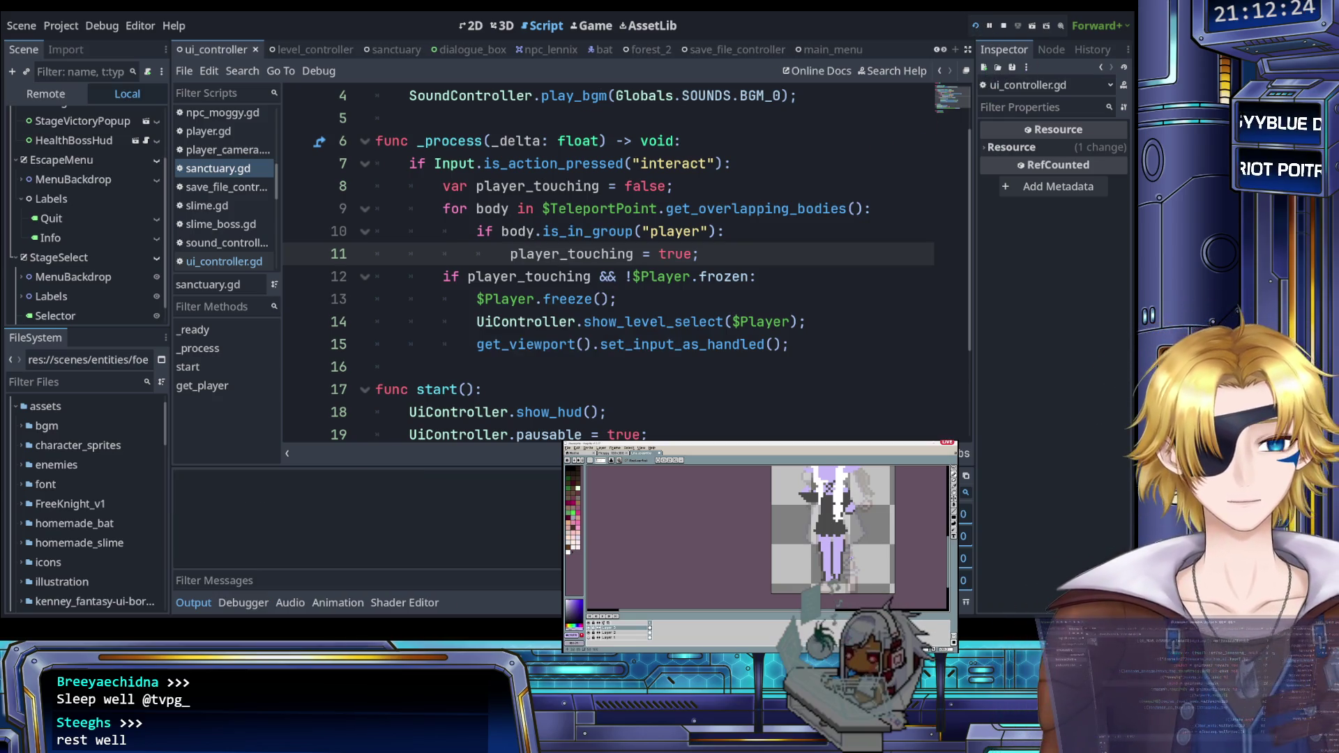
{"action": "key", "text": "e"}
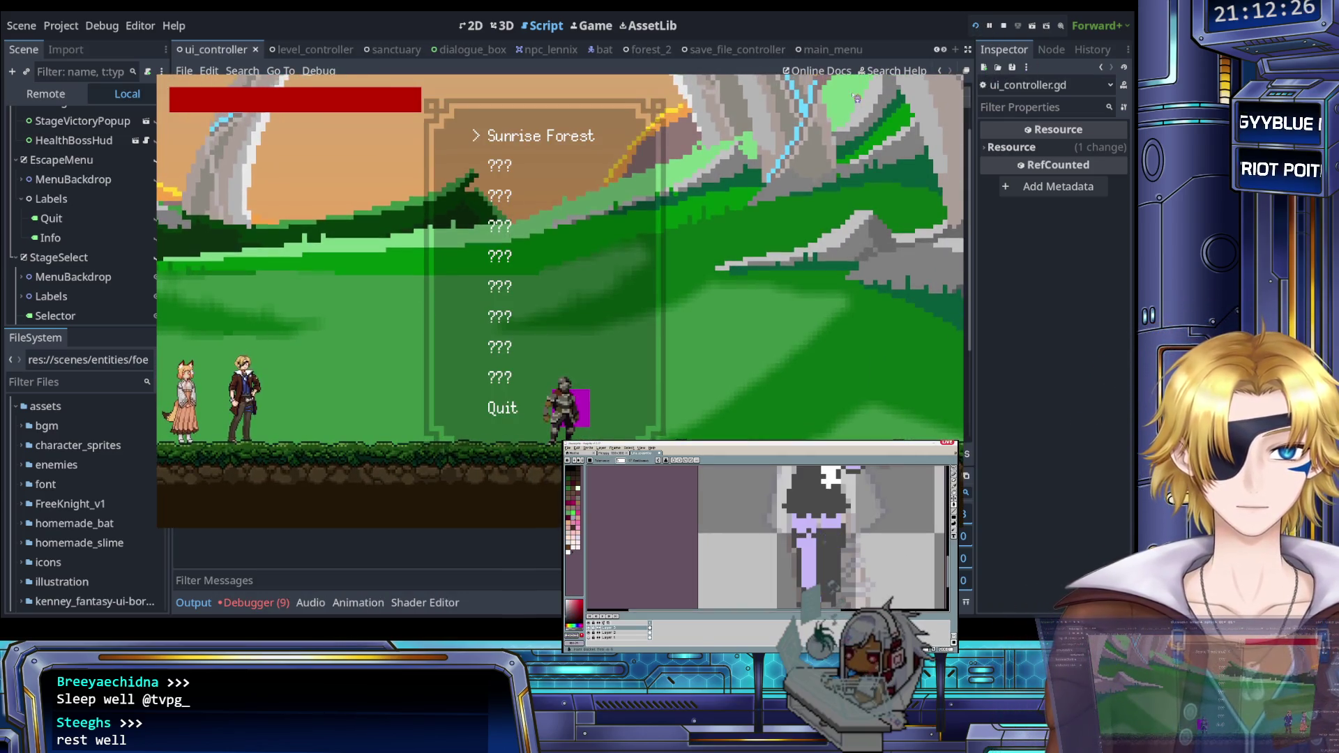
{"action": "key", "text": "Down"}
{"action": "key", "text": "Down"}
{"action": "key", "text": "Down"}
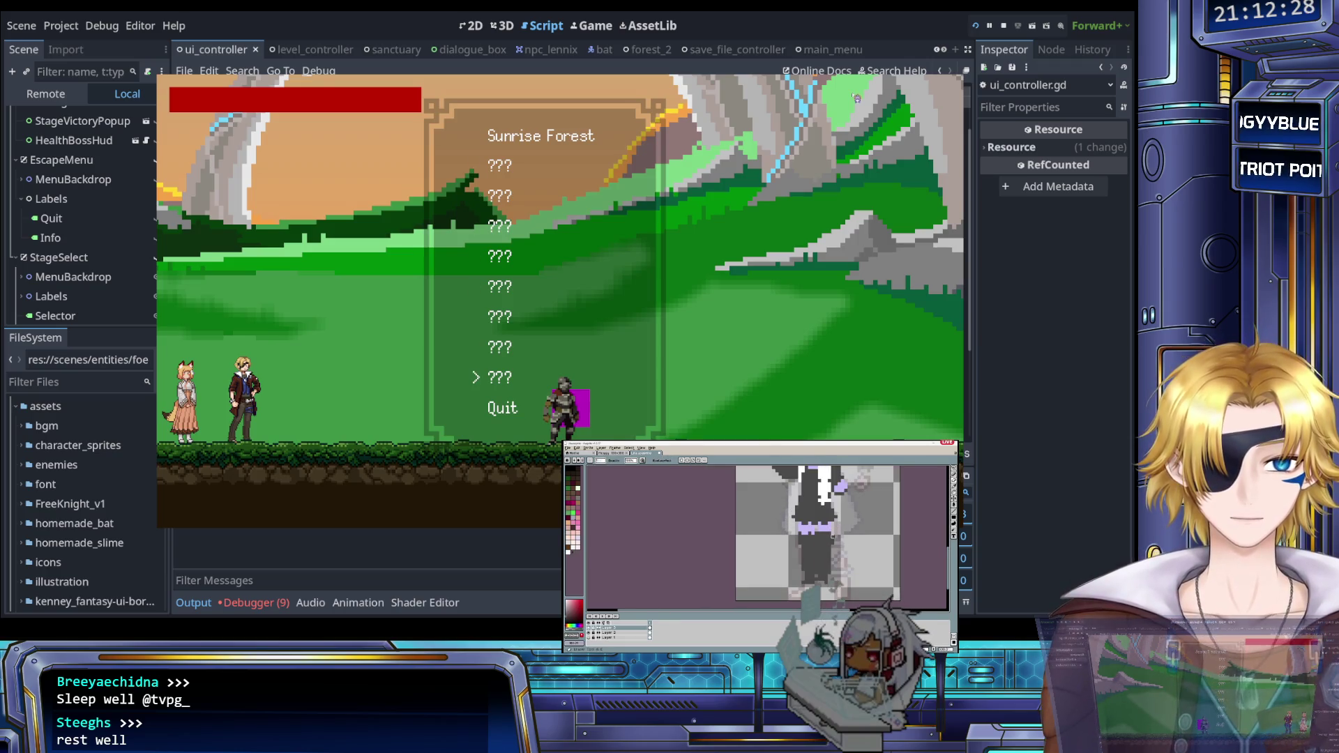
{"action": "left_click", "coordinate": [1003, 26]}
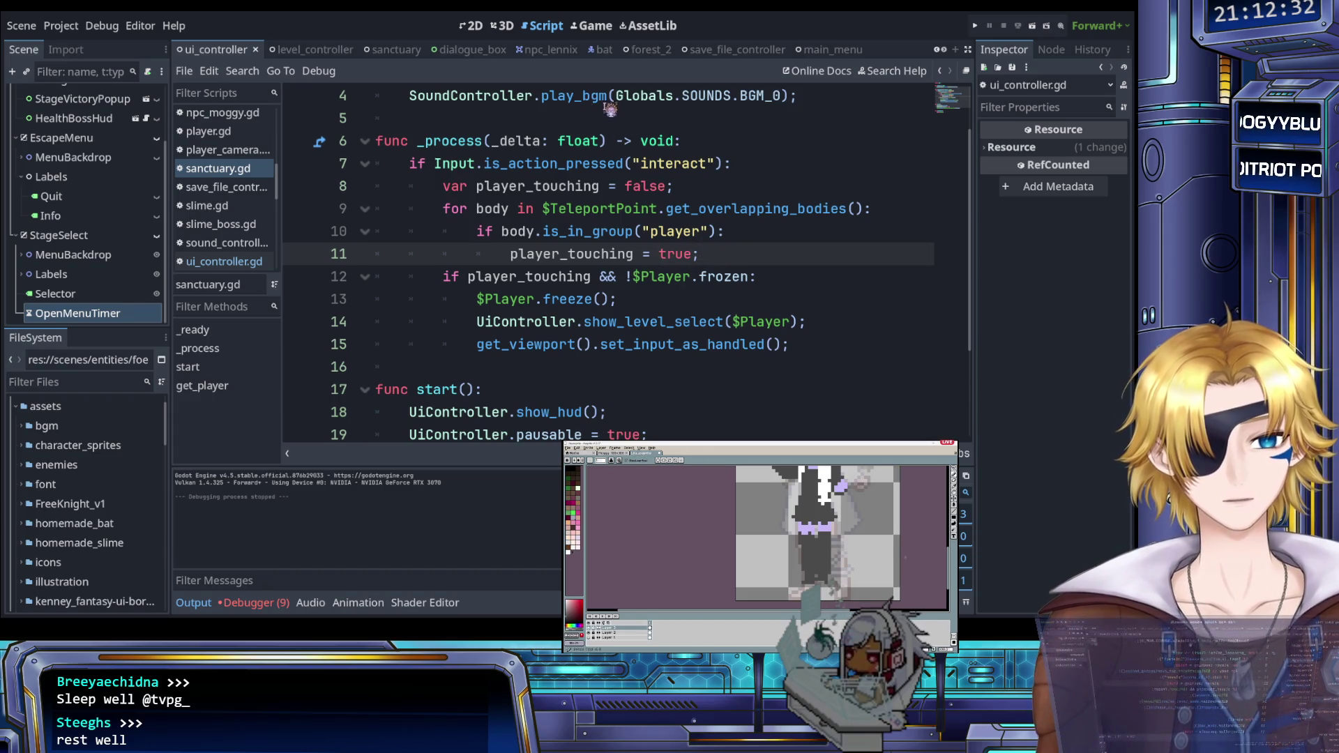
Step: Delete the set_input_as_handled() line from sanctuary.gd, save, and retest the level select
{"action": "left_click_drag", "start_coordinate": [813, 355], "coordinate": [824, 322]}
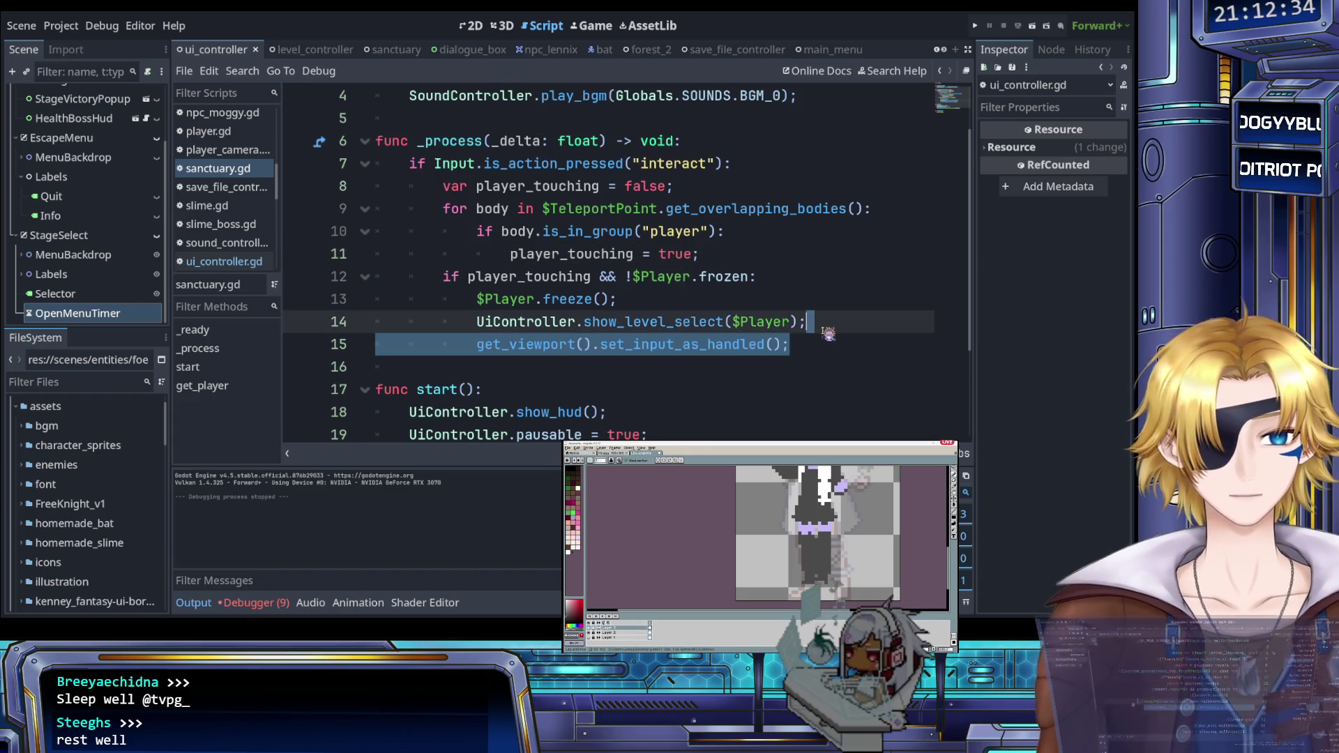
{"action": "key", "text": "BackSpace"}
{"action": "key", "text": "ctrl+s"}
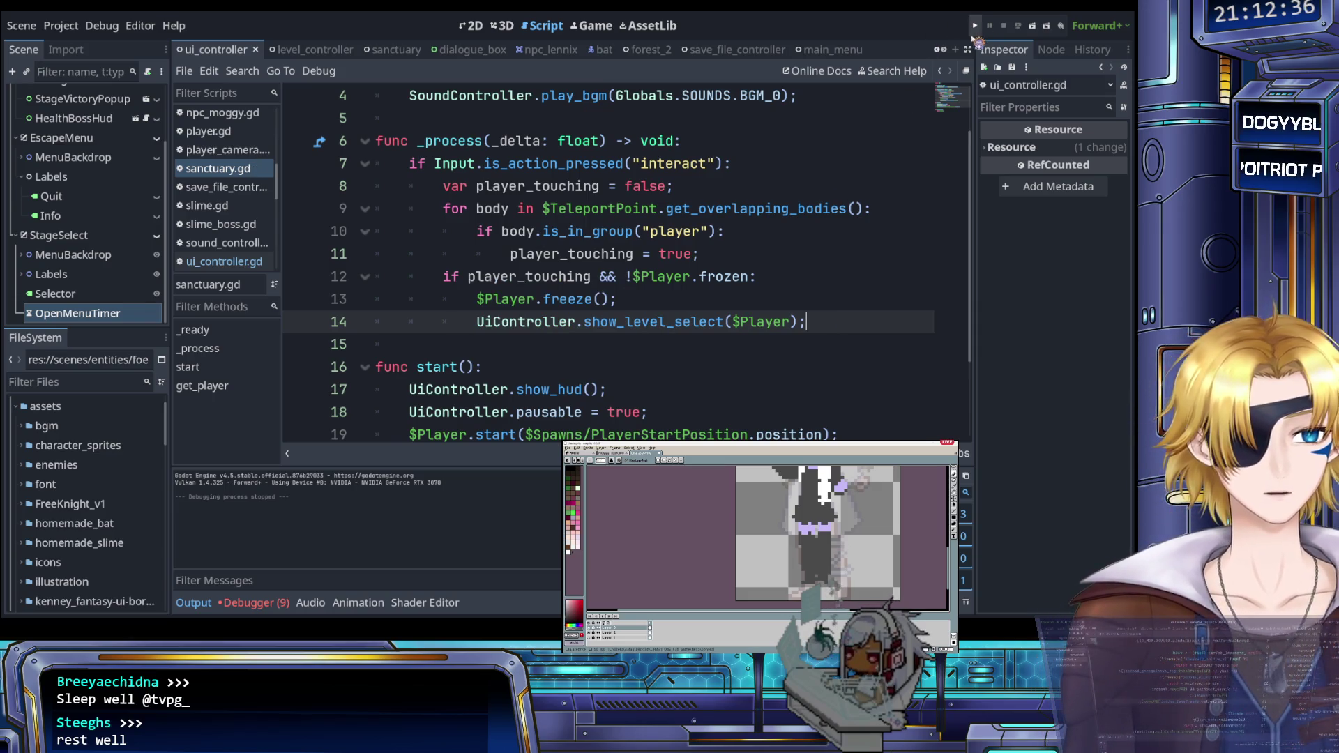
{"action": "left_click", "coordinate": [975, 26]}
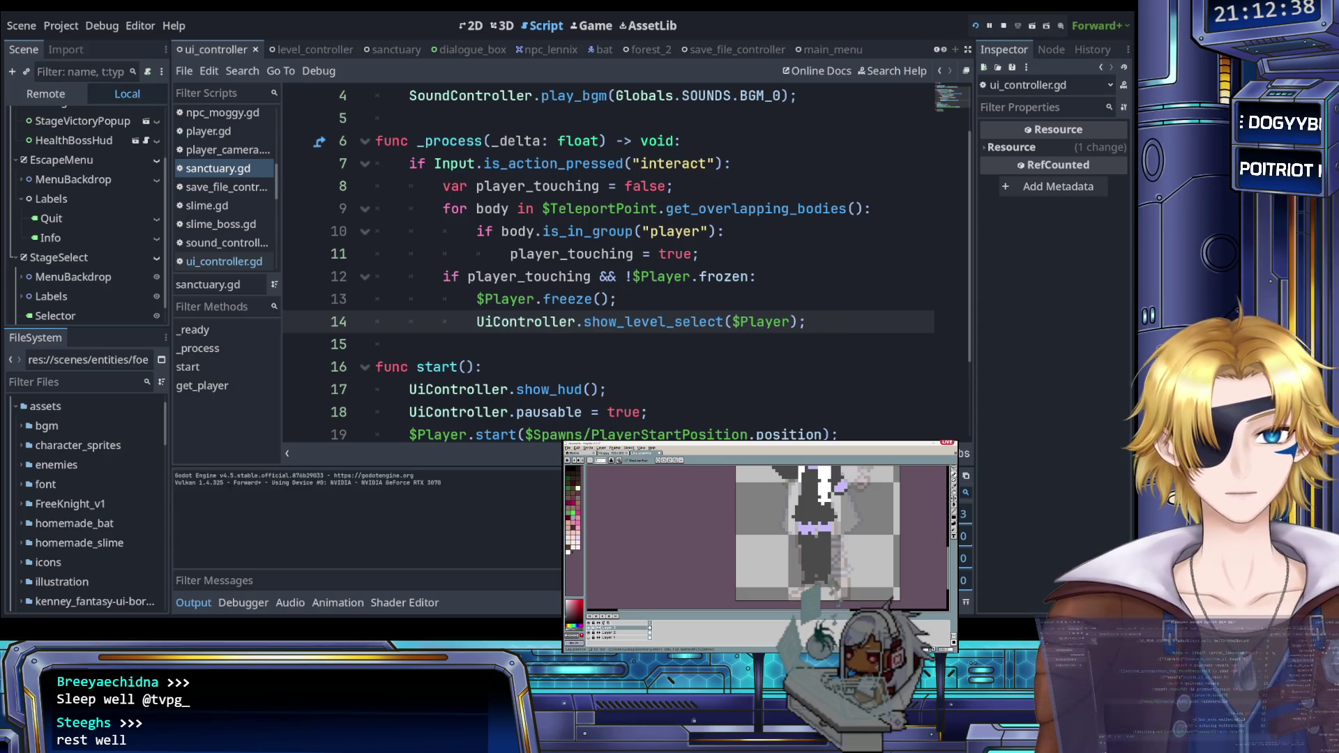
{"action": "key", "text": "Up"}
{"action": "key", "text": "Up"}
{"action": "key", "text": "Up"}
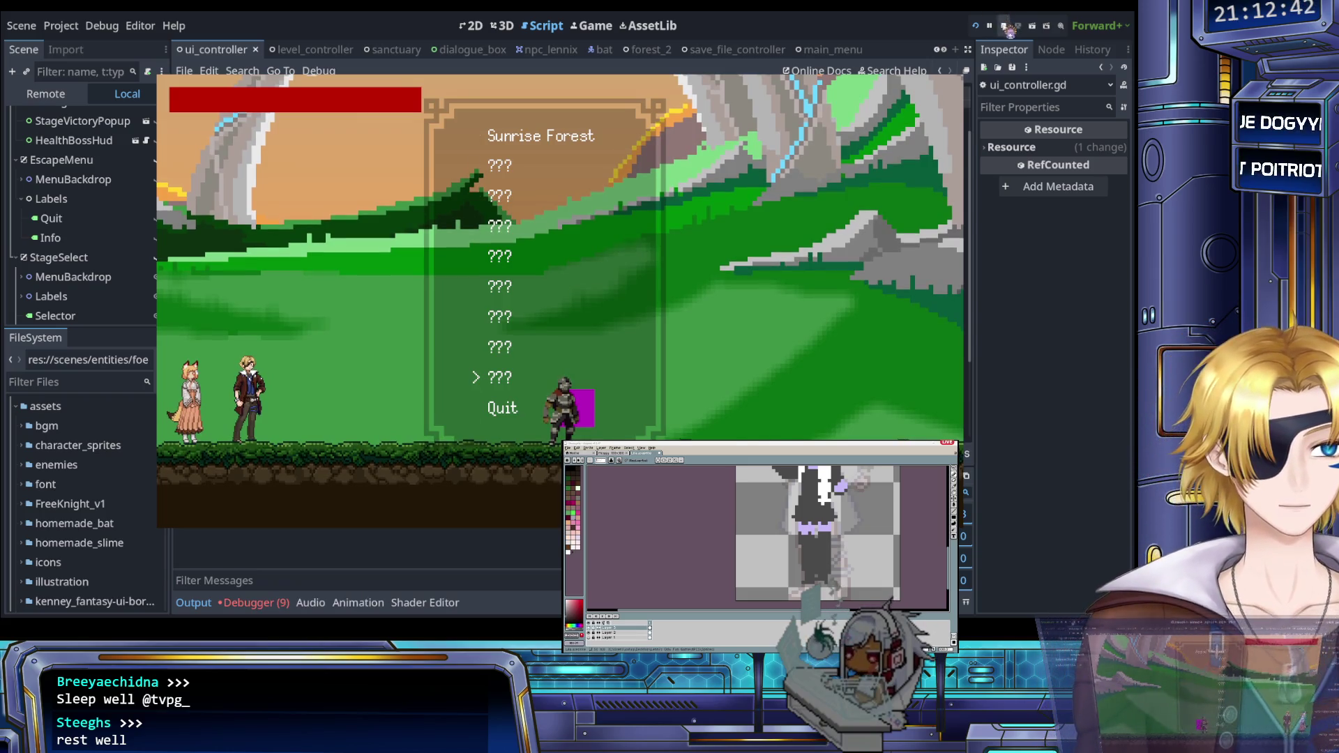
{"action": "left_click", "coordinate": [1003, 26]}
{"action": "left_click", "coordinate": [634, 254]}
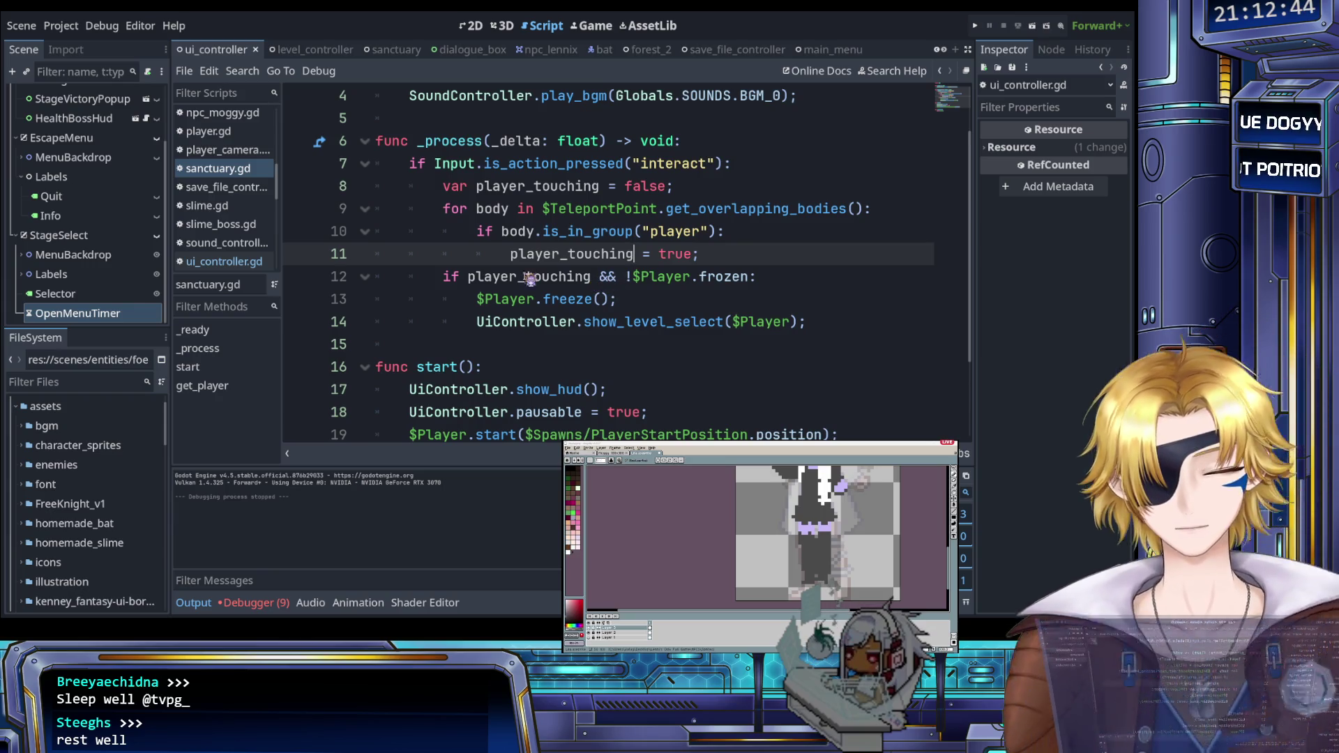
Step: Delete the $StageSelect/OpenMenuTimer.start() line from show_level_select in ui_controller.gd and save
{"action": "scroll", "coordinate": [237, 188], "scroll_direction": "down", "scroll_amount": 1}
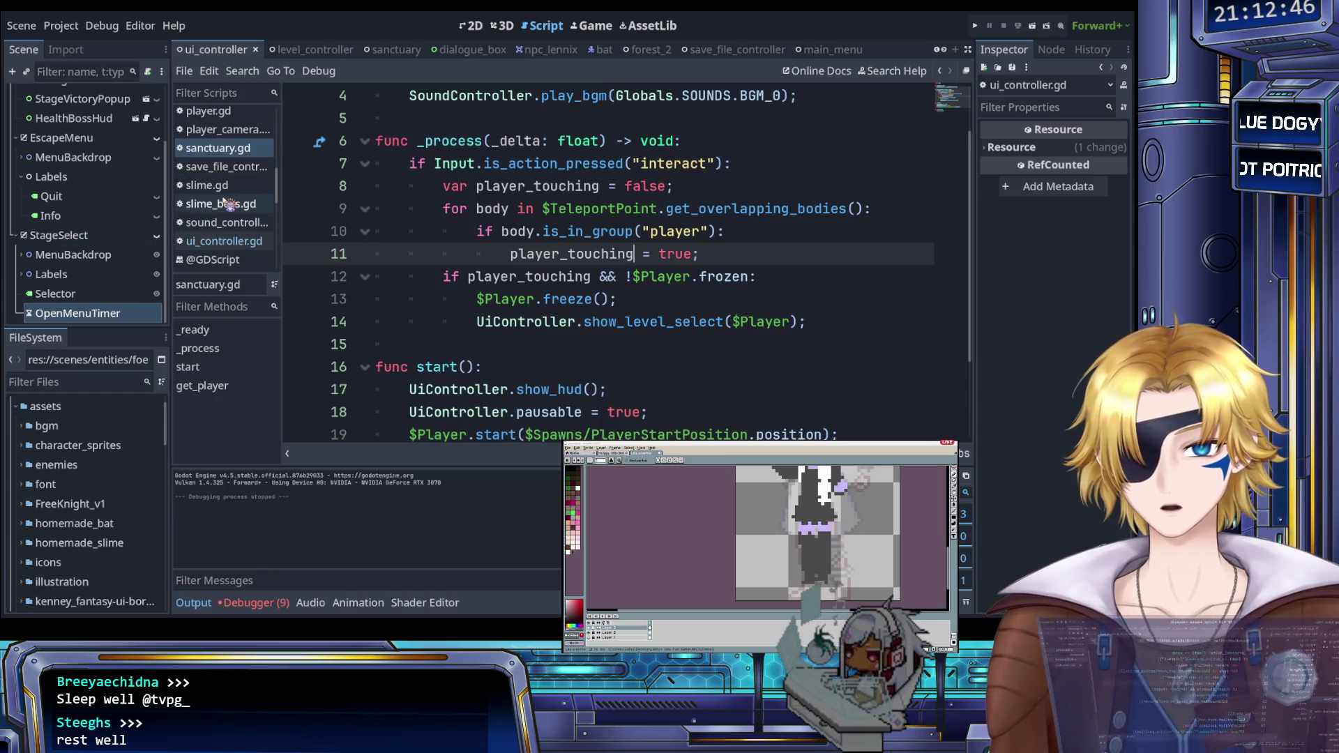
{"action": "left_click", "coordinate": [224, 240]}
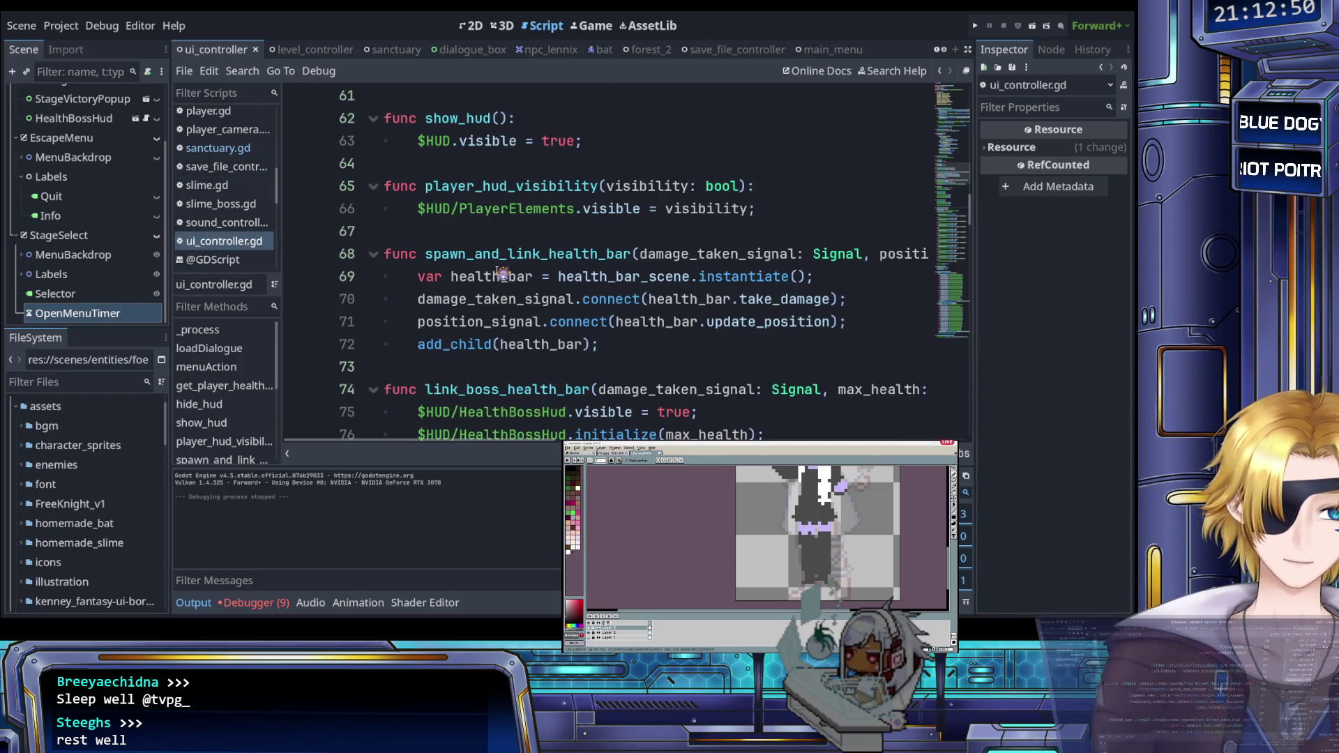
{"action": "scroll", "coordinate": [502, 274], "scroll_direction": "up", "scroll_amount": 7}
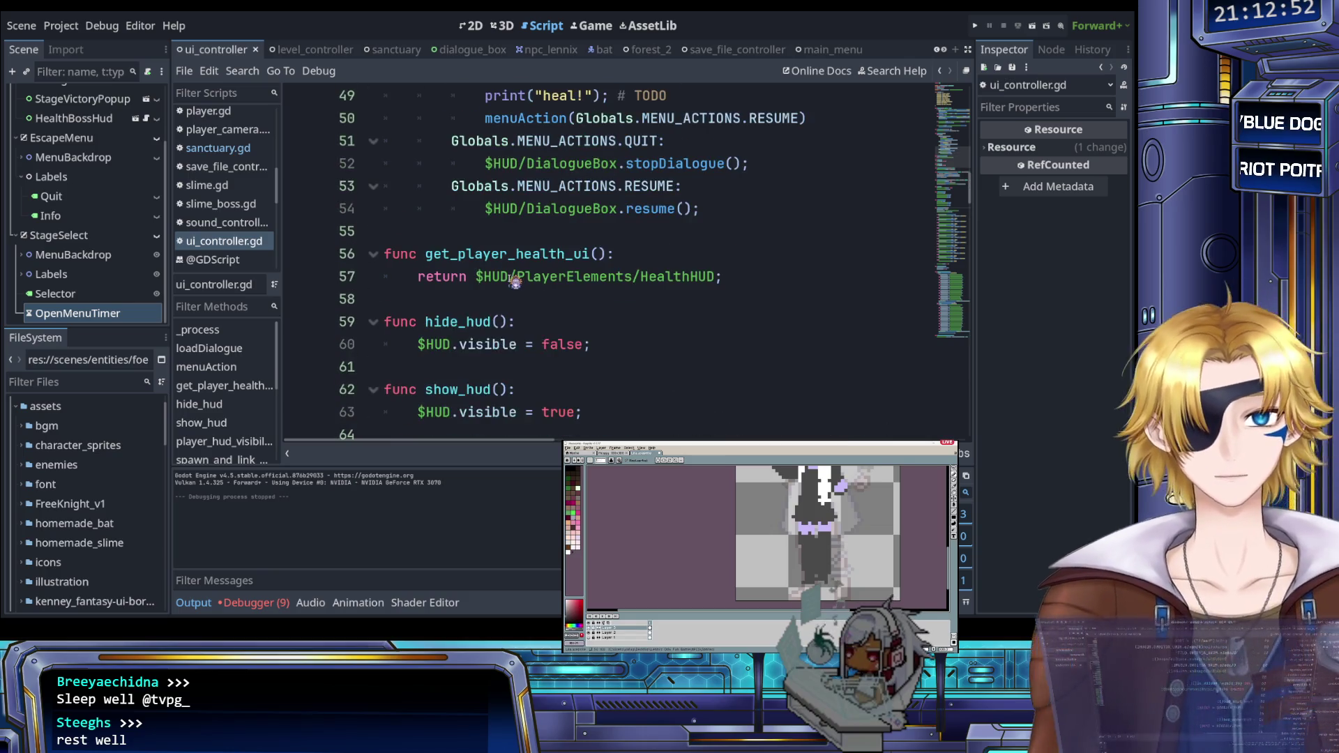
{"action": "scroll", "coordinate": [514, 281], "scroll_direction": "up", "scroll_amount": 6}
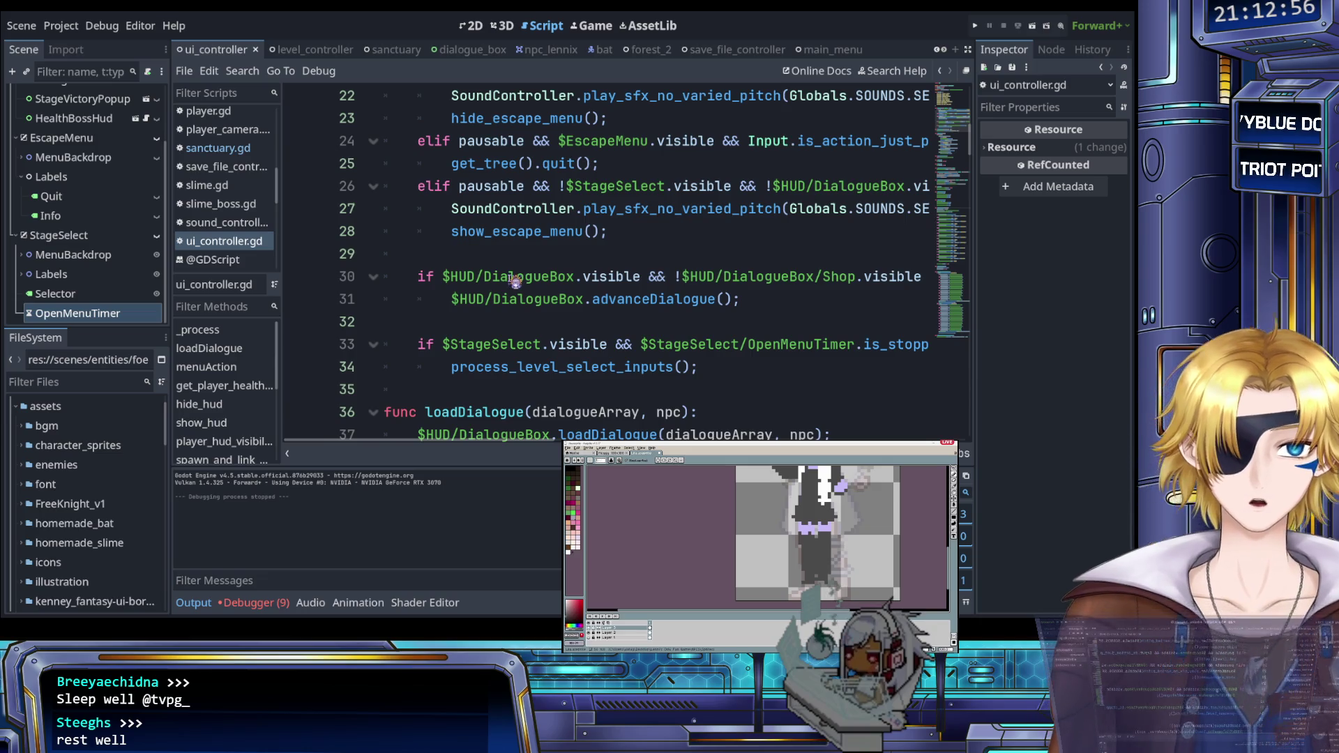
{"action": "scroll", "coordinate": [515, 281], "scroll_direction": "up", "scroll_amount": 6}
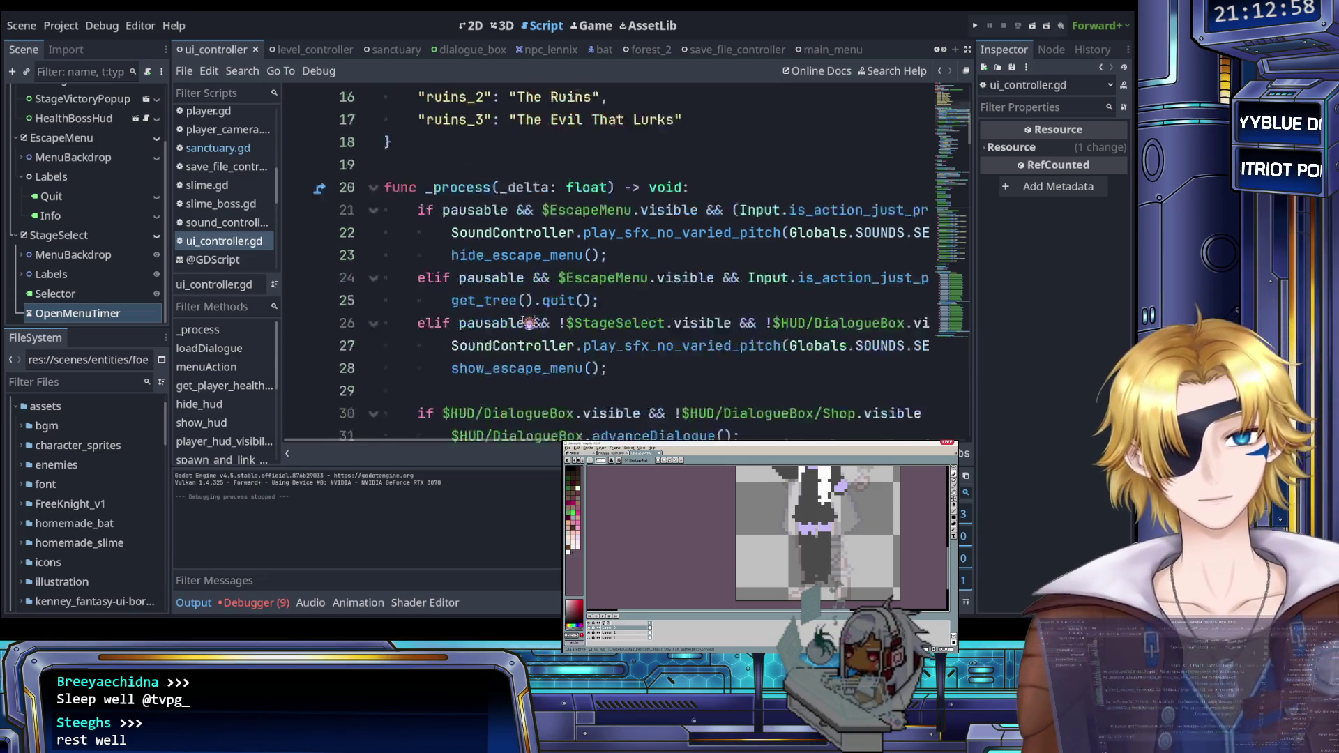
{"action": "scroll", "coordinate": [528, 323], "scroll_direction": "down", "scroll_amount": 3}
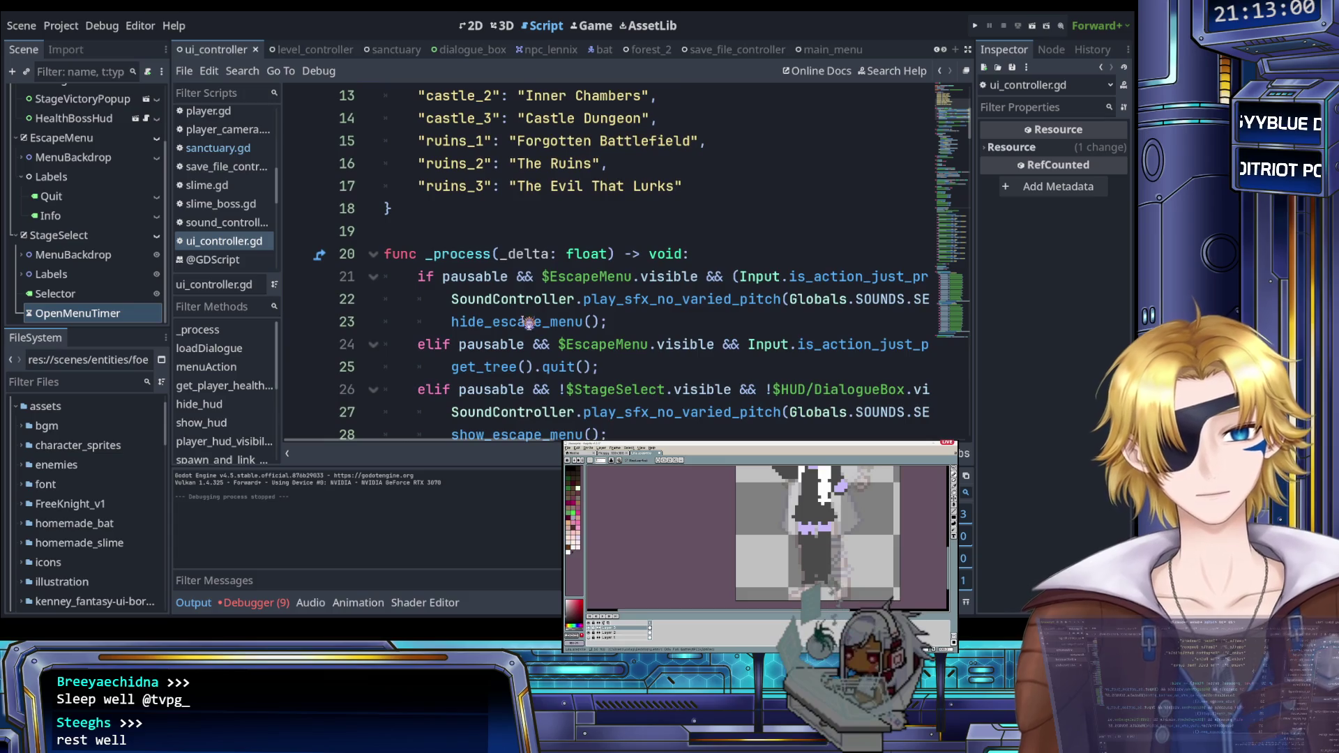
{"action": "scroll", "coordinate": [528, 323], "scroll_direction": "down", "scroll_amount": 2}
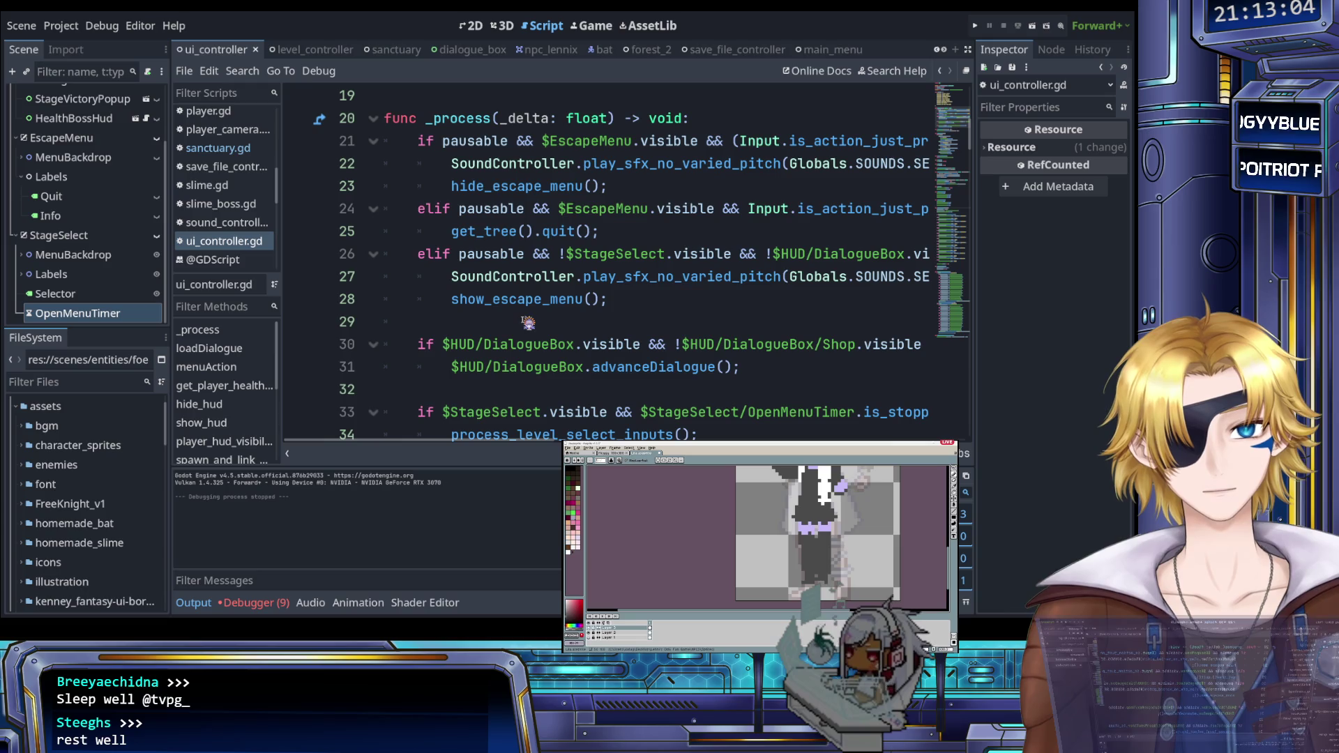
{"action": "scroll", "coordinate": [528, 323], "scroll_direction": "down", "scroll_amount": 2}
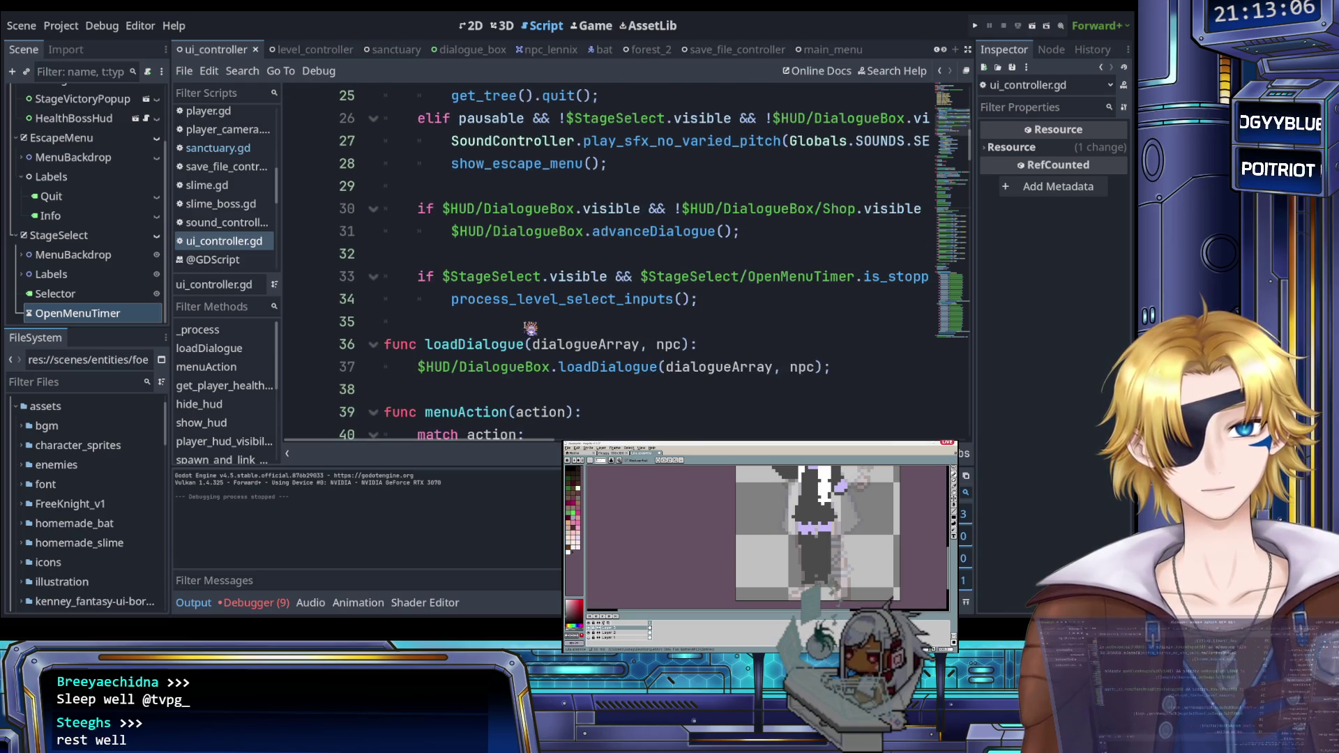
{"action": "scroll", "coordinate": [535, 326], "scroll_direction": "down", "scroll_amount": 2}
{"action": "scroll", "coordinate": [530, 328], "scroll_direction": "down", "scroll_amount": 5}
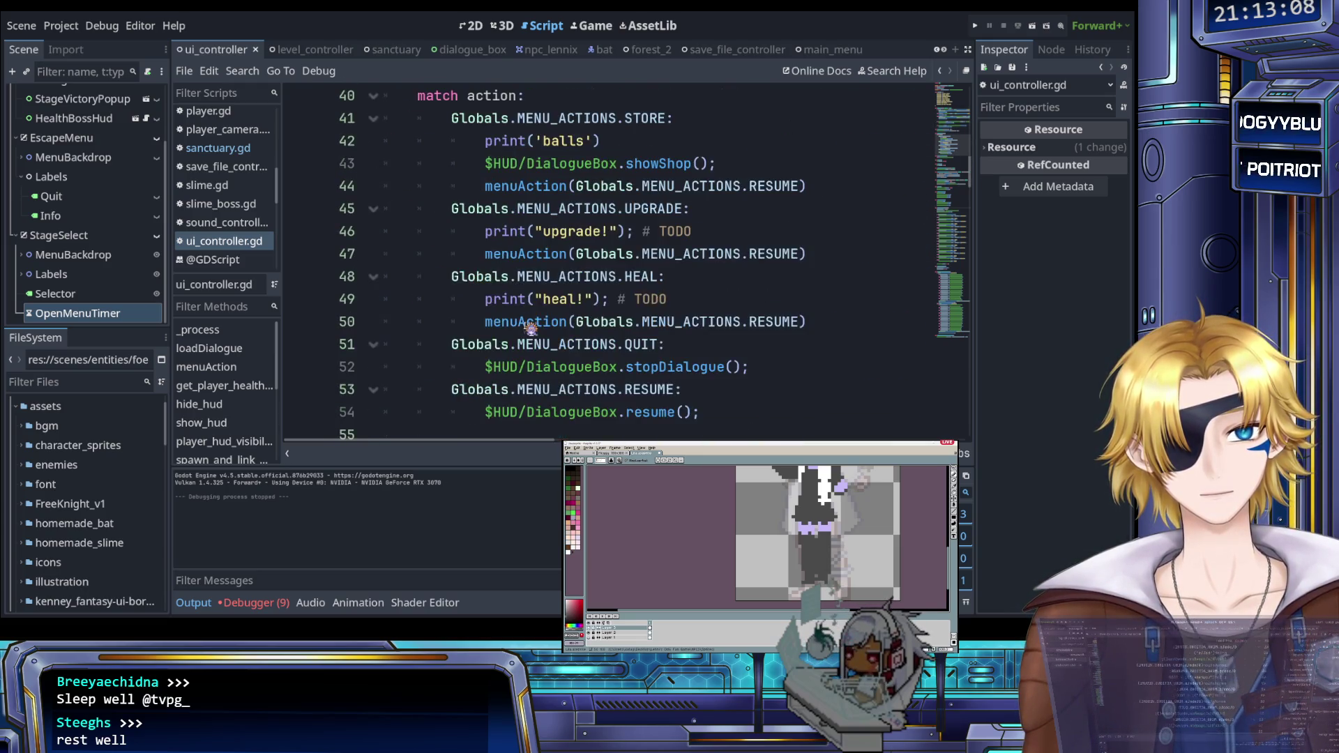
{"action": "scroll", "coordinate": [539, 328], "scroll_direction": "up", "scroll_amount": 8}
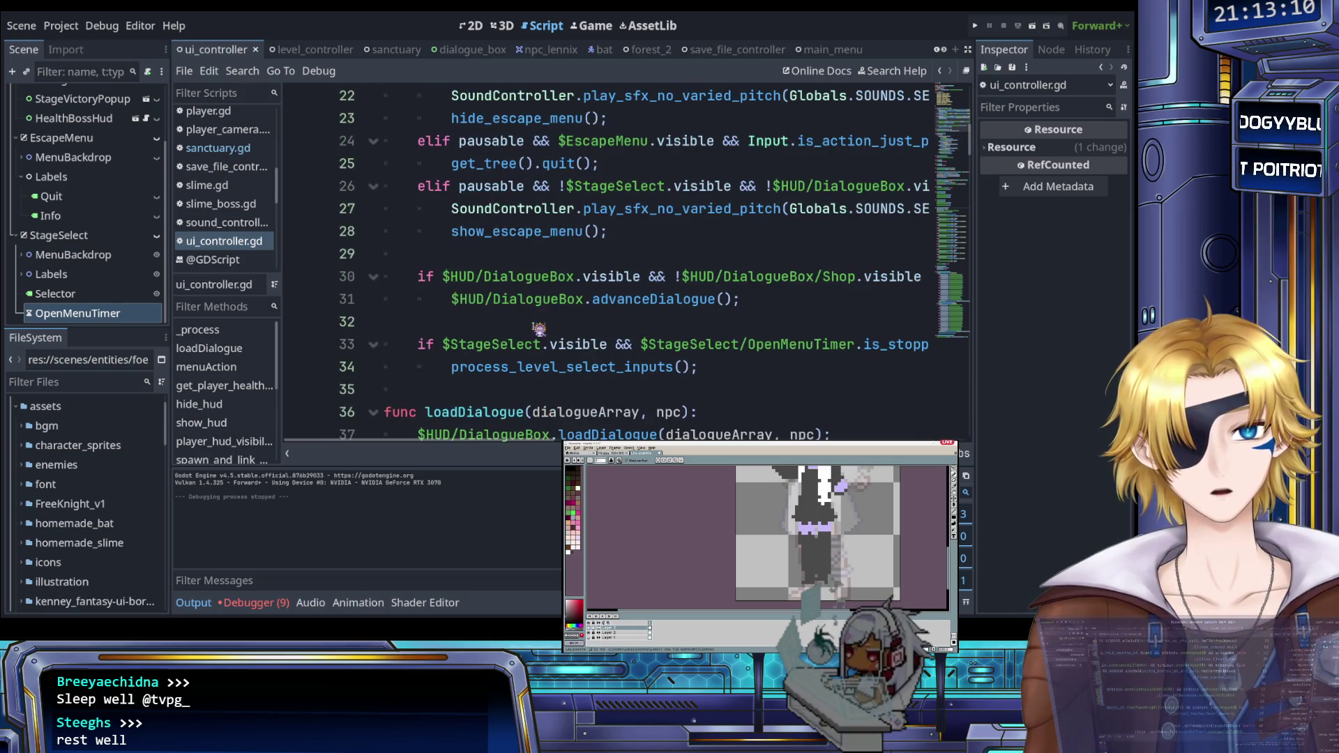
{"action": "scroll", "coordinate": [539, 328], "scroll_direction": "up", "scroll_amount": 3}
{"action": "scroll", "coordinate": [539, 327], "scroll_direction": "down", "scroll_amount": 4}
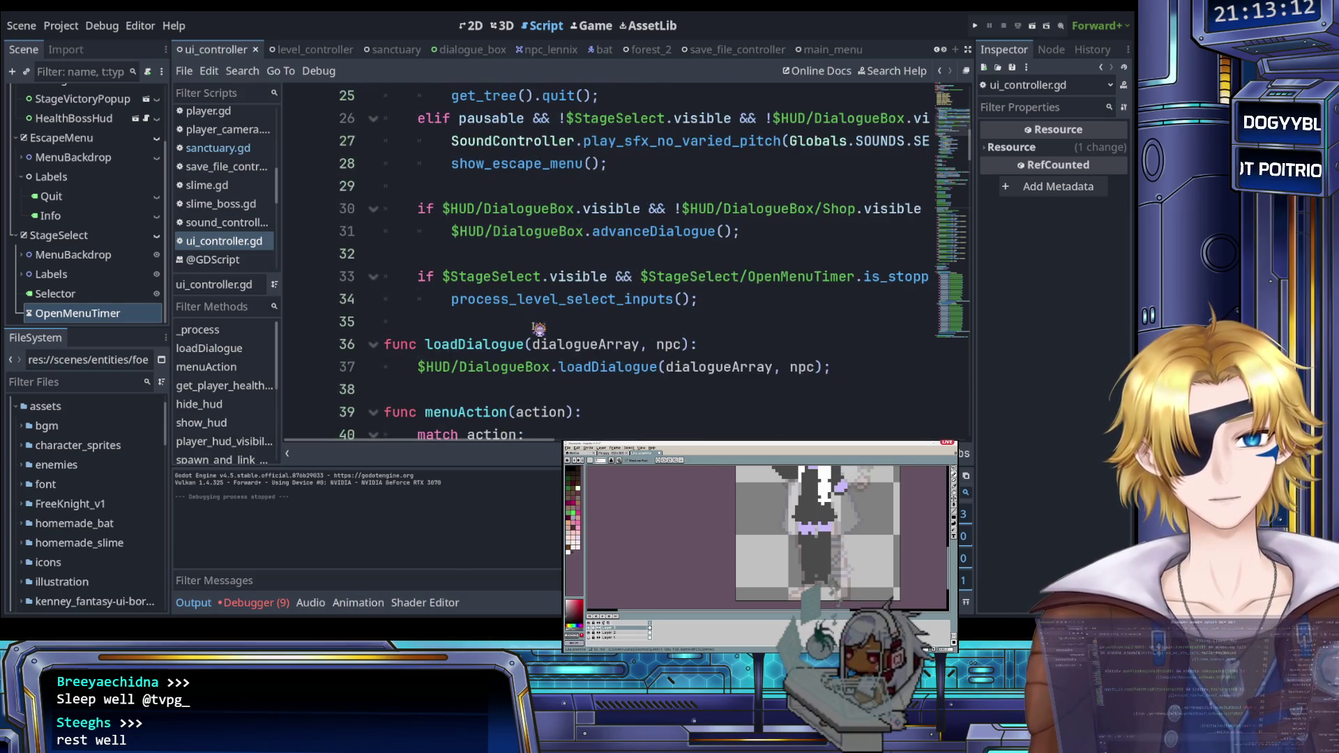
{"action": "scroll", "coordinate": [539, 328], "scroll_direction": "down", "scroll_amount": 3}
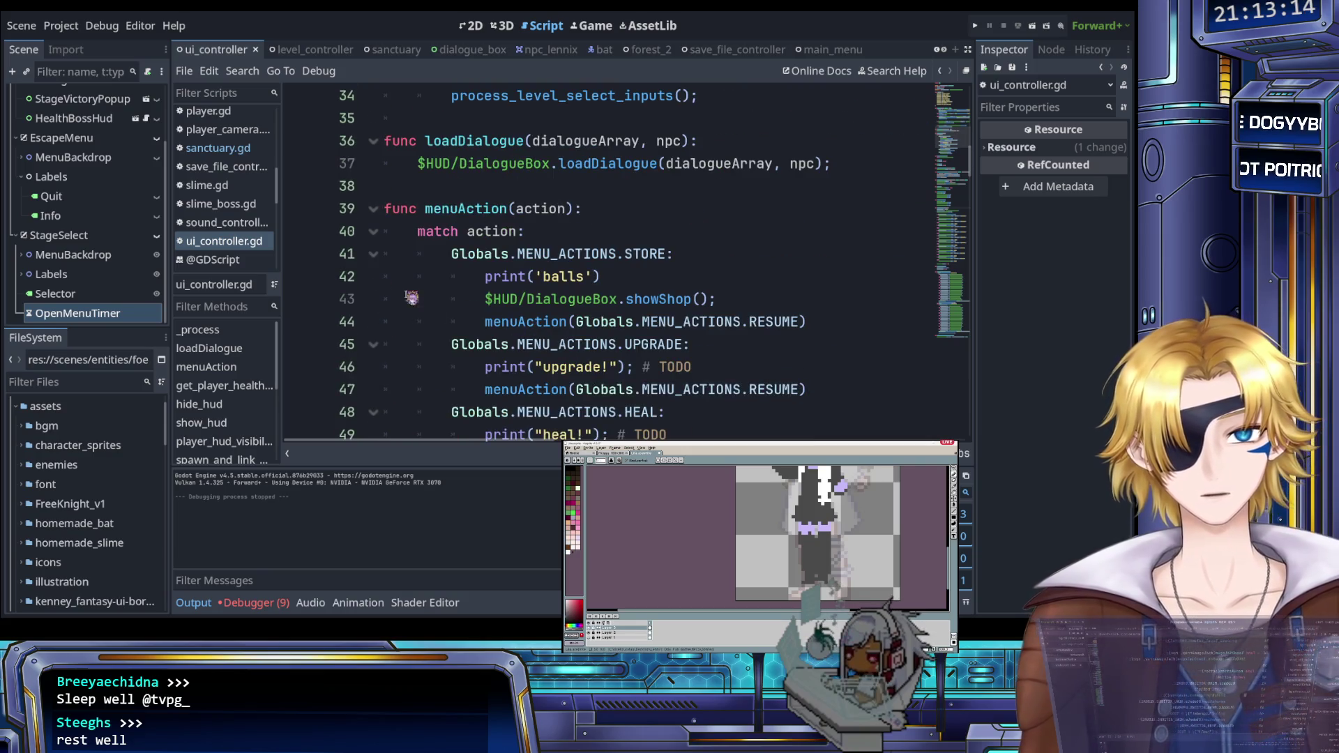
{"action": "scroll", "coordinate": [254, 247], "scroll_direction": "down", "scroll_amount": 2}
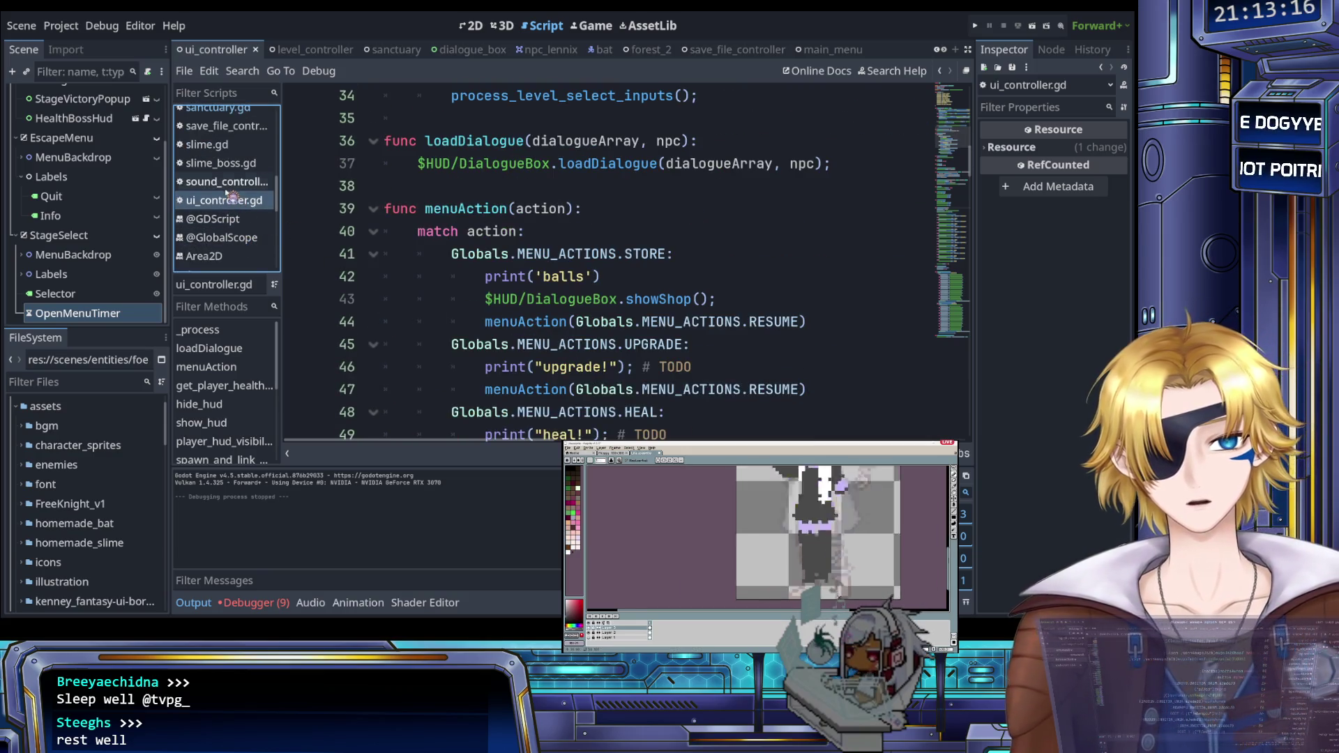
{"action": "scroll", "coordinate": [230, 196], "scroll_direction": "up", "scroll_amount": 1}
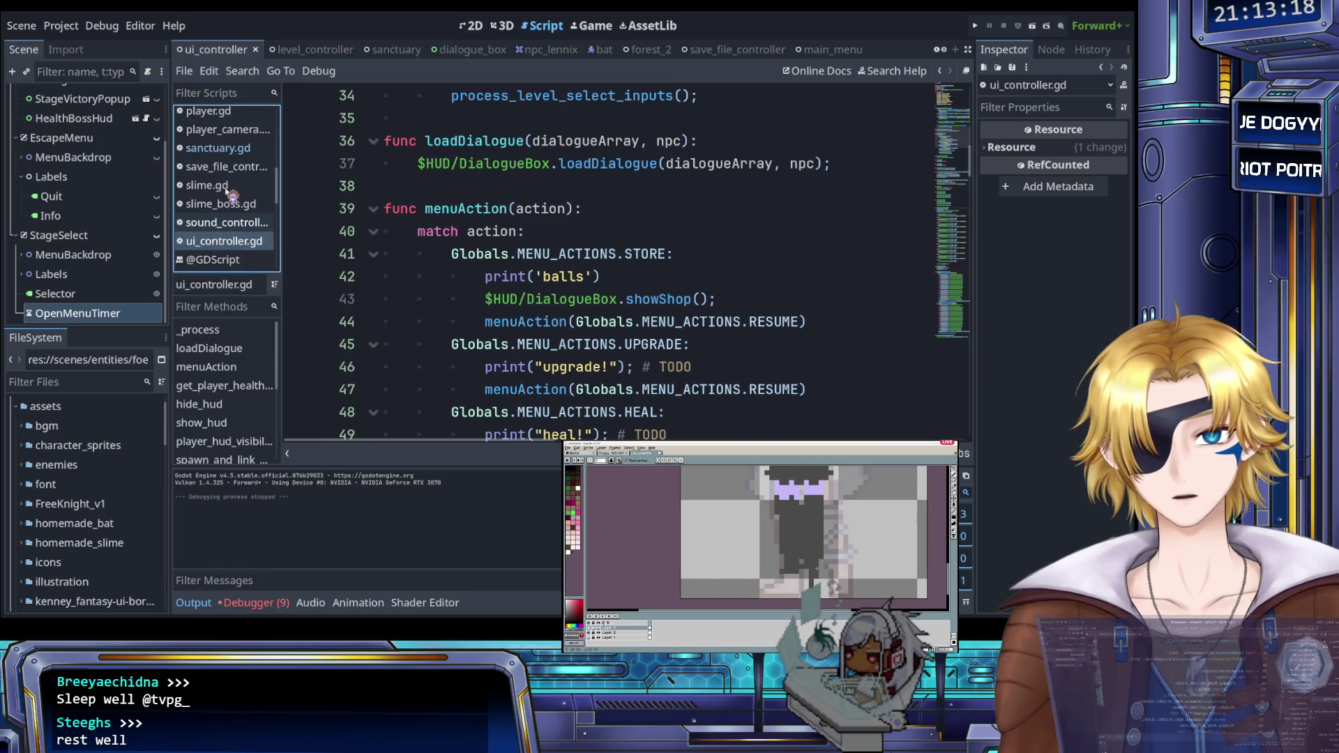
{"action": "scroll", "coordinate": [479, 272], "scroll_direction": "down", "scroll_amount": 4}
{"action": "scroll", "coordinate": [479, 272], "scroll_direction": "down", "scroll_amount": 6}
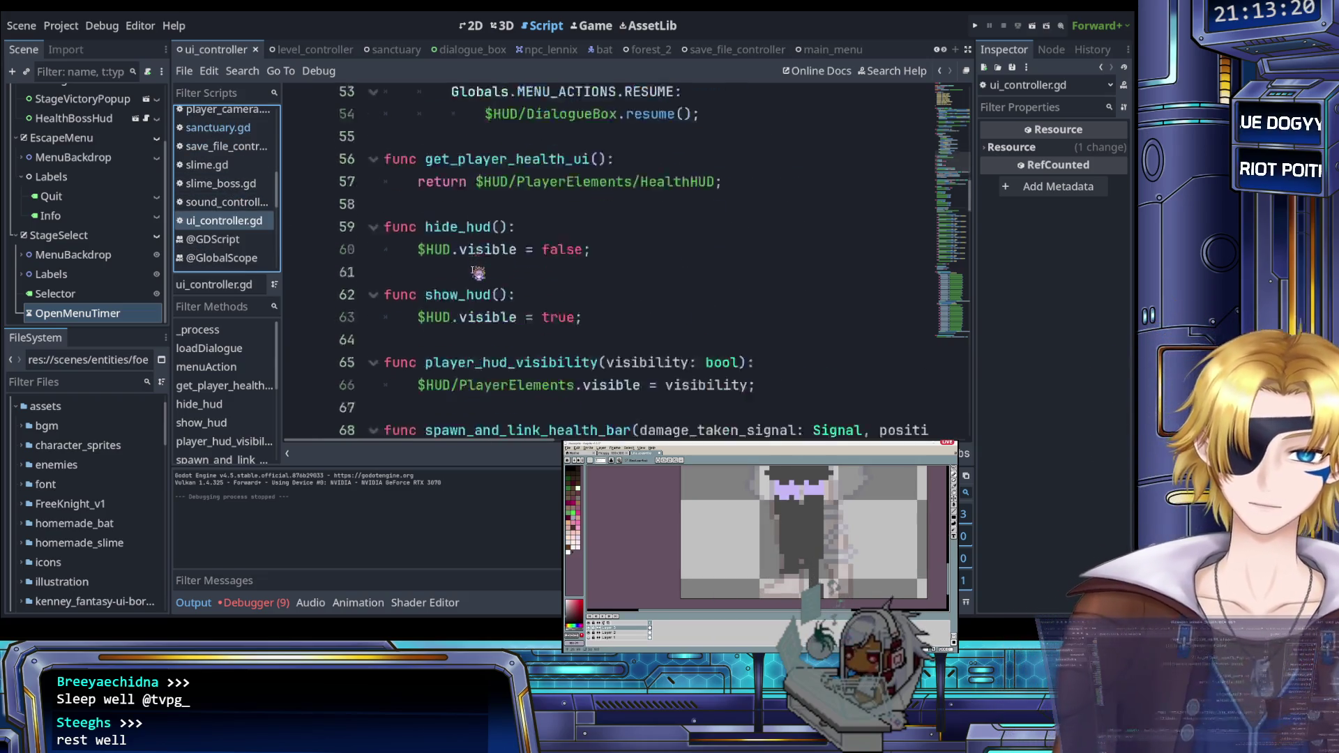
{"action": "scroll", "coordinate": [478, 273], "scroll_direction": "down", "scroll_amount": 10}
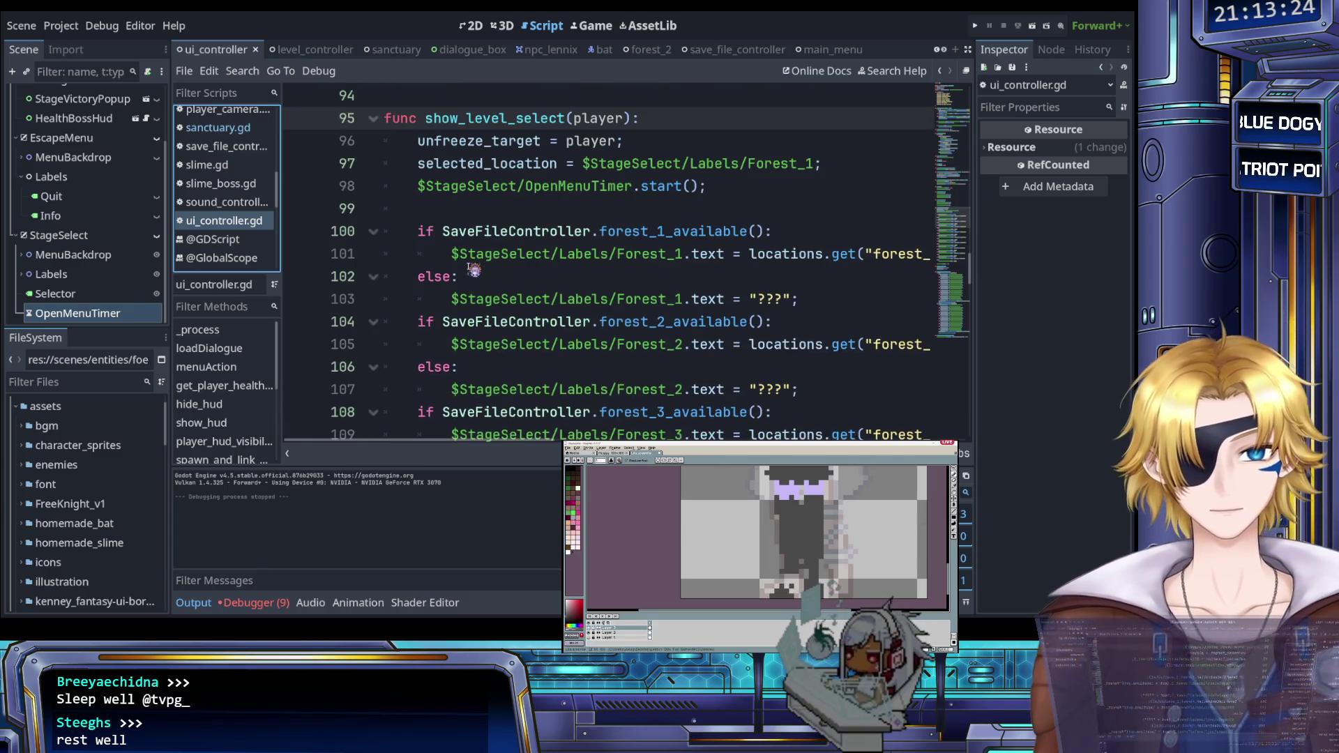
{"action": "scroll", "coordinate": [474, 270], "scroll_direction": "up", "scroll_amount": 1}
{"action": "left_click_drag", "start_coordinate": [718, 260], "coordinate": [868, 239]}
{"action": "key", "text": "BackSpace"}
{"action": "key", "text": "ctrl+s"}
Step: Delete the OpenMenuTimer node from StageSelect in the Scene dock and save the scene
{"action": "left_click", "coordinate": [104, 313]}
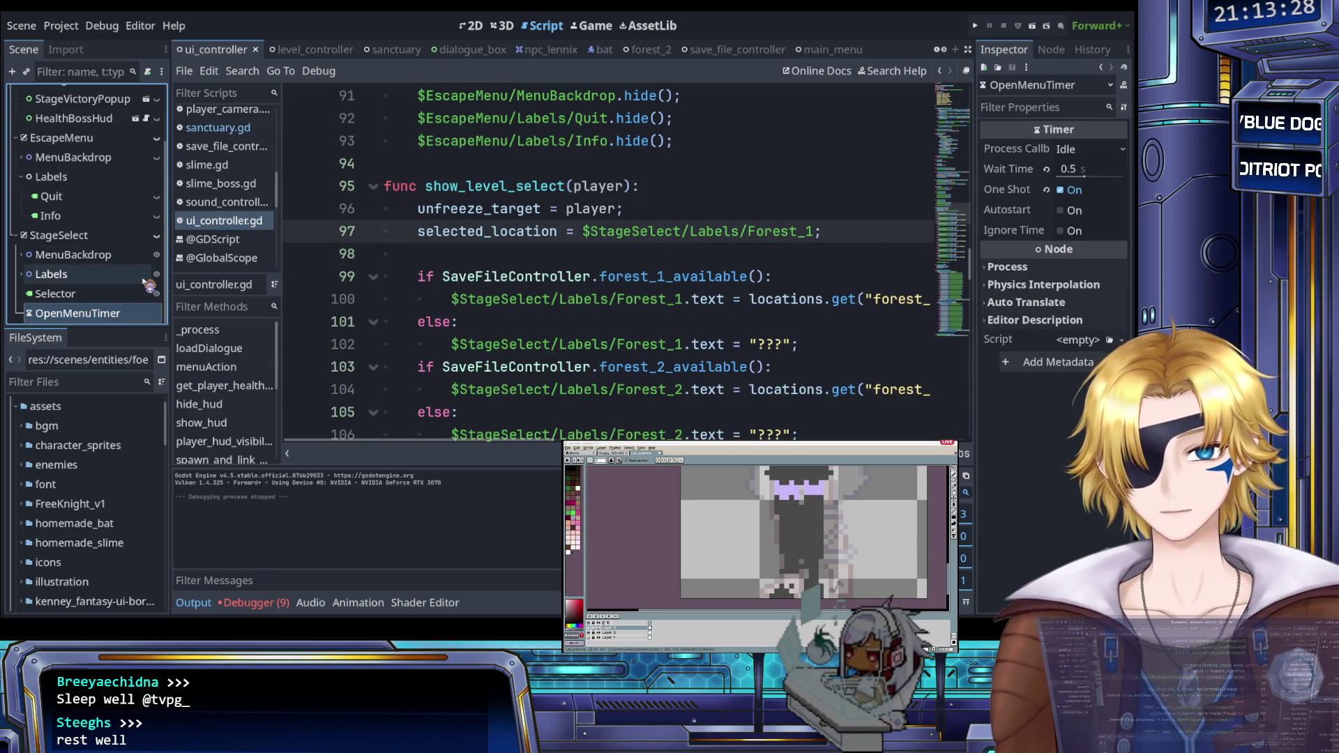
{"action": "key", "text": "Delete"}
{"action": "left_click", "coordinate": [488, 254]}
{"action": "key", "text": "ctrl+s"}
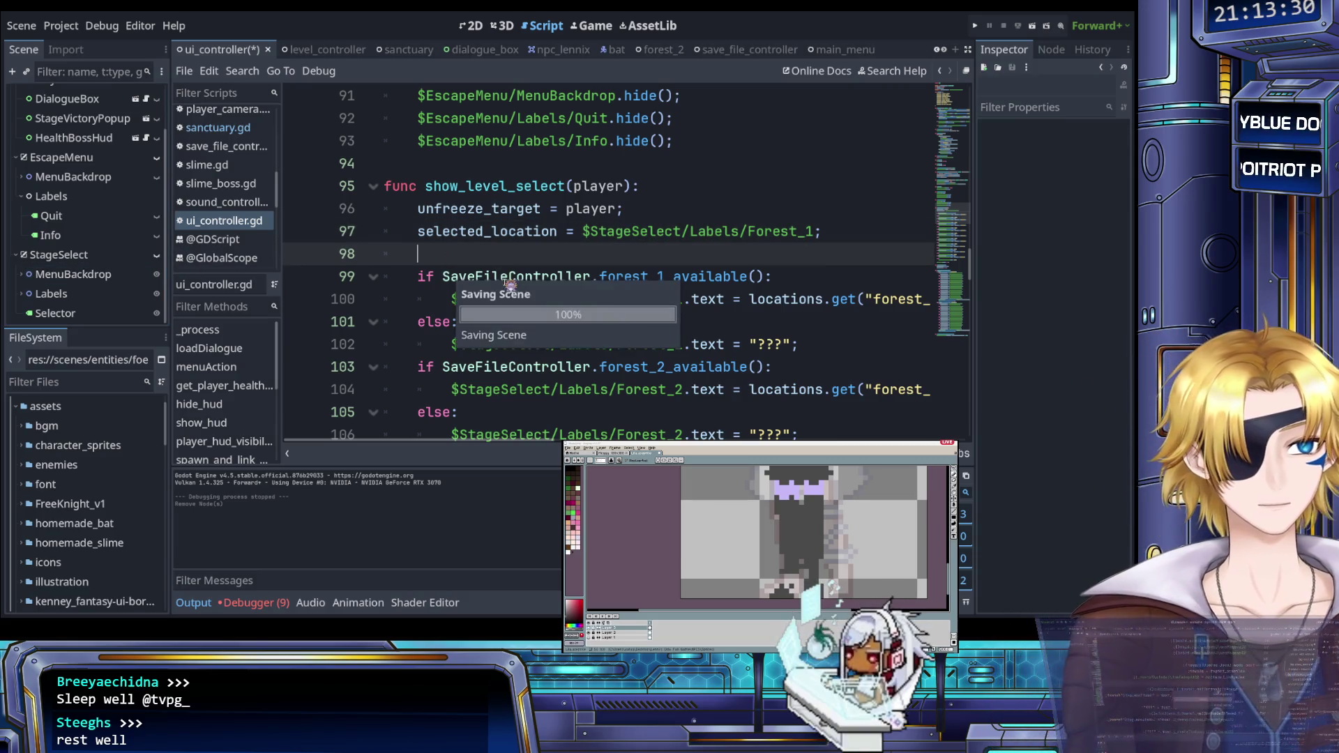
{"action": "scroll", "coordinate": [512, 284], "scroll_direction": "down", "scroll_amount": 17}
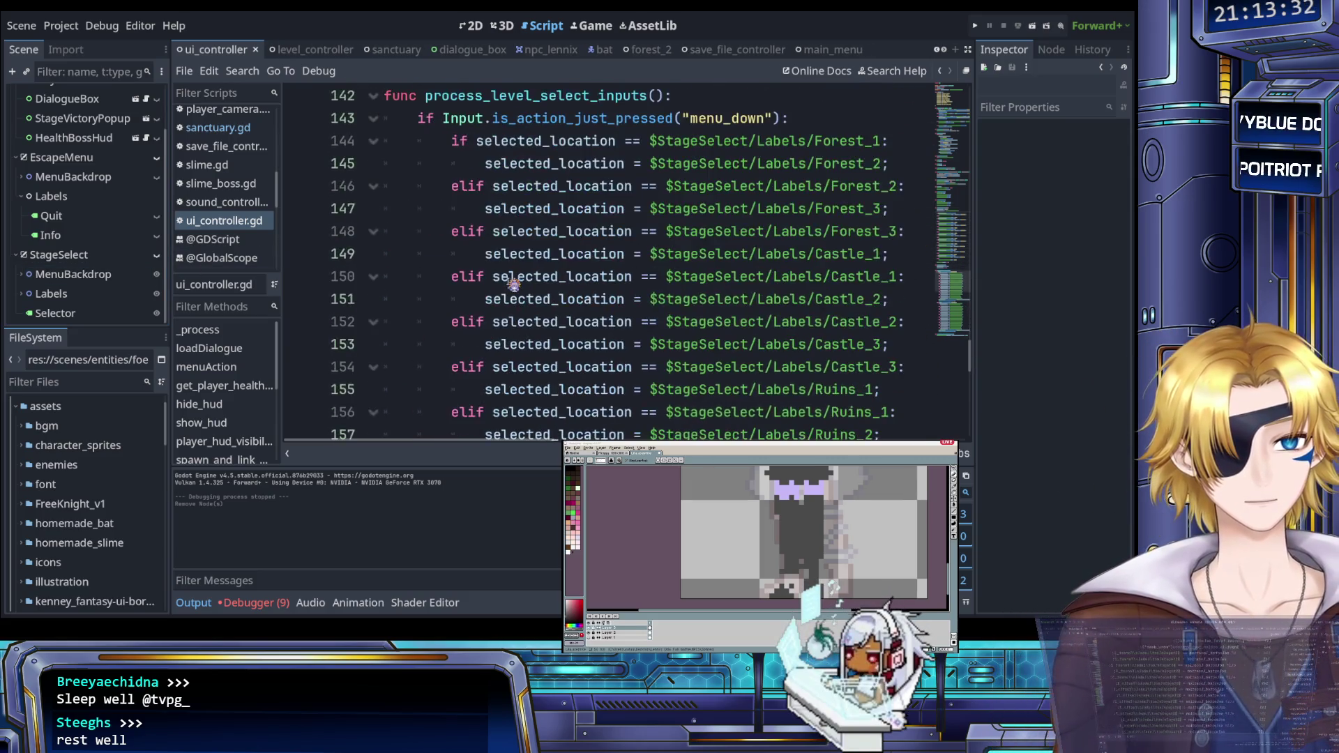
{"action": "scroll", "coordinate": [513, 285], "scroll_direction": "down", "scroll_amount": 5}
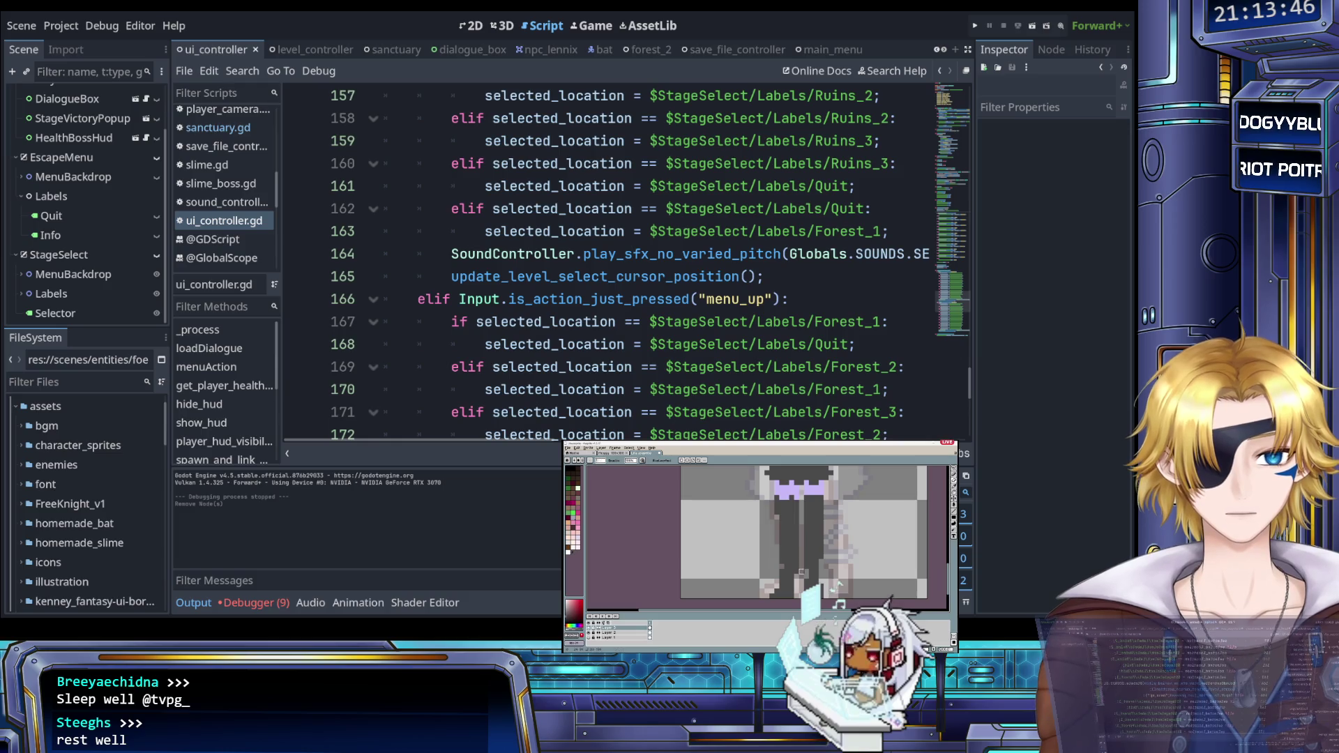
{"action": "left_click", "coordinate": [537, 254]}
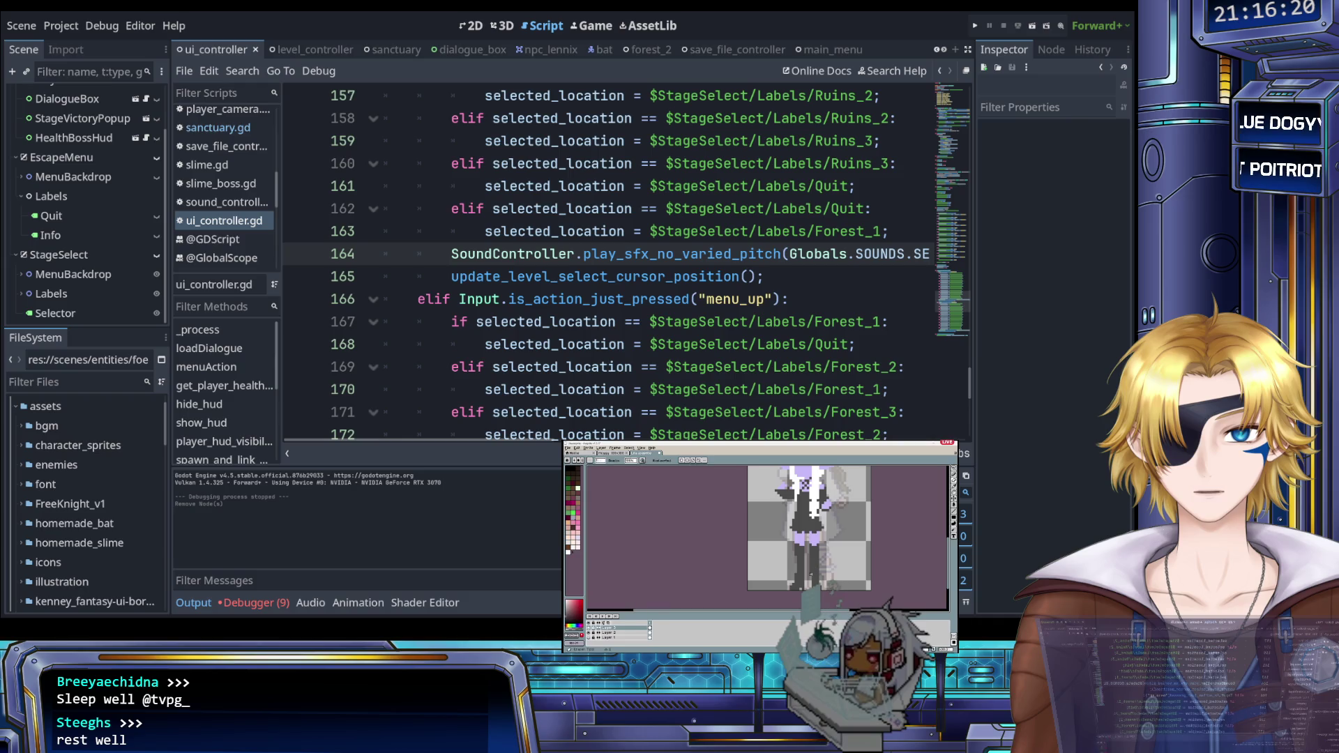
Step: Find OpenMen and delete the && OpenMenuTimer.is_stopped() condition from line 33, then save
{"action": "scroll", "coordinate": [452, 290], "scroll_direction": "down", "scroll_amount": 2}
{"action": "scroll", "coordinate": [558, 279], "scroll_direction": "up", "scroll_amount": 15}
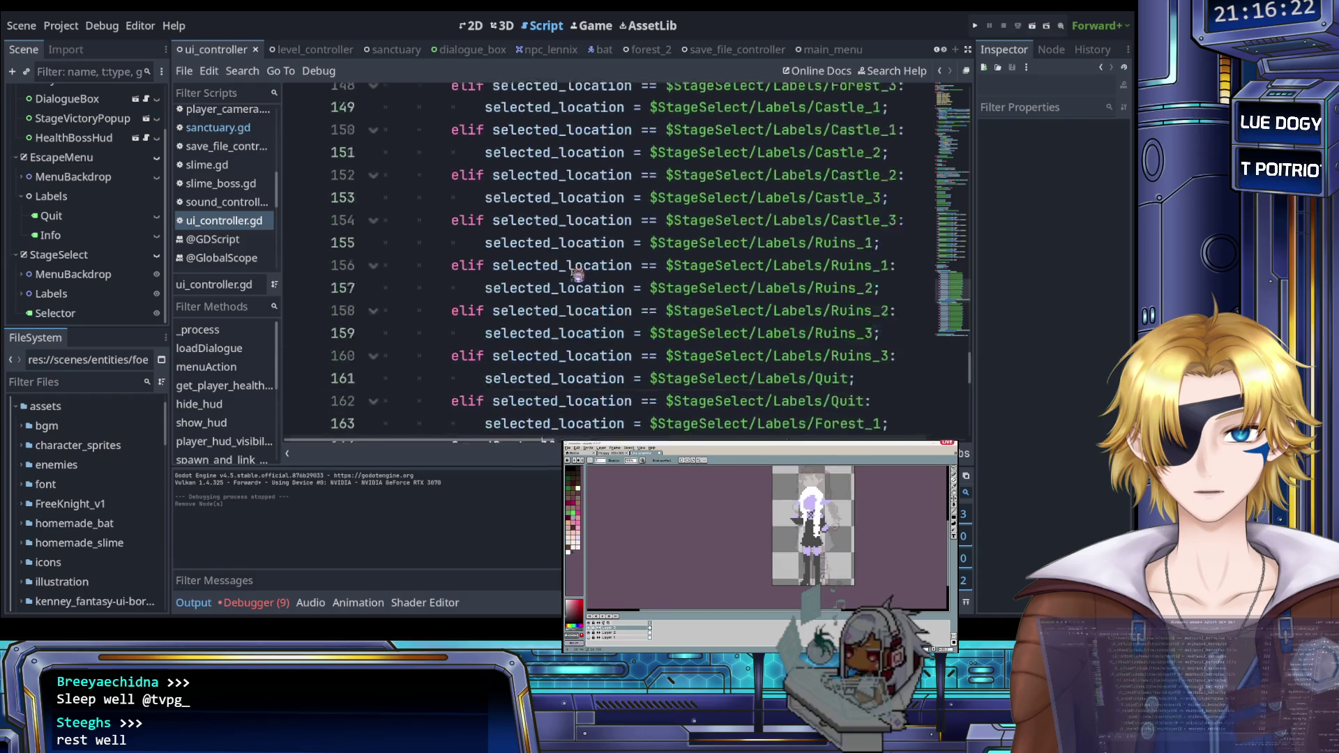
{"action": "left_click", "coordinate": [576, 276]}
{"action": "key", "text": "ctrl+f"}
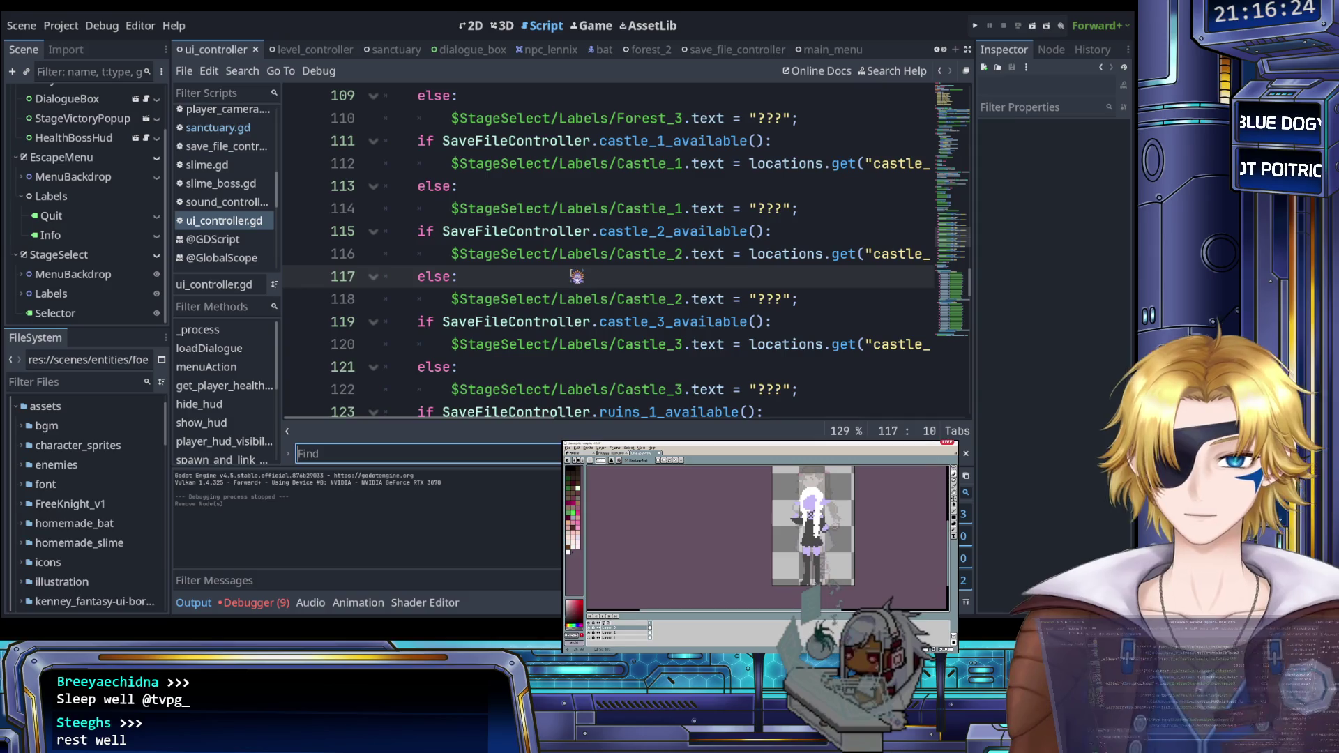
{"action": "type", "text": "OpenMen"}
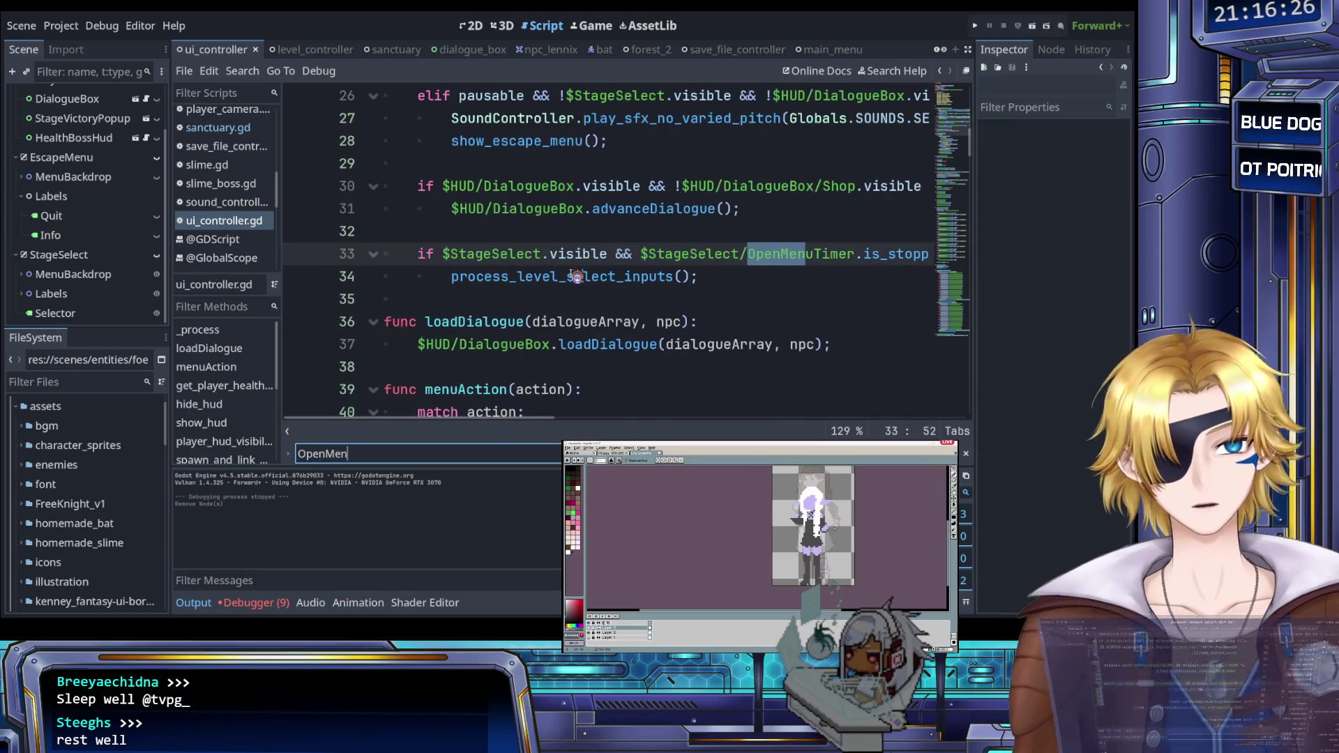
{"action": "key", "text": "Escape"}
{"action": "left_click_drag", "start_coordinate": [522, 254], "coordinate": [876, 256]}
{"action": "key", "text": "BackSpace"}
{"action": "key", "text": "ctrl+s"}
Step: Run the game, move through the level-select menu, and stop it with F8
{"action": "left_click", "coordinate": [976, 26]}
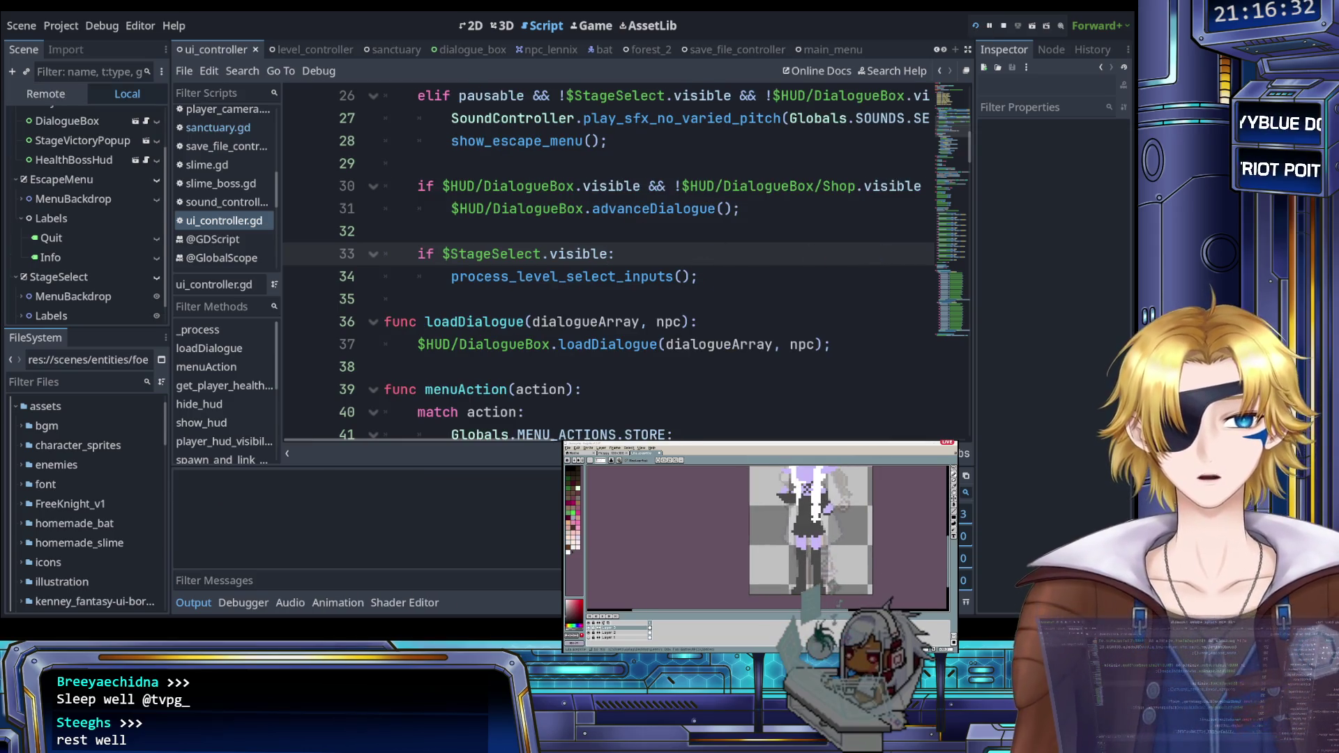
{"action": "key", "text": "Down"}
{"action": "key", "text": "Down"}
{"action": "key", "text": "Down"}
{"action": "key", "text": "Down"}
{"action": "key", "text": "Down"}
{"action": "key", "text": "Down"}
{"action": "key", "text": "Down"}
{"action": "key", "text": "Down"}
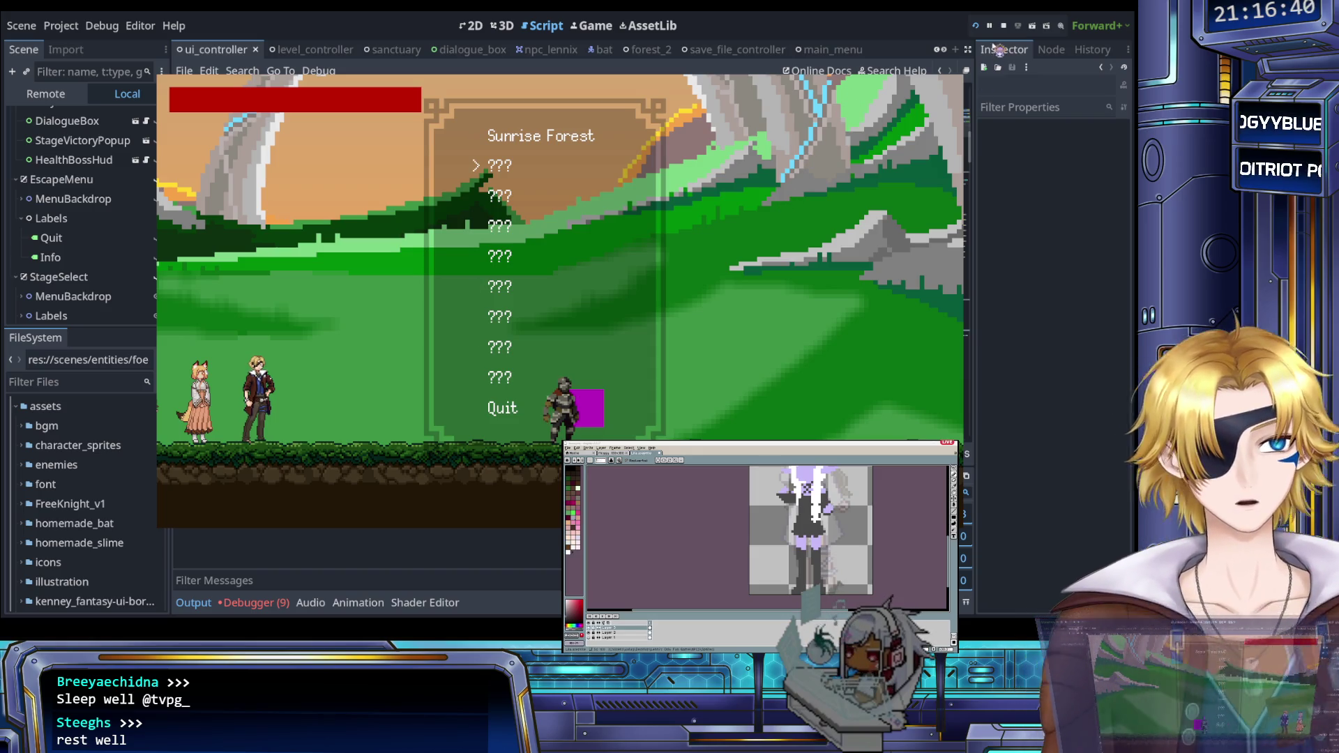
{"action": "key", "text": "F8"}
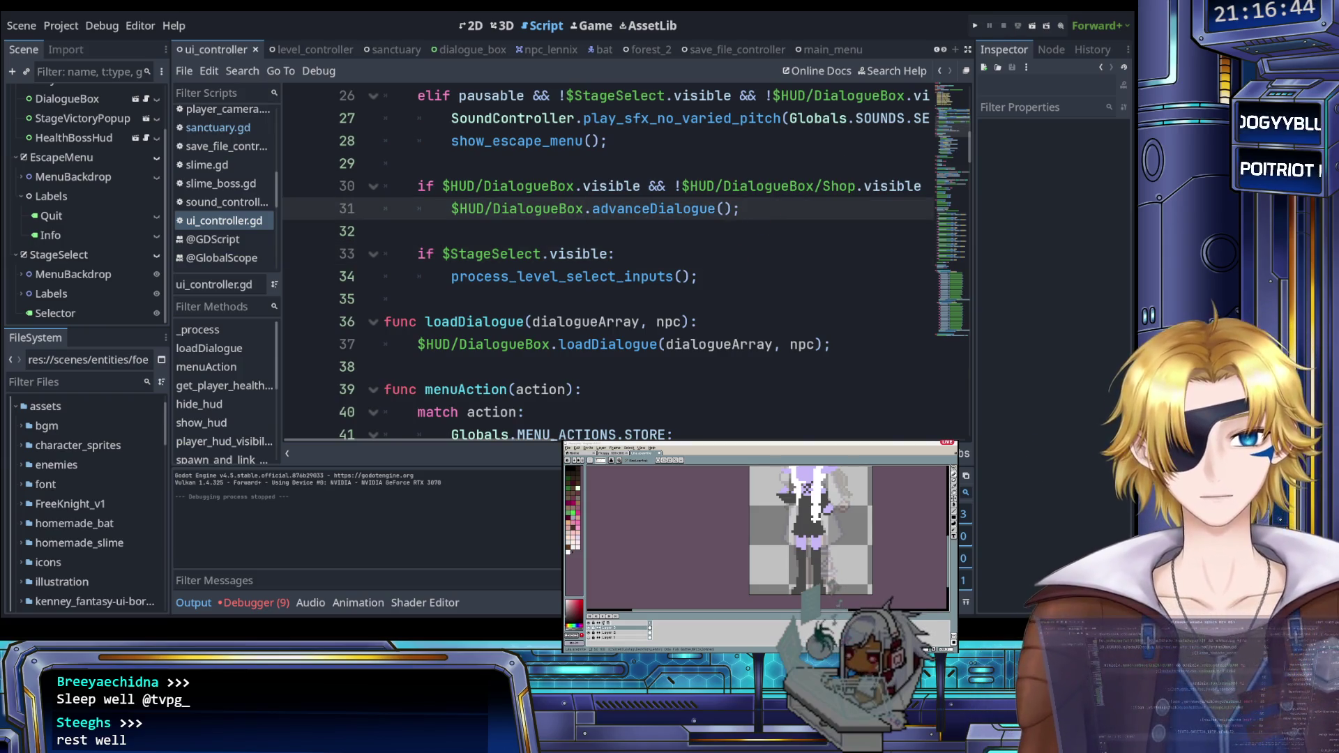
{"action": "scroll", "coordinate": [590, 261], "scroll_direction": "up", "scroll_amount": 8}
{"action": "scroll", "coordinate": [558, 231], "scroll_direction": "down", "scroll_amount": 2}
{"action": "scroll", "coordinate": [549, 213], "scroll_direction": "up", "scroll_amount": 1}
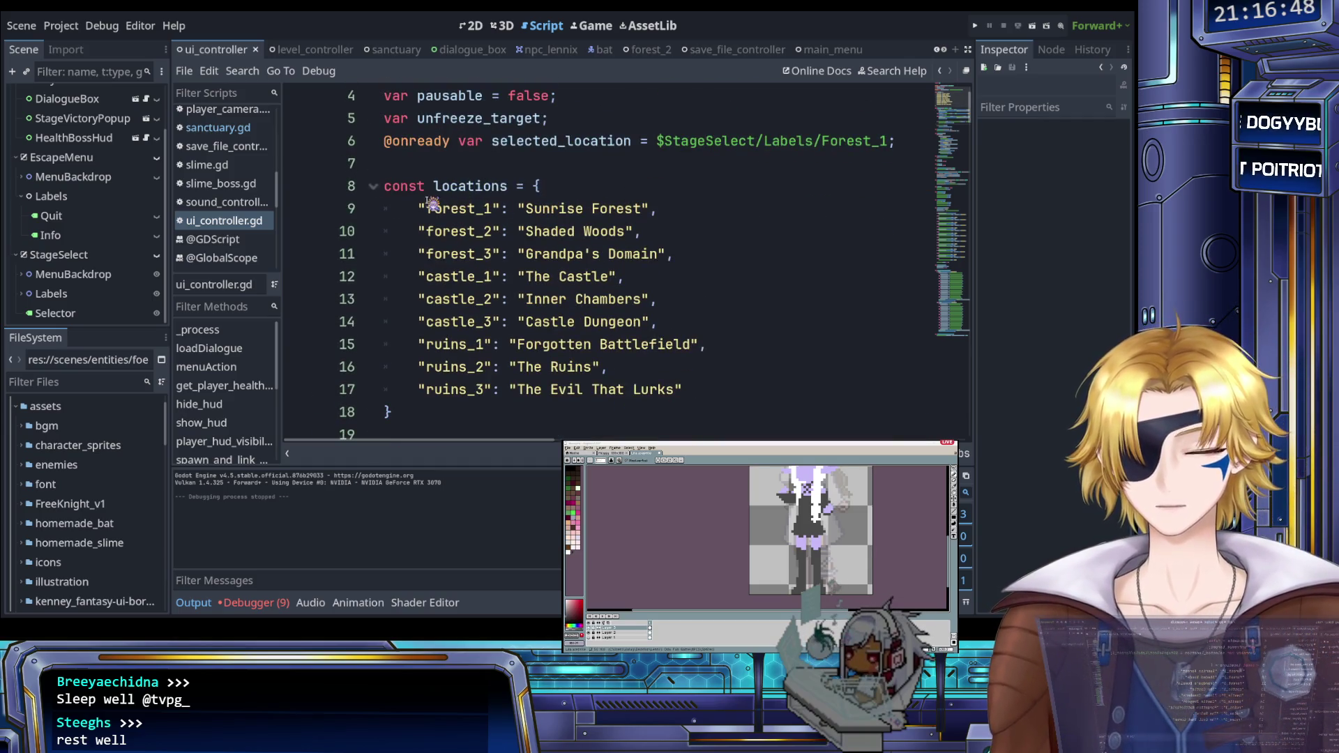
{"action": "scroll", "coordinate": [408, 213], "scroll_direction": "up", "scroll_amount": 1}
{"action": "scroll", "coordinate": [401, 213], "scroll_direction": "down", "scroll_amount": 1}
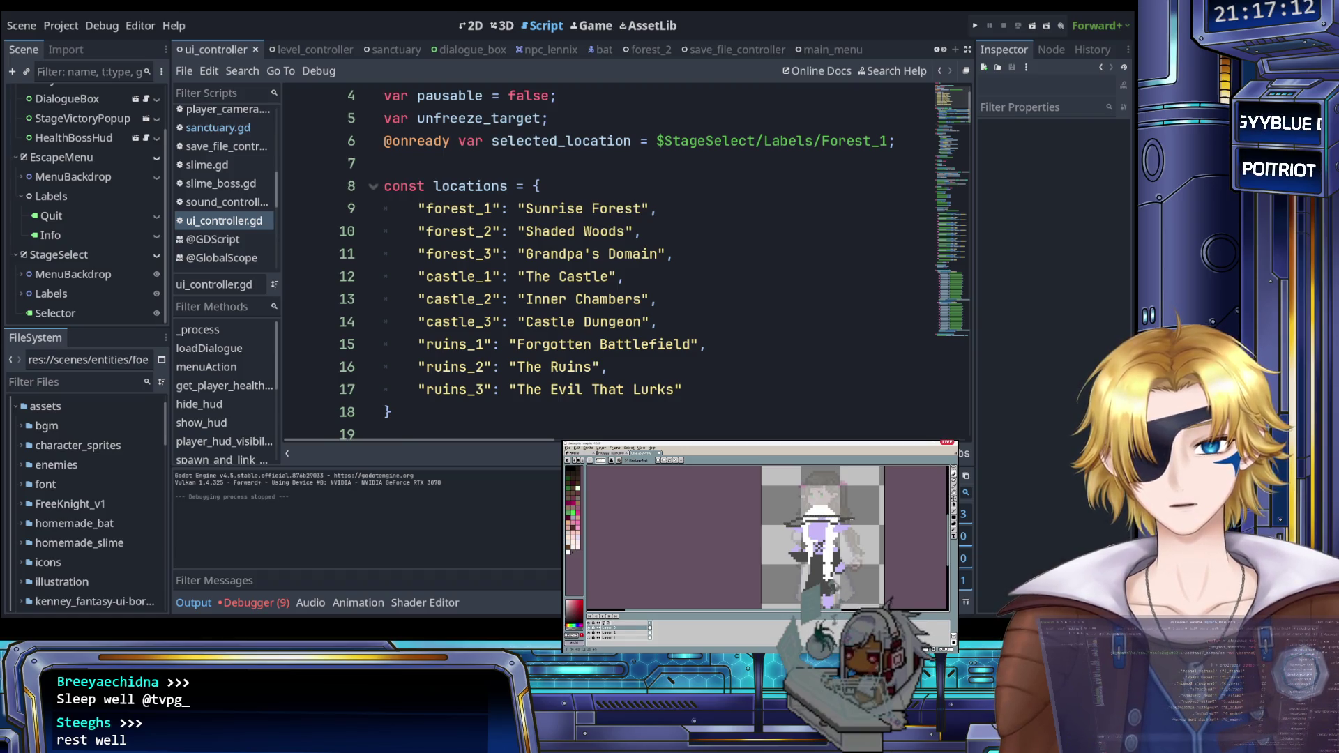
{"action": "left_click", "coordinate": [768, 278]}
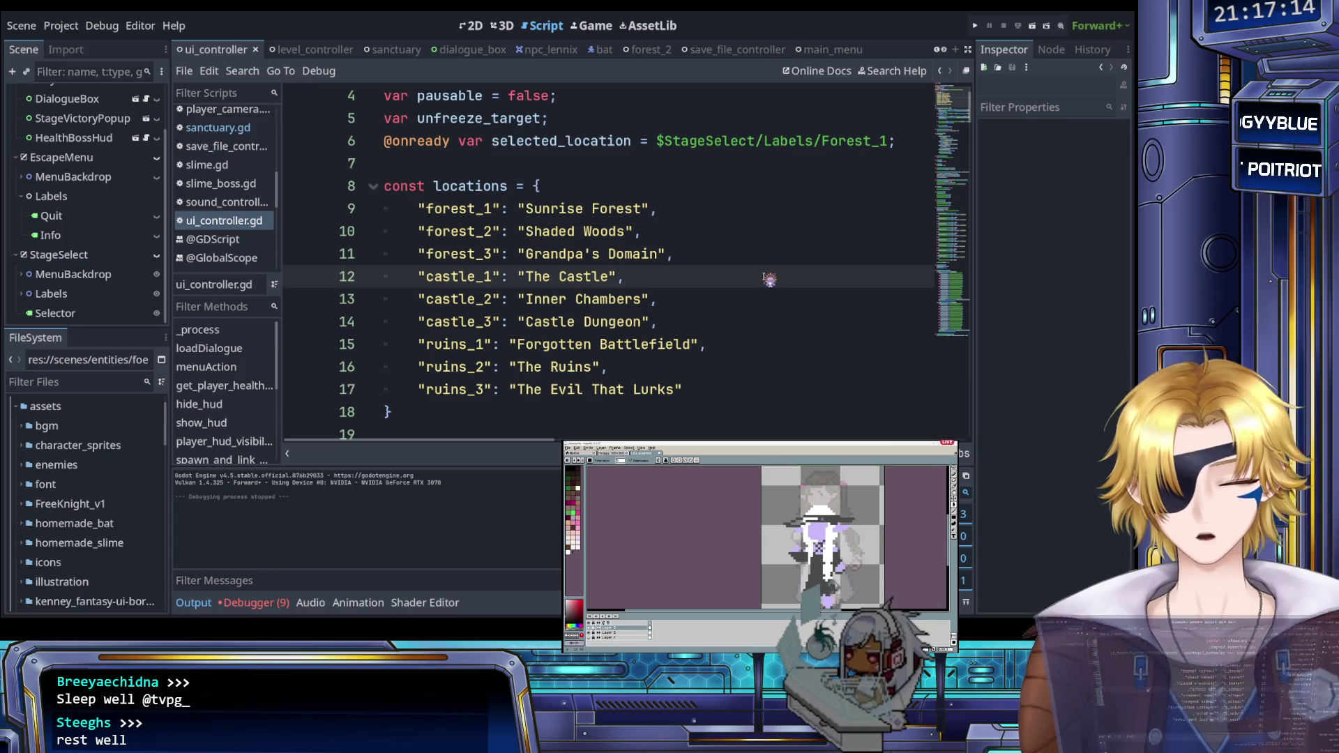
{"action": "scroll", "coordinate": [655, 296], "scroll_direction": "down", "scroll_amount": 3}
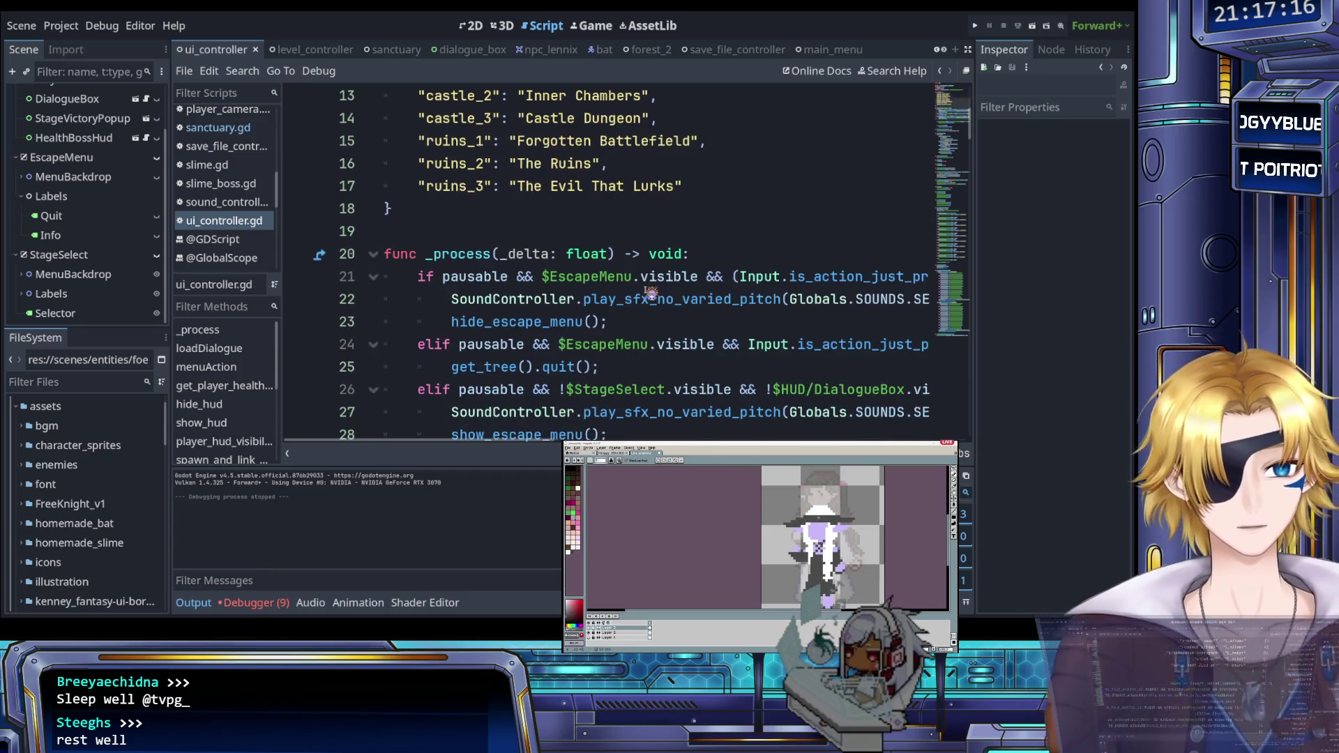
{"action": "scroll", "coordinate": [223, 181], "scroll_direction": "up", "scroll_amount": 1}
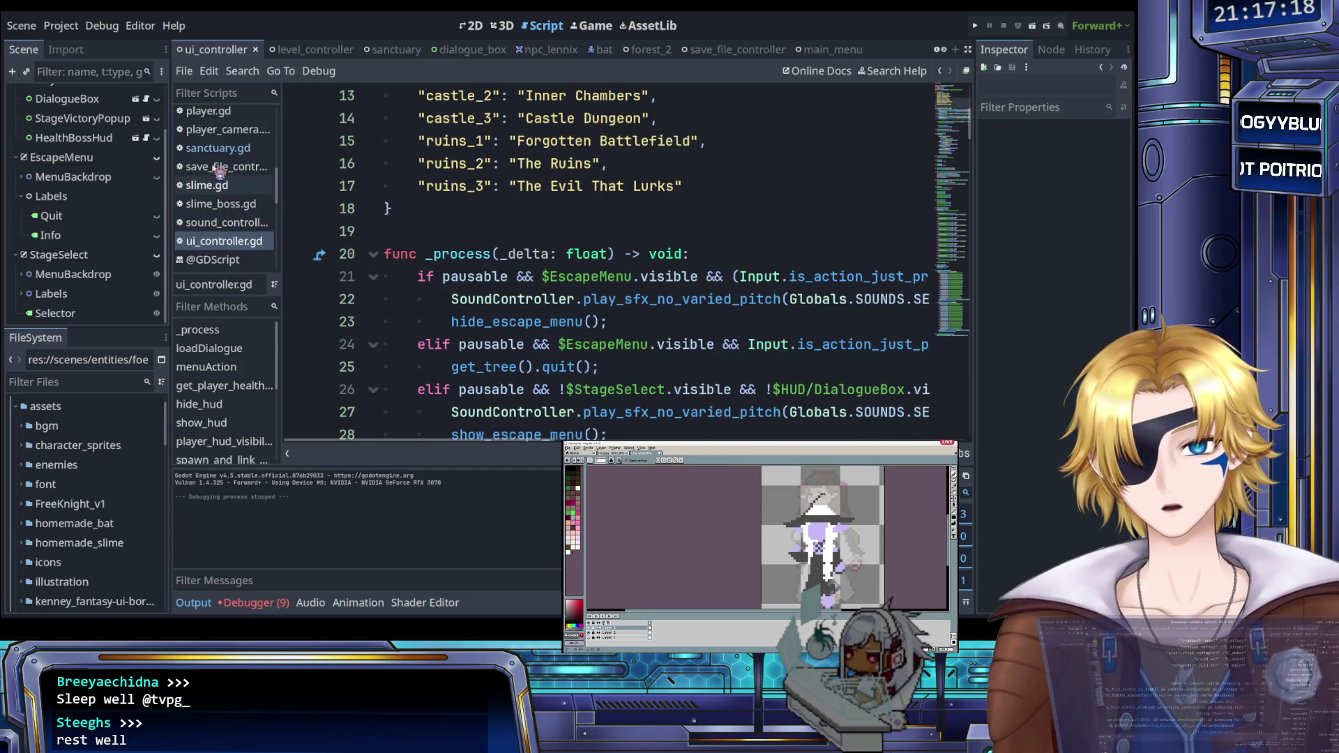
{"action": "left_click", "coordinate": [223, 166]}
Step: Change the default health value in default_values from 50 to 100
{"action": "scroll", "coordinate": [530, 254], "scroll_direction": "up", "scroll_amount": 15}
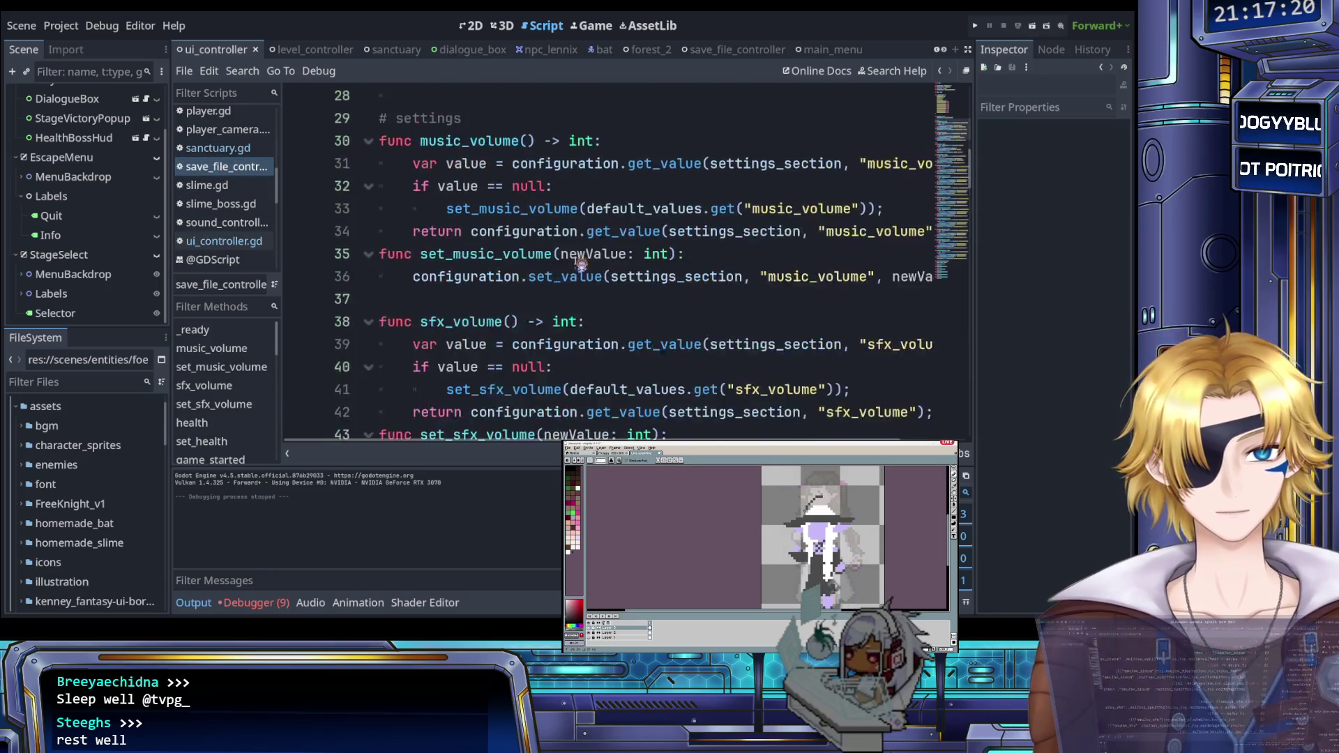
{"action": "scroll", "coordinate": [581, 264], "scroll_direction": "down", "scroll_amount": 2}
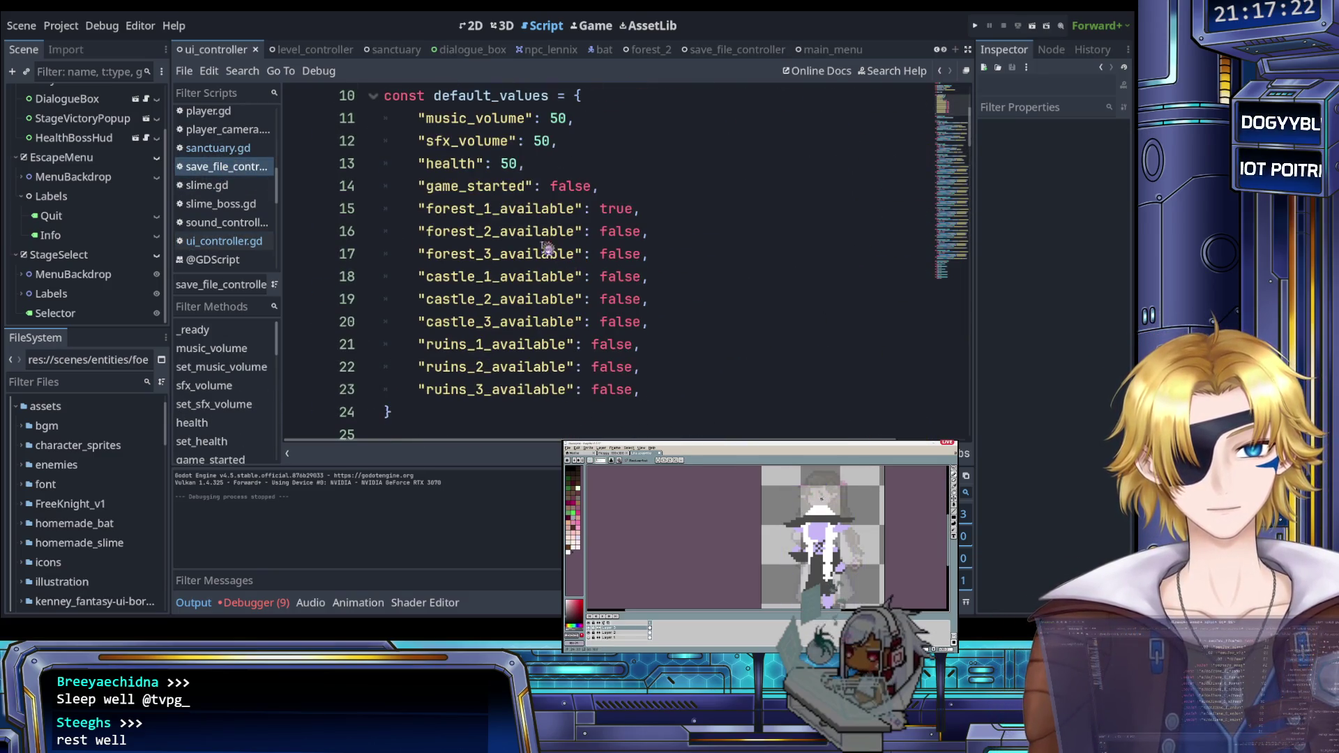
{"action": "left_click", "coordinate": [427, 210]}
{"action": "mouse_move", "coordinate": [427, 209]}
{"action": "left_mouse_down"}
{"action": "mouse_move", "coordinate": [679, 287]}
{"action": "mouse_move", "coordinate": [688, 387]}
{"action": "left_mouse_up"}
{"action": "key", "text": "ctrl+c"}
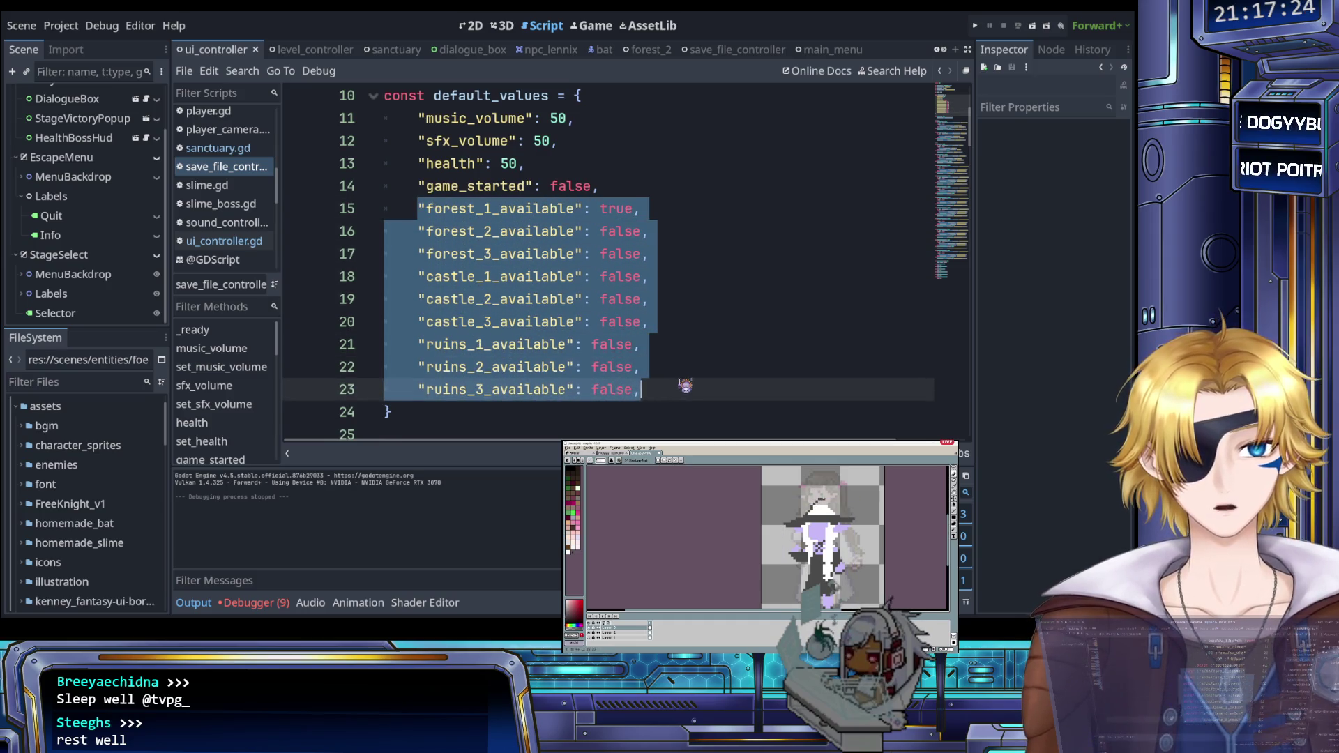
{"action": "left_click", "coordinate": [701, 331]}
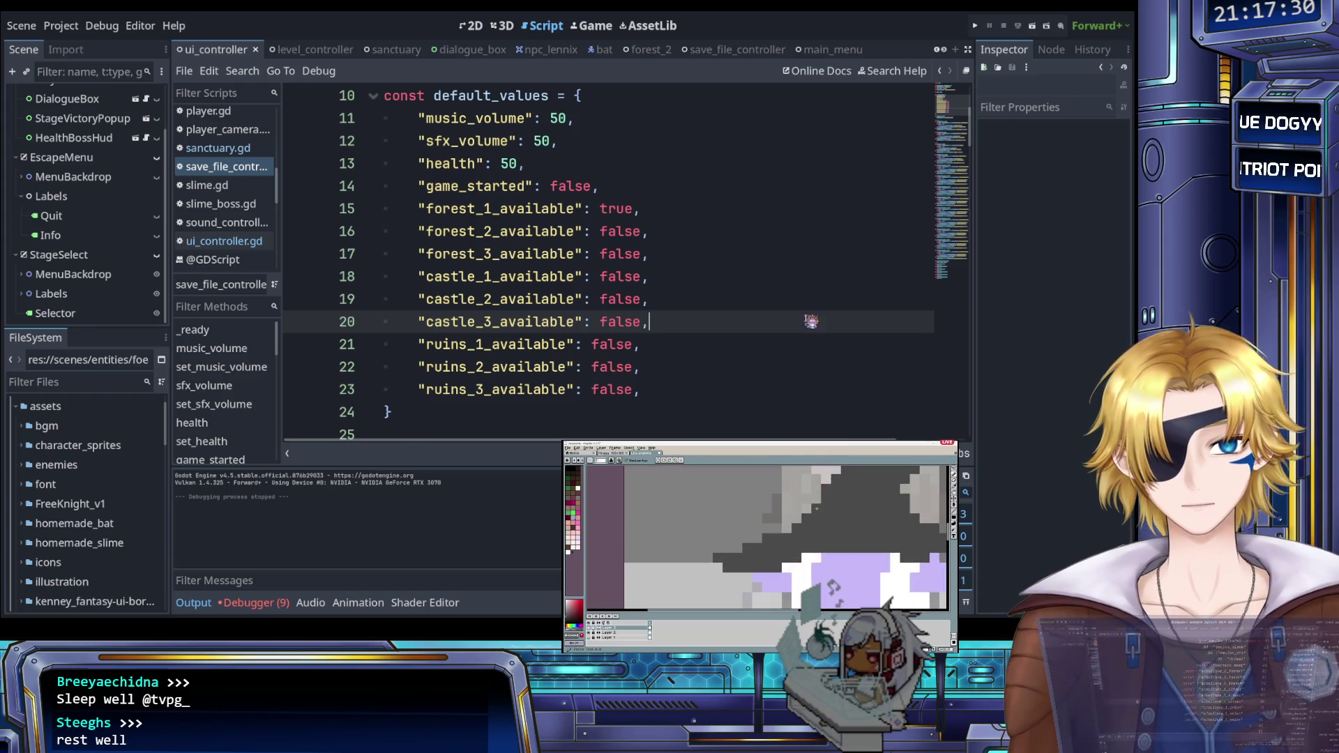
{"action": "left_click", "coordinate": [519, 164]}
{"action": "key", "text": "BackSpace"}
{"action": "key", "text": "BackSpace"}
{"action": "type", "text": "100"}
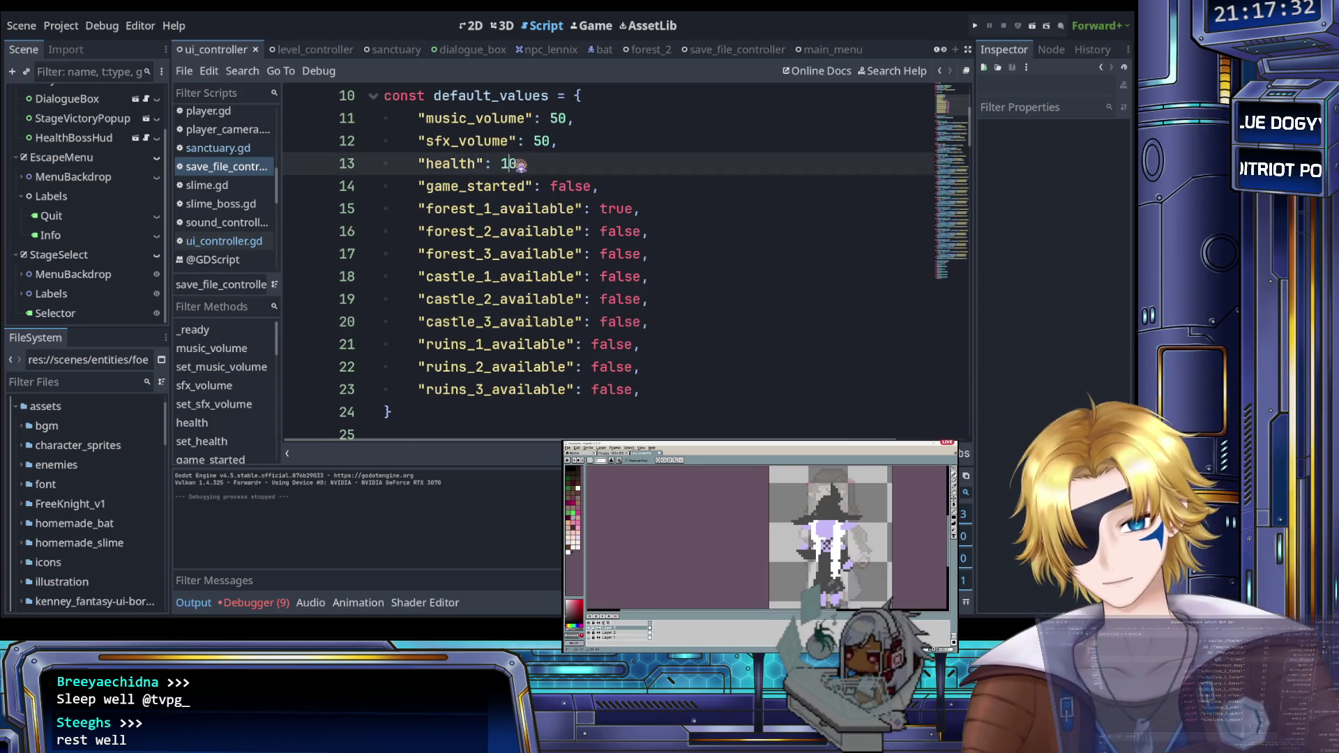
Step: Test-run the game, start it from the title menu, then stop it
{"action": "left_click", "coordinate": [975, 26]}
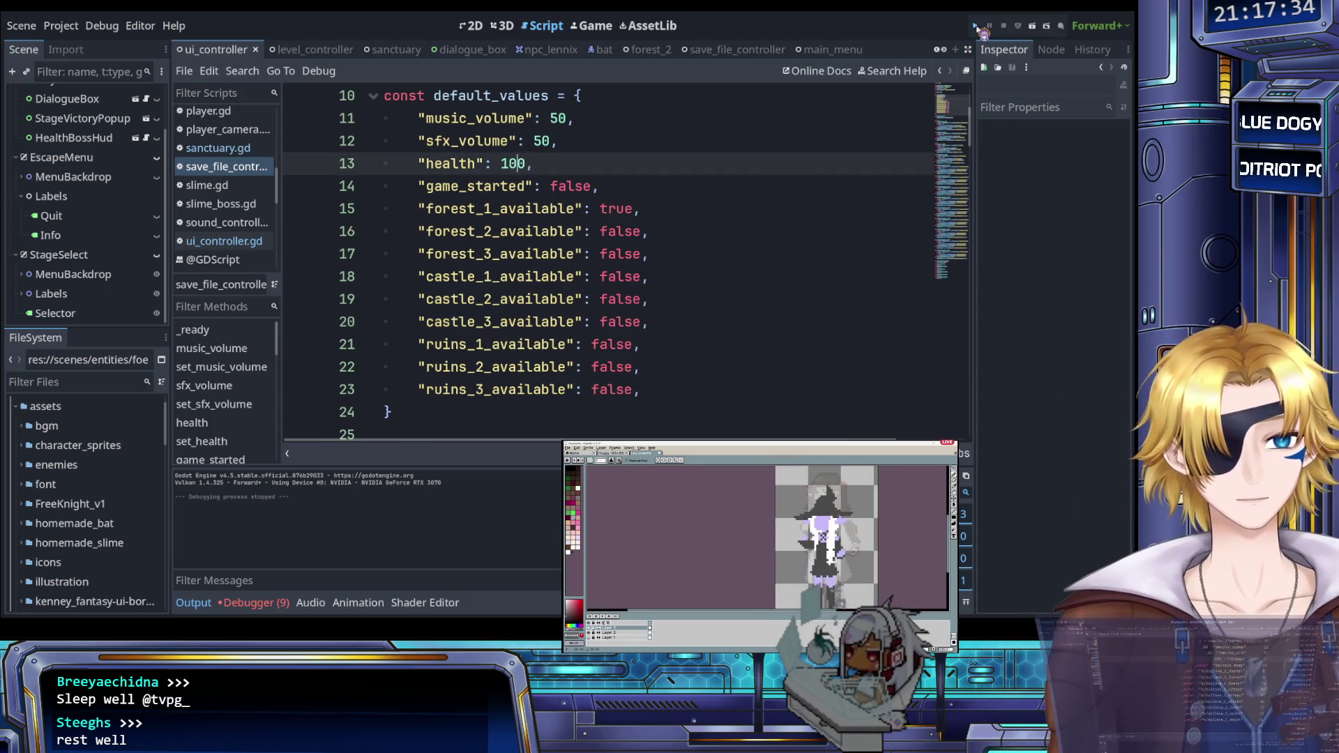
{"action": "key", "text": "Return"}
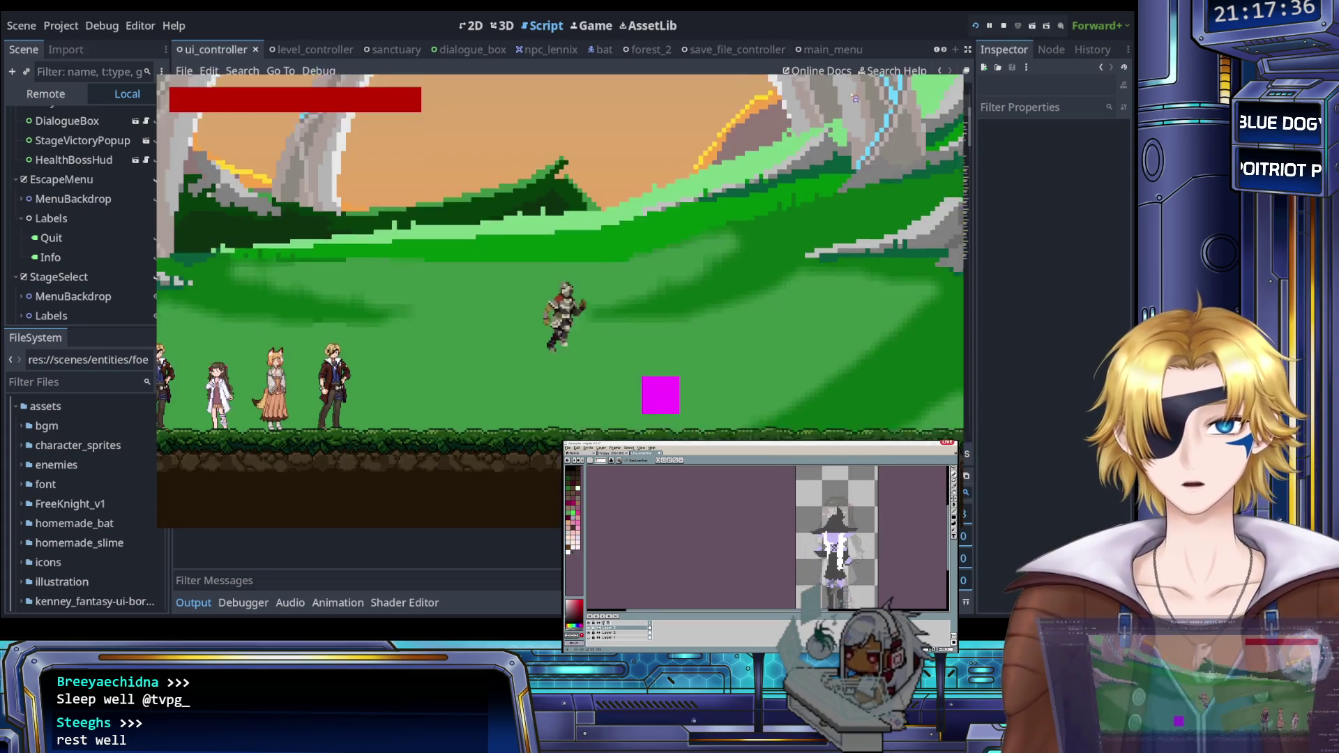
{"action": "left_click", "coordinate": [1003, 26]}
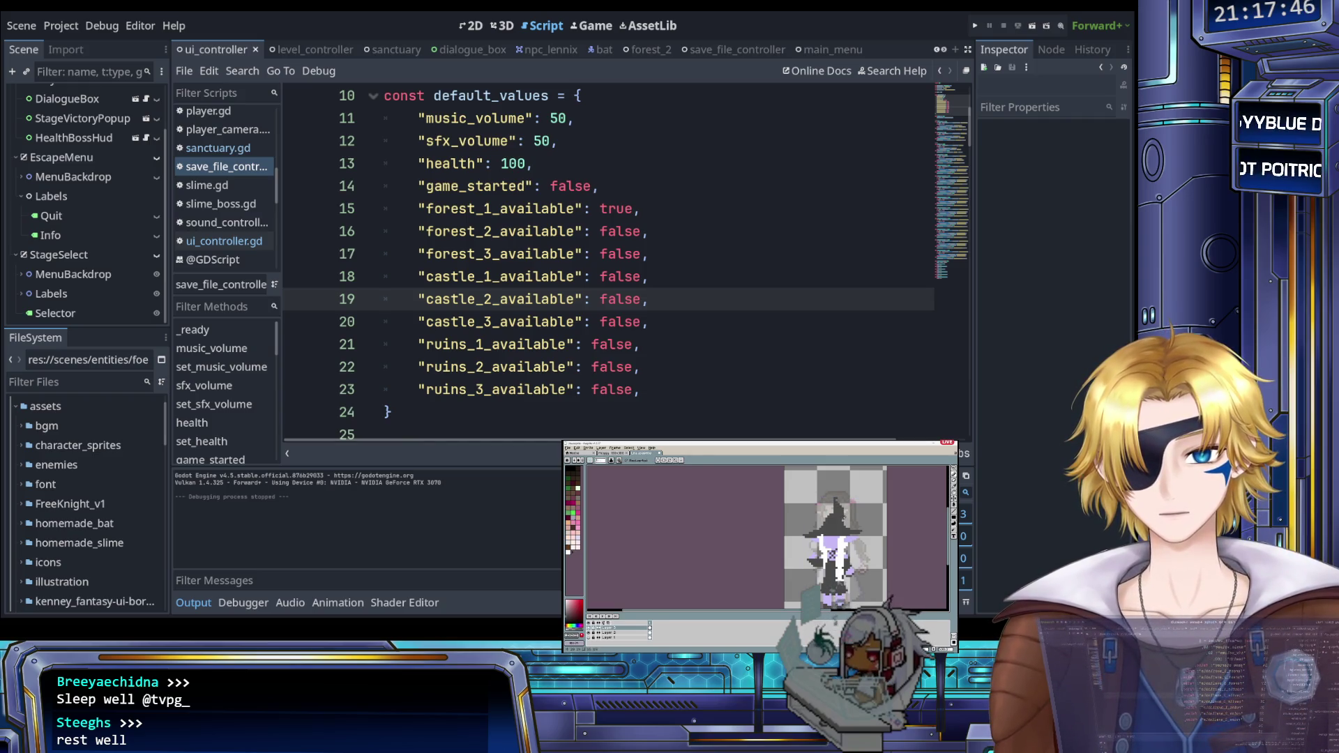
{"action": "key", "text": "Up"}
{"action": "key", "text": "Up"}
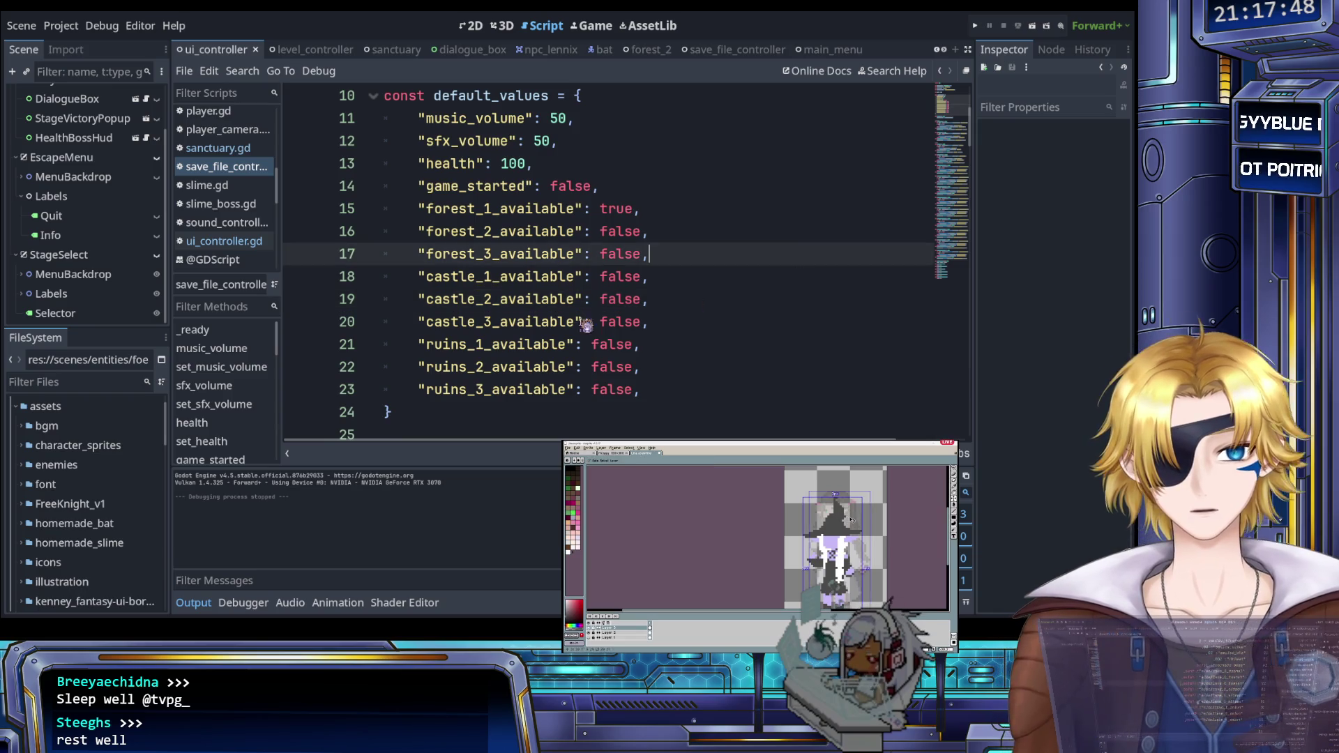
Step: Paste the level-availability entries below the defaults dictionary and unindent them
{"action": "scroll", "coordinate": [587, 325], "scroll_direction": "down", "scroll_amount": 2}
{"action": "left_click", "coordinate": [494, 277]}
{"action": "key", "text": "Return"}
{"action": "key", "text": "Return"}
{"action": "key", "text": "ctrl+v"}
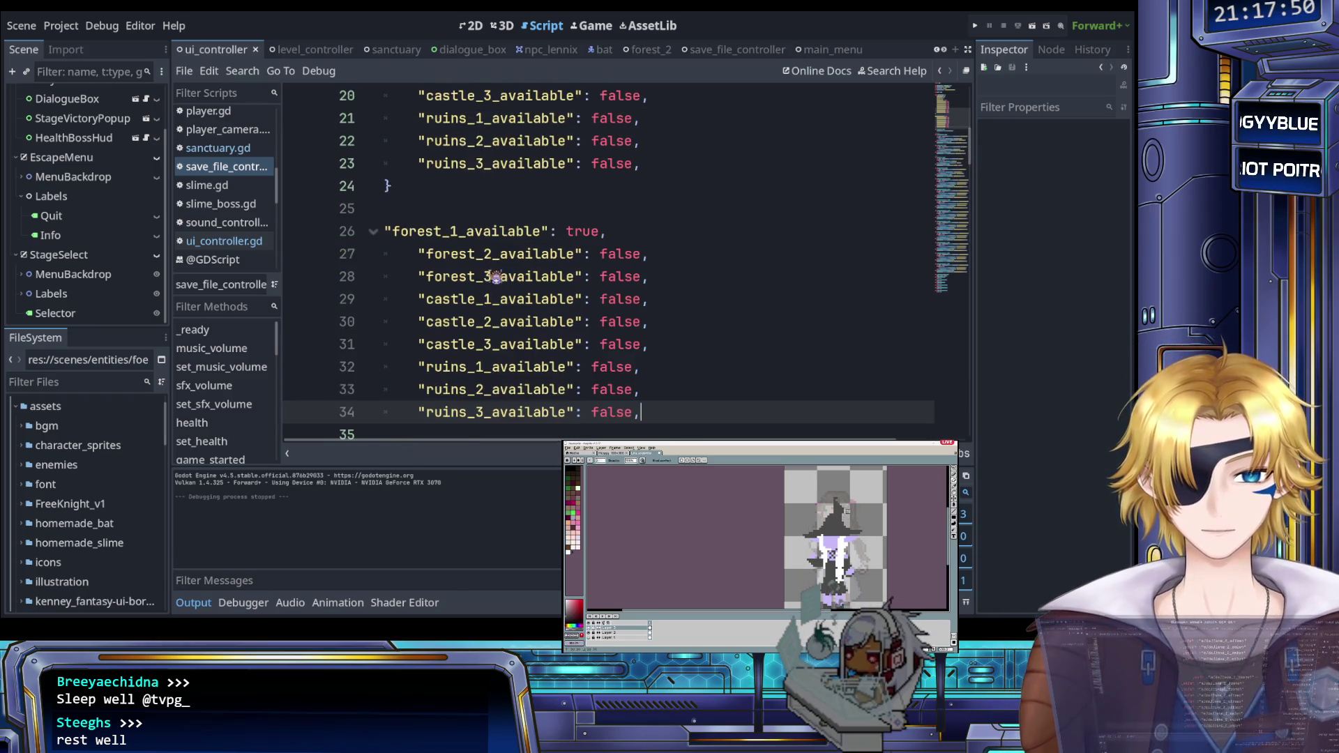
{"action": "scroll", "coordinate": [495, 277], "scroll_direction": "down", "scroll_amount": 1}
{"action": "left_click_drag", "start_coordinate": [416, 186], "coordinate": [417, 341]}
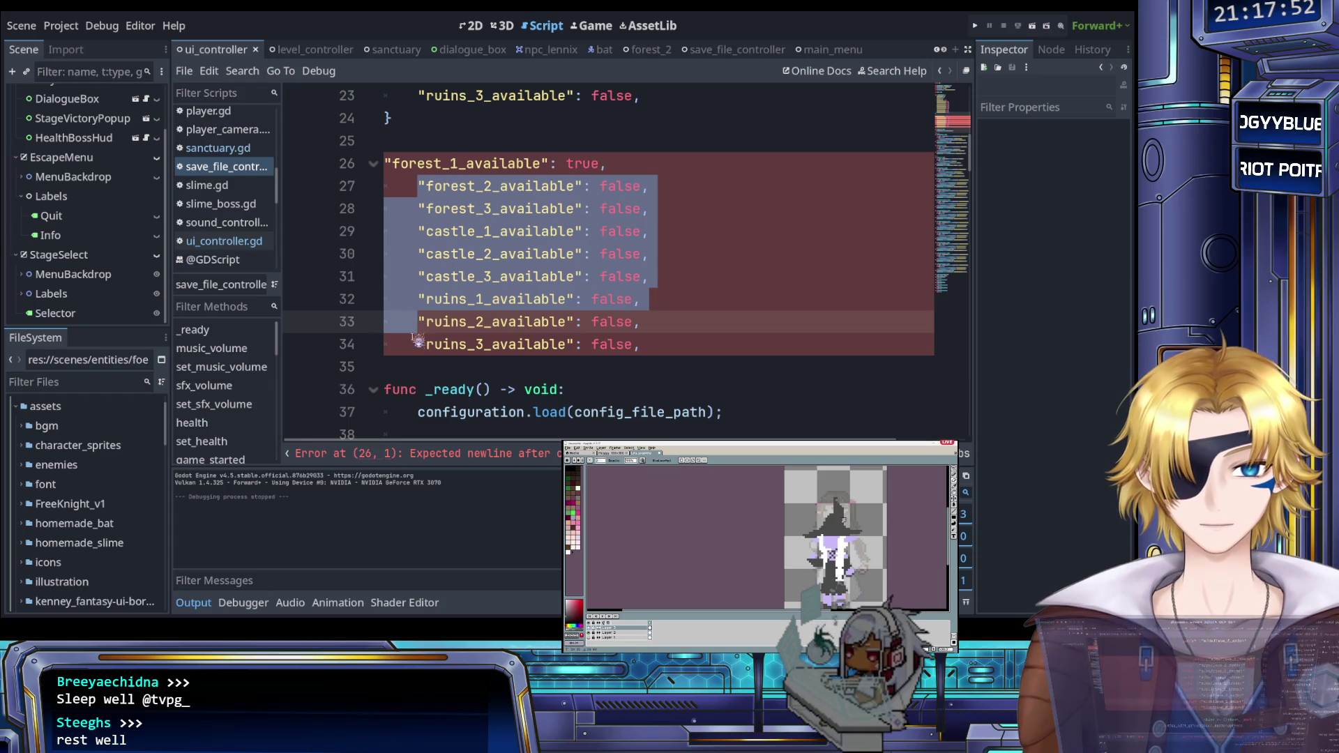
{"action": "key", "text": "shift+Tab"}
Step: Use multi-line editing to convert each "key": value, entry into key = value form
{"action": "left_click", "coordinate": [392, 163]}
{"action": "key", "text": "shift+alt+Down"}
{"action": "key", "text": "shift+alt+Down"}
{"action": "key", "text": "shift+alt+Down"}
{"action": "key", "text": "BackSpace"}
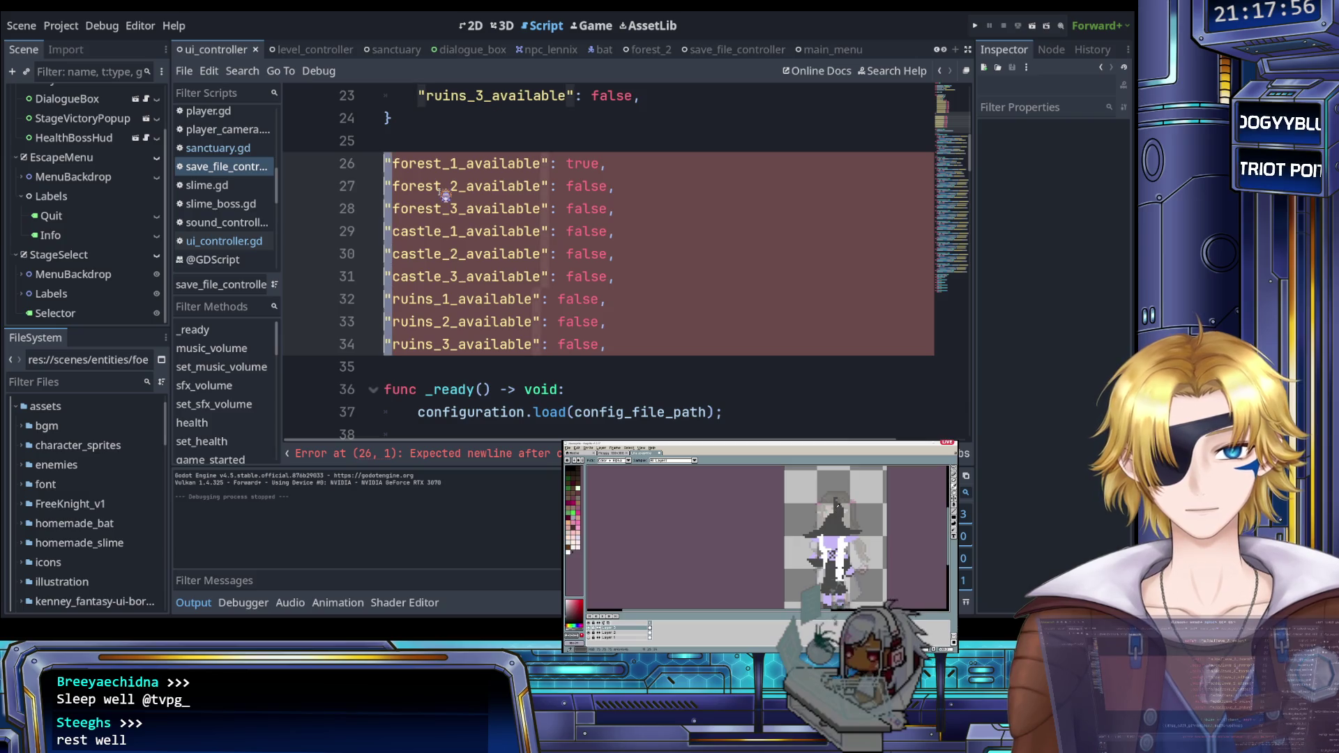
{"action": "key", "text": "ctrl+Right"}
{"action": "key", "text": "shift+Right"}
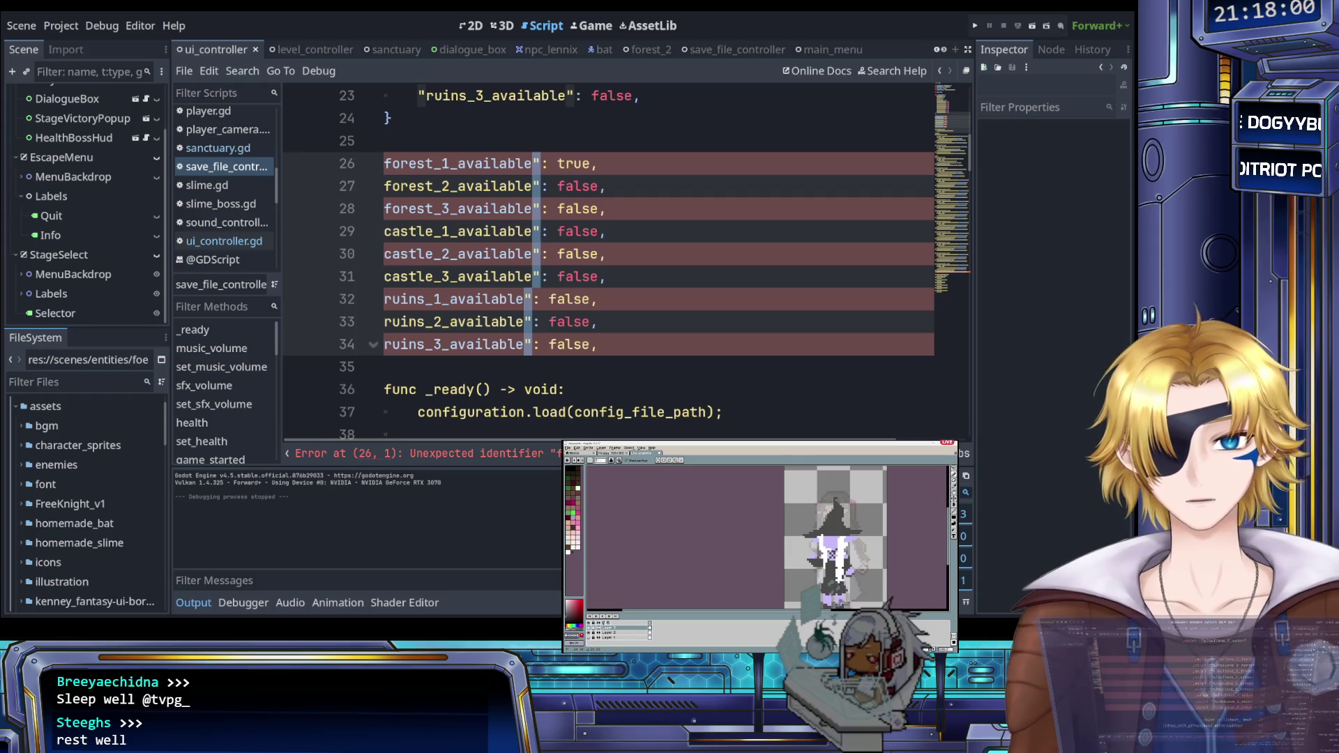
{"action": "key", "text": "shift+Right"}
{"action": "type", "text": "="}
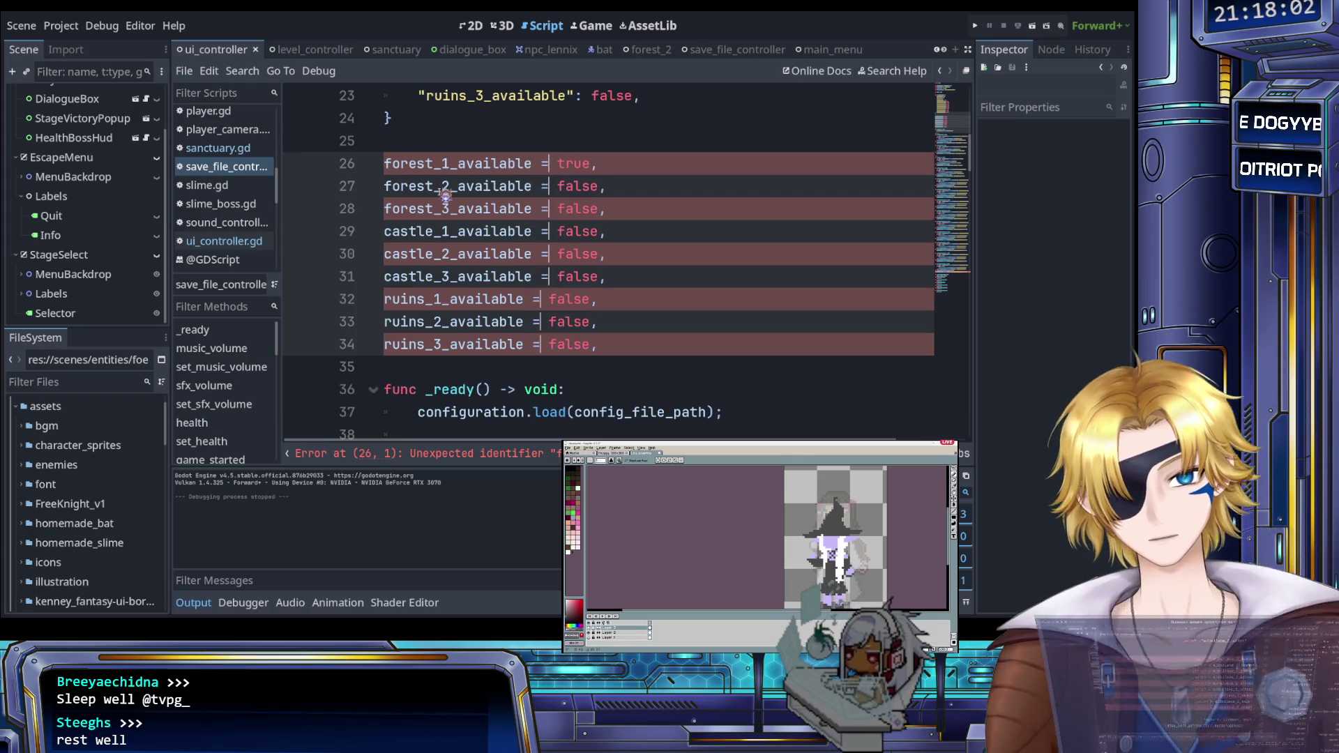
{"action": "key", "text": "End"}
{"action": "key", "text": "BackSpace"}
{"action": "key", "text": "shift+Home"}
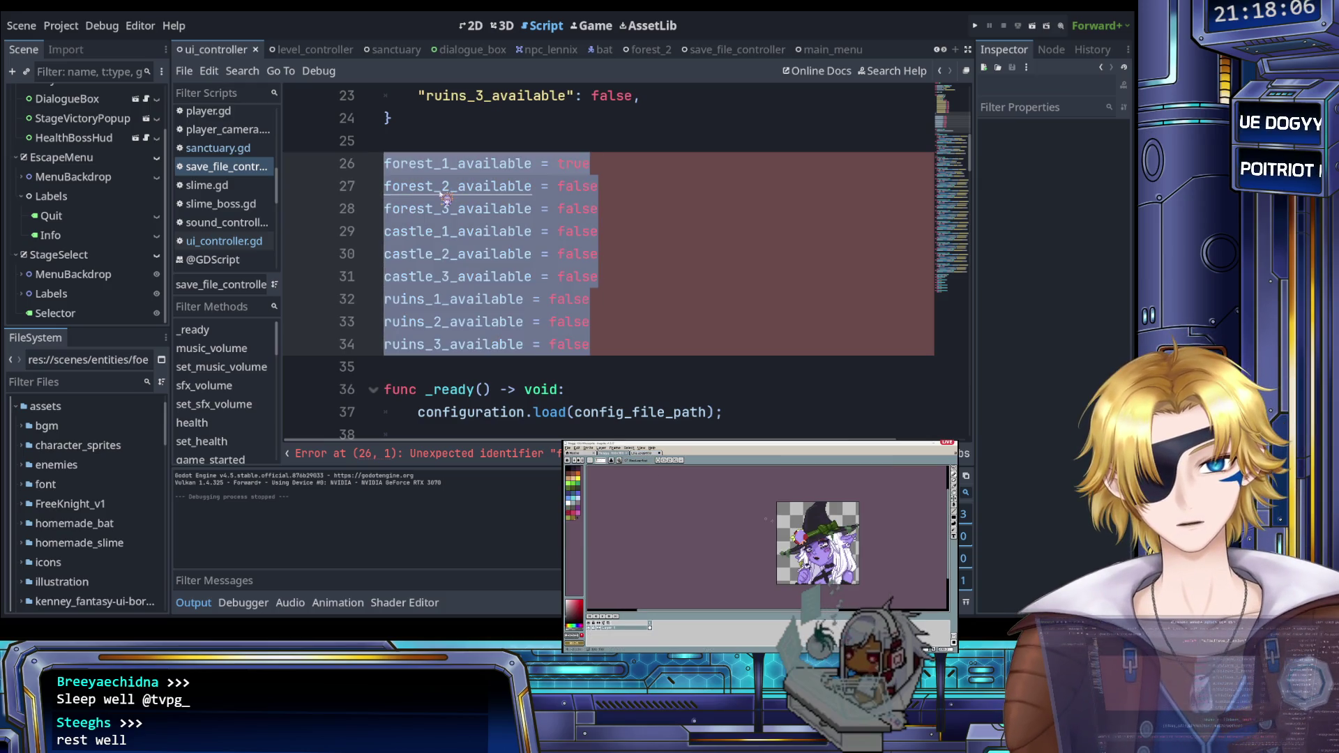
Step: Select the converted availability block and delete it so func _ready follows the dictionary
{"action": "key", "text": "Escape"}
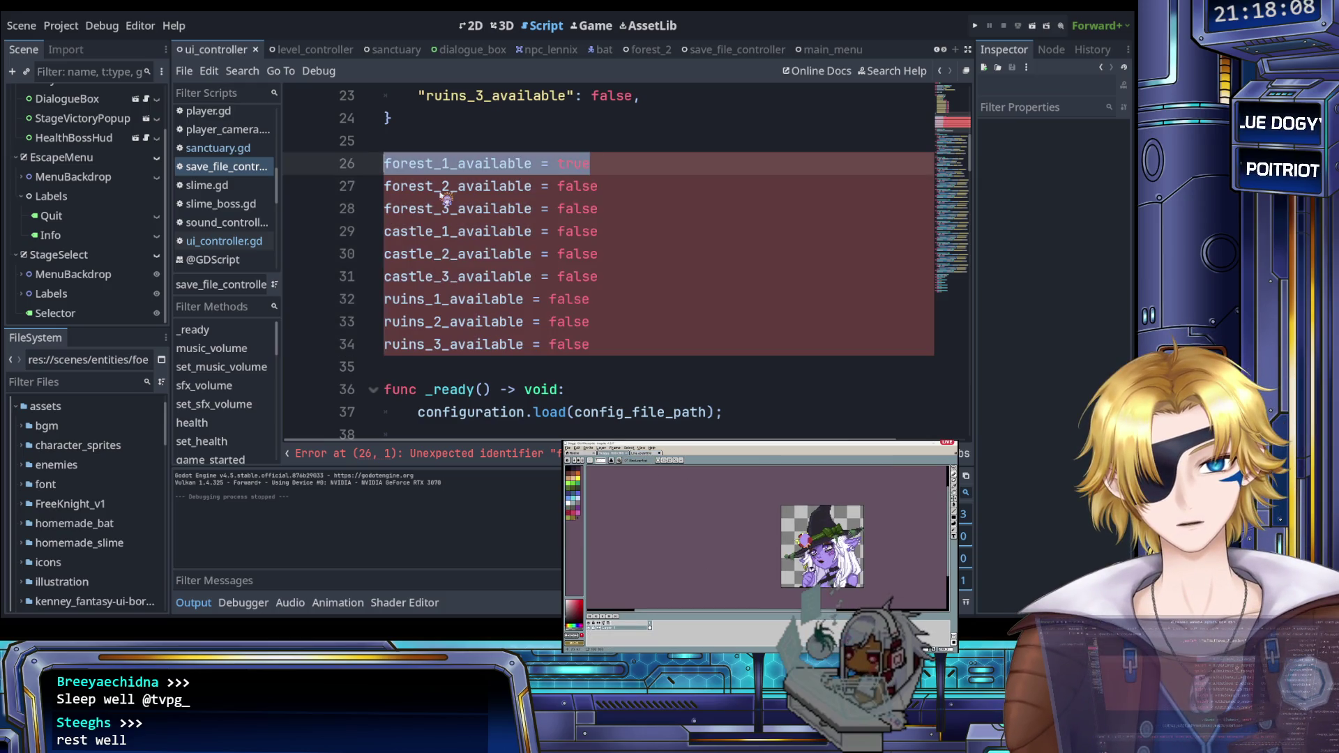
{"action": "key", "text": "shift+Down"}
{"action": "key", "text": "shift+Down"}
{"action": "key", "text": "shift+Down"}
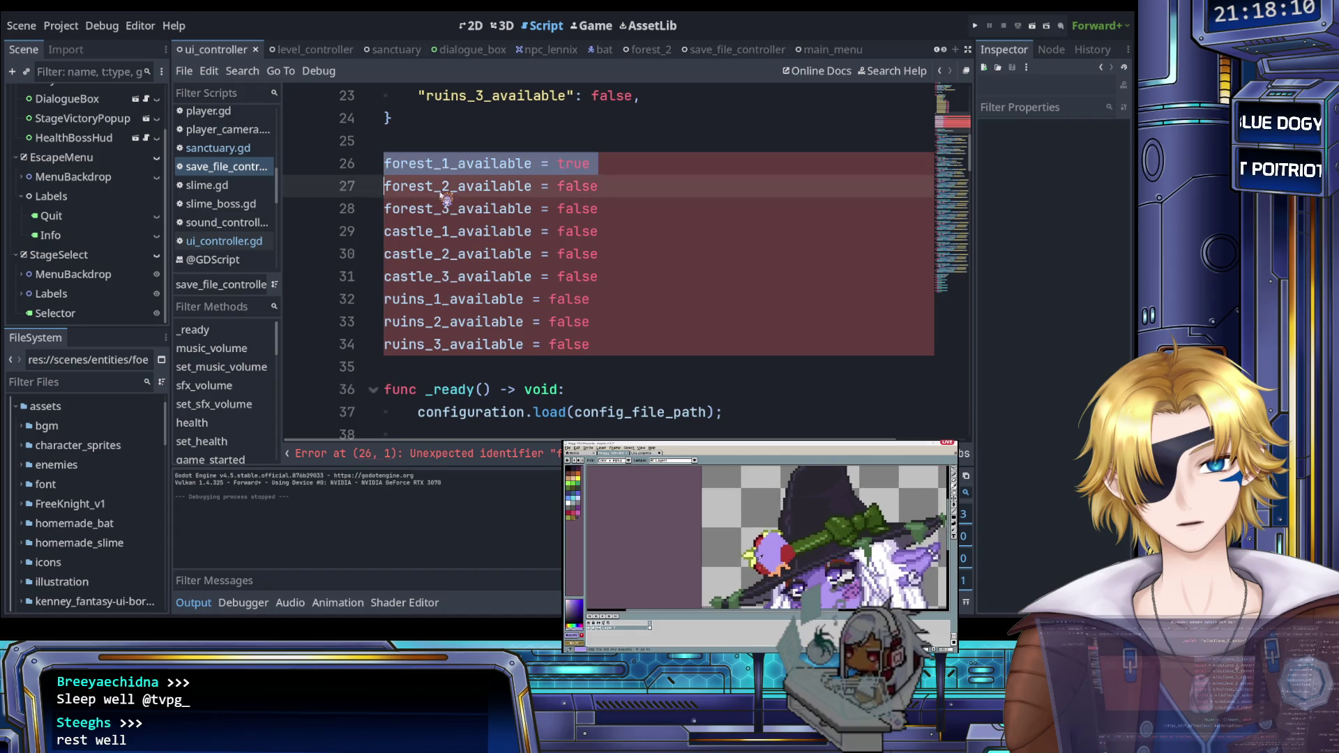
{"action": "key", "text": "shift+Down"}
{"action": "key", "text": "shift+Down"}
{"action": "key", "text": "shift+Down"}
{"action": "key", "text": "shift+End"}
{"action": "key", "text": "BackSpace"}
{"action": "key", "text": "BackSpace"}
{"action": "key", "text": "BackSpace"}
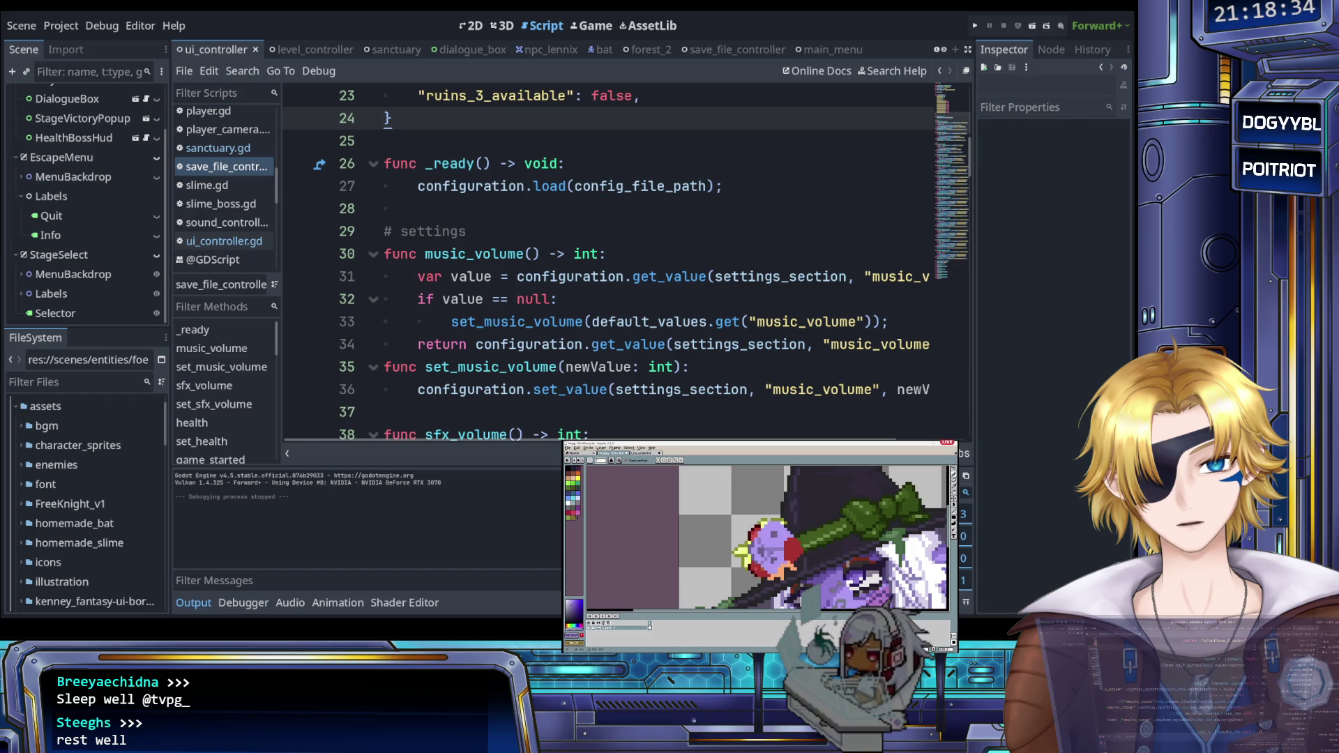
{"action": "left_click", "coordinate": [761, 344]}
{"action": "left_click", "coordinate": [975, 25]}
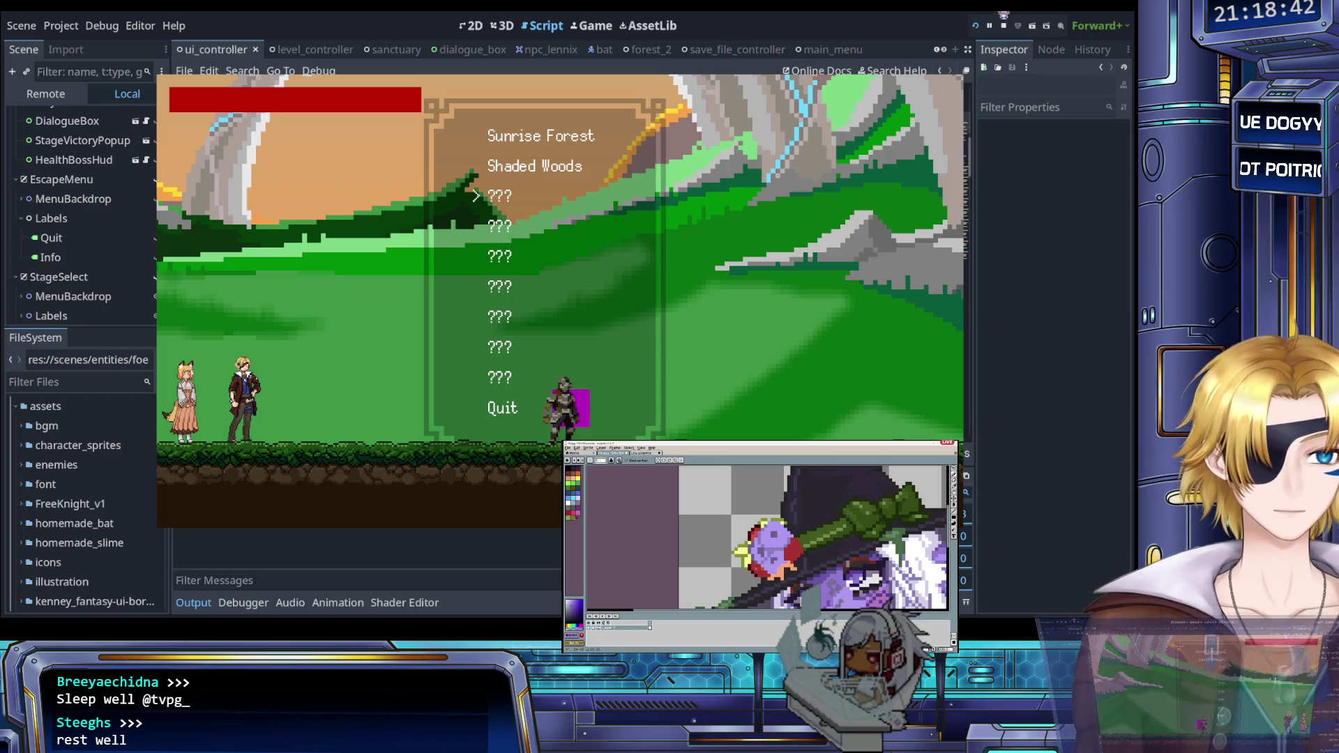
{"action": "left_click", "coordinate": [1004, 26]}
{"action": "left_click", "coordinate": [488, 163]}
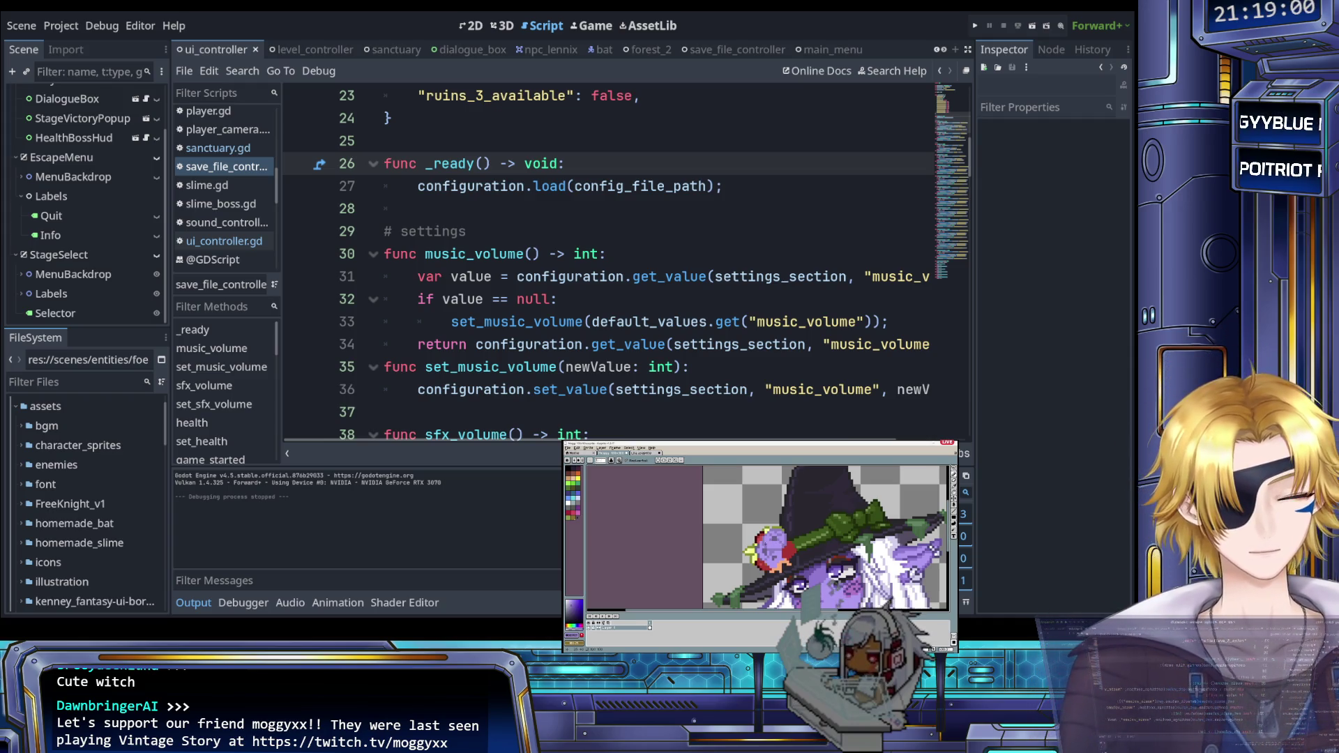
{"action": "left_click", "coordinate": [727, 390]}
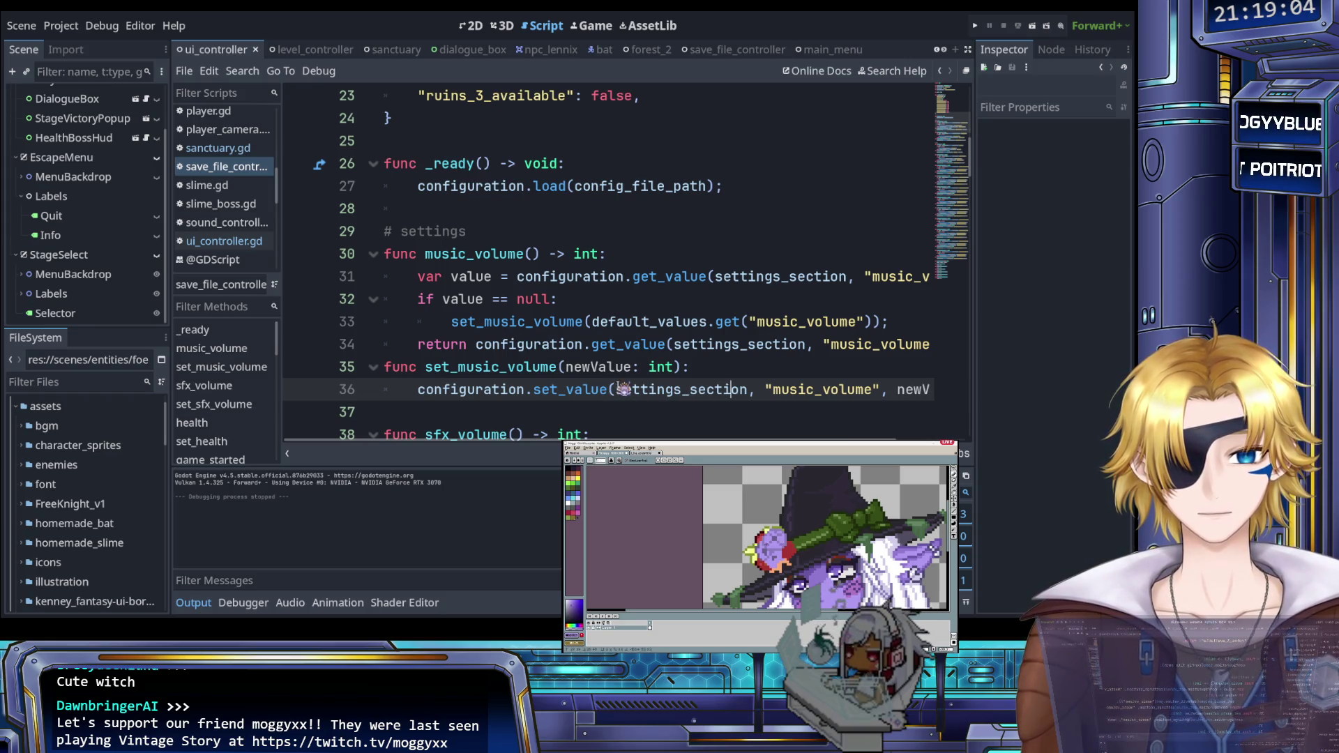
{"action": "scroll", "coordinate": [547, 339], "scroll_direction": "down", "scroll_amount": 1}
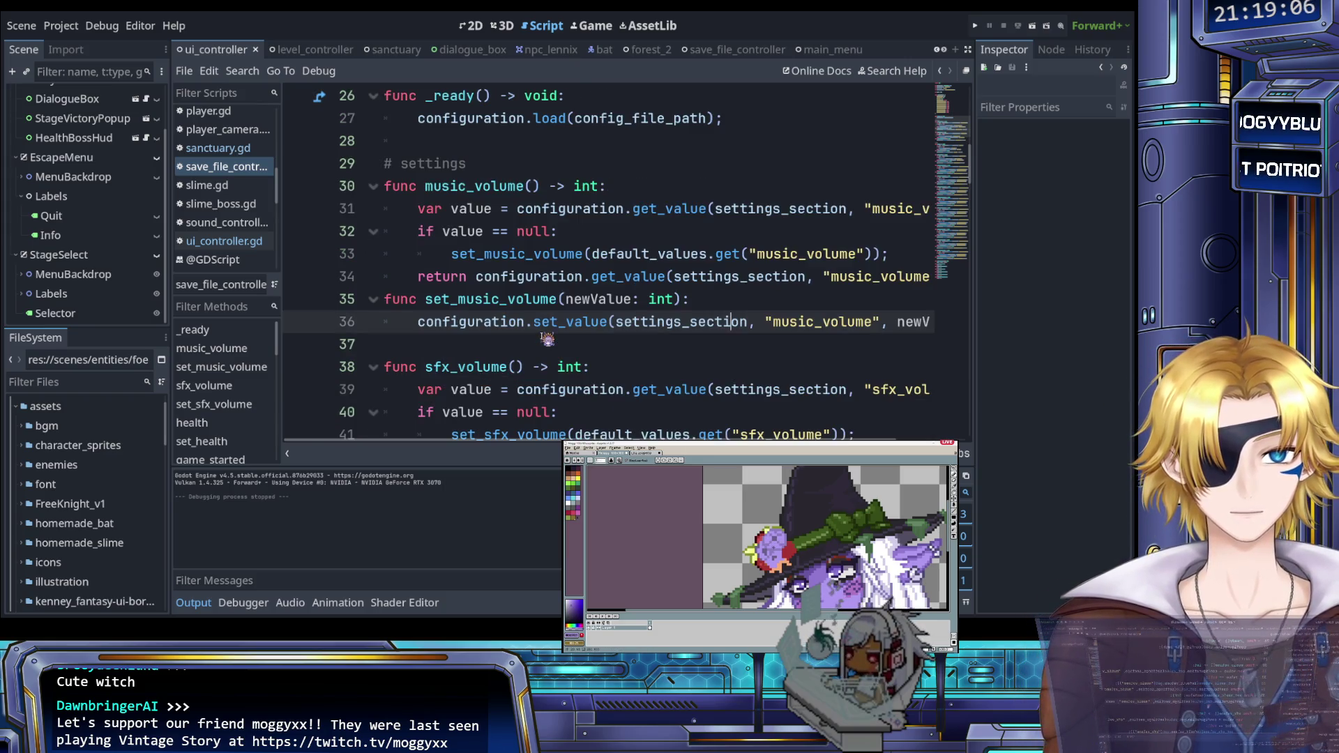
{"action": "scroll", "coordinate": [547, 340], "scroll_direction": "down", "scroll_amount": 4}
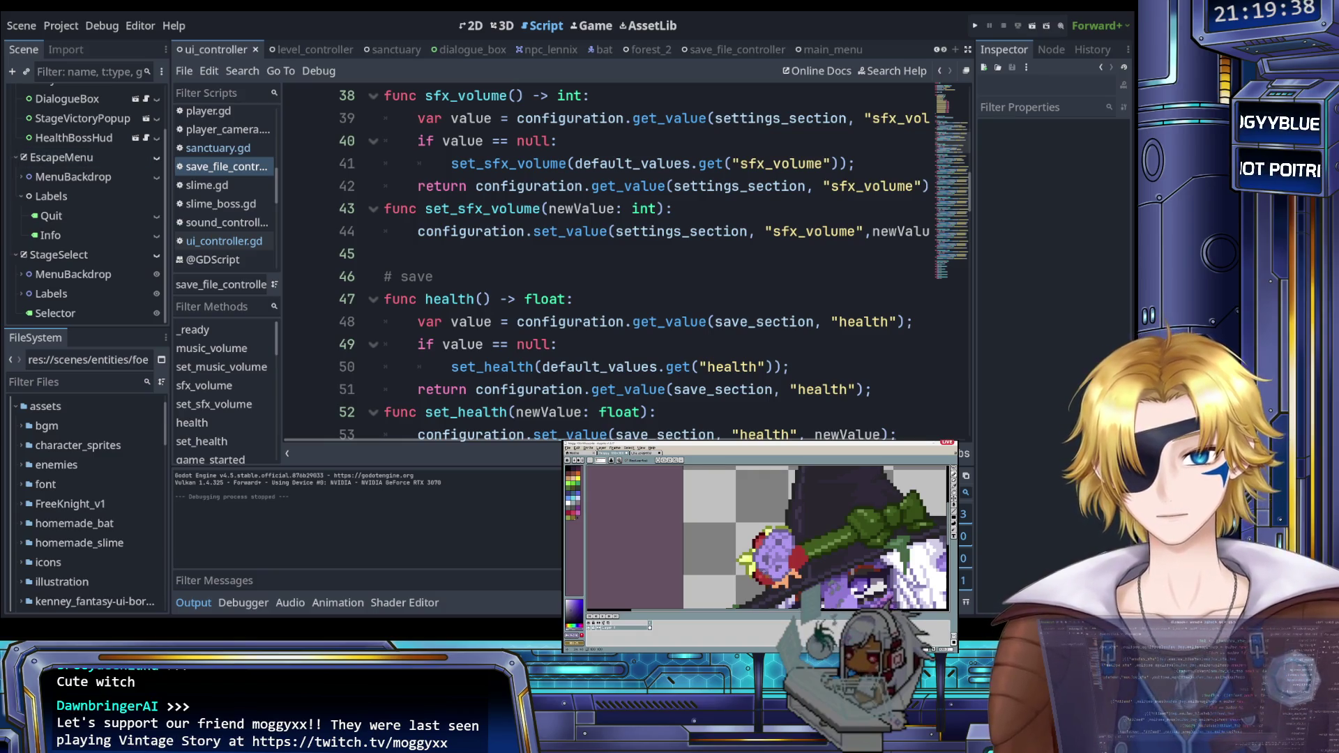
Step: Paste the saved [Settings] and [Save] config text at the end of the script and review it
{"action": "left_click", "coordinate": [593, 345]}
{"action": "scroll", "coordinate": [589, 399], "scroll_direction": "down", "scroll_amount": 20}
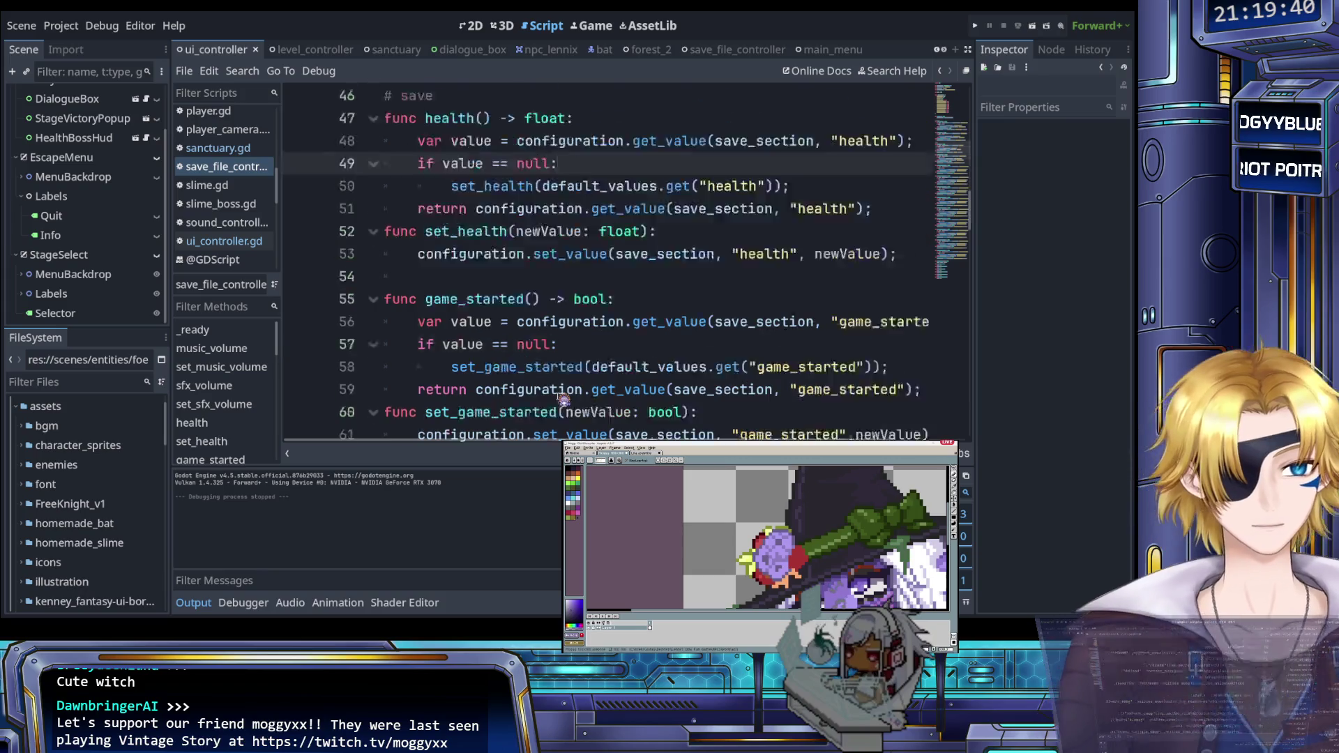
{"action": "scroll", "coordinate": [558, 404], "scroll_direction": "down", "scroll_amount": 4}
{"action": "left_click", "coordinate": [537, 411]}
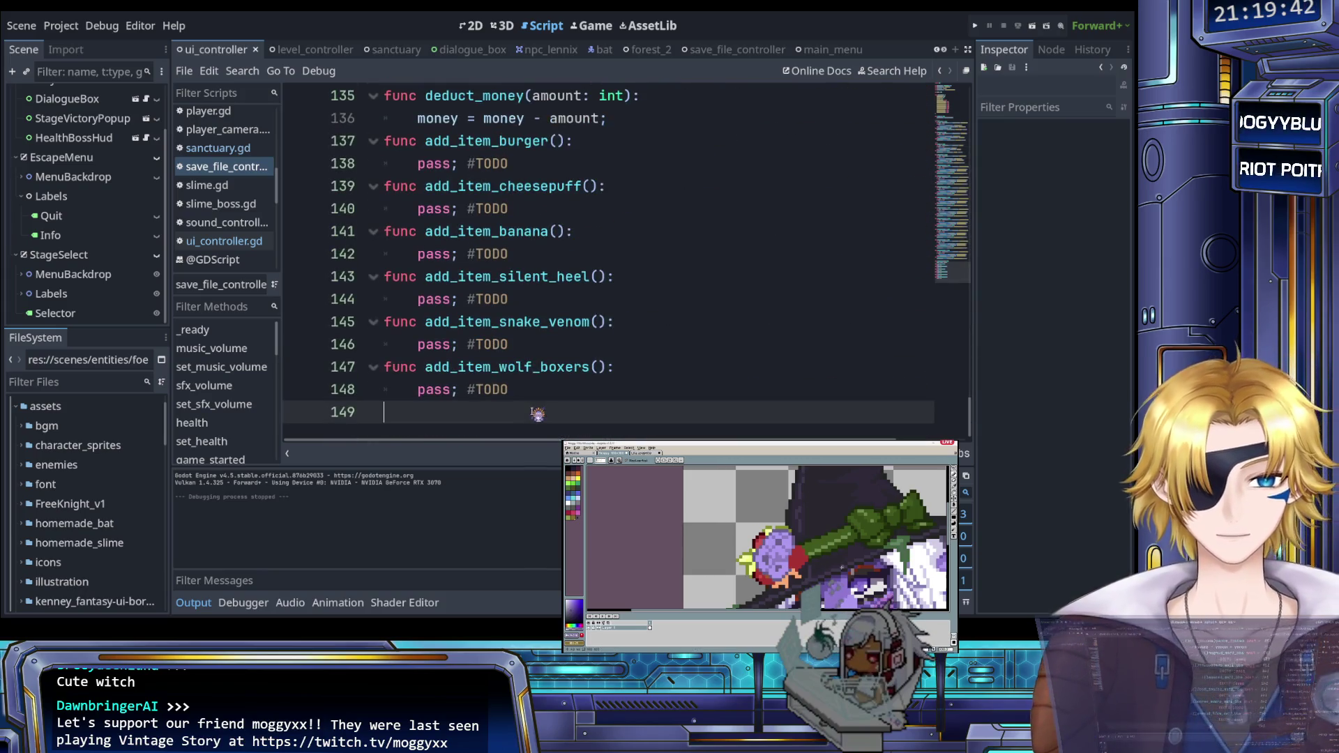
{"action": "key", "text": "Down"}
{"action": "key", "text": "Down"}
{"action": "key", "text": "Down"}
{"action": "key", "text": "Return"}
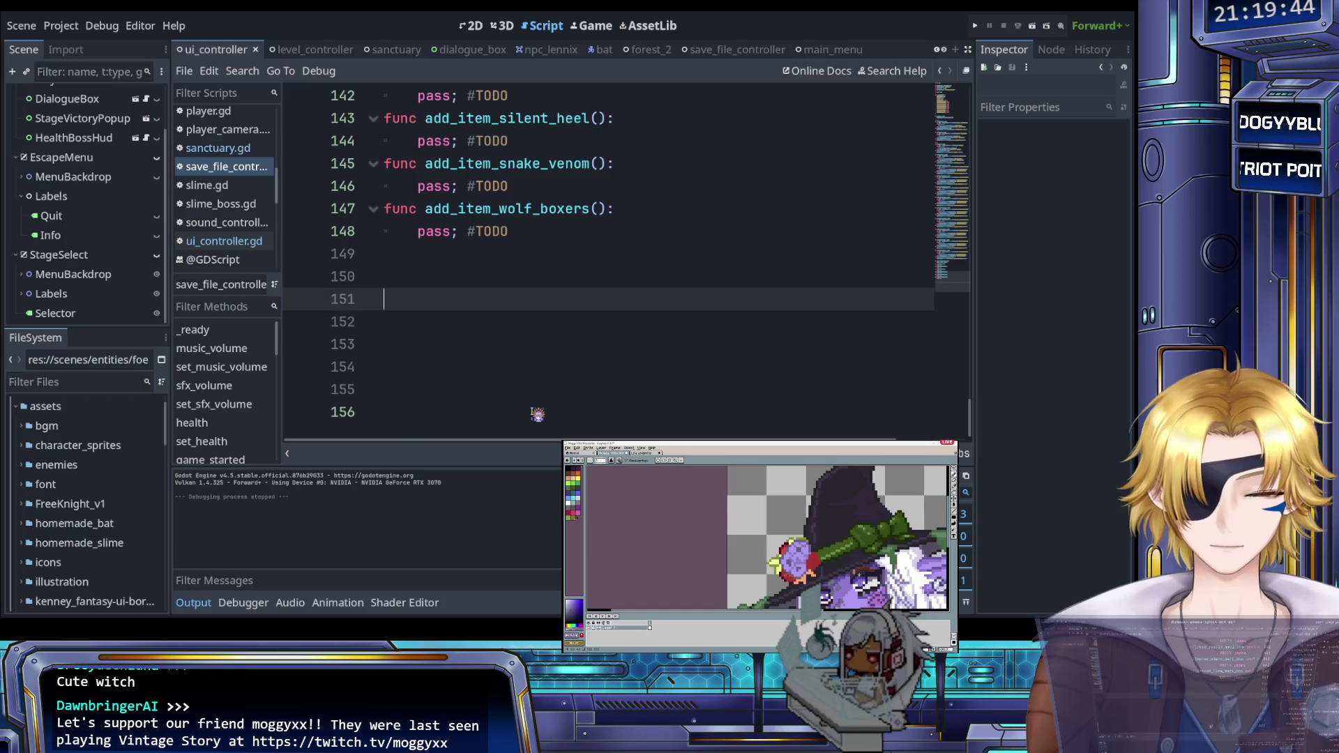
{"action": "key", "text": "ctrl+v"}
{"action": "scroll", "coordinate": [597, 381], "scroll_direction": "up", "scroll_amount": 2}
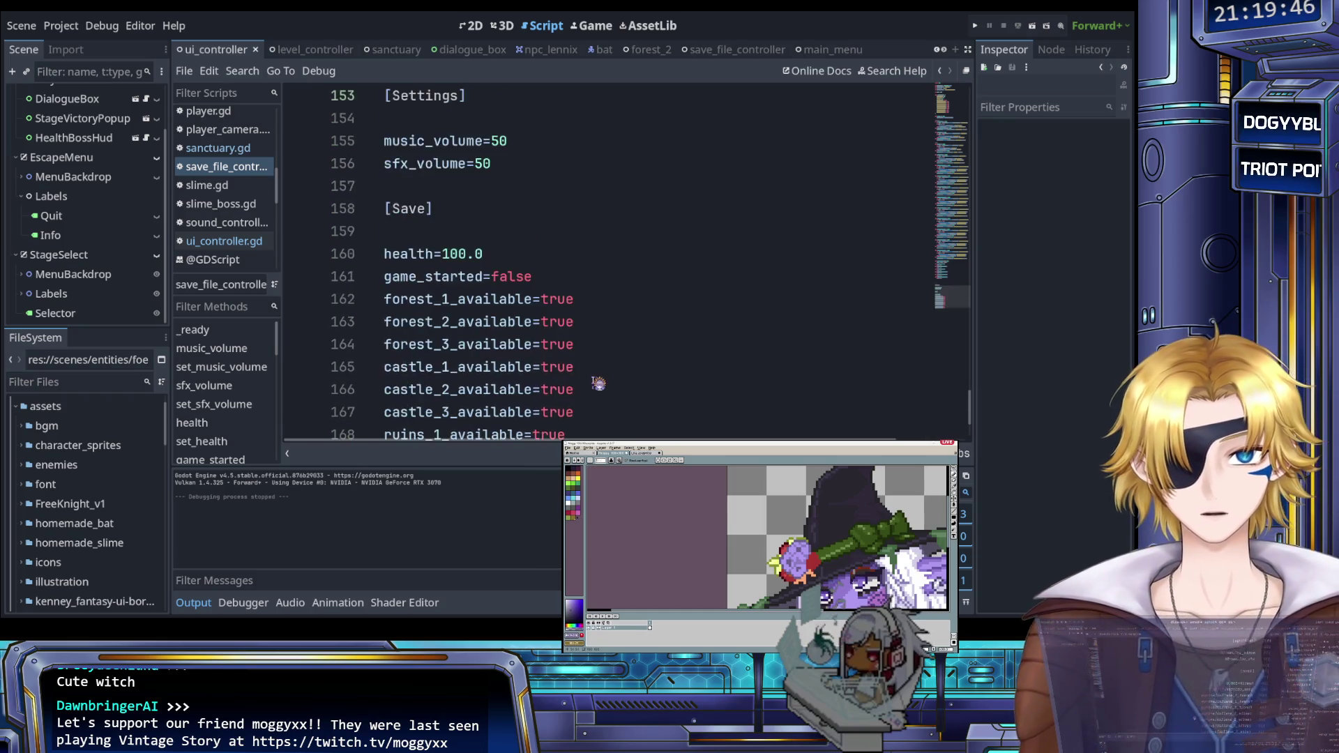
{"action": "left_click", "coordinate": [617, 345]}
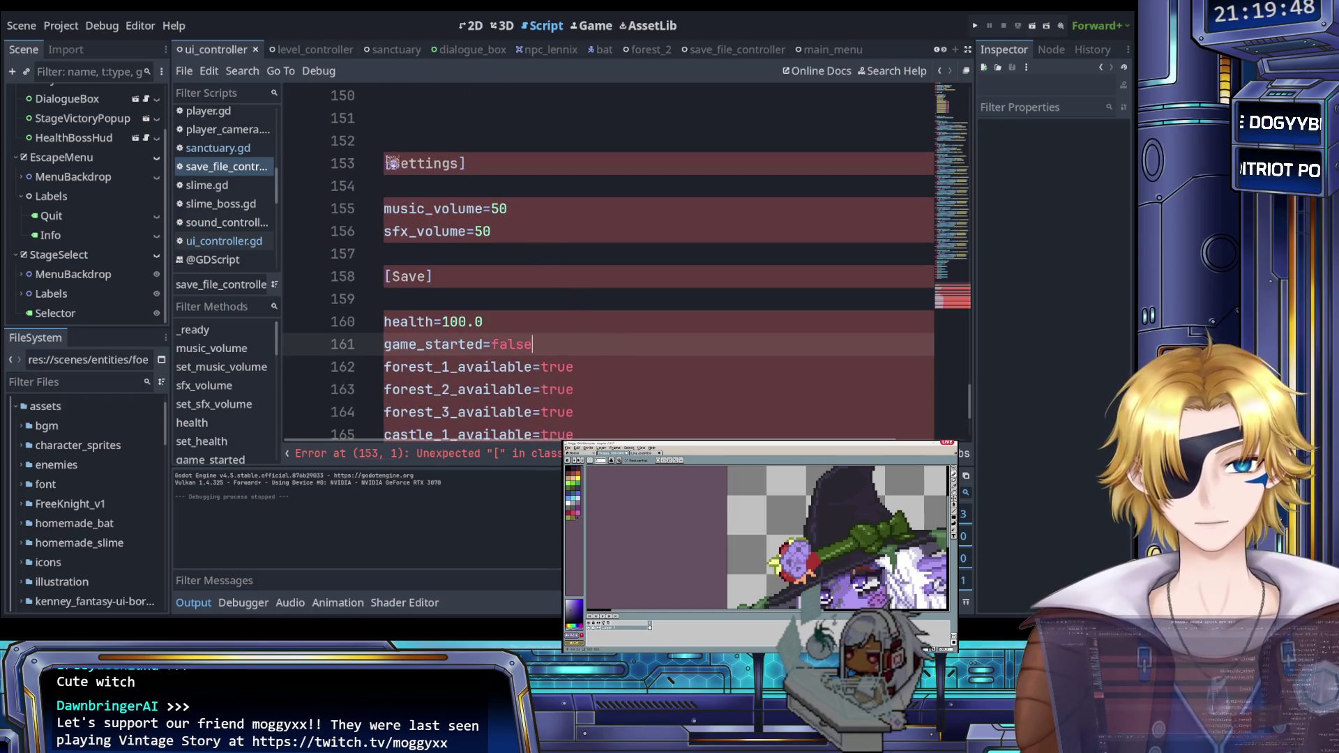
{"action": "left_click_drag", "start_coordinate": [386, 163], "coordinate": [477, 167]}
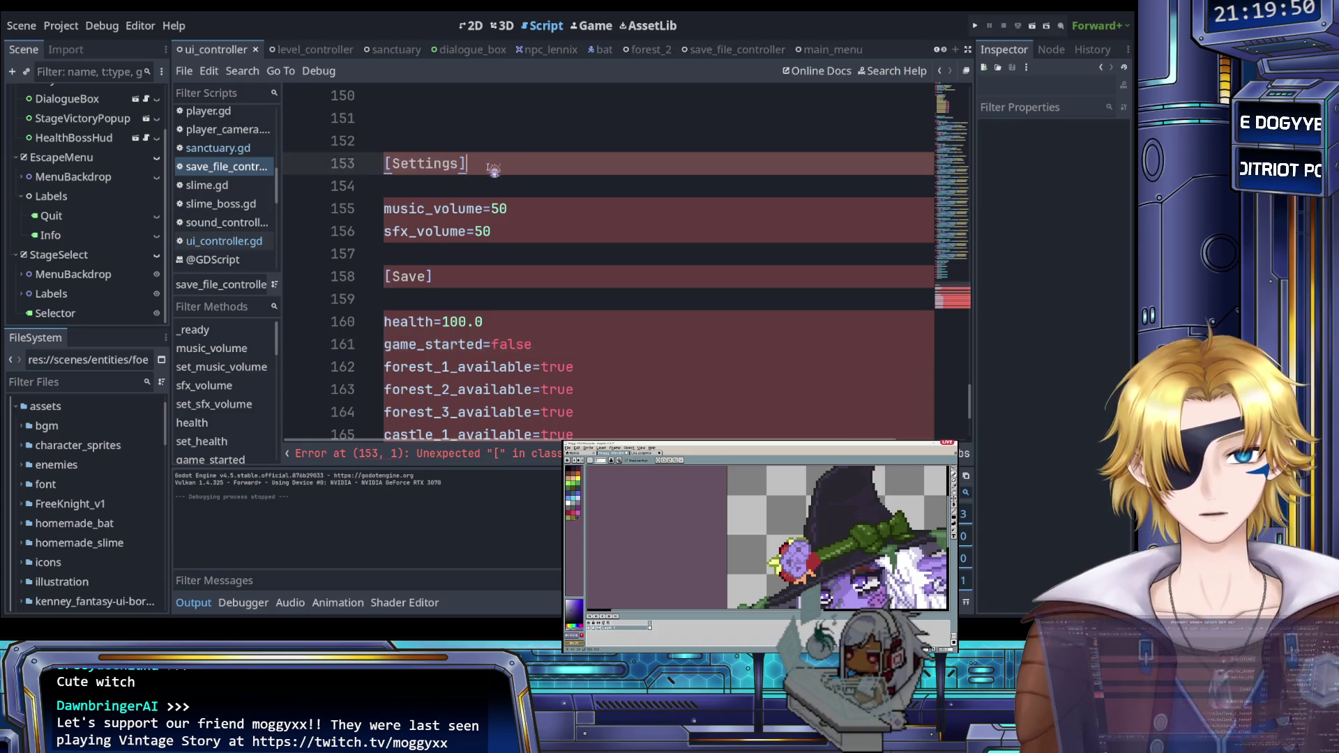
{"action": "left_click", "coordinate": [519, 237]}
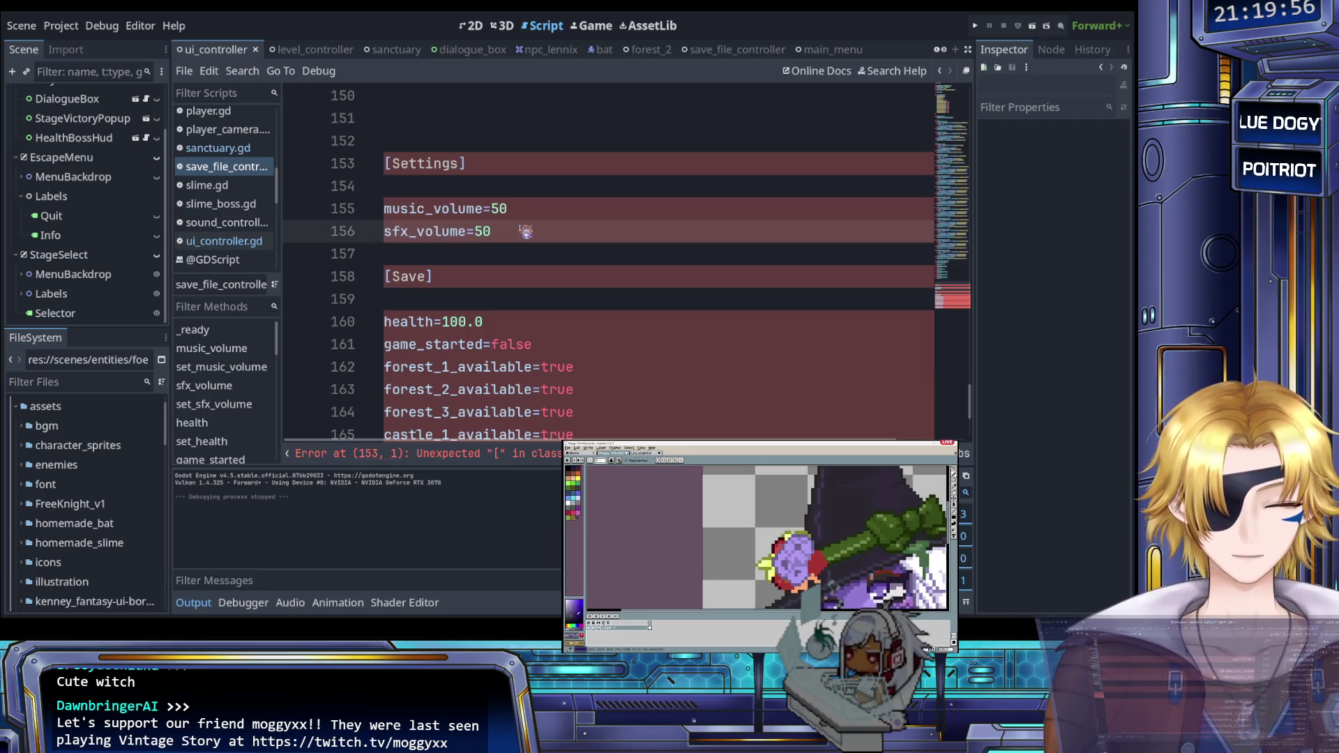
{"action": "scroll", "coordinate": [488, 230], "scroll_direction": "down", "scroll_amount": 1}
{"action": "left_click", "coordinate": [478, 227]}
{"action": "scroll", "coordinate": [477, 219], "scroll_direction": "down", "scroll_amount": 2}
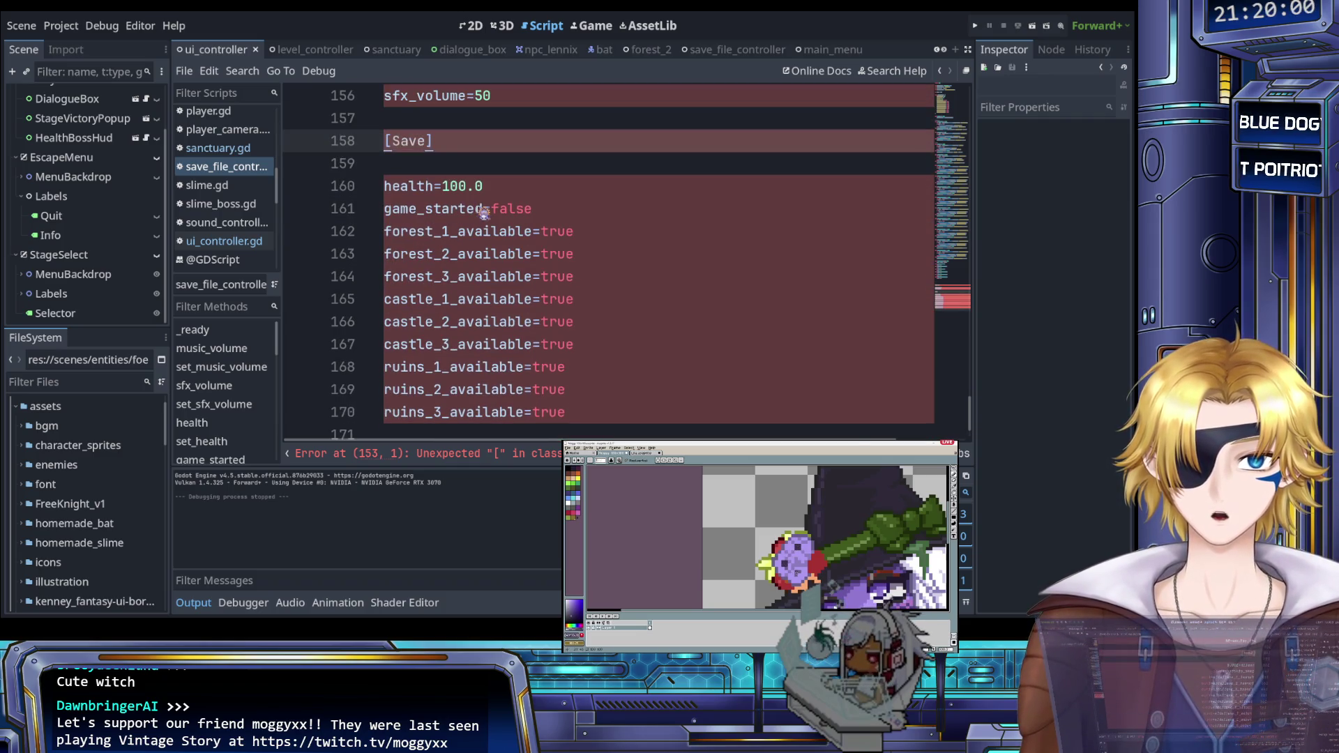
{"action": "left_click", "coordinate": [427, 186]}
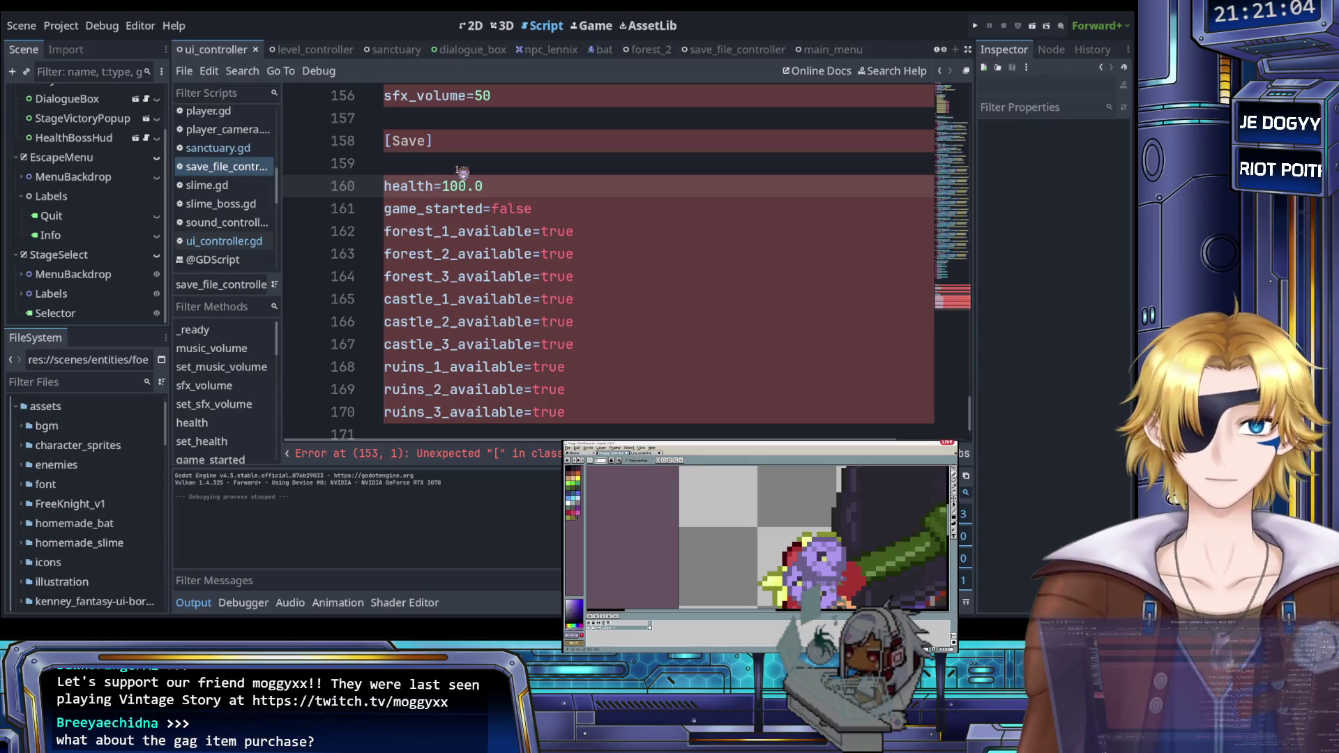
{"action": "mouse_move", "coordinate": [384, 186]}
{"action": "left_mouse_down"}
{"action": "mouse_move", "coordinate": [609, 320]}
{"action": "mouse_move", "coordinate": [651, 419]}
{"action": "left_mouse_up"}
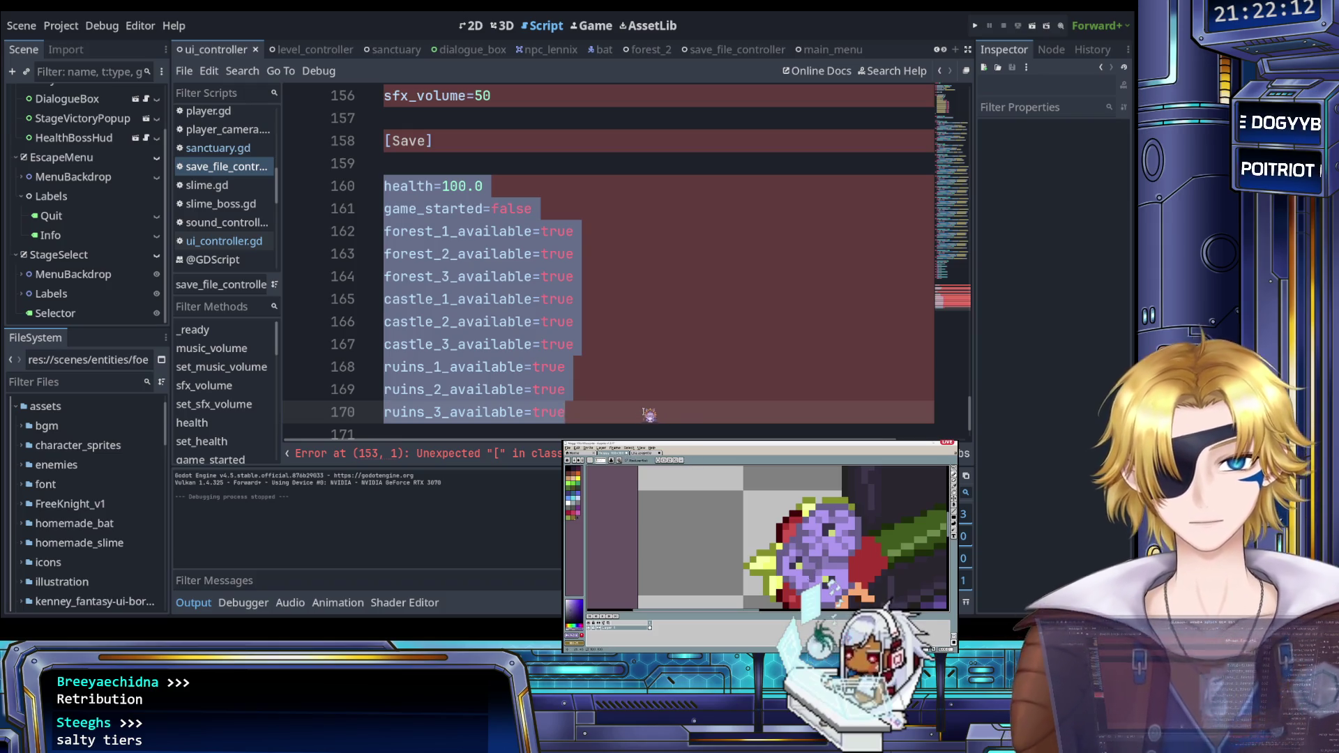
Step: Select the whole pasted save-file block and delete it
{"action": "left_click", "coordinate": [651, 417]}
{"action": "scroll", "coordinate": [600, 393], "scroll_direction": "up", "scroll_amount": 2}
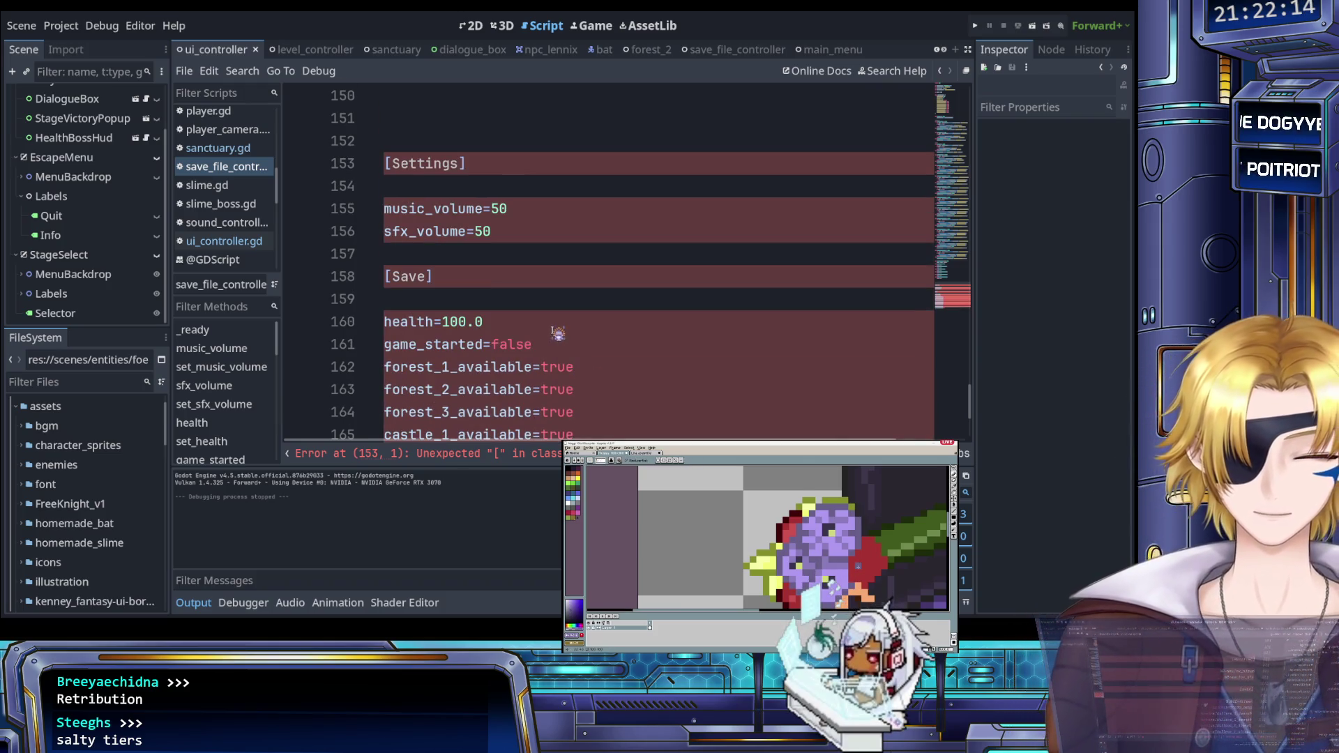
{"action": "scroll", "coordinate": [558, 333], "scroll_direction": "down", "scroll_amount": 2}
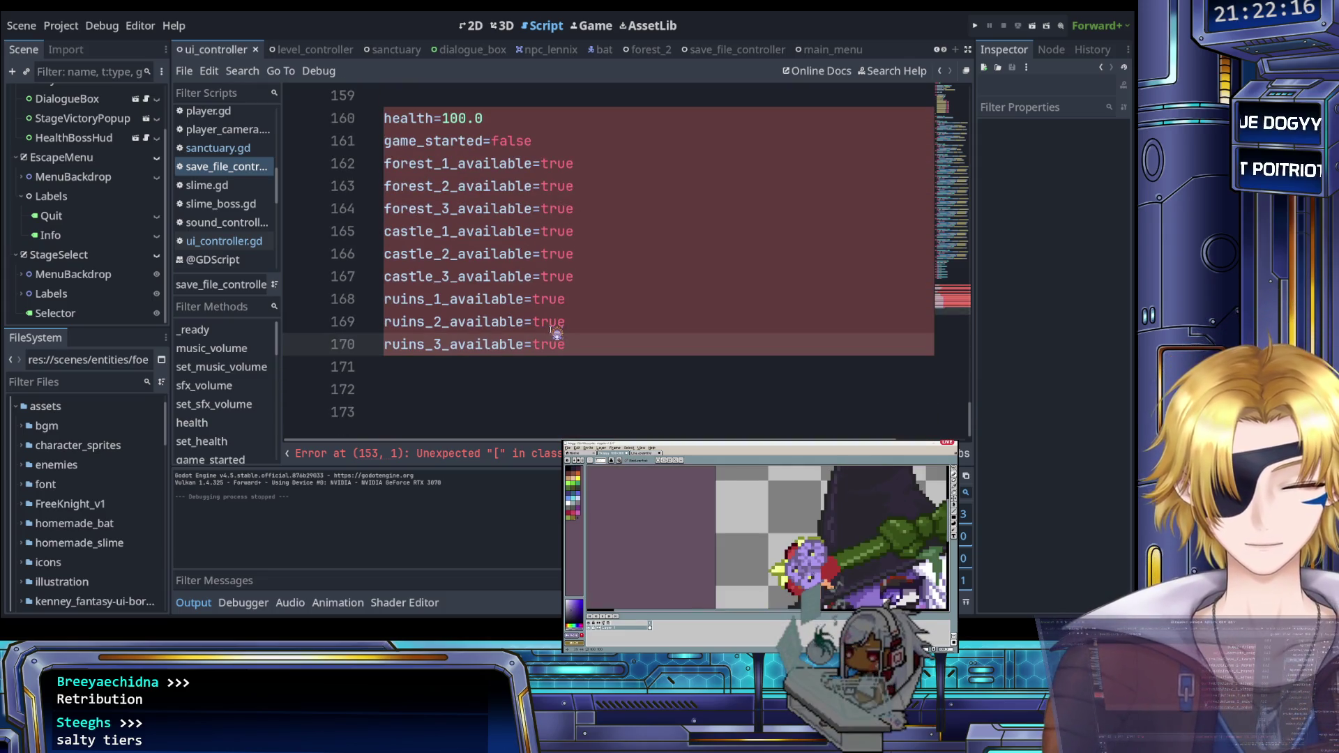
{"action": "scroll", "coordinate": [567, 336], "scroll_direction": "down", "scroll_amount": 1}
{"action": "scroll", "coordinate": [509, 230], "scroll_direction": "up", "scroll_amount": 4}
{"action": "mouse_move", "coordinate": [567, 337]}
{"action": "left_mouse_down"}
{"action": "mouse_move", "coordinate": [509, 230]}
{"action": "mouse_move", "coordinate": [471, 264]}
{"action": "mouse_move", "coordinate": [420, 236]}
{"action": "mouse_move", "coordinate": [370, 164]}
{"action": "left_mouse_up"}
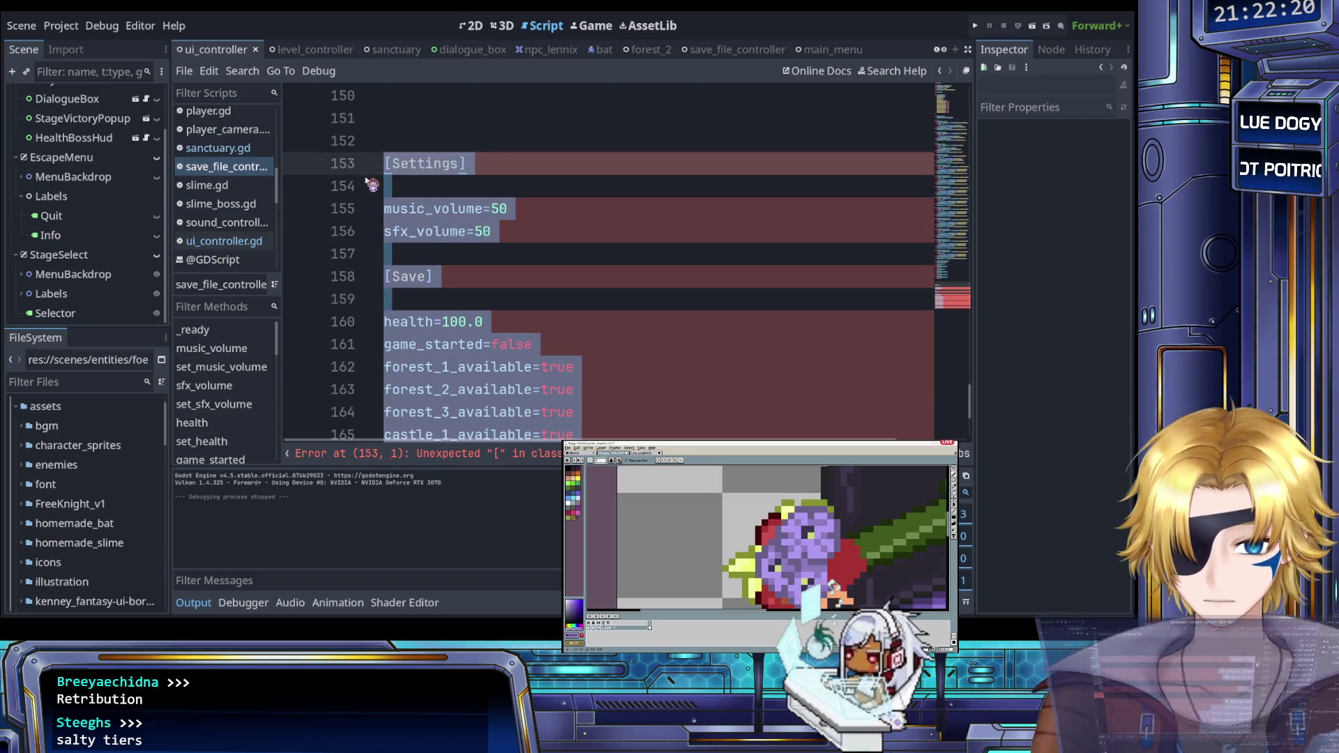
{"action": "key", "text": "Delete"}
{"action": "scroll", "coordinate": [419, 244], "scroll_direction": "up", "scroll_amount": 8}
Step: Delete the trailing blank lines so the script ends at line 149 after add_item_wolf_boxers
{"action": "scroll", "coordinate": [460, 279], "scroll_direction": "down", "scroll_amount": 4}
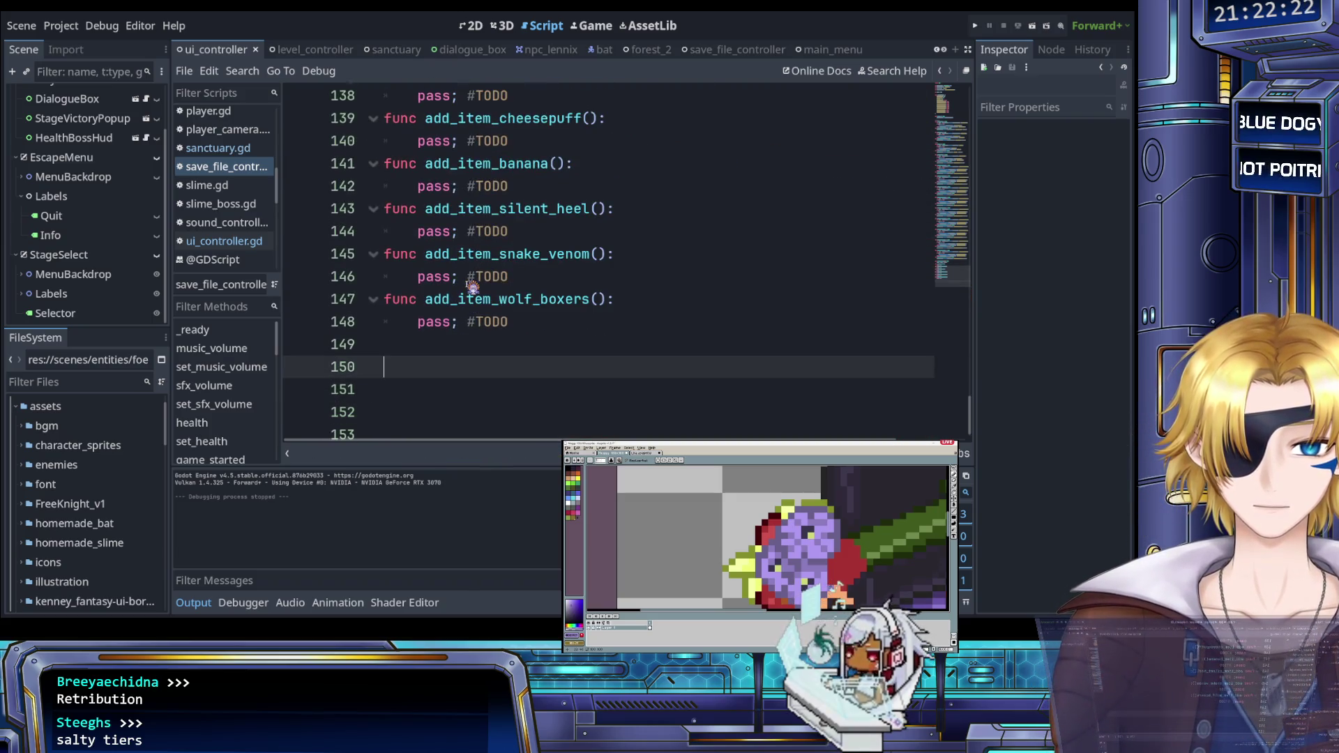
{"action": "key", "text": "BackSpace"}
{"action": "key", "text": "BackSpace"}
{"action": "key", "text": "Delete"}
{"action": "key", "text": "Delete"}
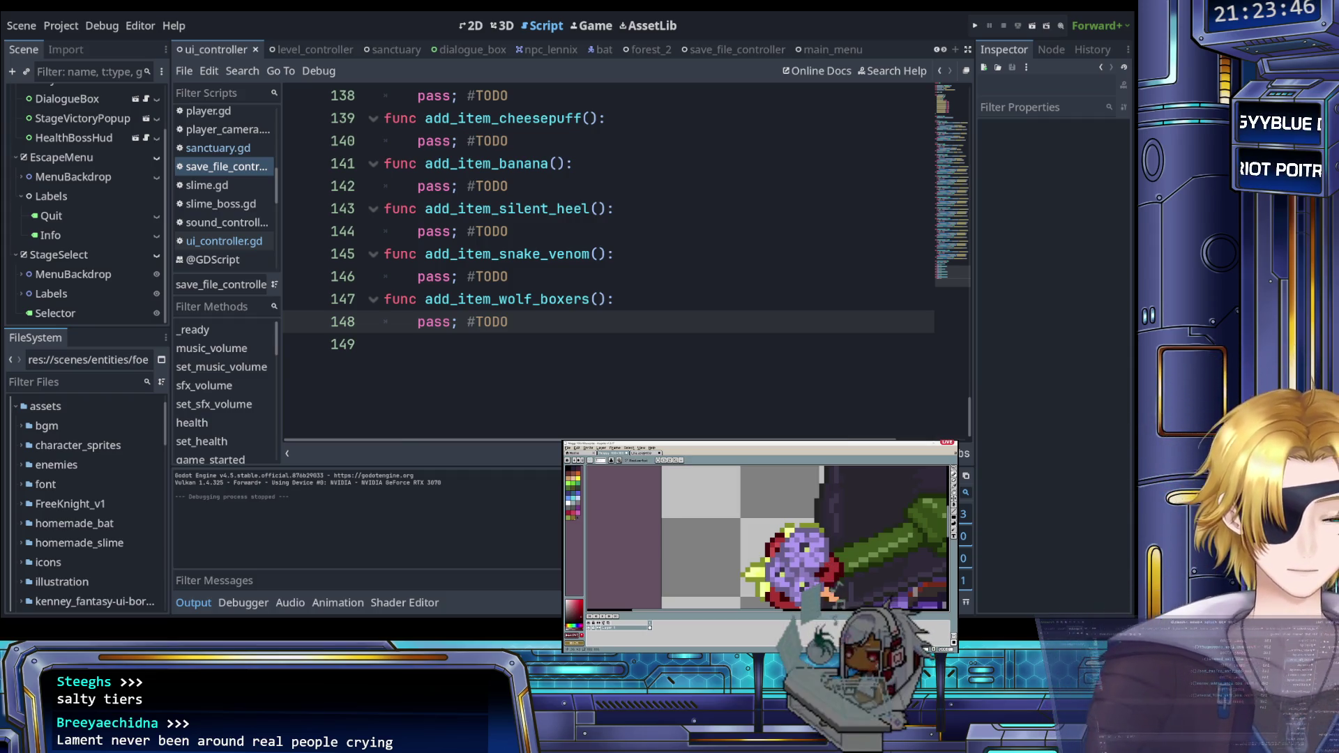
{"action": "left_click", "coordinate": [696, 258]}
{"action": "scroll", "coordinate": [515, 284], "scroll_direction": "up", "scroll_amount": 3}
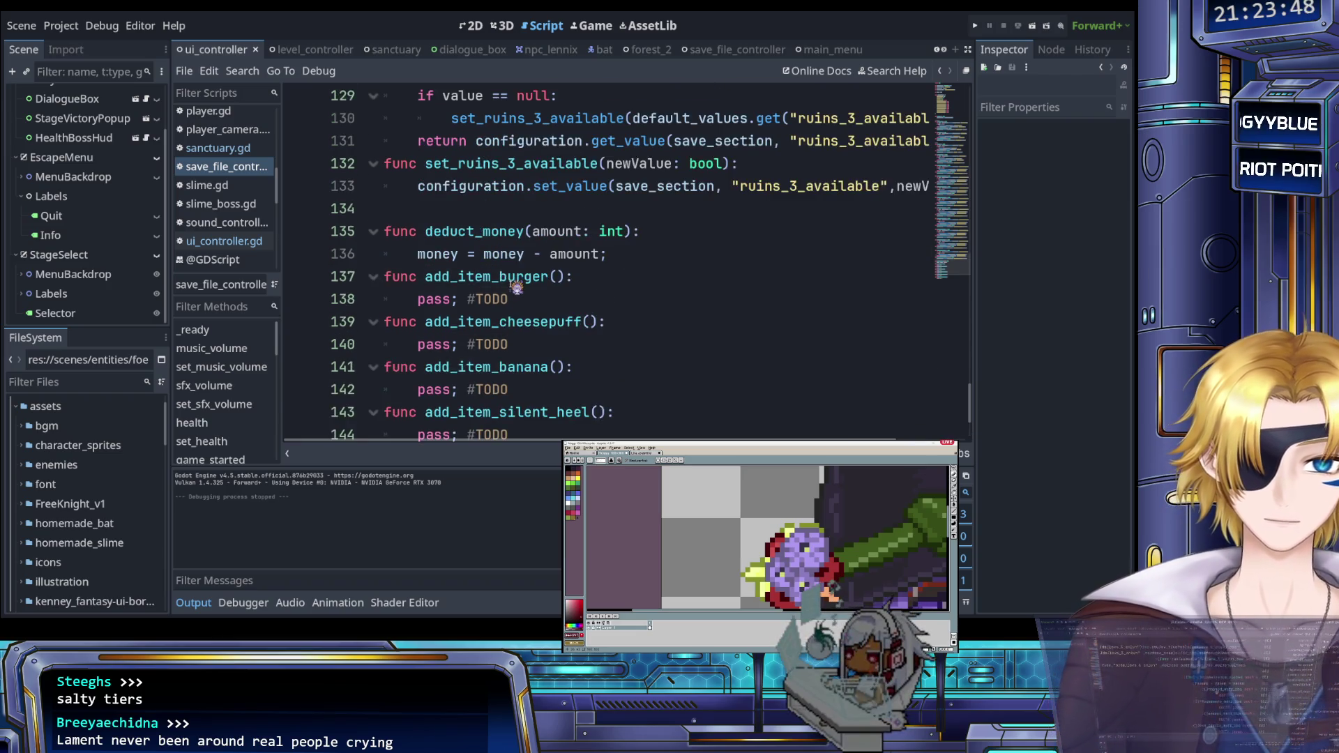
{"action": "scroll", "coordinate": [515, 285], "scroll_direction": "down", "scroll_amount": 1}
{"action": "scroll", "coordinate": [514, 282], "scroll_direction": "up", "scroll_amount": 1}
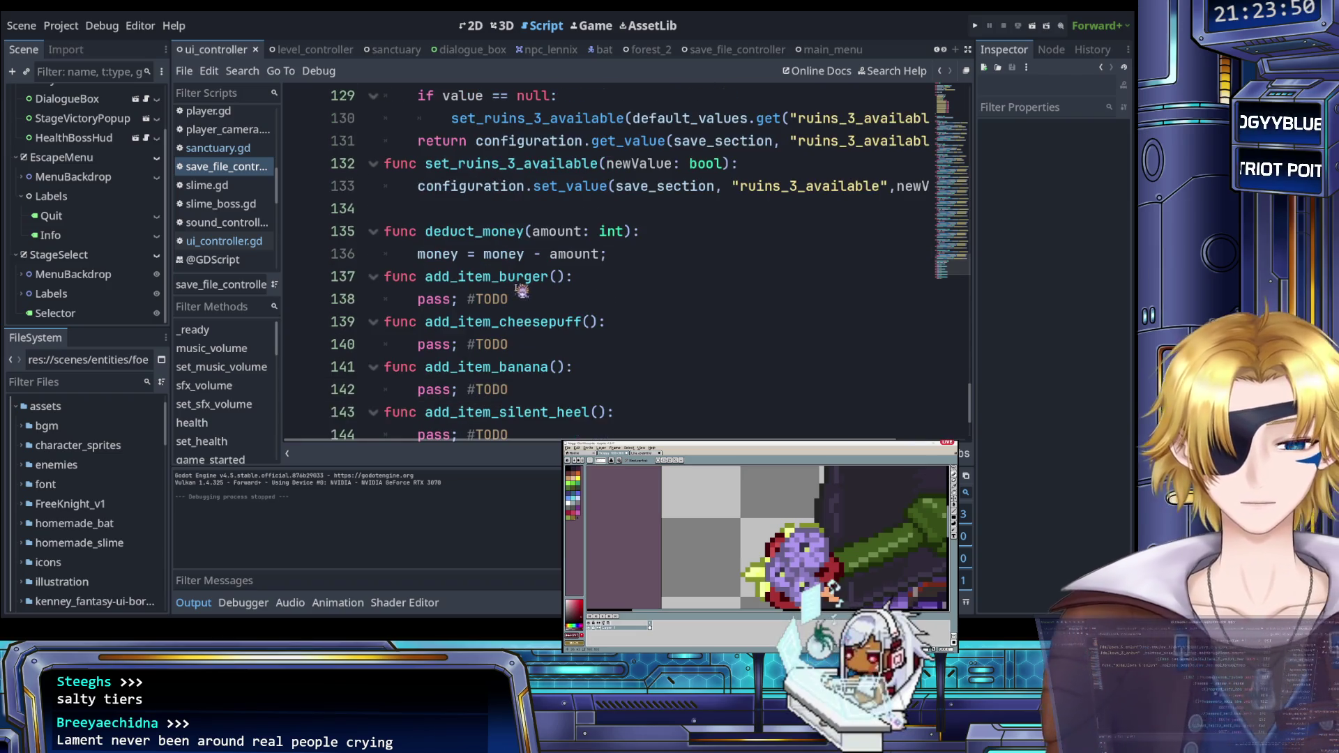
{"action": "scroll", "coordinate": [522, 289], "scroll_direction": "up", "scroll_amount": 1}
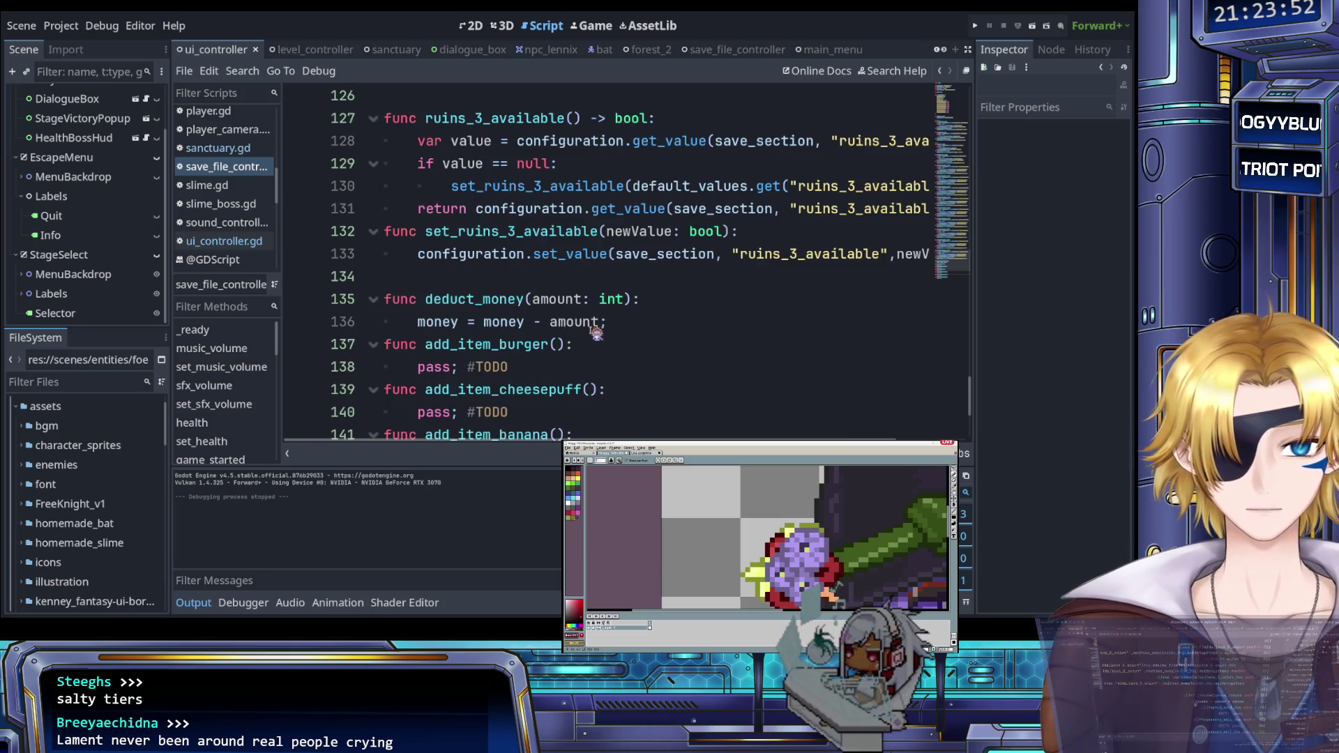
{"action": "scroll", "coordinate": [568, 326], "scroll_direction": "up", "scroll_amount": 2}
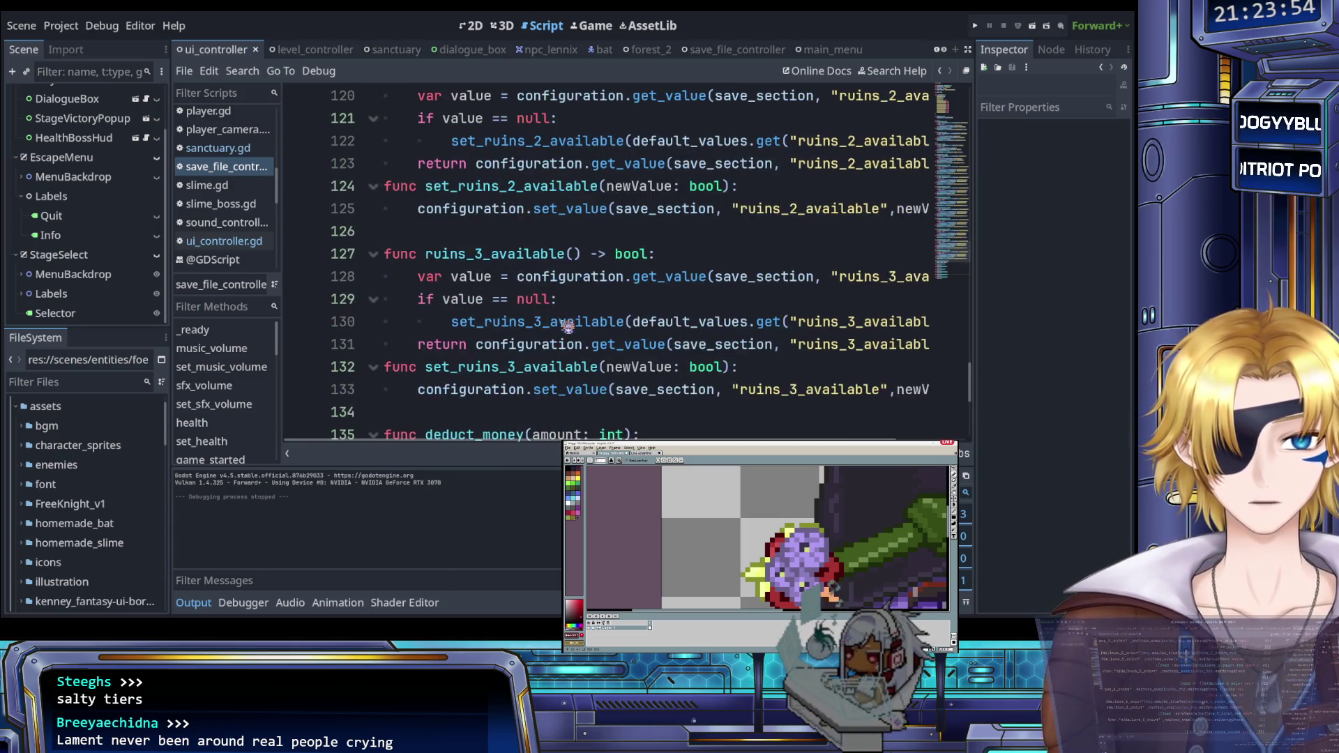
{"action": "scroll", "coordinate": [567, 327], "scroll_direction": "down", "scroll_amount": 1}
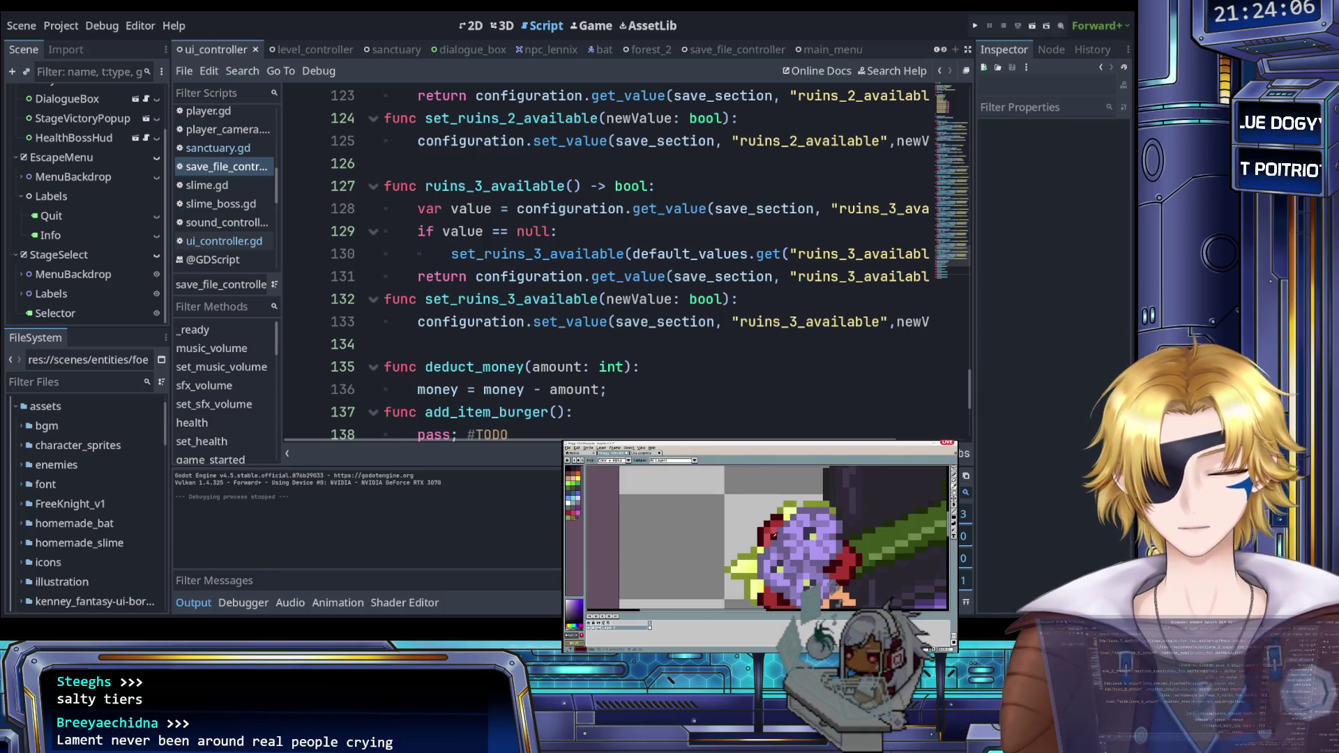
{"action": "left_click", "coordinate": [657, 305]}
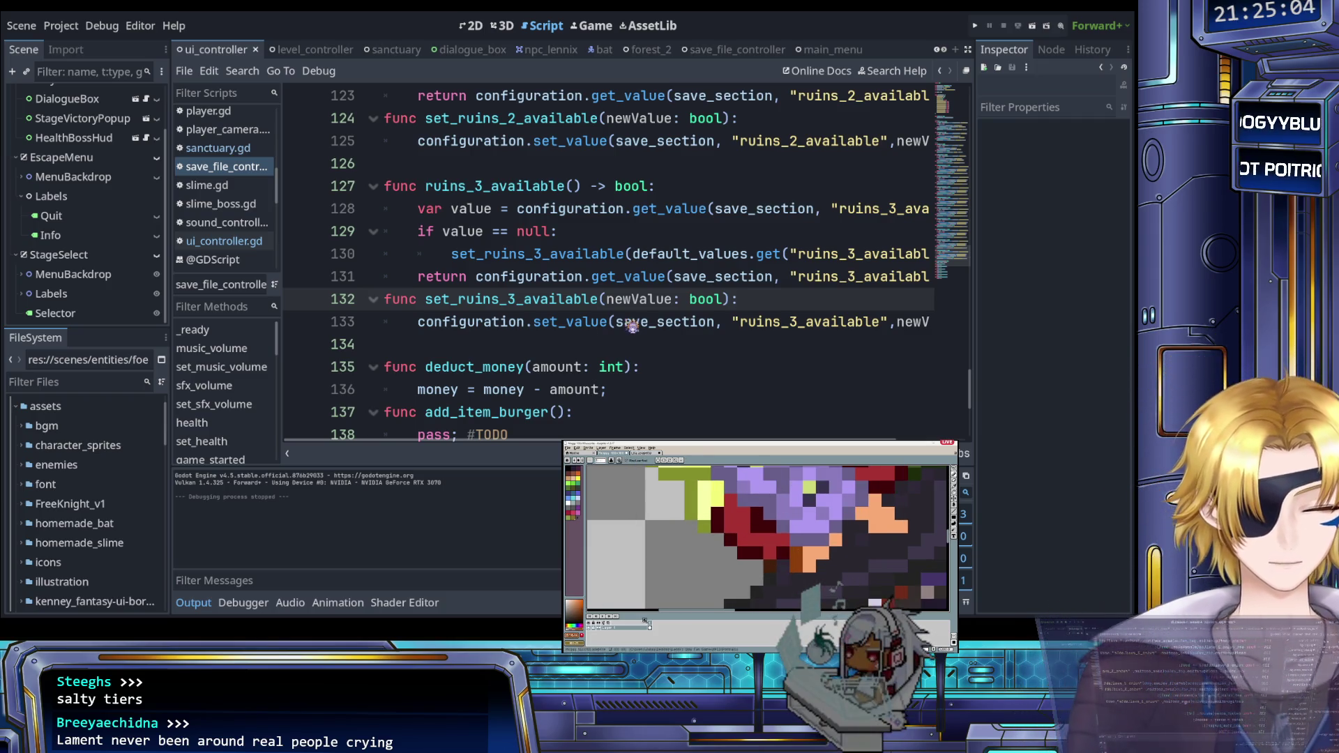
{"action": "left_click", "coordinate": [624, 277]}
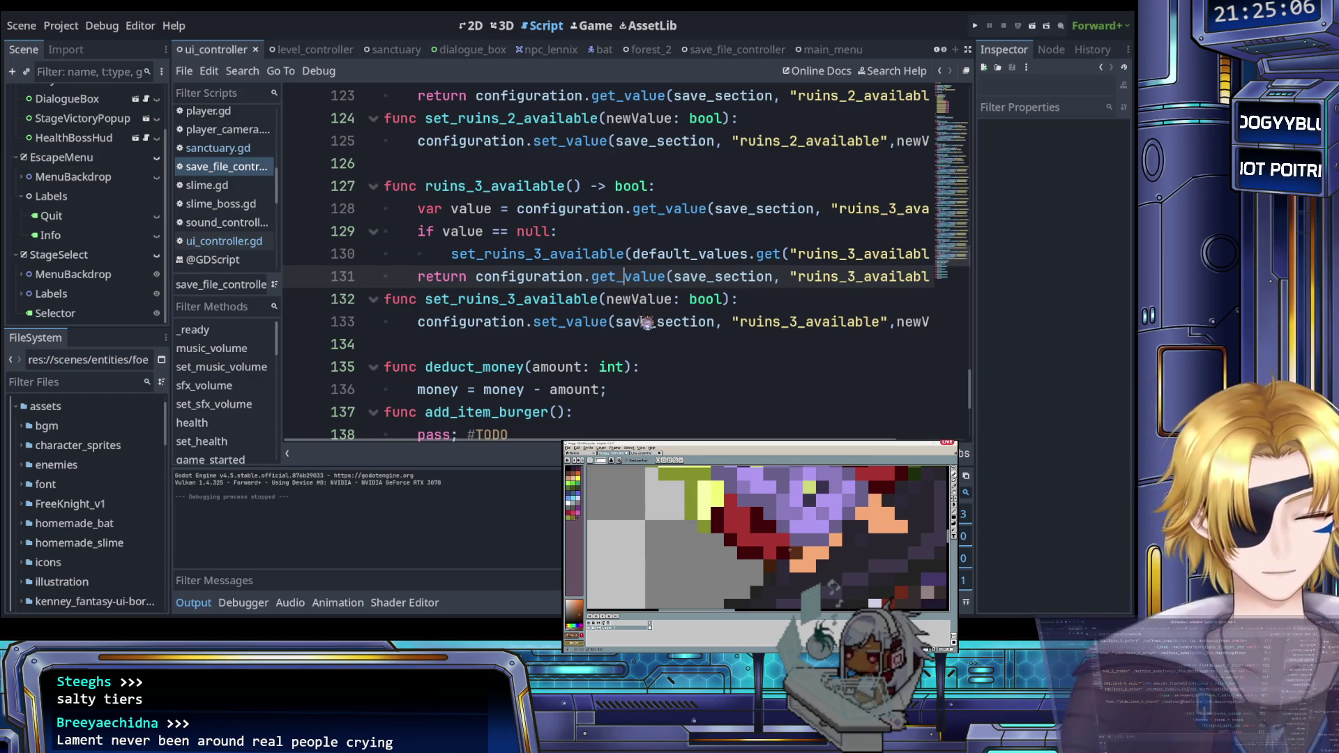
{"action": "scroll", "coordinate": [639, 355], "scroll_direction": "up", "scroll_amount": 3}
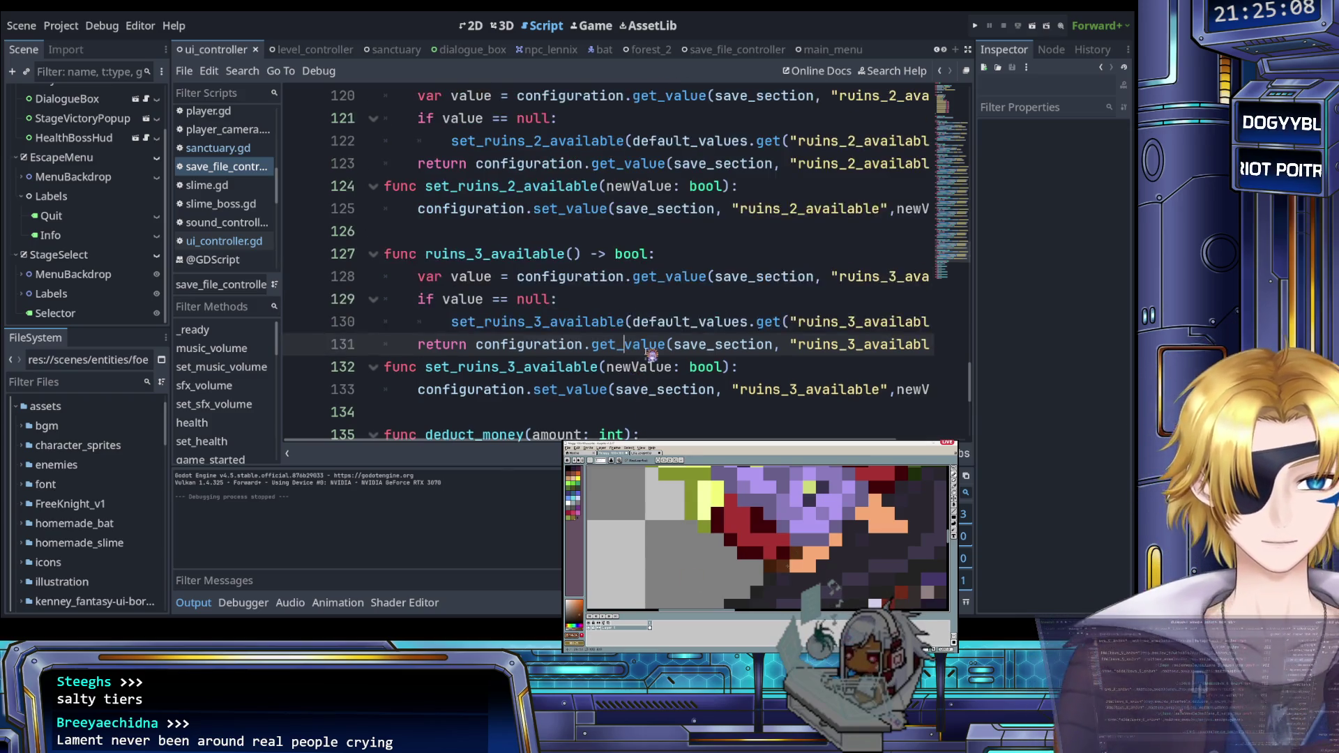
{"action": "scroll", "coordinate": [649, 355], "scroll_direction": "up", "scroll_amount": 1}
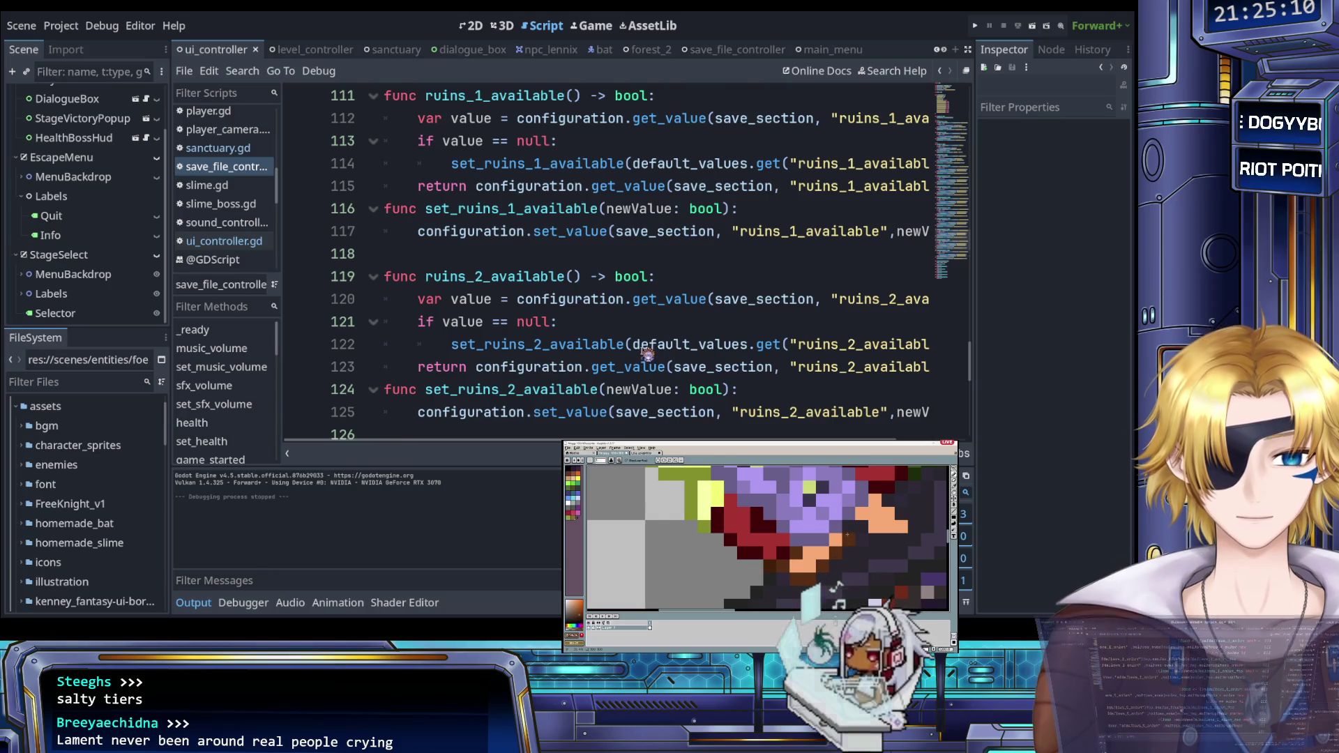
{"action": "scroll", "coordinate": [647, 355], "scroll_direction": "up", "scroll_amount": 2}
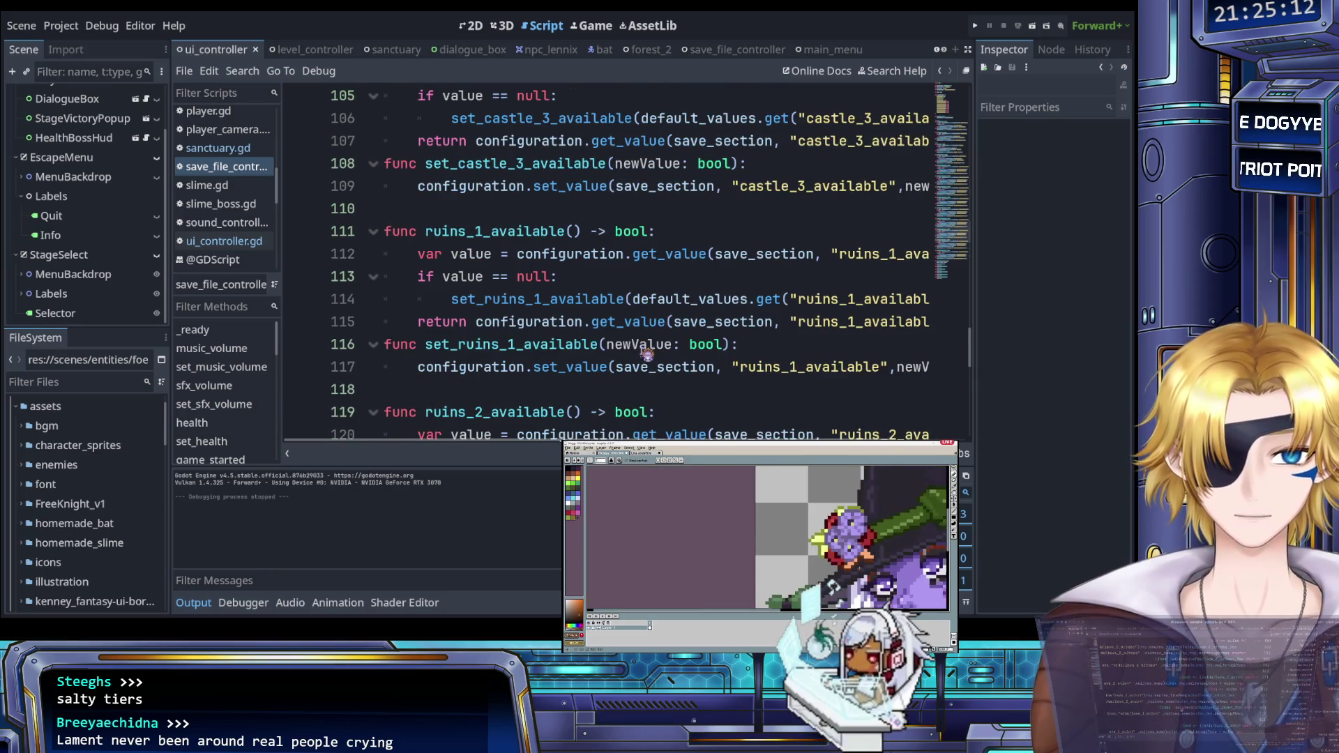
{"action": "scroll", "coordinate": [645, 354], "scroll_direction": "down", "scroll_amount": 3}
{"action": "scroll", "coordinate": [646, 355], "scroll_direction": "down", "scroll_amount": 5}
{"action": "scroll", "coordinate": [598, 341], "scroll_direction": "up", "scroll_amount": 2}
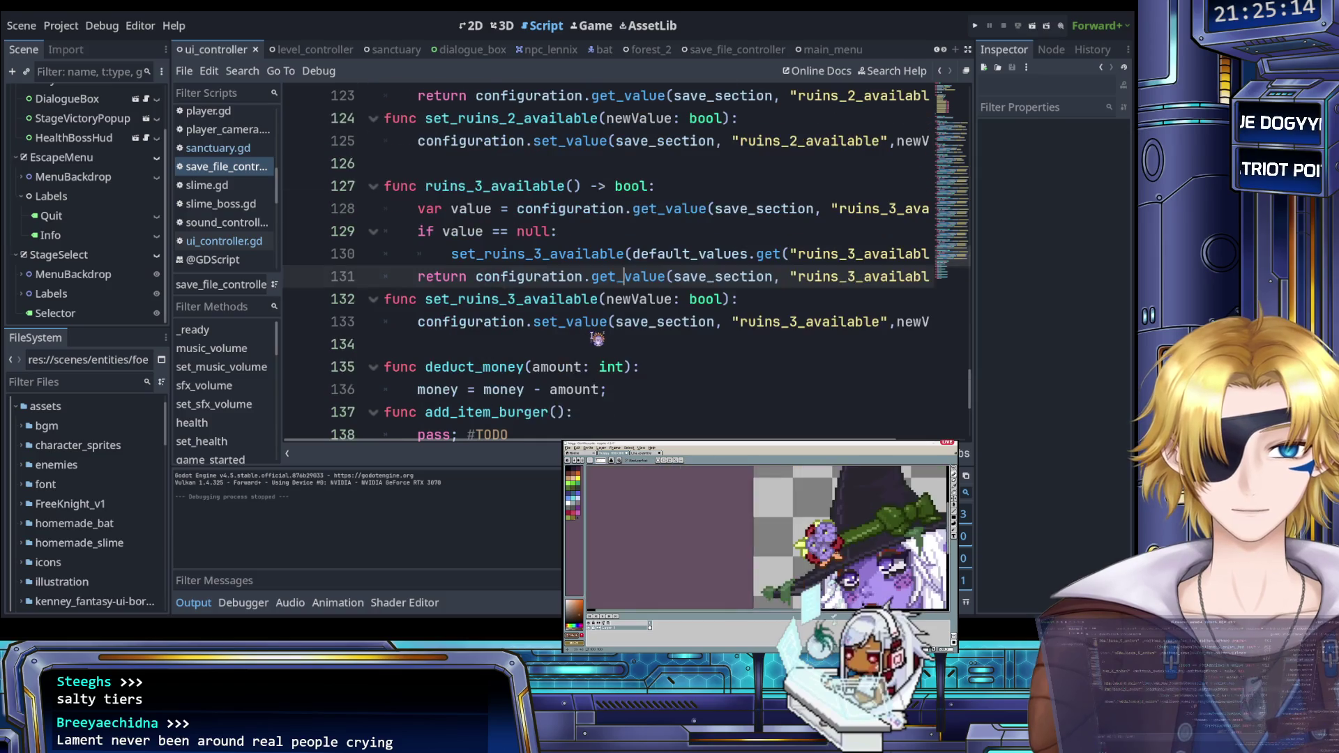
{"action": "left_click", "coordinate": [549, 337]}
{"action": "scroll", "coordinate": [549, 336], "scroll_direction": "down", "scroll_amount": 2}
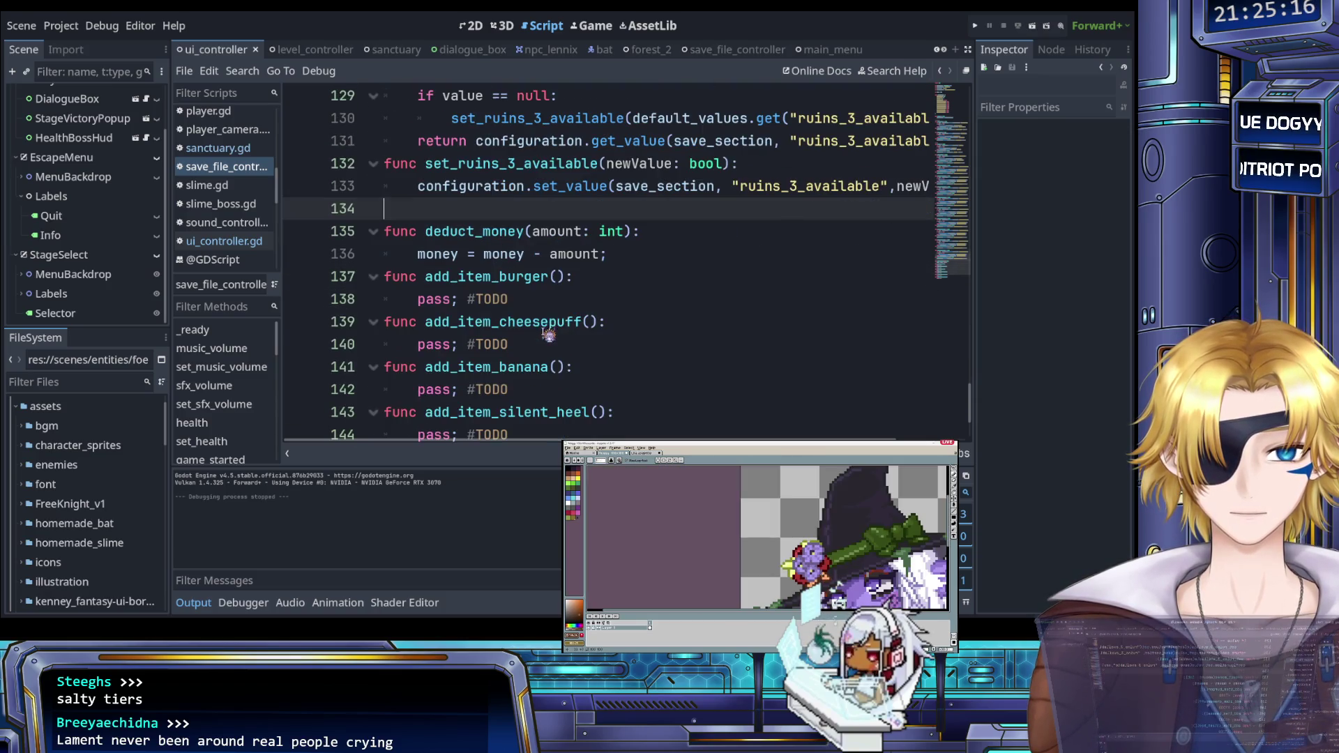
{"action": "scroll", "coordinate": [553, 316], "scroll_direction": "up", "scroll_amount": 1}
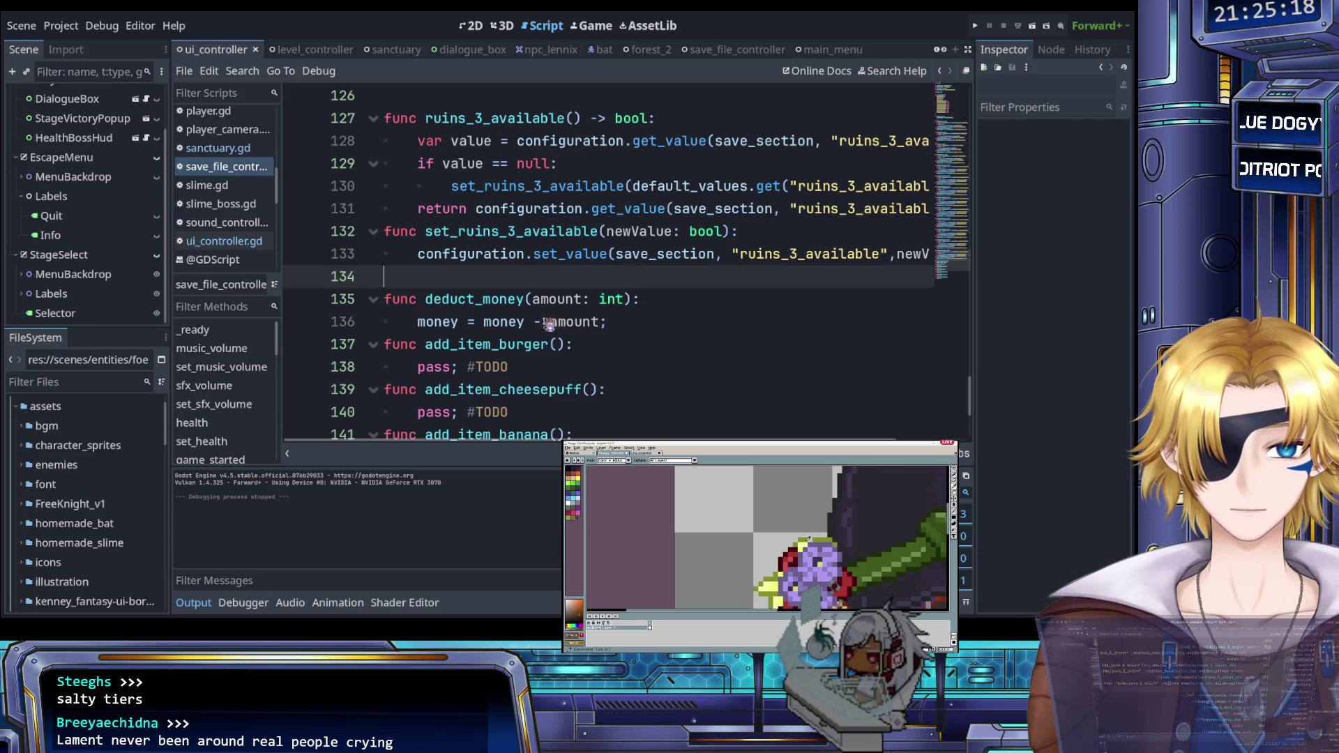
{"action": "scroll", "coordinate": [544, 330], "scroll_direction": "up", "scroll_amount": 20}
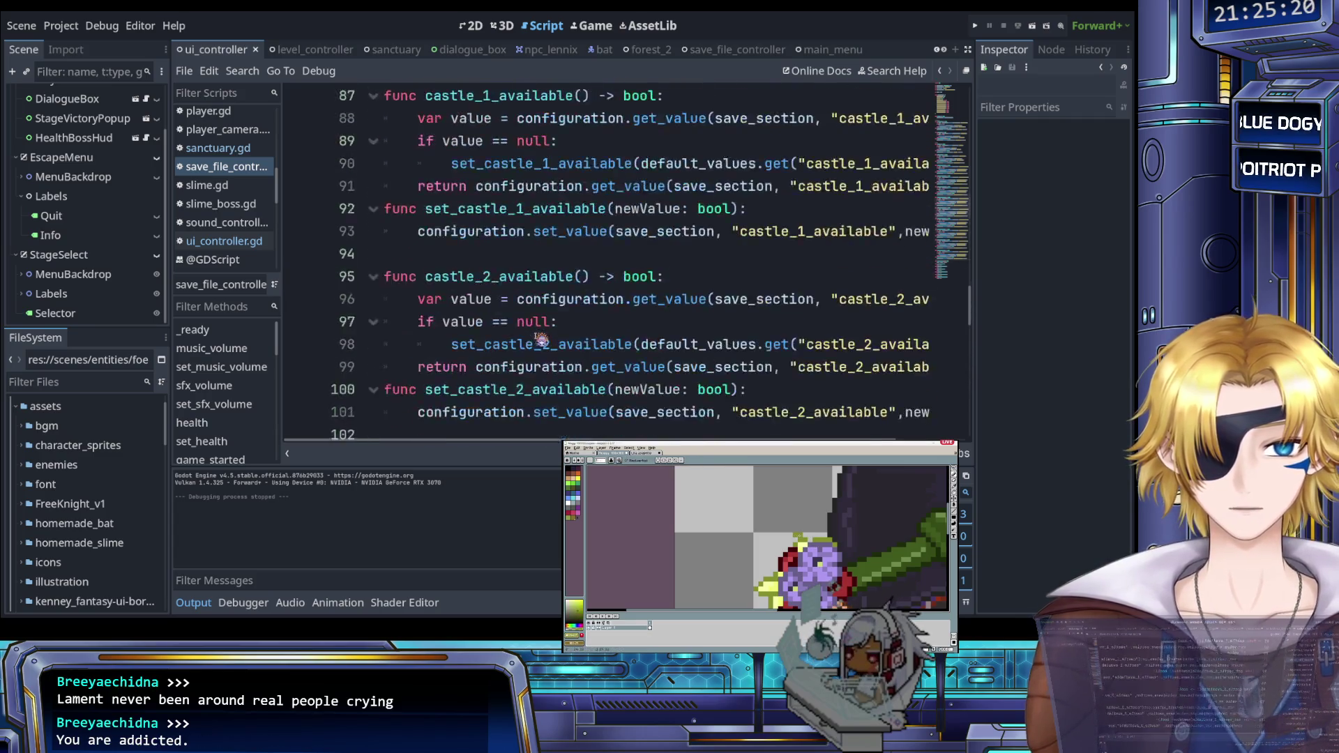
{"action": "scroll", "coordinate": [542, 339], "scroll_direction": "up", "scroll_amount": 16}
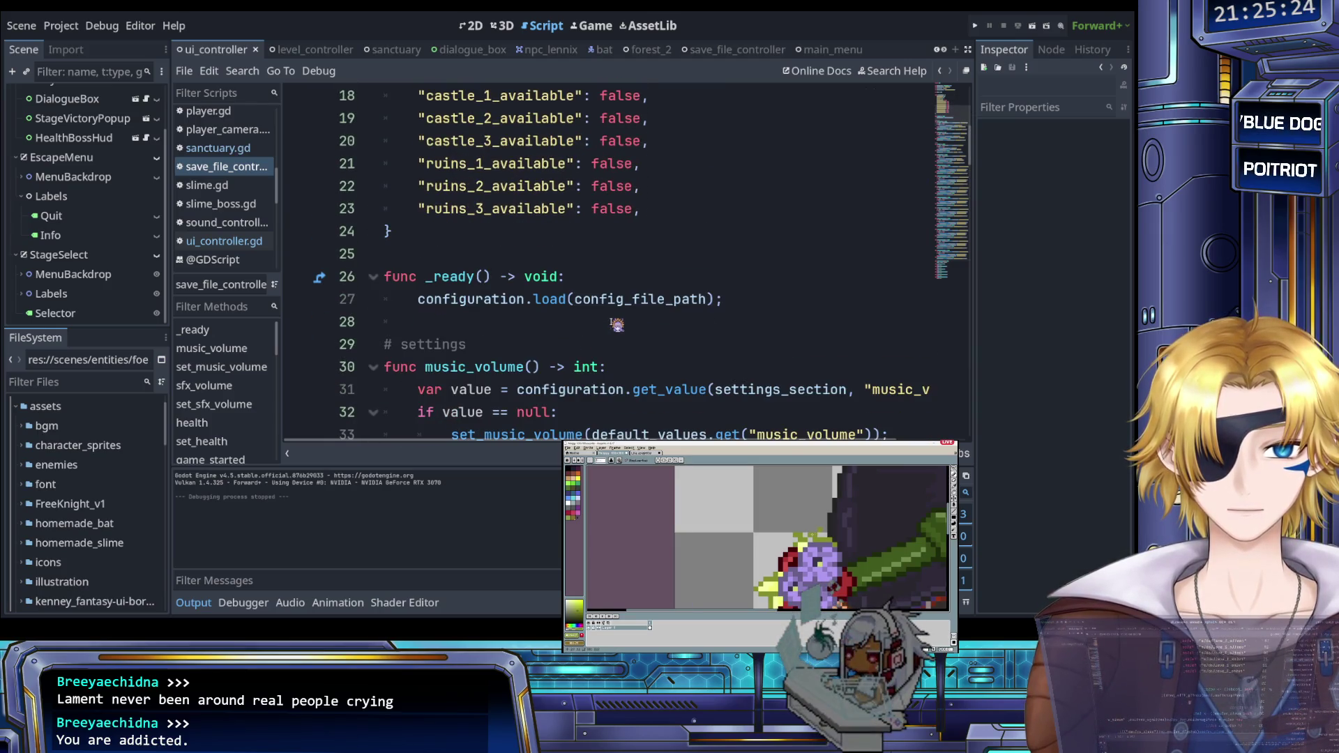
Step: Add a new line 'health =' in _ready below the load call
{"action": "scroll", "coordinate": [618, 325], "scroll_direction": "up", "scroll_amount": 2}
{"action": "scroll", "coordinate": [614, 323], "scroll_direction": "down", "scroll_amount": 1}
{"action": "left_click", "coordinate": [562, 366]}
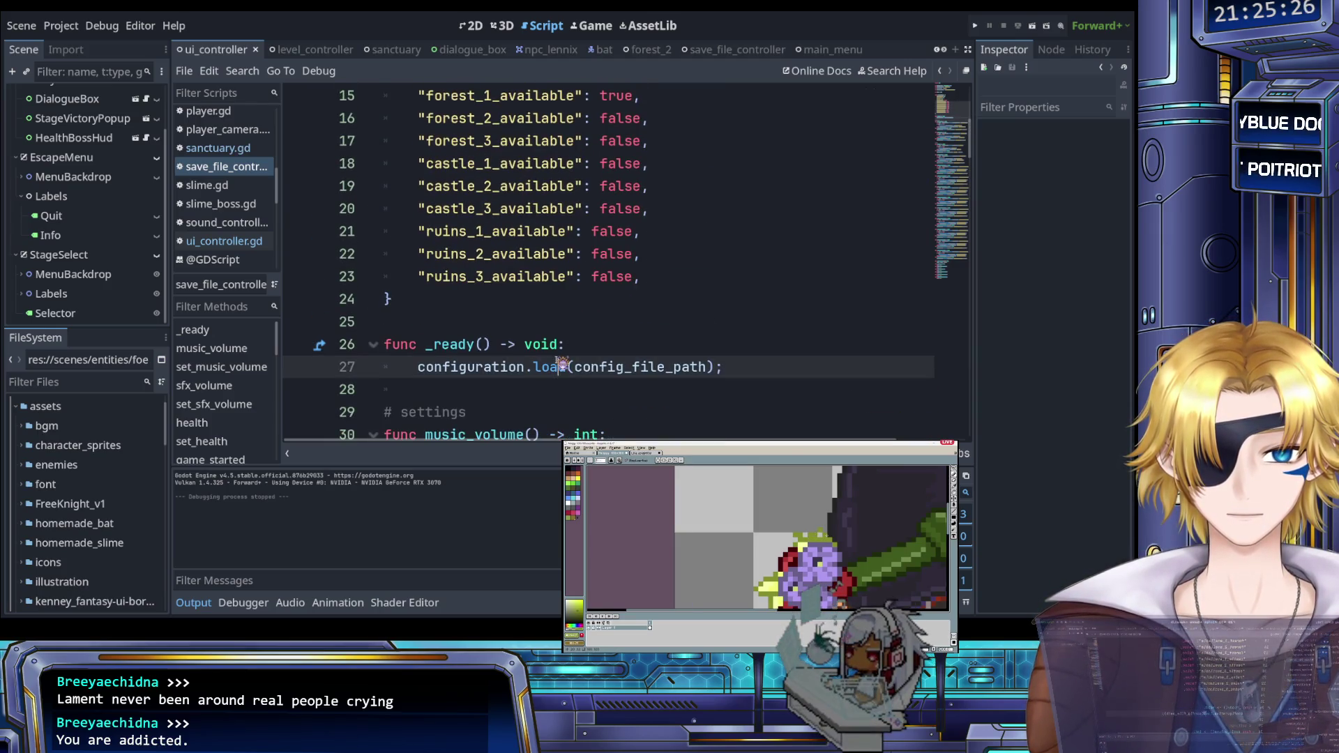
{"action": "left_click", "coordinate": [513, 368]}
{"action": "scroll", "coordinate": [502, 241], "scroll_direction": "down", "scroll_amount": 2}
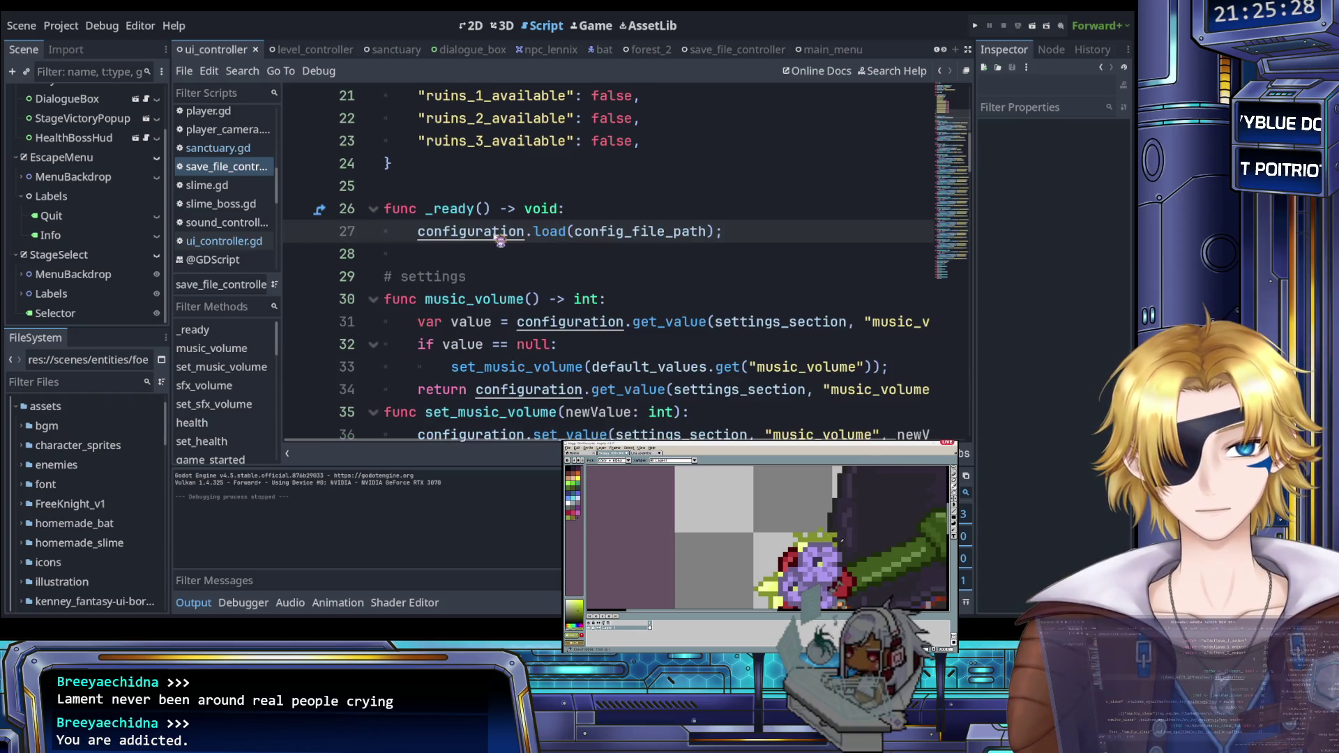
{"action": "scroll", "coordinate": [520, 305], "scroll_direction": "up", "scroll_amount": 7}
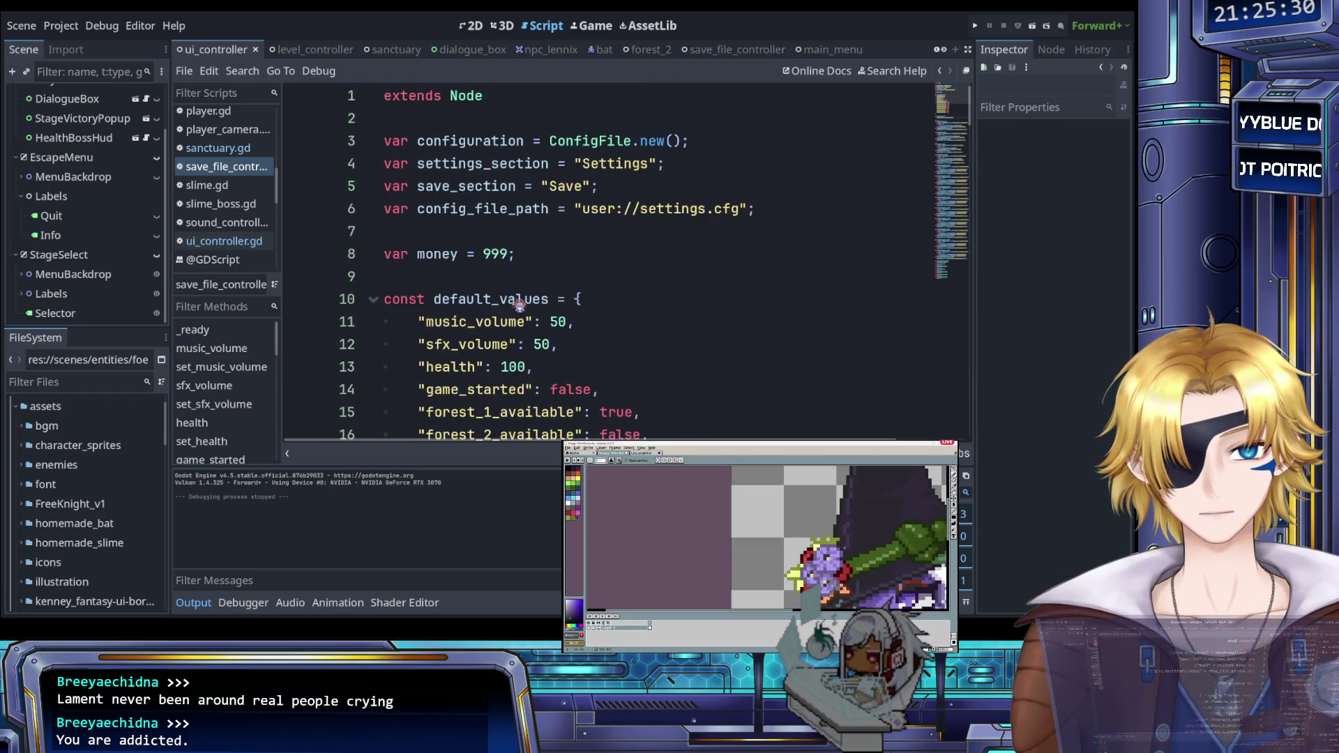
{"action": "scroll", "coordinate": [519, 305], "scroll_direction": "down", "scroll_amount": 6}
{"action": "left_click", "coordinate": [664, 253]}
{"action": "left_click", "coordinate": [752, 277]}
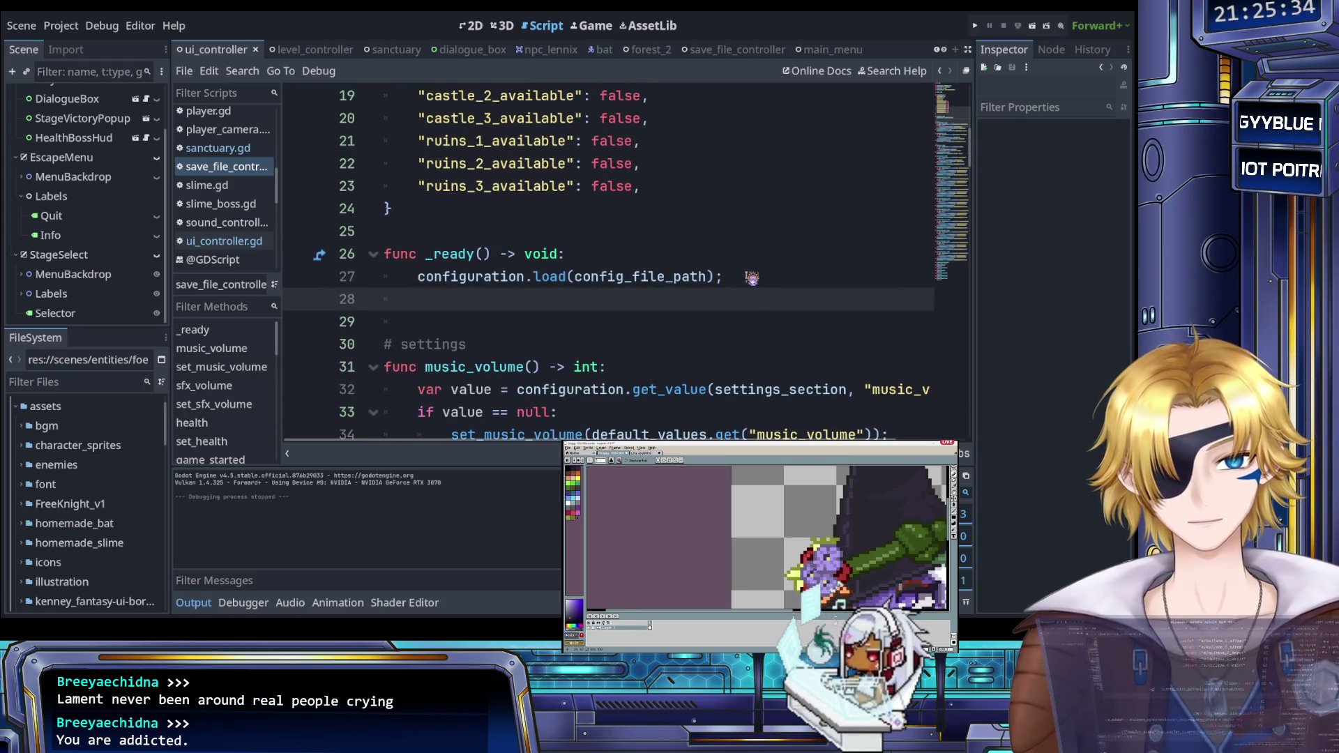
{"action": "key", "text": "Return"}
{"action": "scroll", "coordinate": [722, 292], "scroll_direction": "down", "scroll_amount": 1}
{"action": "scroll", "coordinate": [722, 291], "scroll_direction": "up", "scroll_amount": 7}
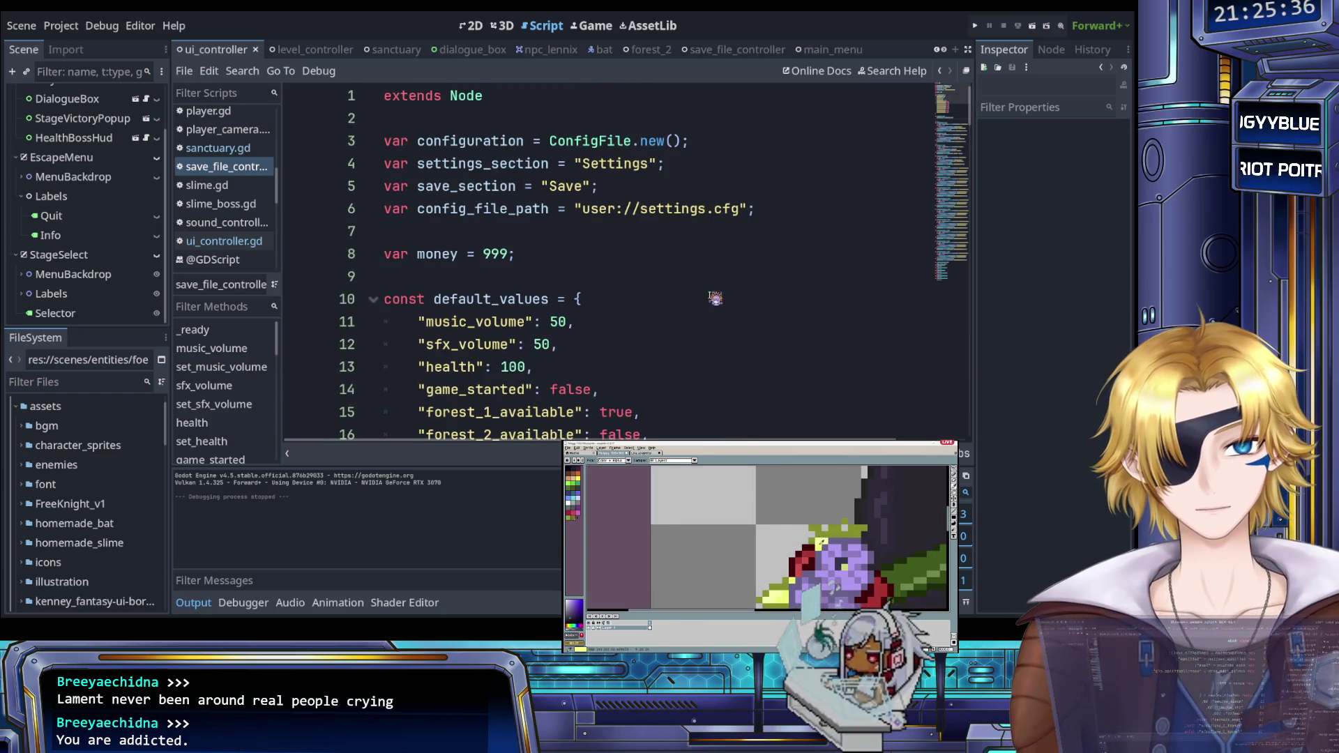
{"action": "scroll", "coordinate": [711, 298], "scroll_direction": "down", "scroll_amount": 5}
{"action": "scroll", "coordinate": [710, 299], "scroll_direction": "down", "scroll_amount": 2}
{"action": "scroll", "coordinate": [708, 298], "scroll_direction": "up", "scroll_amount": 1}
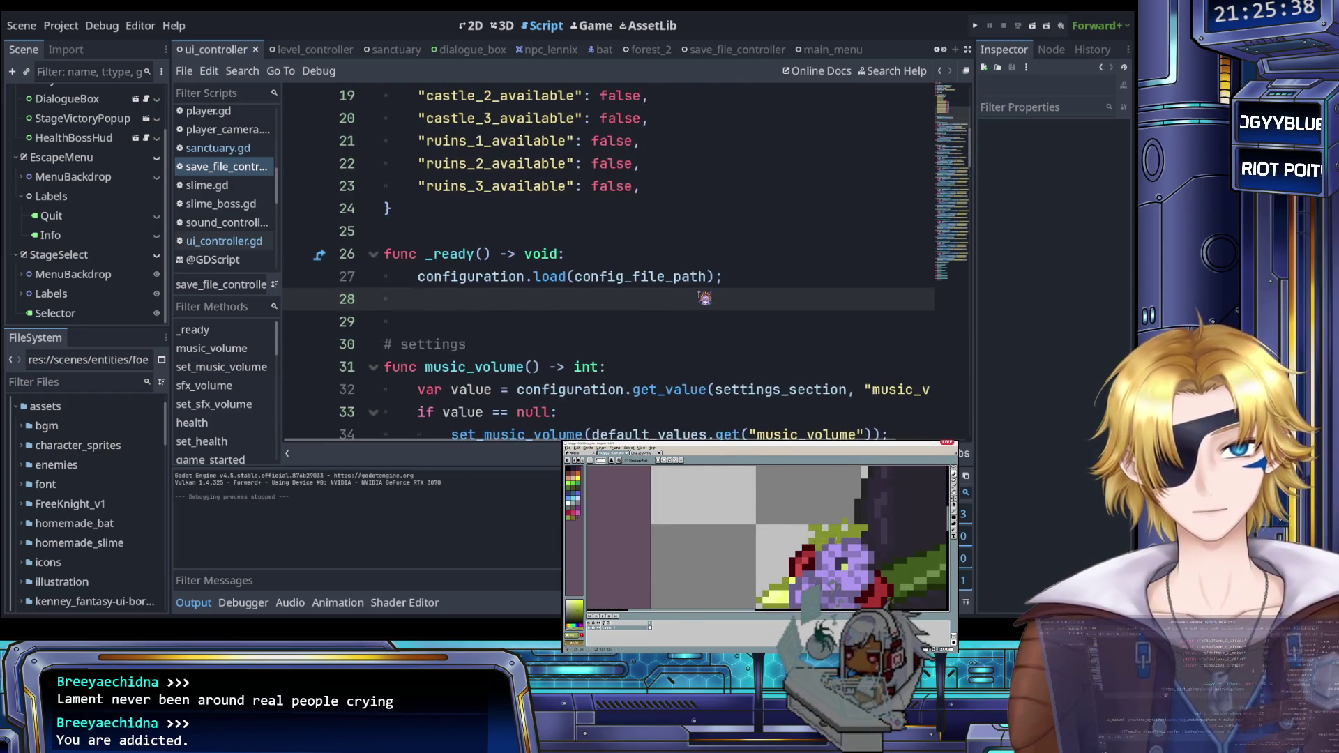
{"action": "type", "text": "health"}
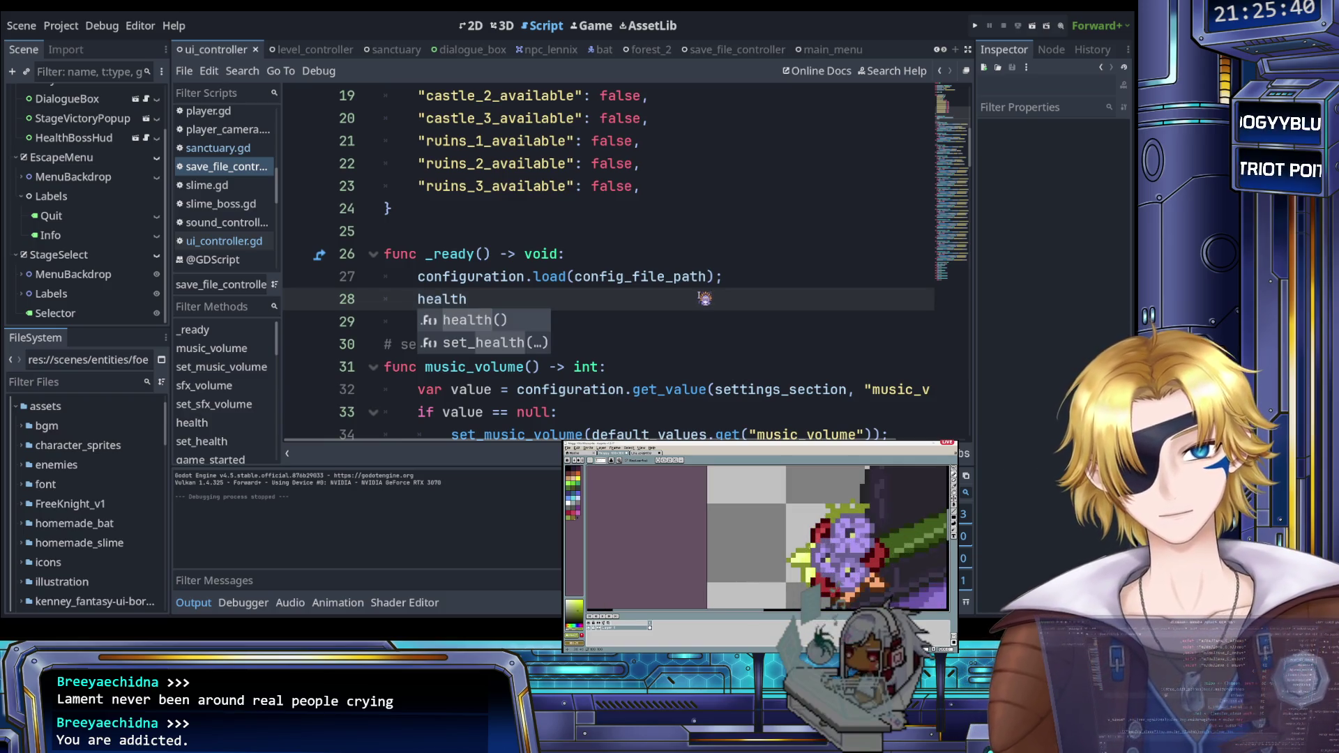
{"action": "type", "text": " ="}
Step: Declare var health = 100 on a new line below the money declaration
{"action": "scroll", "coordinate": [620, 336], "scroll_direction": "up", "scroll_amount": 6}
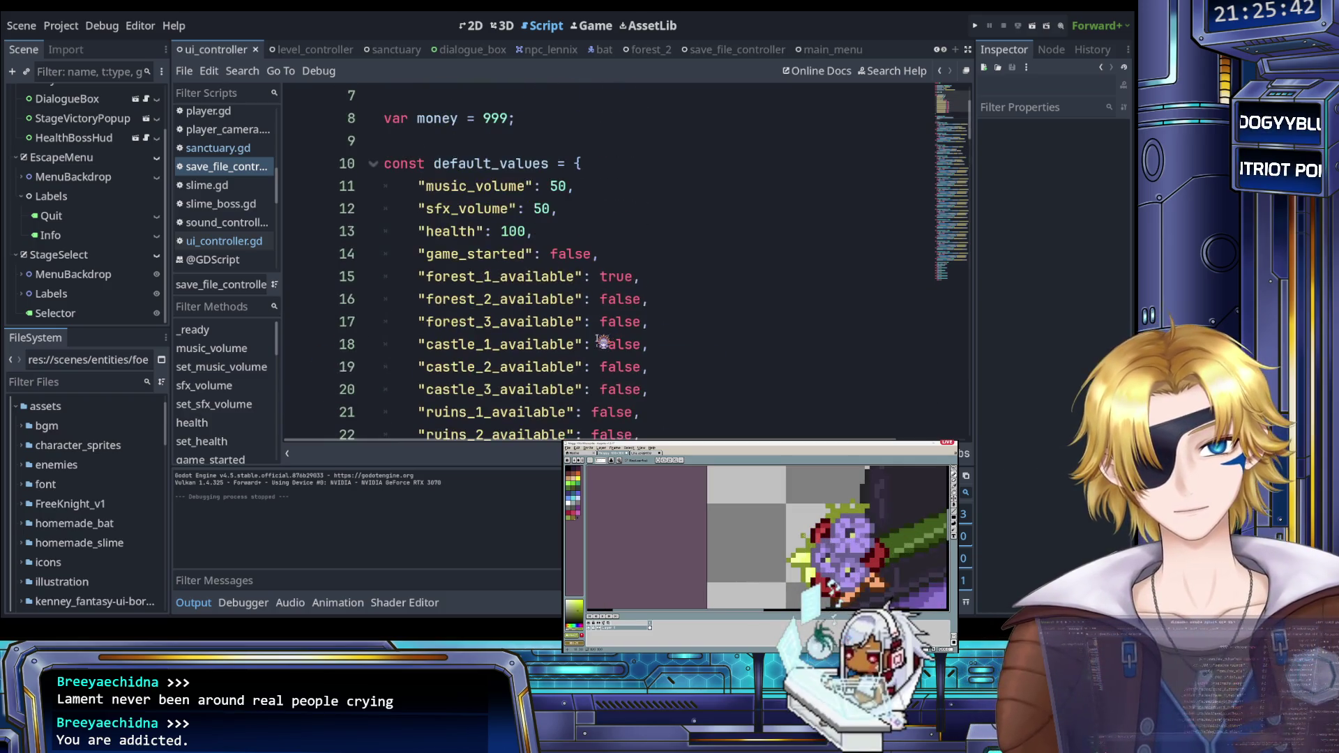
{"action": "left_click", "coordinate": [553, 257]}
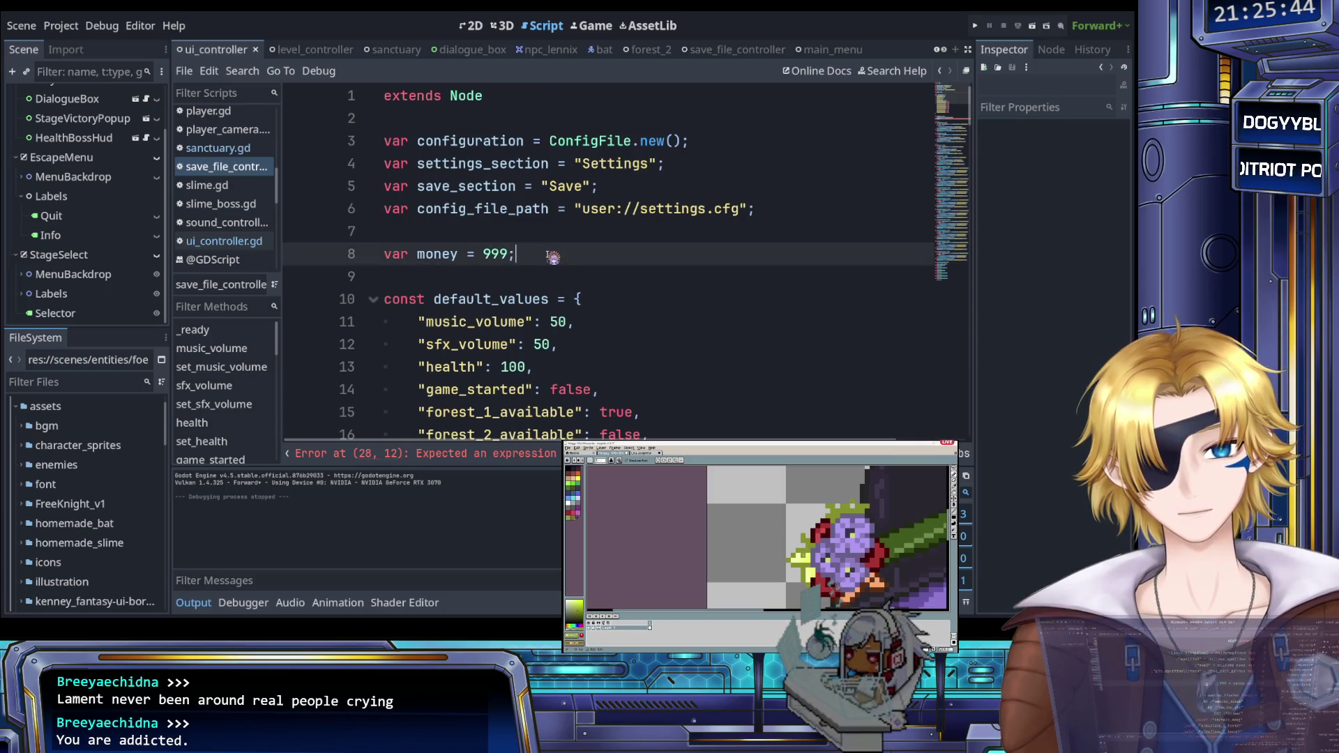
{"action": "key", "text": "Return"}
{"action": "type", "text": "var"}
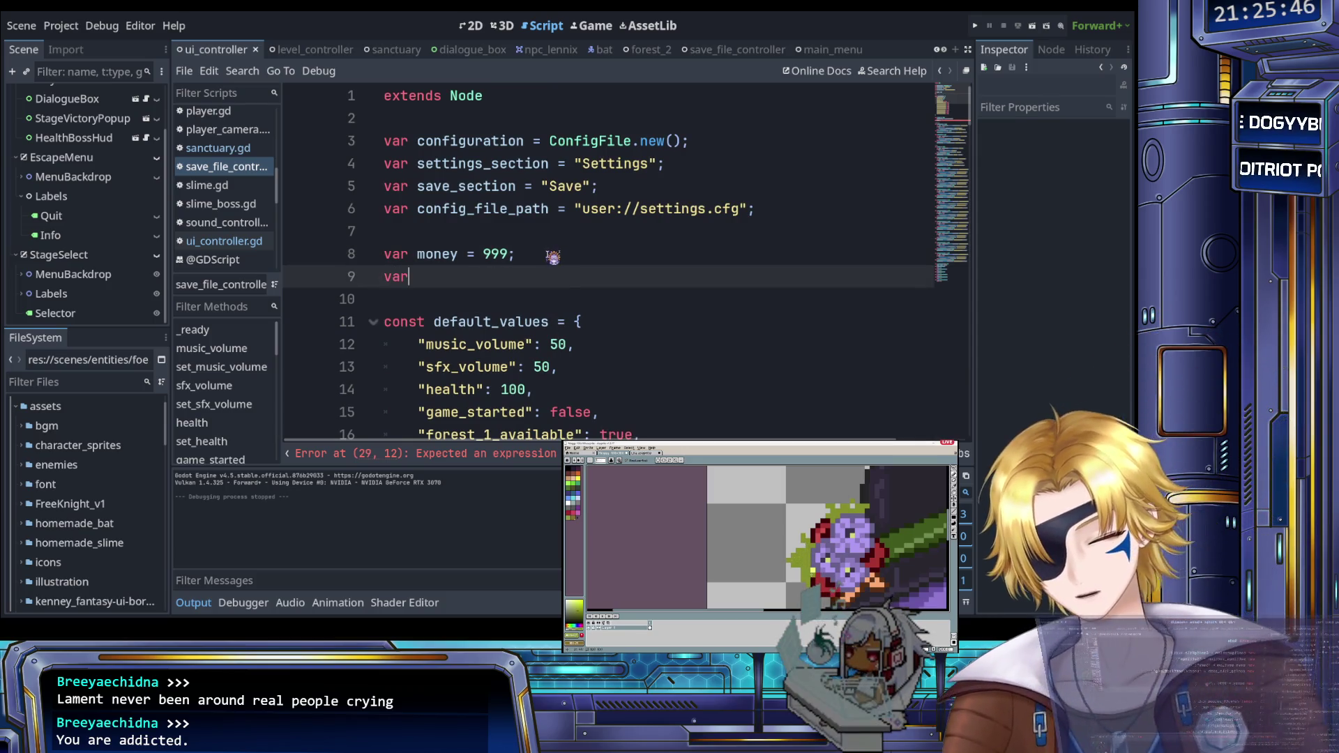
{"action": "type", "text": " health = 100;"}
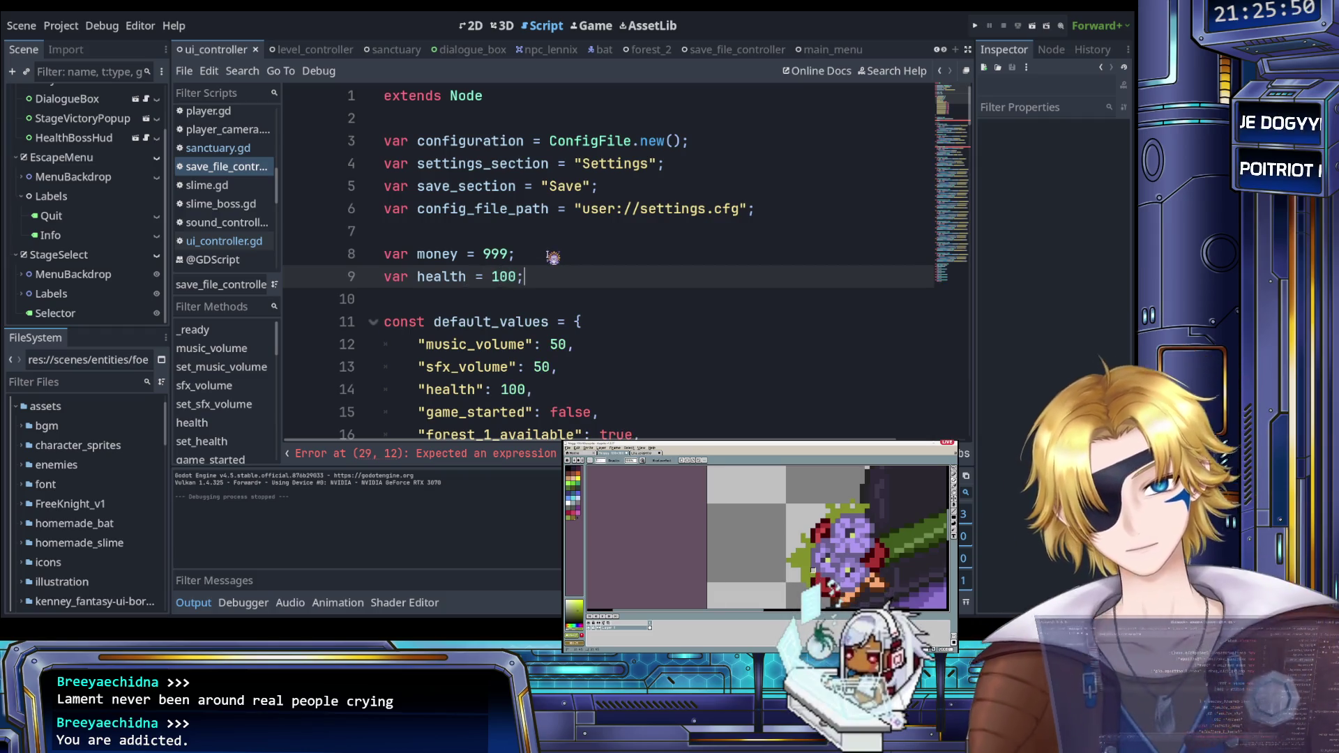
{"action": "scroll", "coordinate": [553, 258], "scroll_direction": "down", "scroll_amount": 8}
{"action": "scroll", "coordinate": [553, 277], "scroll_direction": "up", "scroll_amount": 2}
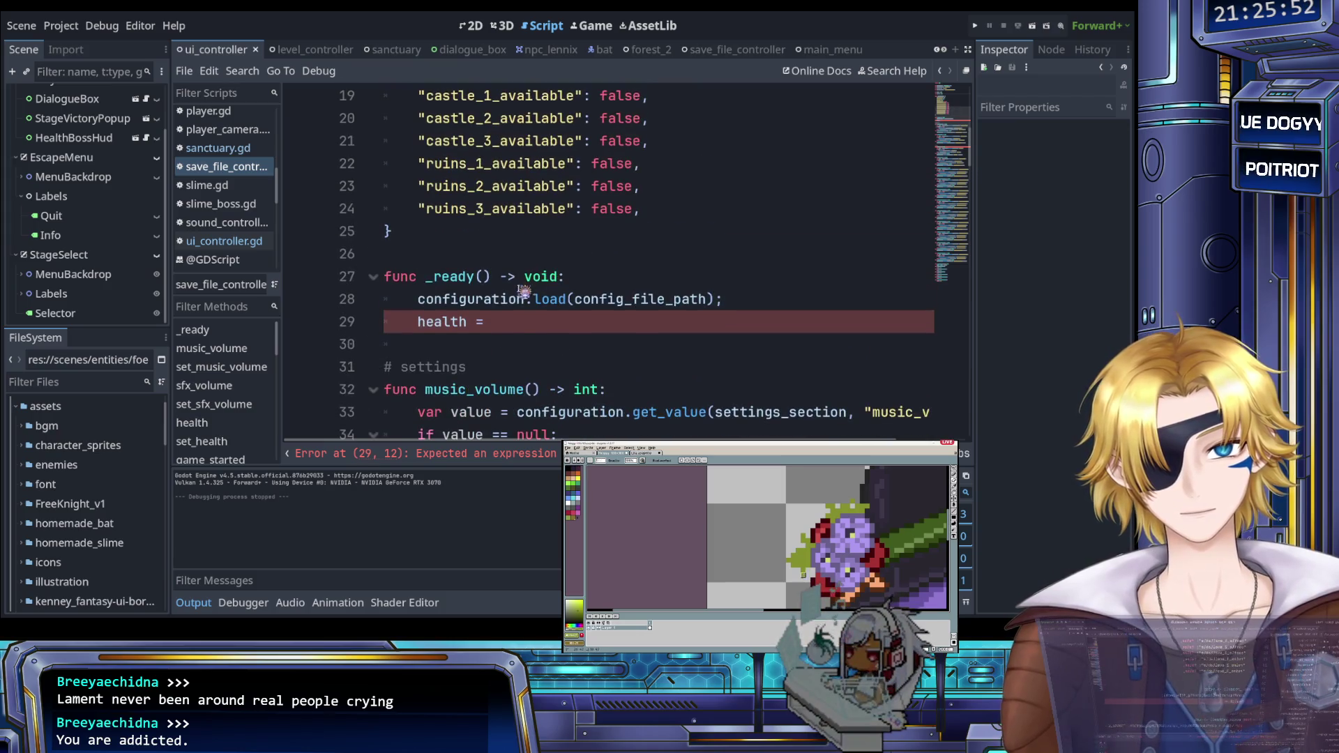
{"action": "scroll", "coordinate": [516, 322], "scroll_direction": "down", "scroll_amount": 1}
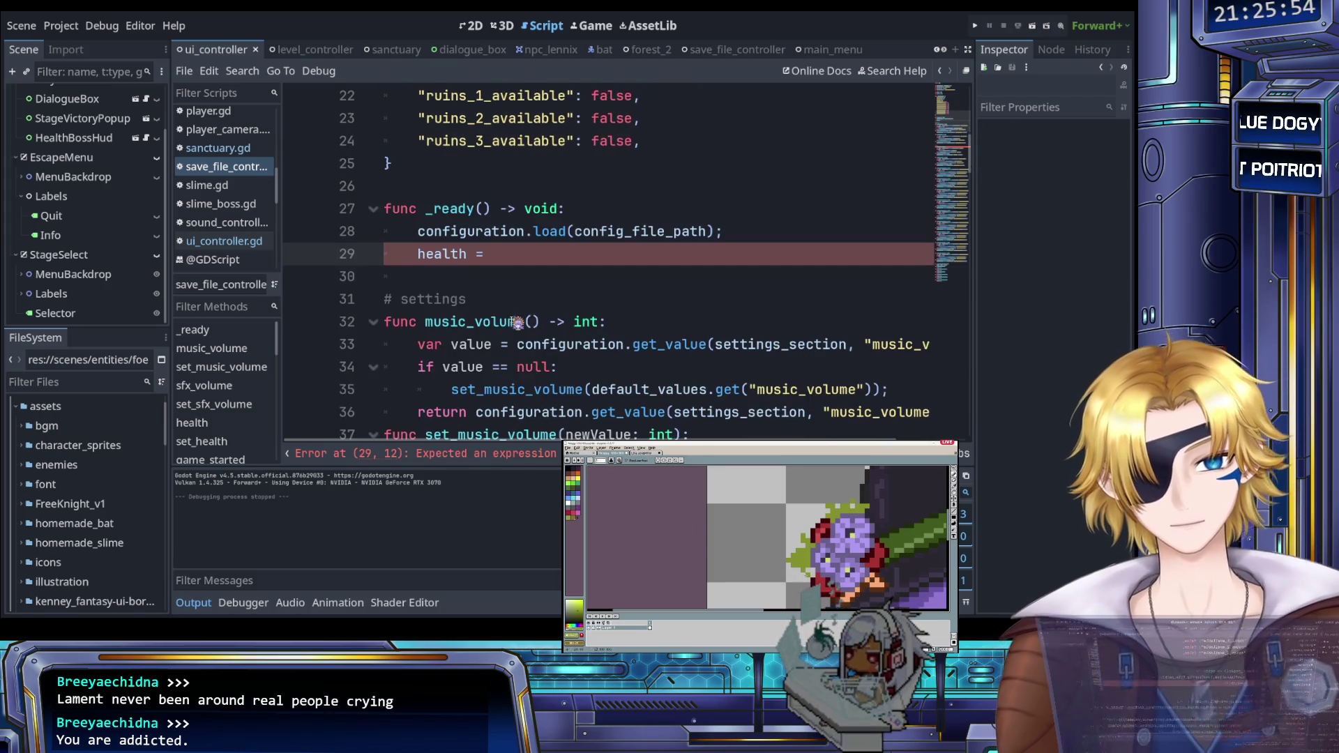
{"action": "mouse_move", "coordinate": [532, 346]}
{"action": "left_mouse_down"}
{"action": "mouse_move", "coordinate": [572, 367]}
{"action": "mouse_move", "coordinate": [715, 348]}
{"action": "left_mouse_up"}
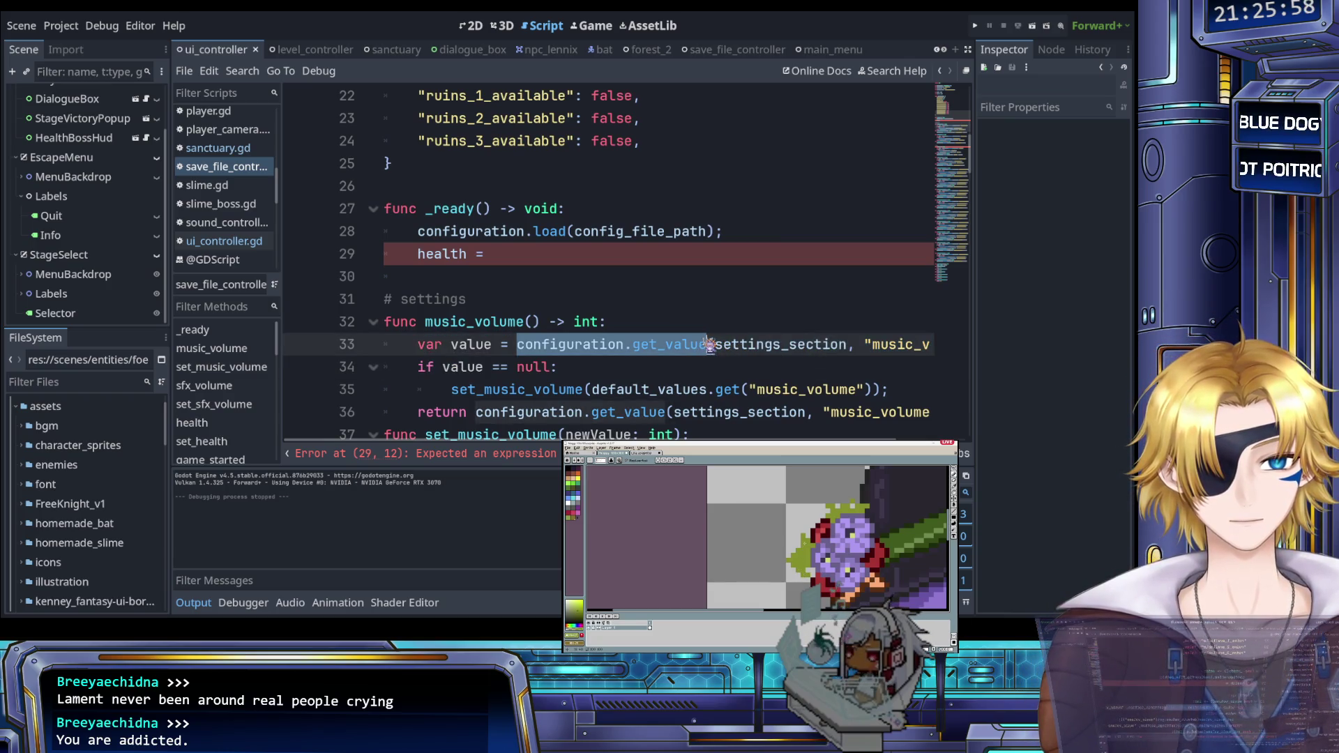
{"action": "scroll", "coordinate": [705, 328], "scroll_direction": "down", "scroll_amount": 7}
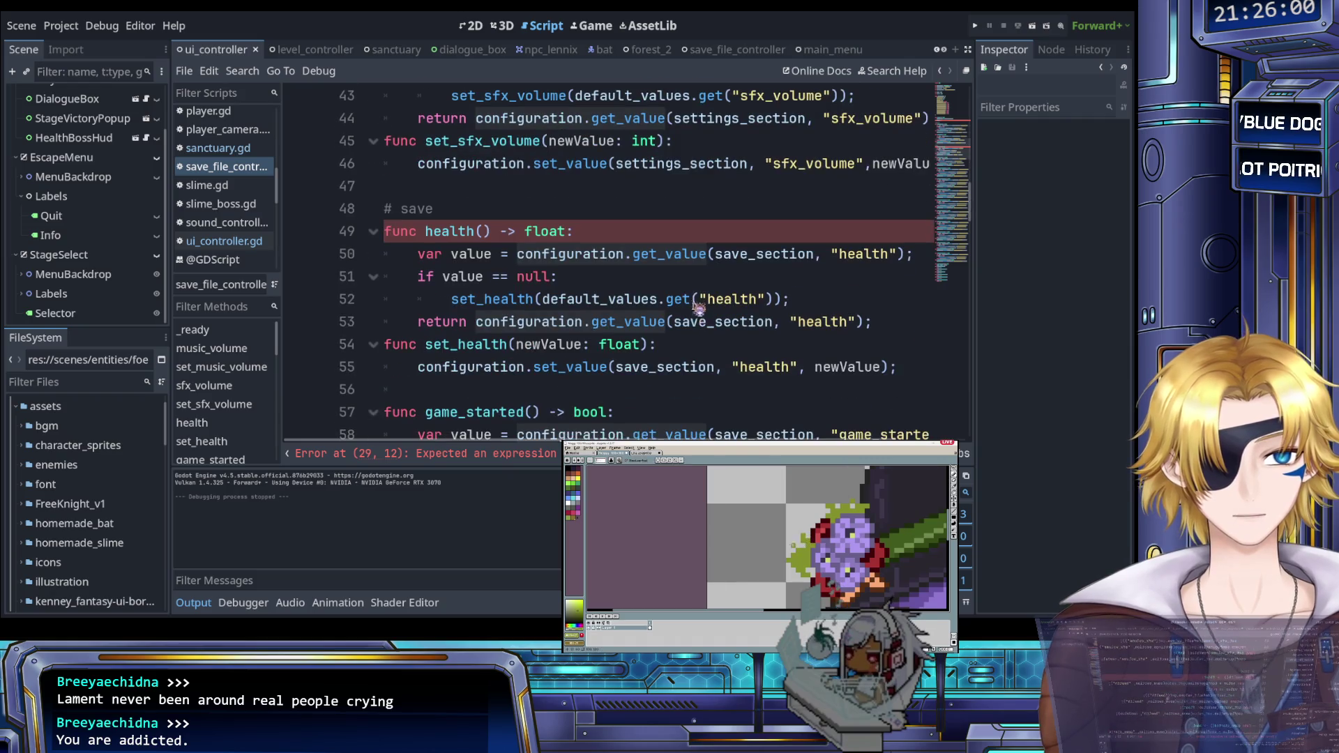
{"action": "left_click", "coordinate": [602, 238]}
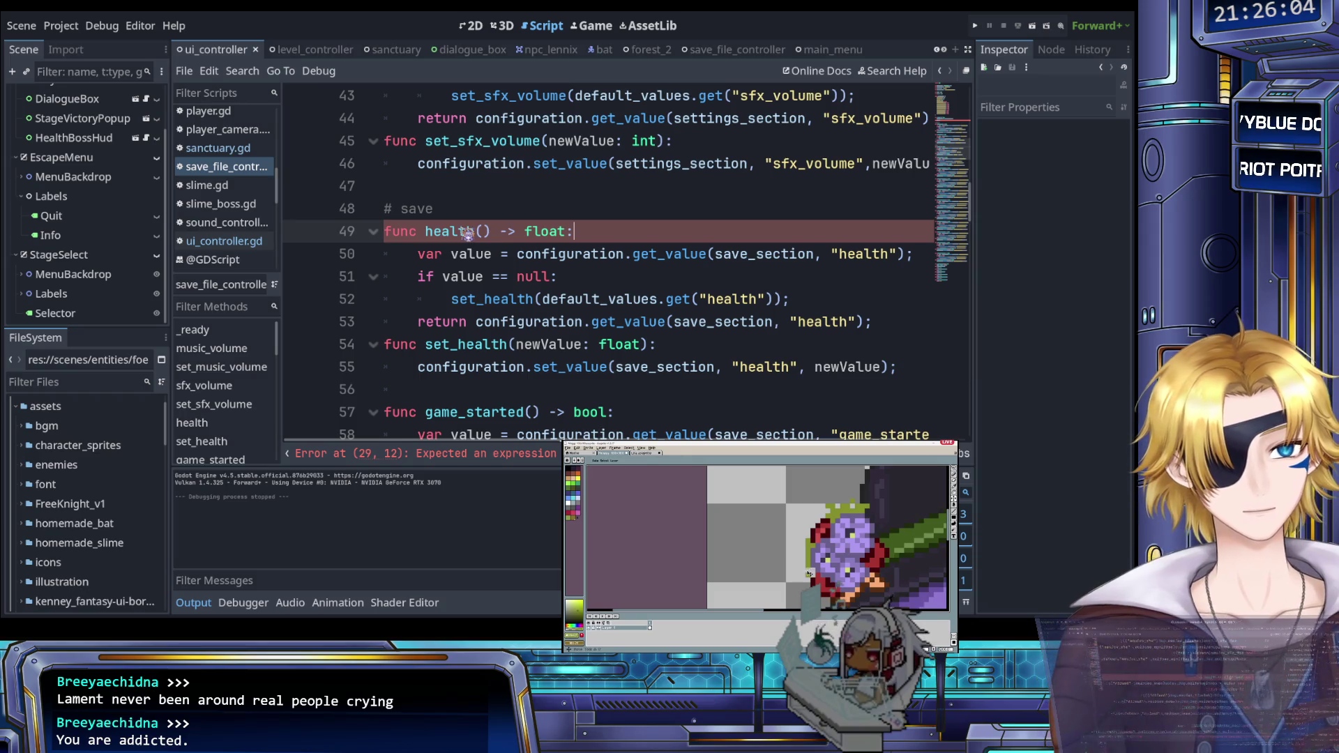
{"action": "left_click", "coordinate": [583, 254]}
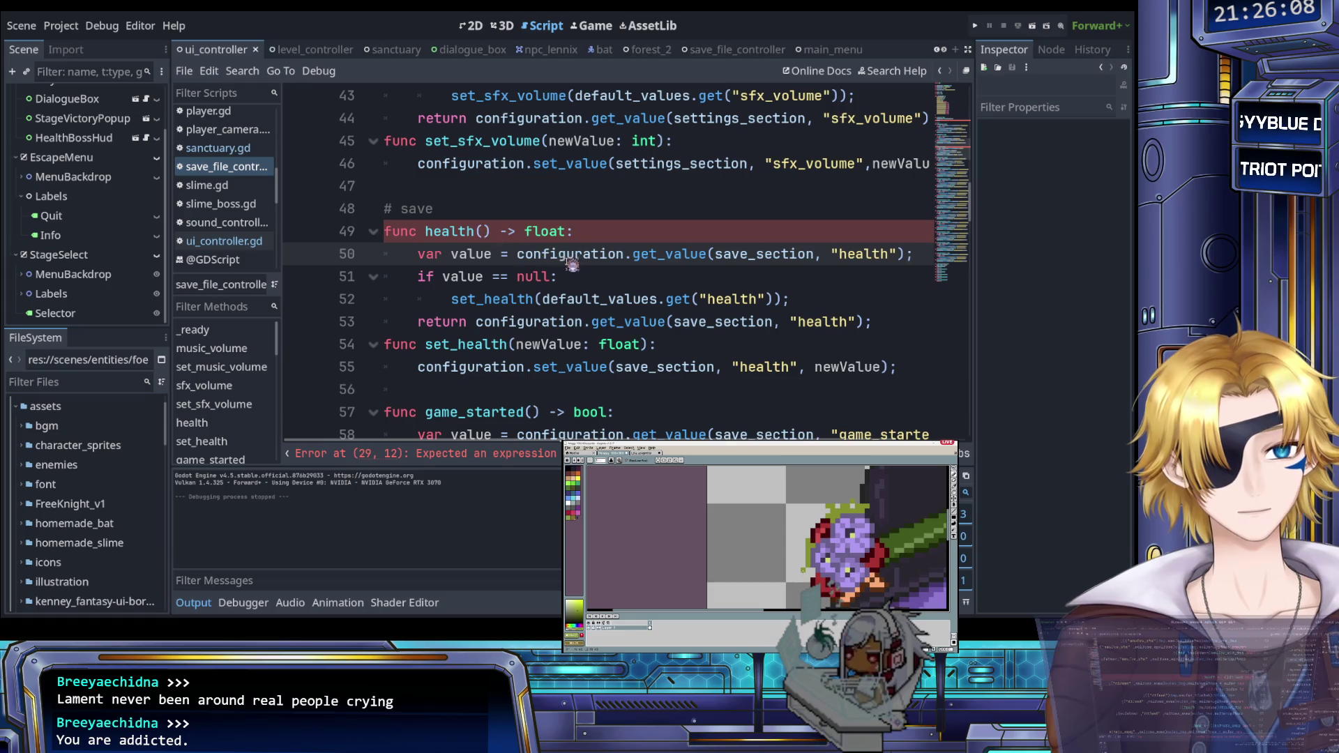
{"action": "scroll", "coordinate": [579, 274], "scroll_direction": "right", "scroll_amount": 2}
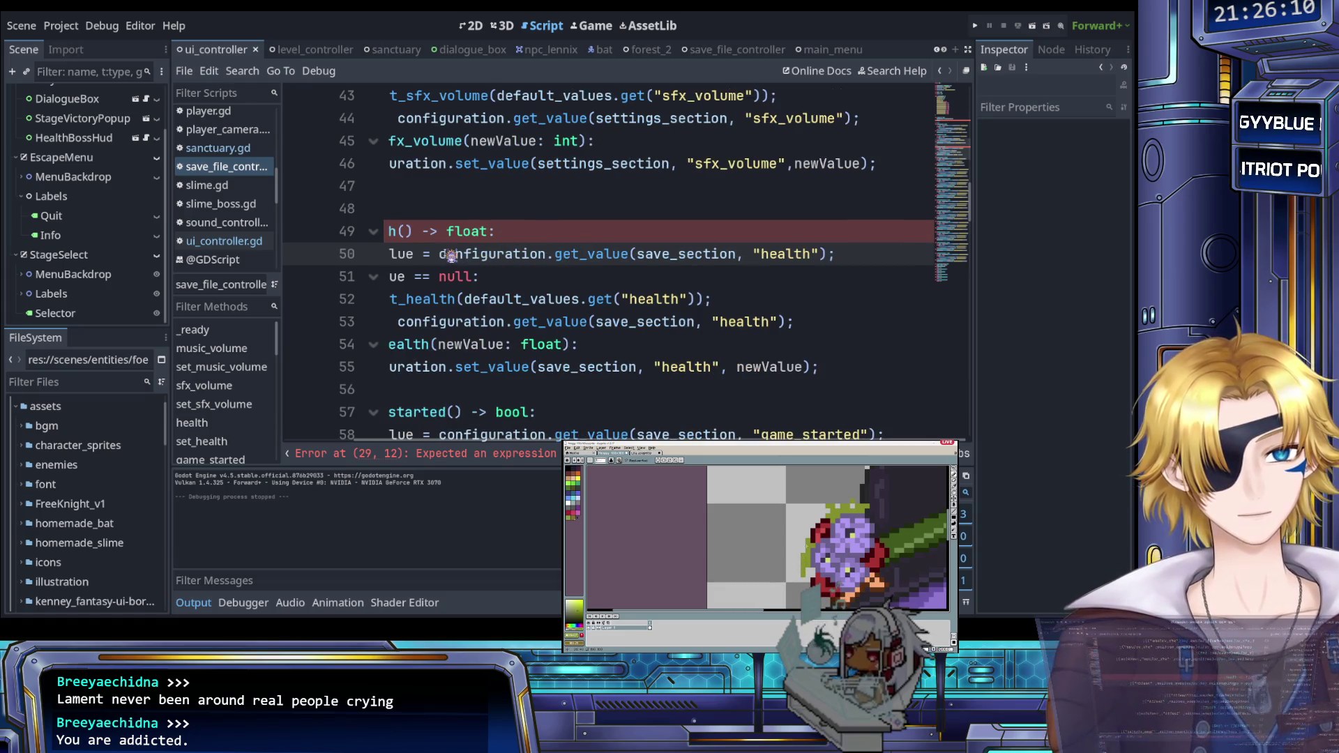
Step: Complete line 29 in _ready as health = health();
{"action": "left_click_drag", "start_coordinate": [441, 255], "coordinate": [867, 257]}
{"action": "scroll", "coordinate": [767, 258], "scroll_direction": "left", "scroll_amount": 2}
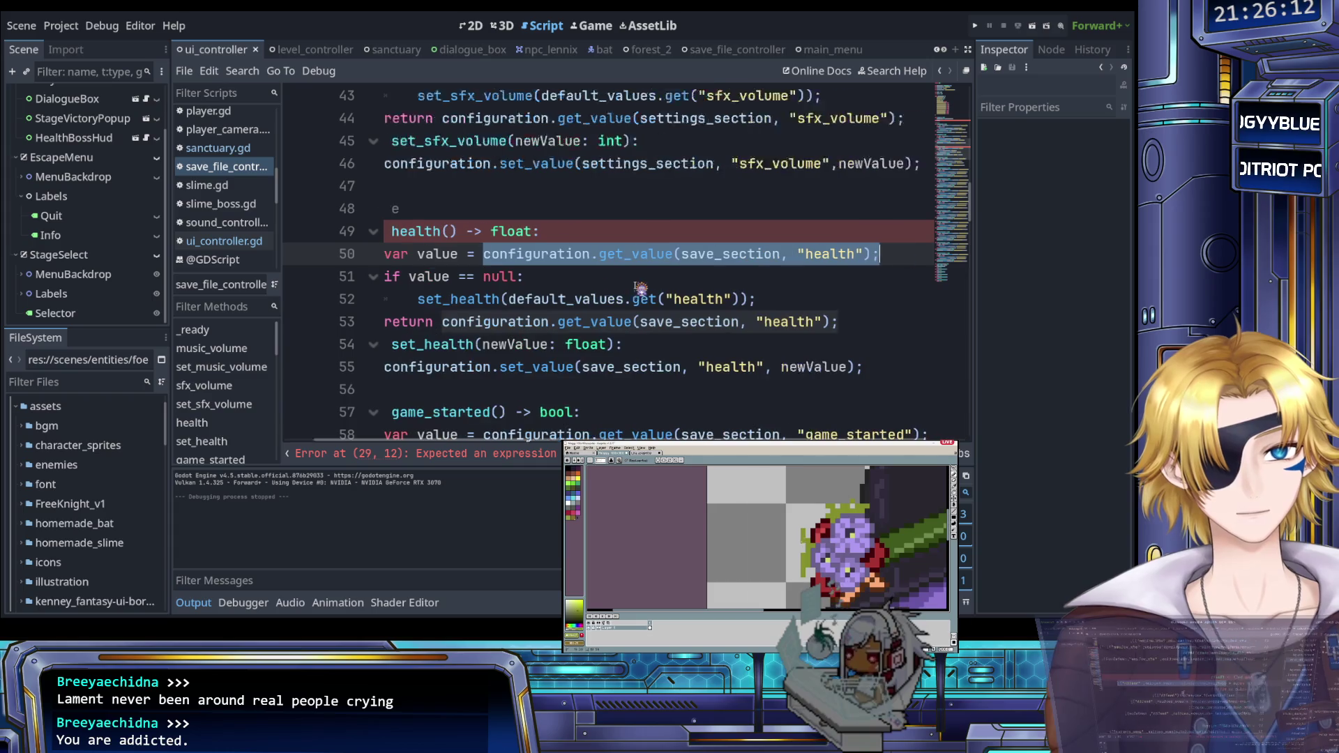
{"action": "left_click", "coordinate": [592, 258]}
{"action": "scroll", "coordinate": [571, 272], "scroll_direction": "up", "scroll_amount": 7}
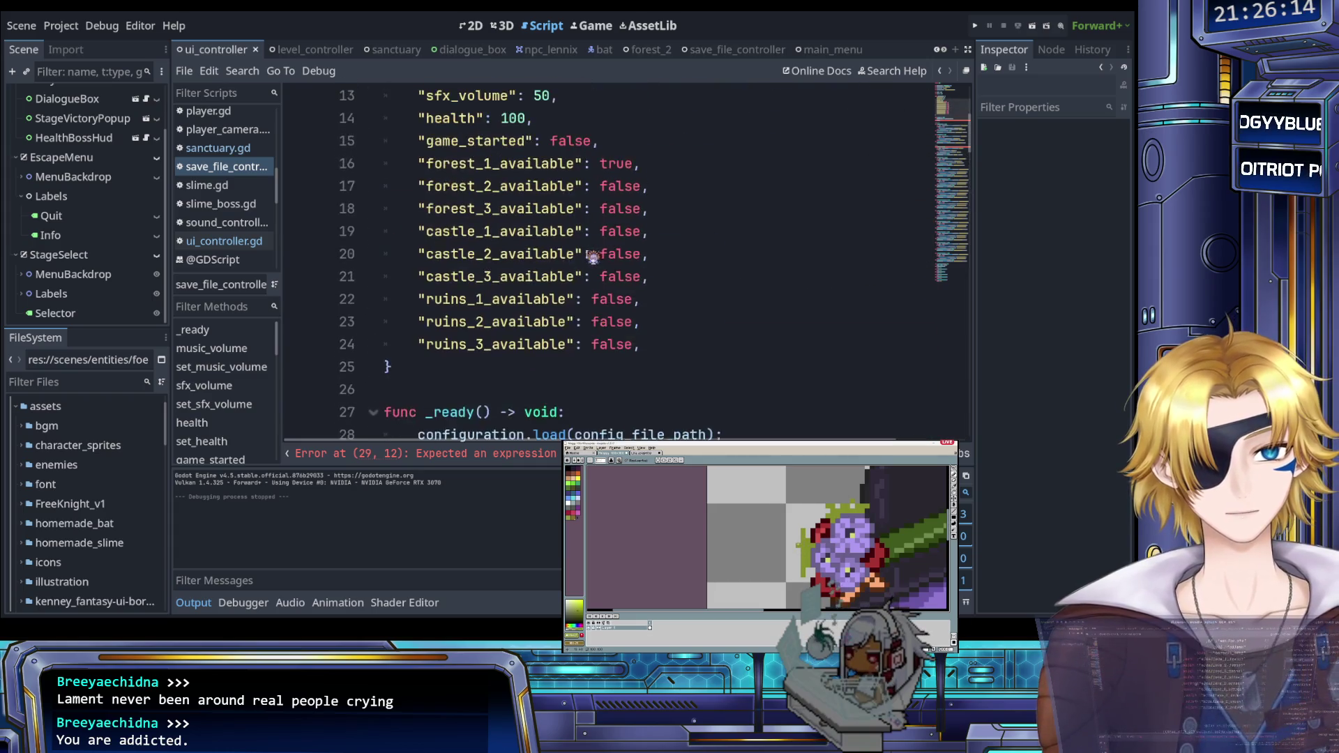
{"action": "left_click", "coordinate": [541, 255]}
{"action": "type", "text": "health"}
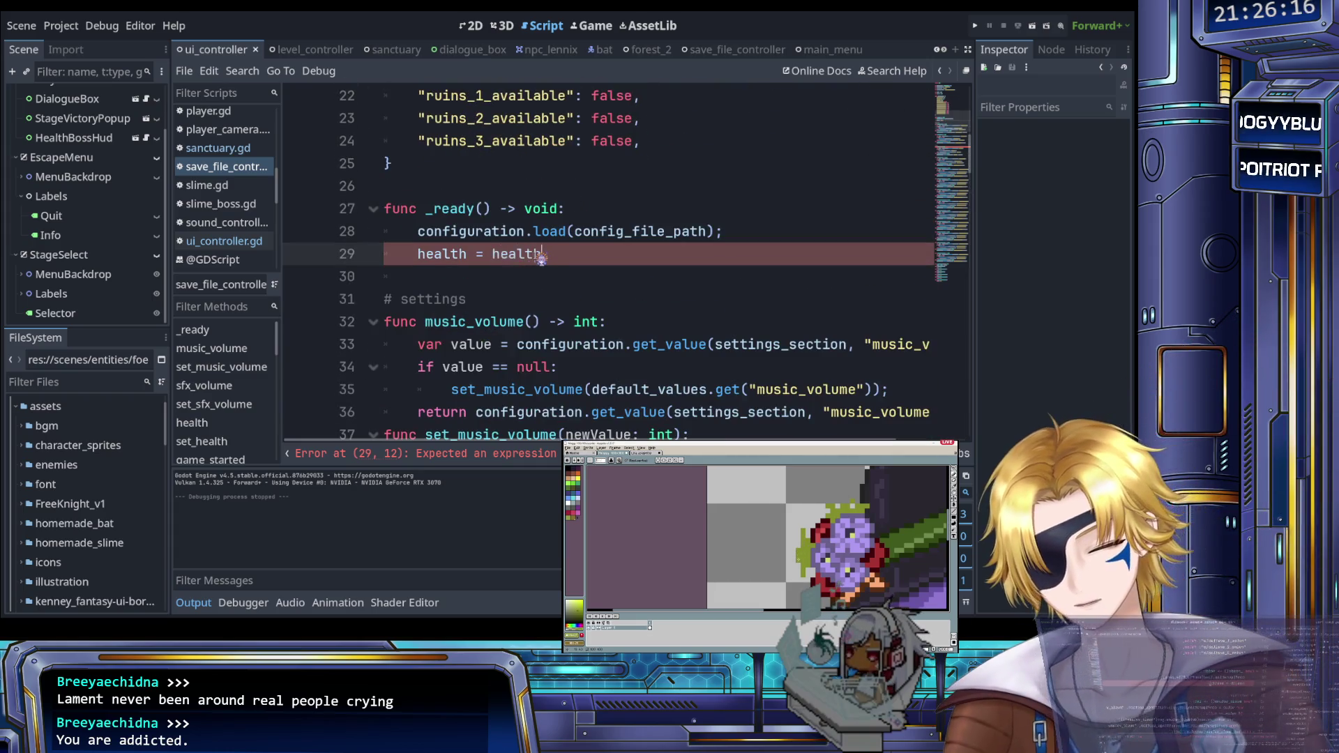
{"action": "type", "text": "();"}
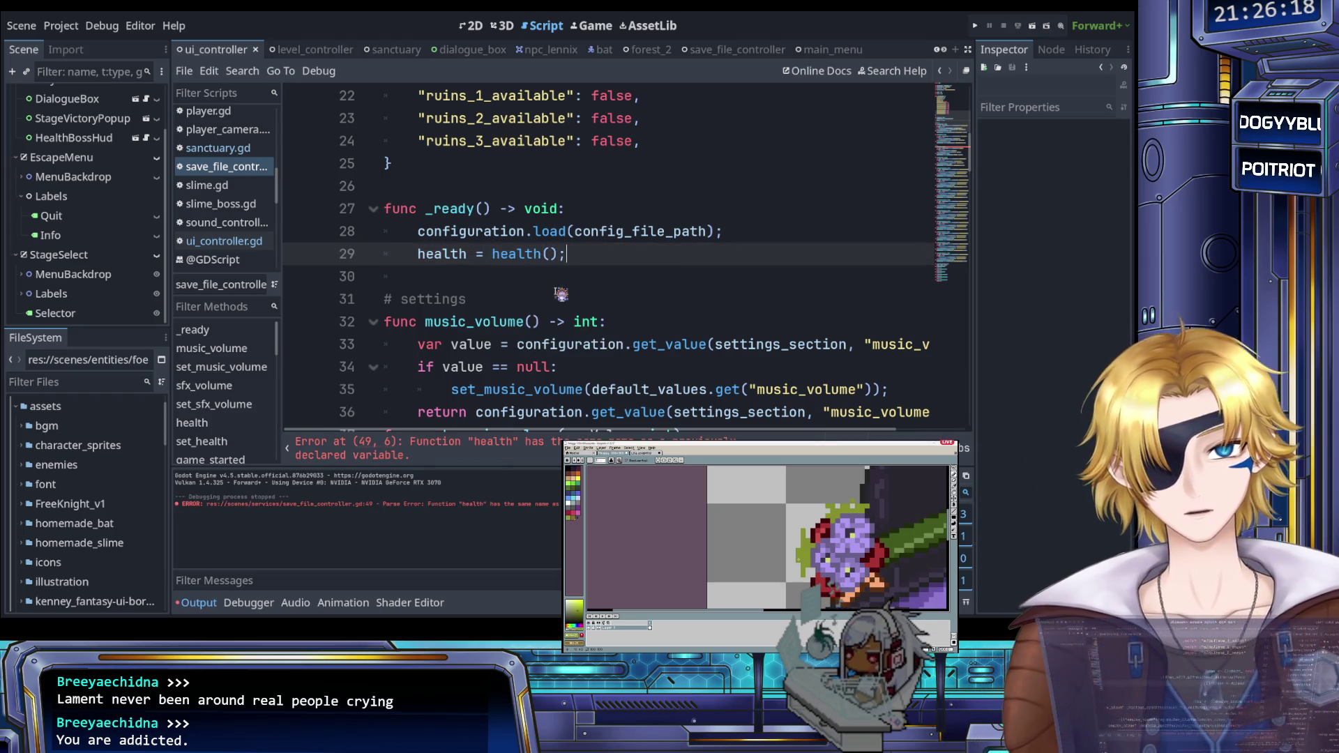
Step: Rename the health() getter function to get_health and save the script
{"action": "scroll", "coordinate": [556, 293], "scroll_direction": "down", "scroll_amount": 7}
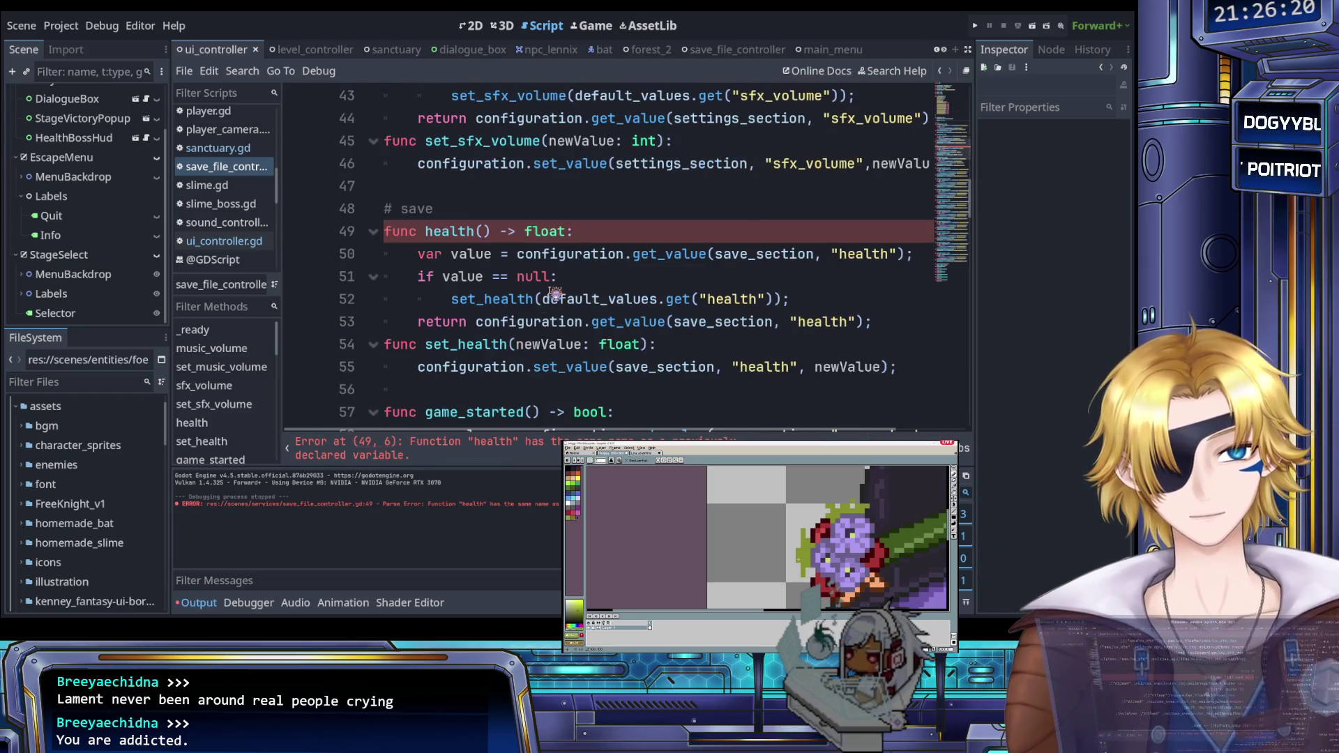
{"action": "scroll", "coordinate": [472, 238], "scroll_direction": "up", "scroll_amount": 3}
{"action": "scroll", "coordinate": [475, 251], "scroll_direction": "down", "scroll_amount": 6}
{"action": "scroll", "coordinate": [474, 257], "scroll_direction": "up", "scroll_amount": 4}
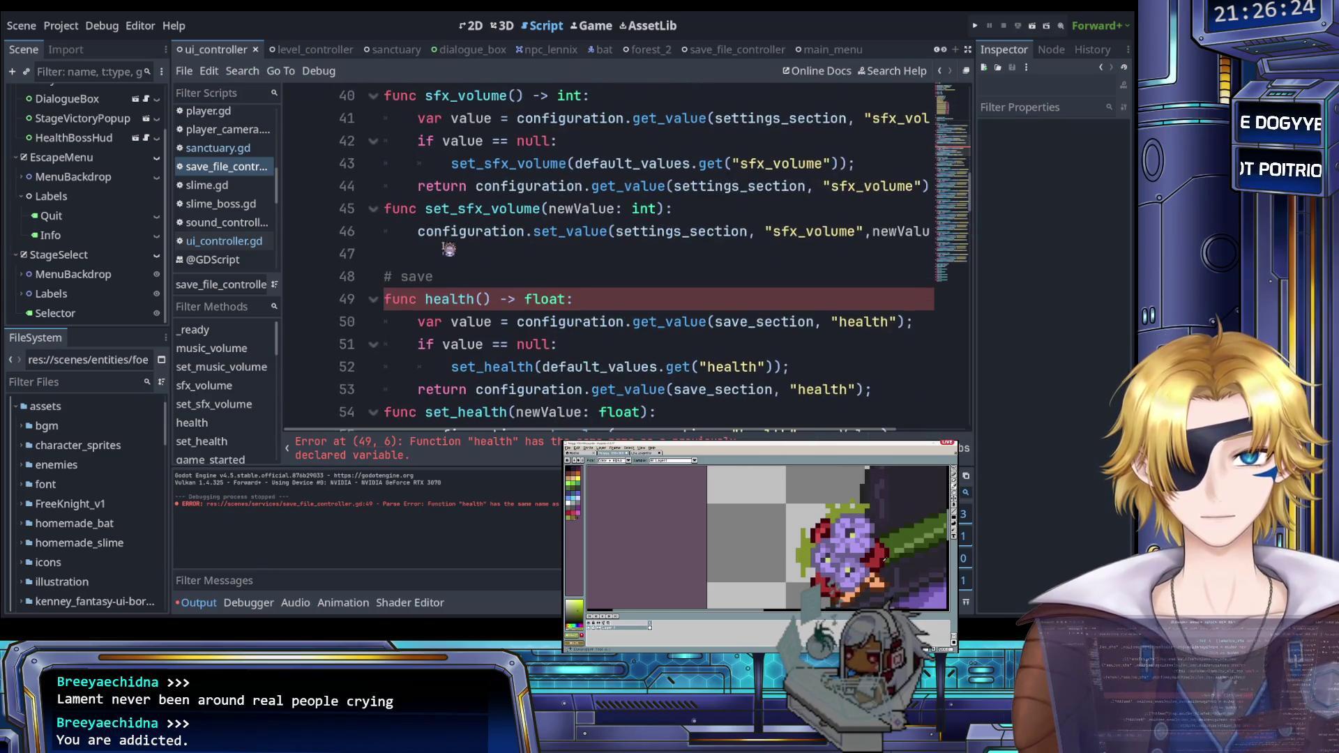
{"action": "left_click", "coordinate": [427, 300]}
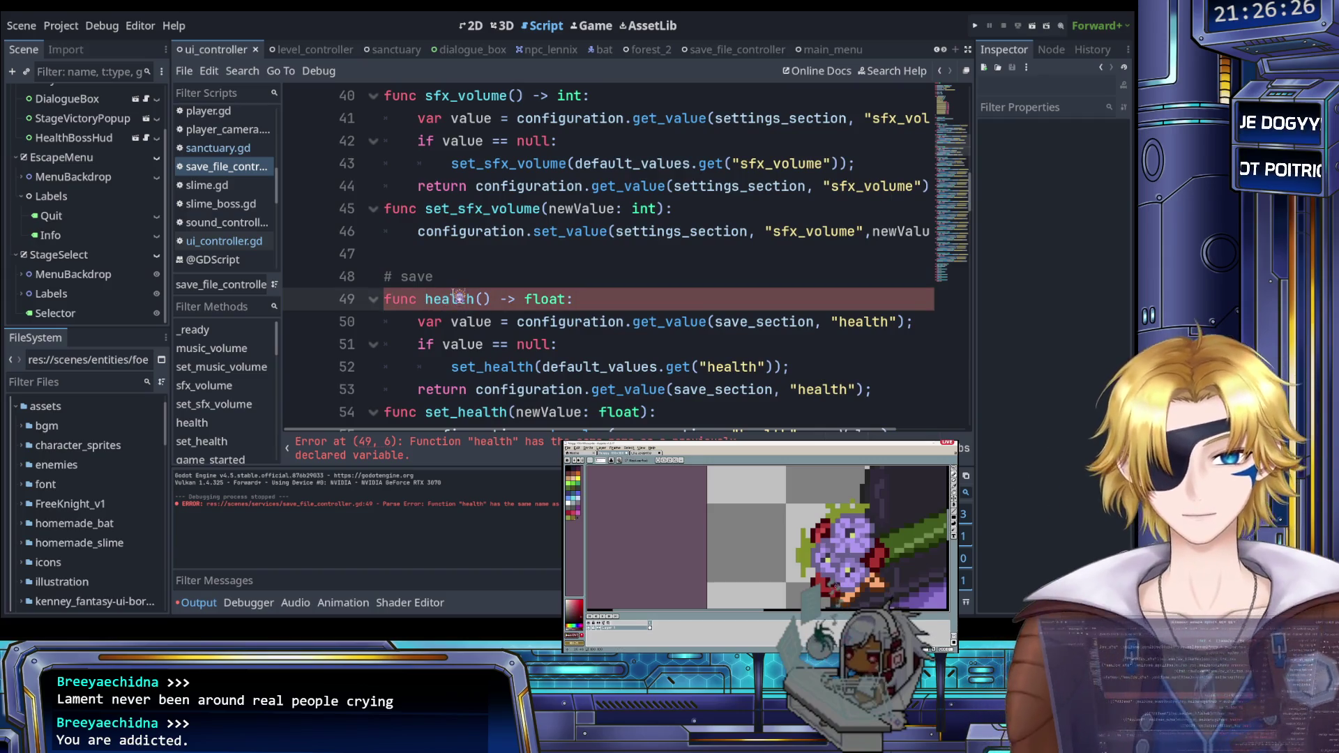
{"action": "type", "text": "get_"}
{"action": "key", "text": "ctrl+s"}
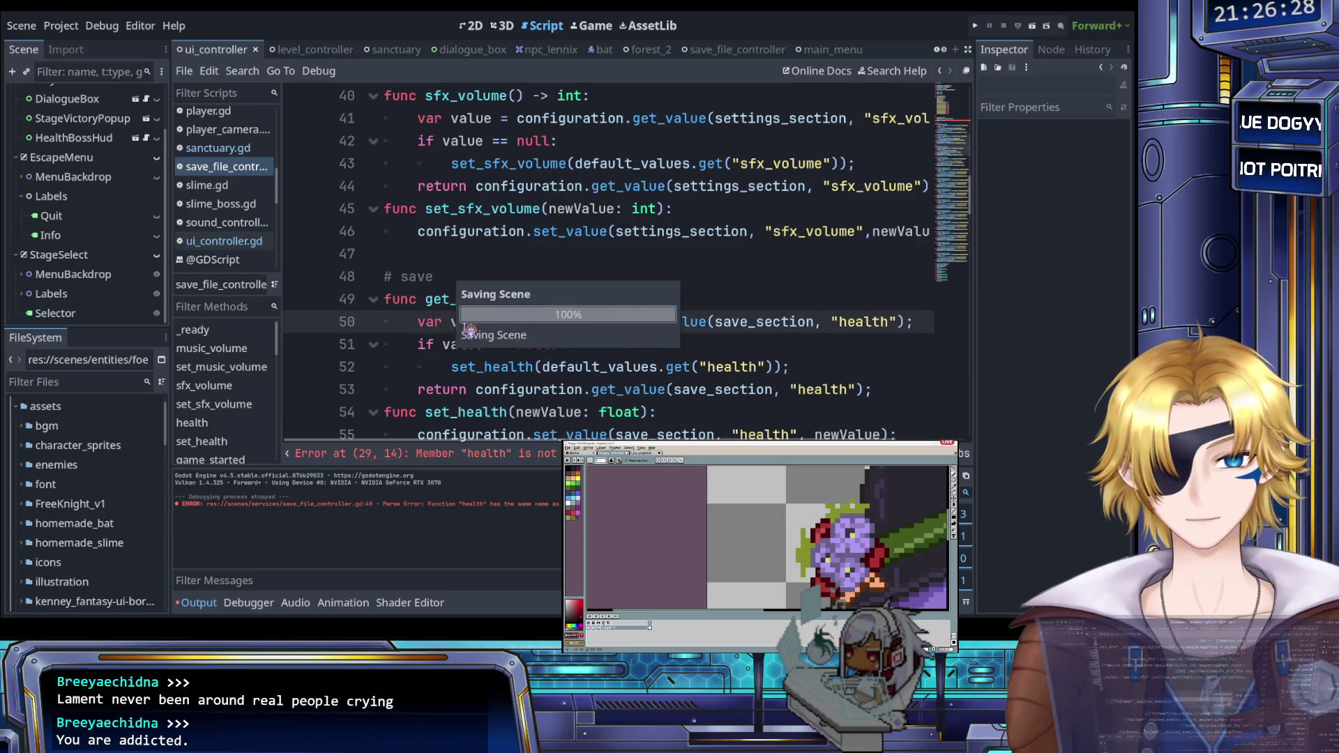
Step: Change line 29 to call get_health() instead of health()
{"action": "scroll", "coordinate": [472, 326], "scroll_direction": "up", "scroll_amount": 9}
{"action": "scroll", "coordinate": [474, 324], "scroll_direction": "down", "scroll_amount": 4}
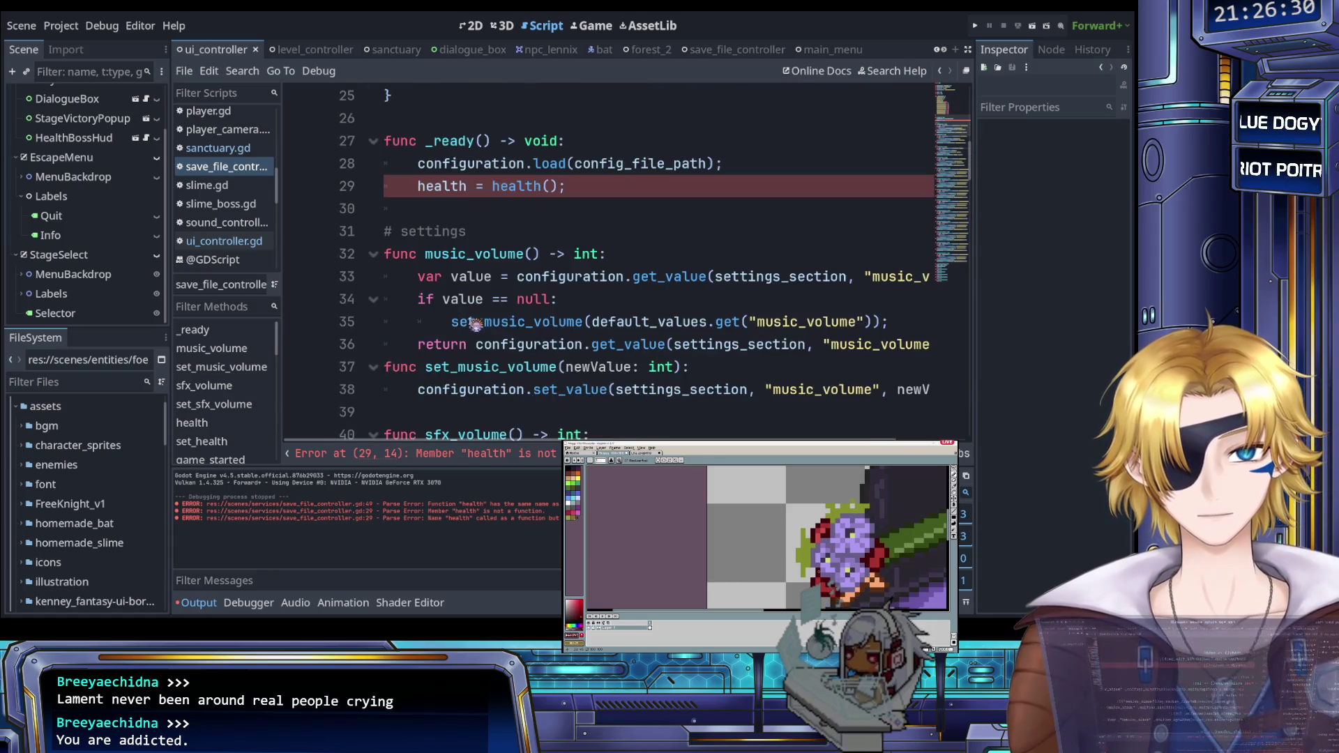
{"action": "scroll", "coordinate": [472, 317], "scroll_direction": "up", "scroll_amount": 3}
{"action": "scroll", "coordinate": [471, 315], "scroll_direction": "up", "scroll_amount": 5}
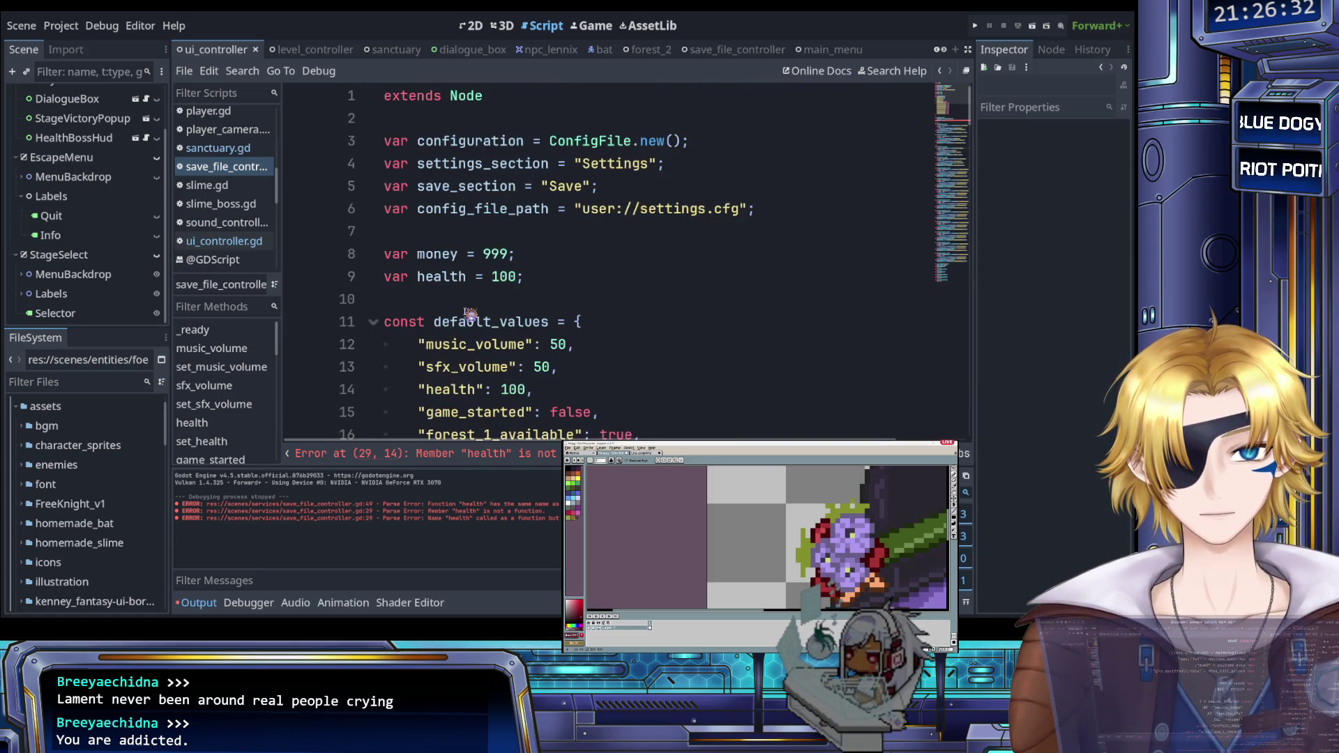
{"action": "scroll", "coordinate": [470, 316], "scroll_direction": "down", "scroll_amount": 6}
{"action": "left_click", "coordinate": [493, 322]}
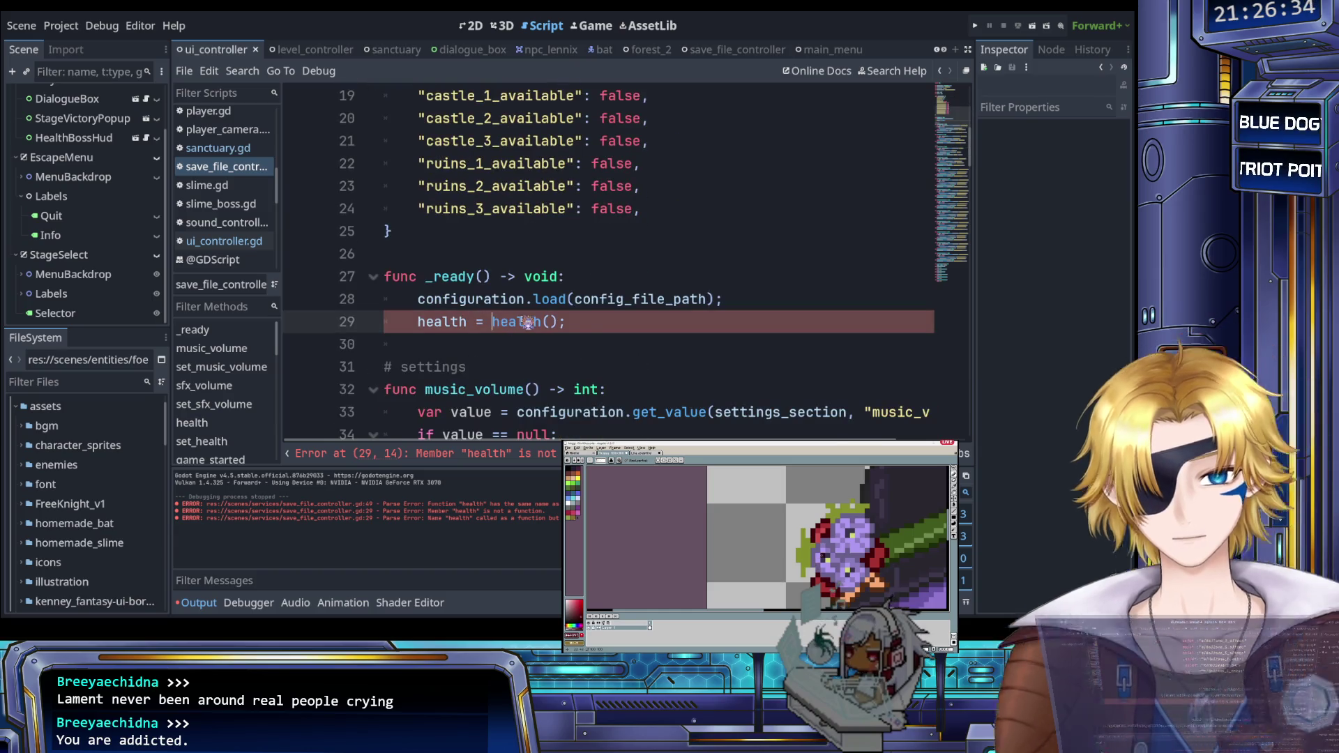
{"action": "type", "text": "get_"}
{"action": "left_click", "coordinate": [465, 322]}
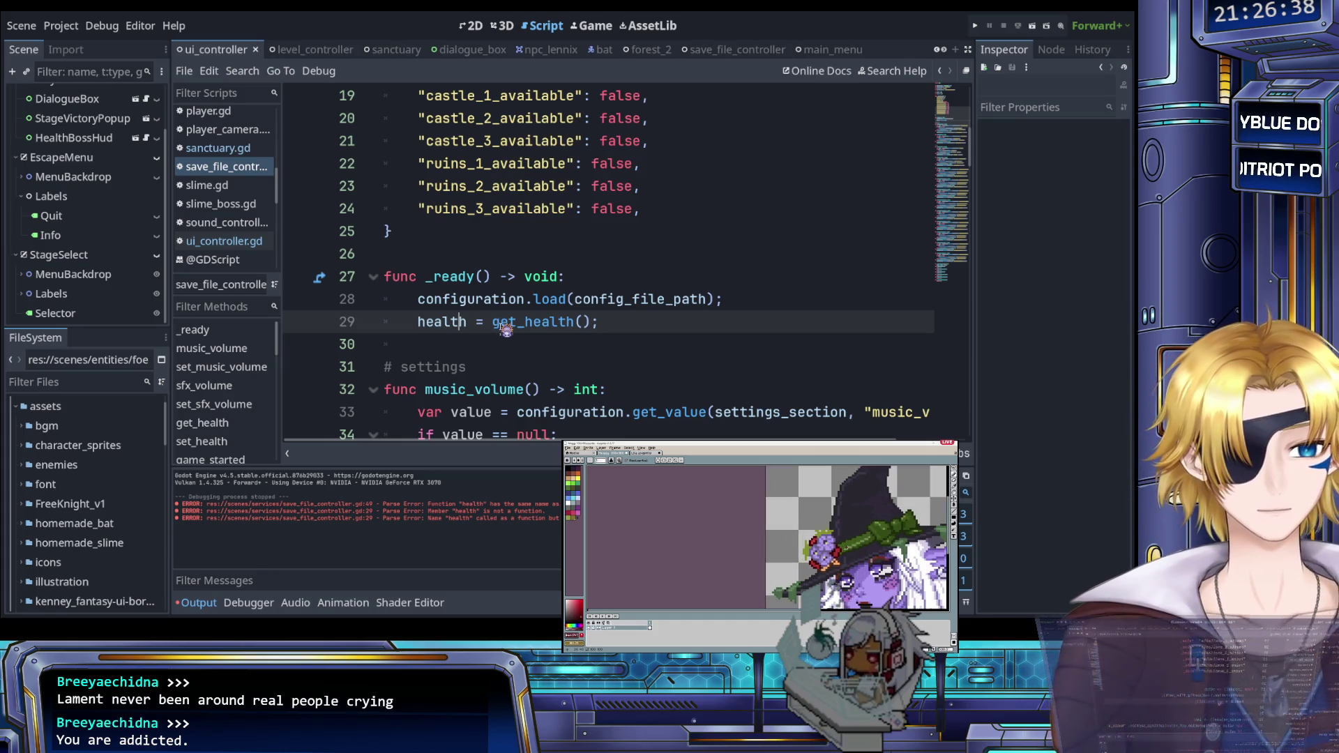
Step: Add line 30 in _ready reading money = get_money(), correcting the mistyped name
{"action": "left_click", "coordinate": [626, 321]}
{"action": "key", "text": "Return"}
{"action": "type", "text": "money"}
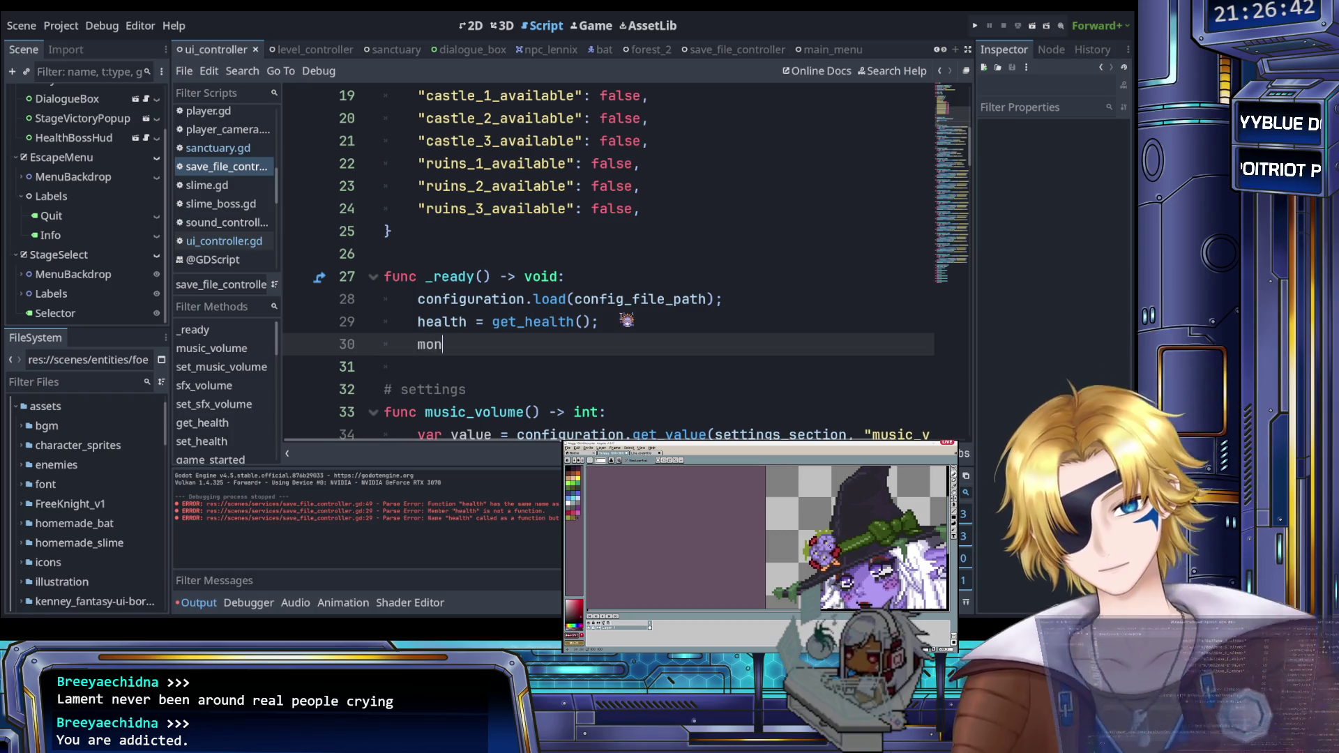
{"action": "type", "text": " = gert_money"}
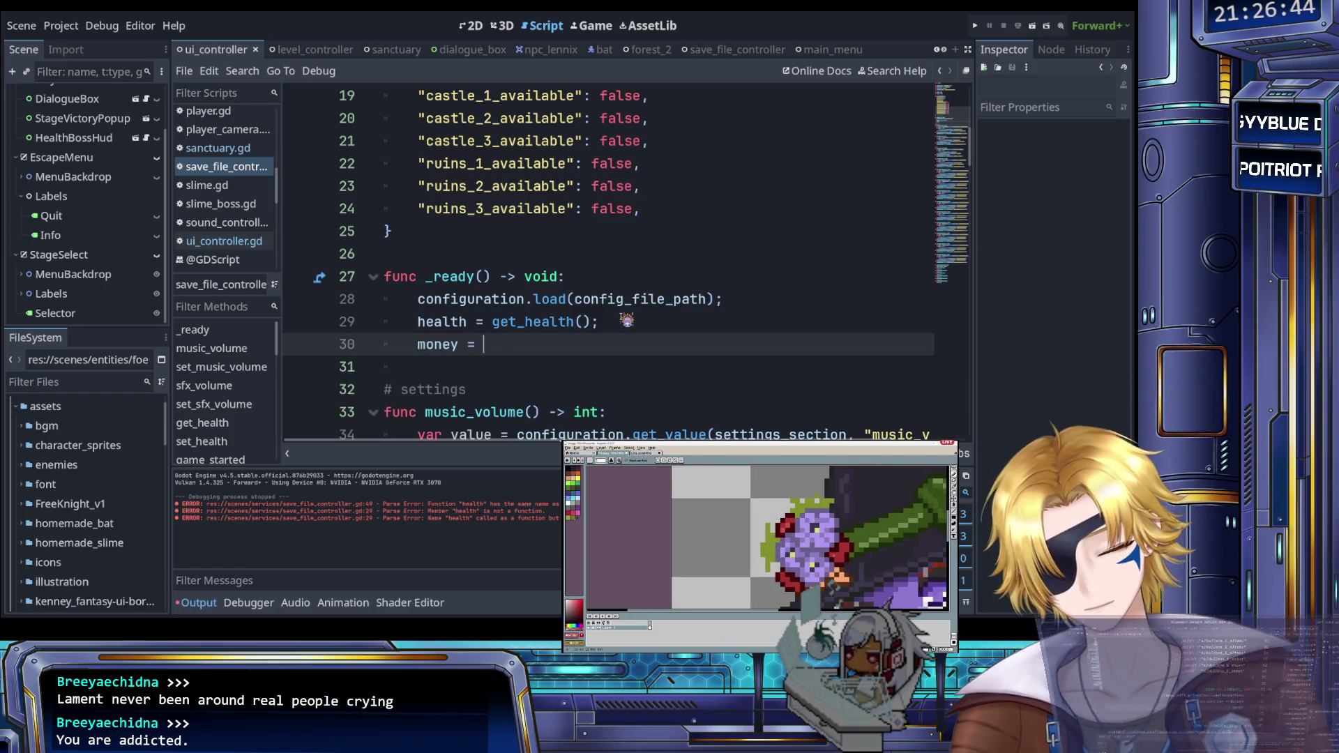
{"action": "key", "text": "BackSpace"}
{"action": "key", "text": "BackSpace"}
{"action": "key", "text": "BackSpace"}
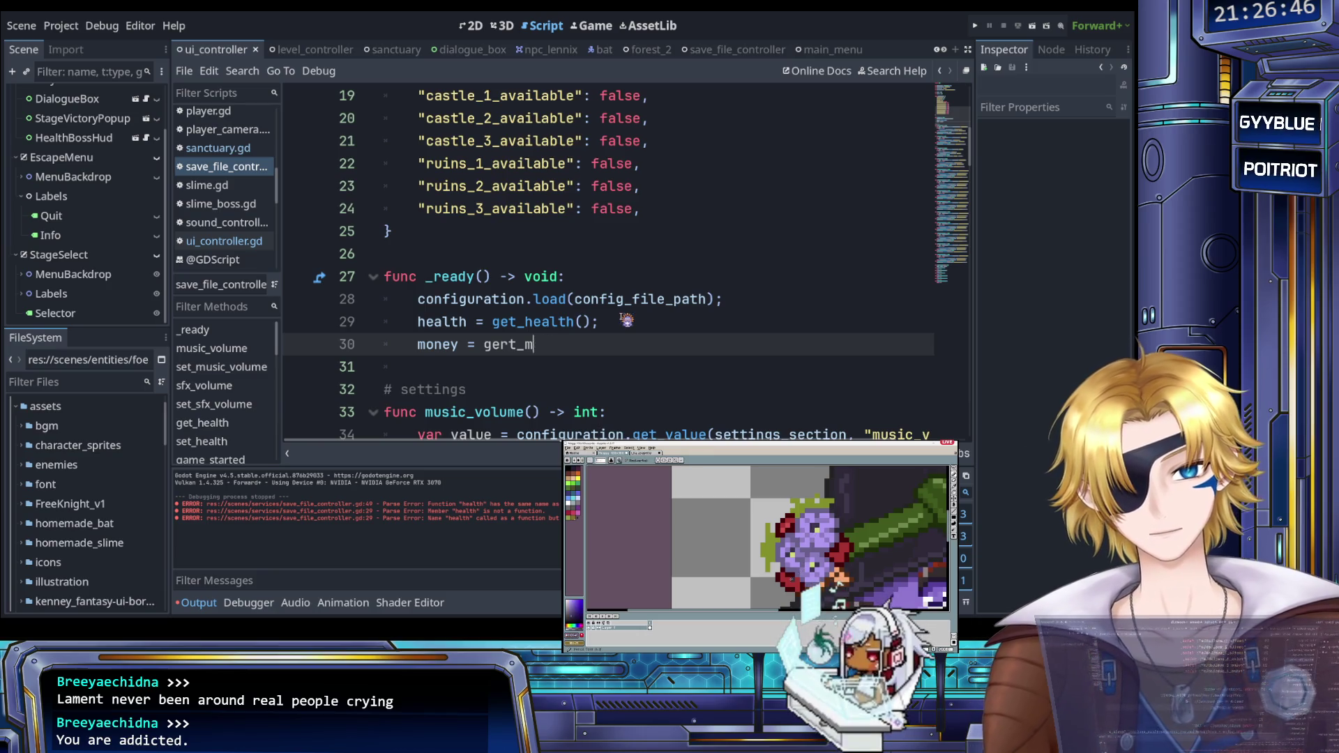
{"action": "type", "text": "t_"}
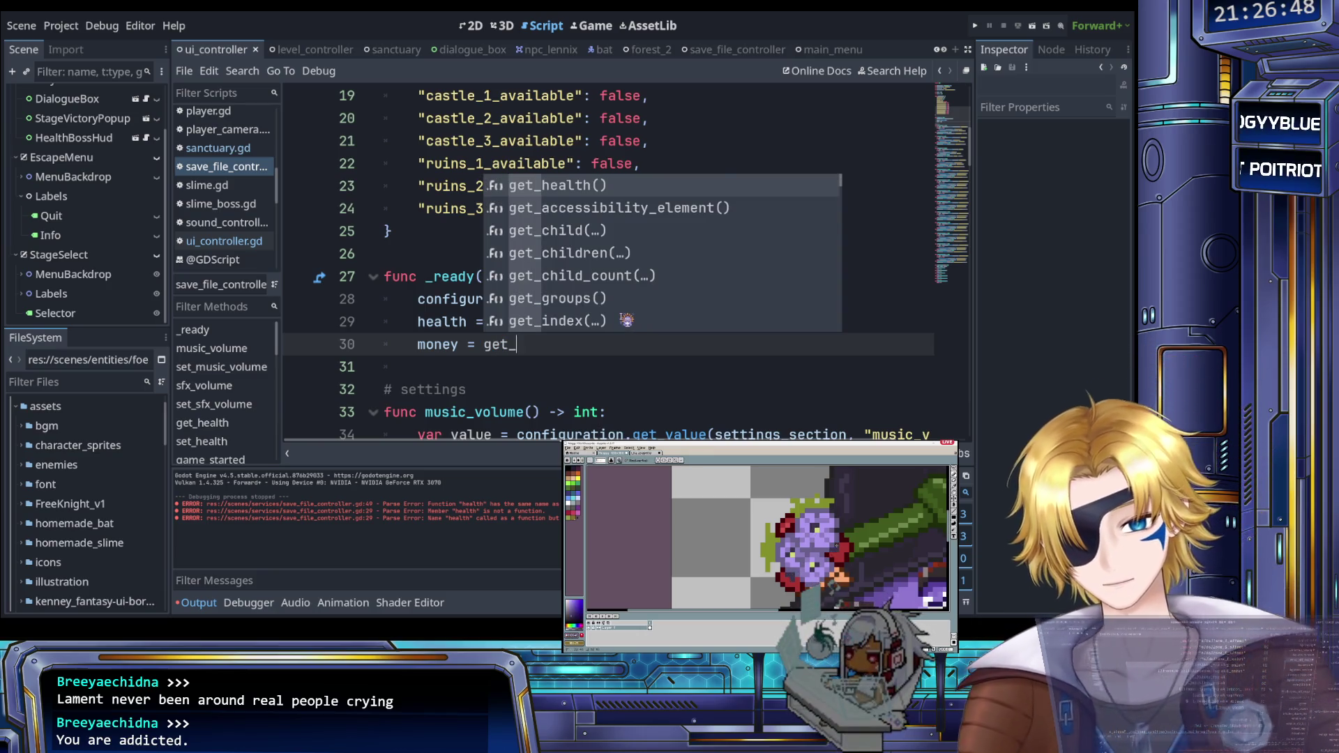
{"action": "type", "text": "money()"}
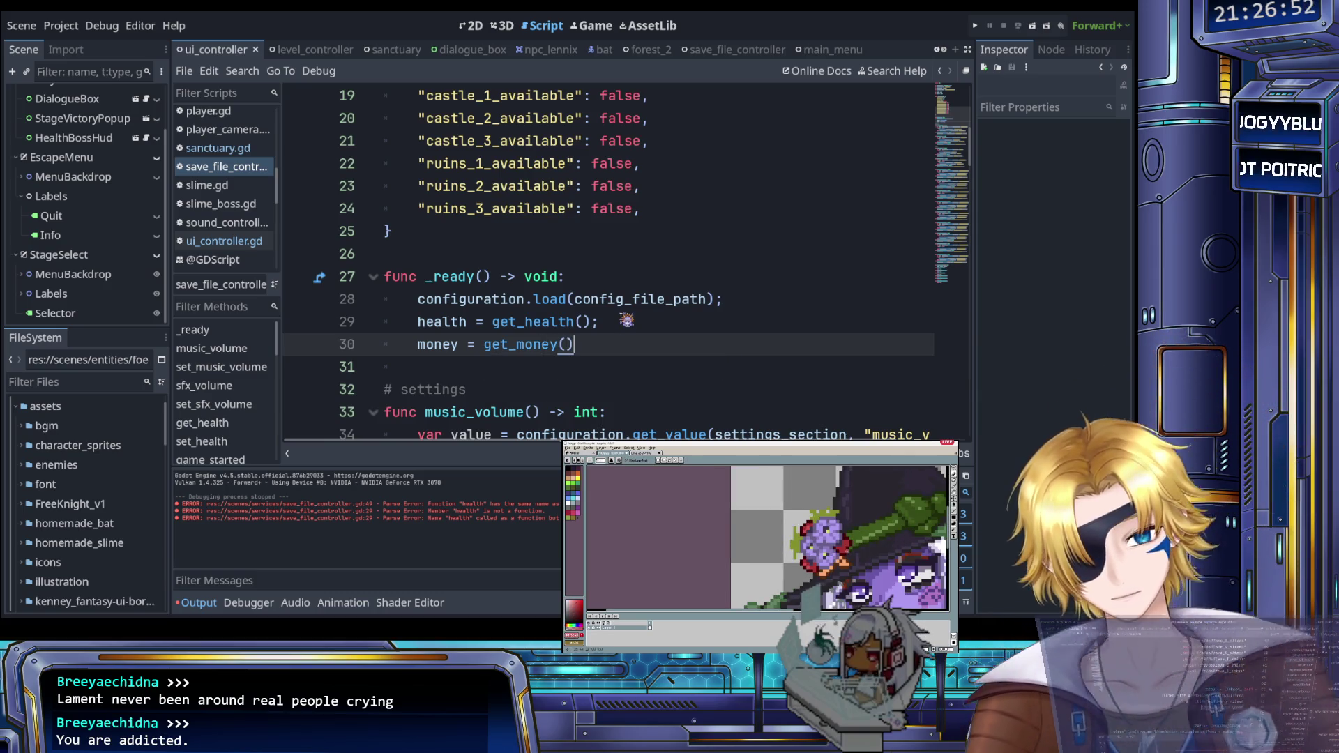
{"action": "scroll", "coordinate": [627, 320], "scroll_direction": "down", "scroll_amount": 8}
{"action": "scroll", "coordinate": [584, 296], "scroll_direction": "down", "scroll_amount": 1}
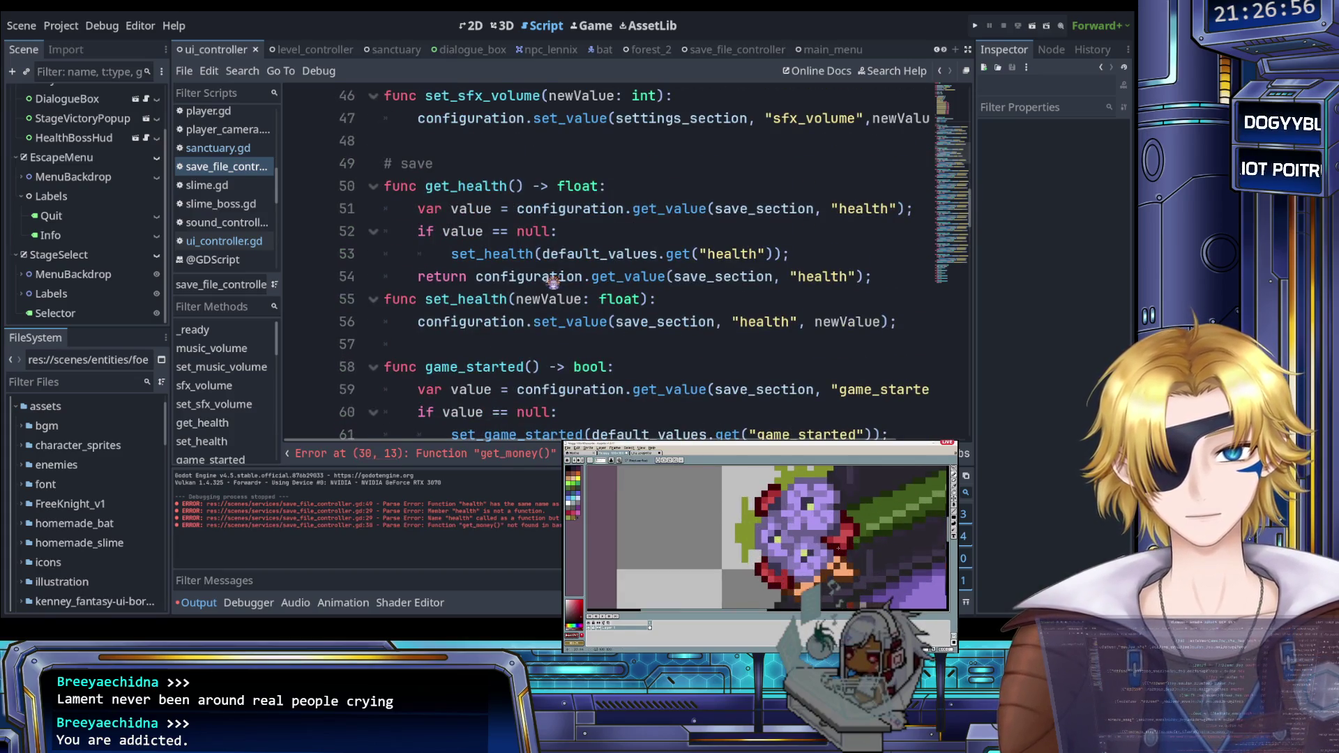
{"action": "scroll", "coordinate": [541, 280], "scroll_direction": "down", "scroll_amount": 1}
Step: Duplicate the get_health and set_health functions below set_health
{"action": "left_click", "coordinate": [508, 281]}
{"action": "key", "text": "Return"}
{"action": "key", "text": "Return"}
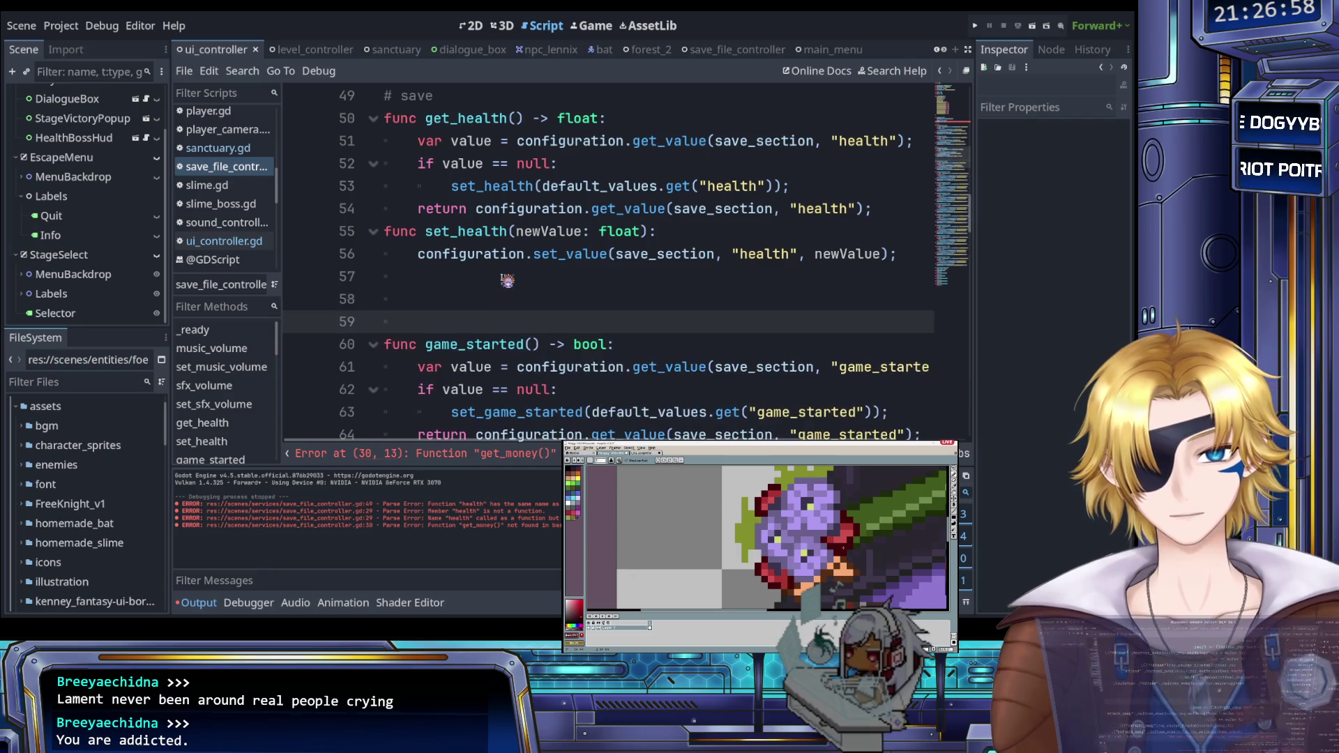
{"action": "key", "text": "Up"}
{"action": "mouse_move", "coordinate": [900, 254]}
{"action": "left_mouse_down"}
{"action": "mouse_move", "coordinate": [380, 98]}
{"action": "mouse_move", "coordinate": [348, 117]}
{"action": "left_mouse_up"}
{"action": "key", "text": "ctrl+c"}
{"action": "left_click", "coordinate": [422, 299]}
{"action": "key", "text": "ctrl+v"}
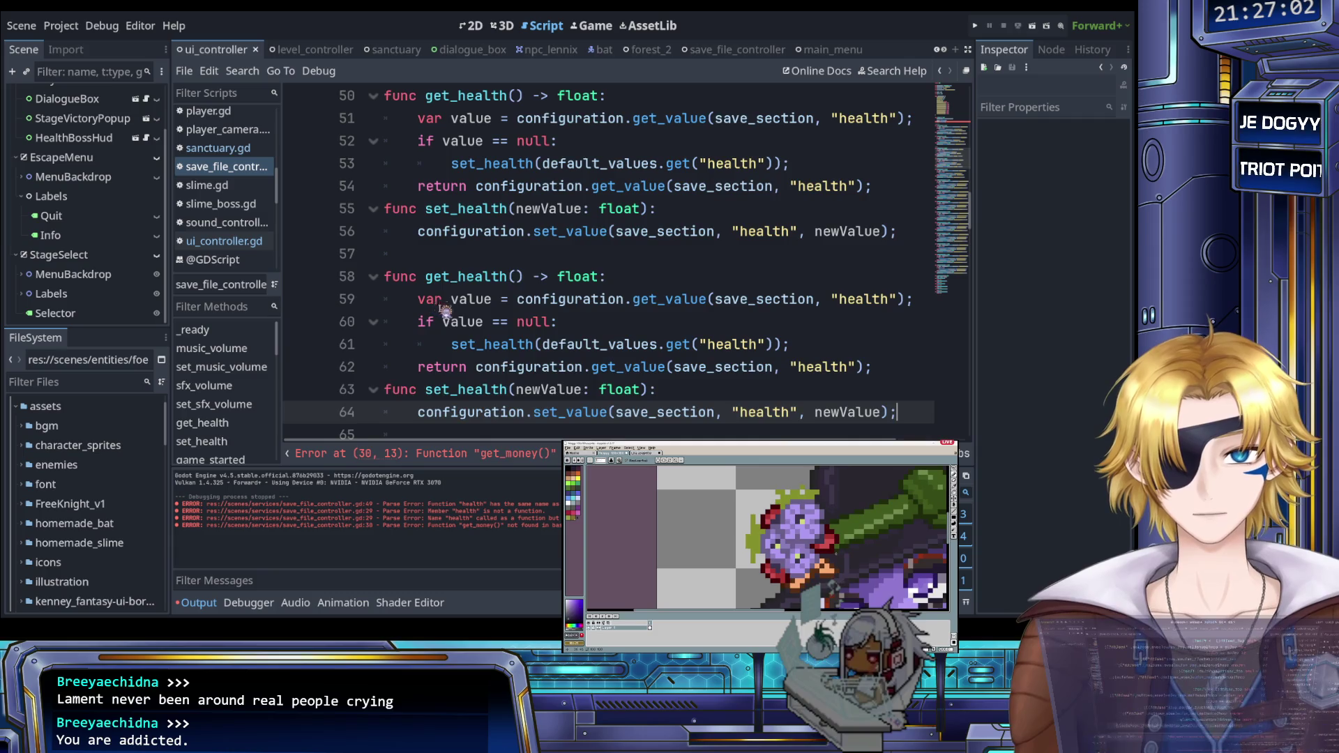
{"action": "scroll", "coordinate": [474, 231], "scroll_direction": "down", "scroll_amount": 1}
Step: Replace every 'health' in the copied functions with 'money'
{"action": "left_click_drag", "start_coordinate": [458, 208], "coordinate": [507, 210]}
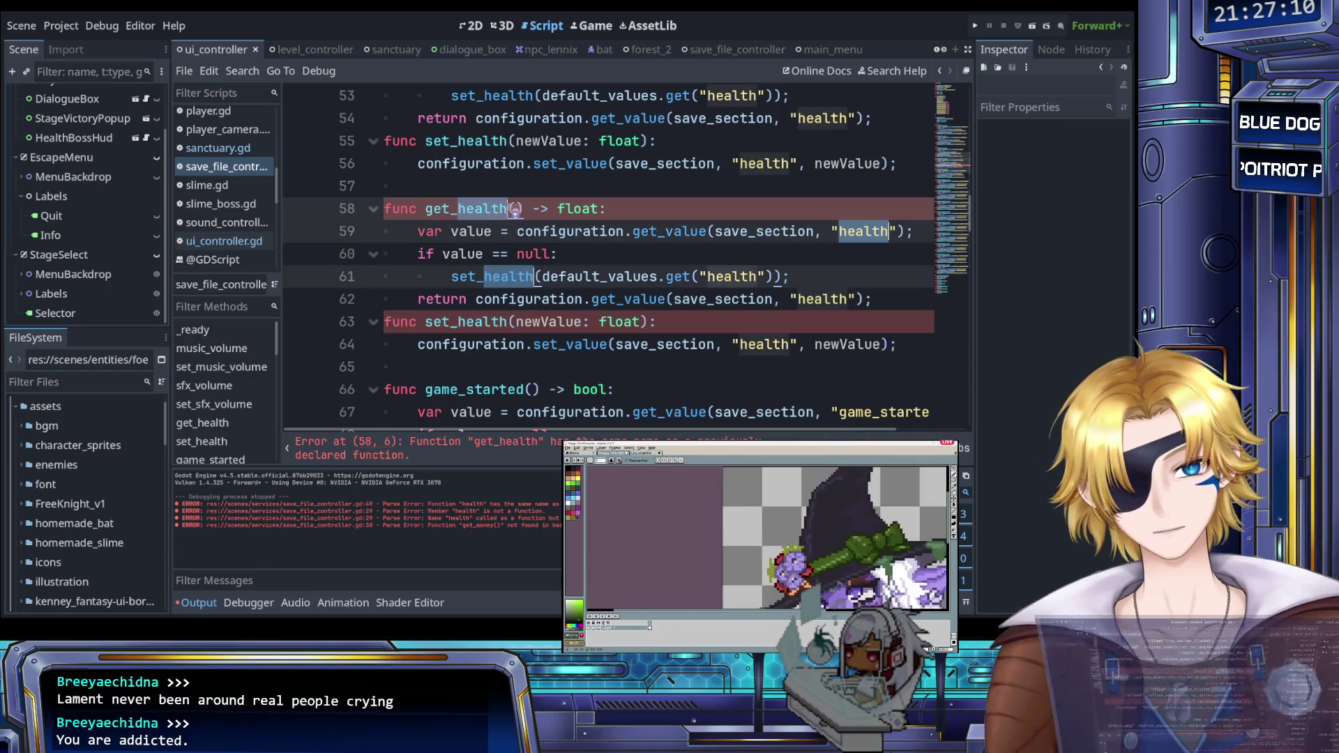
{"action": "key", "text": "ctrl+d"}
{"action": "key", "text": "ctrl+d"}
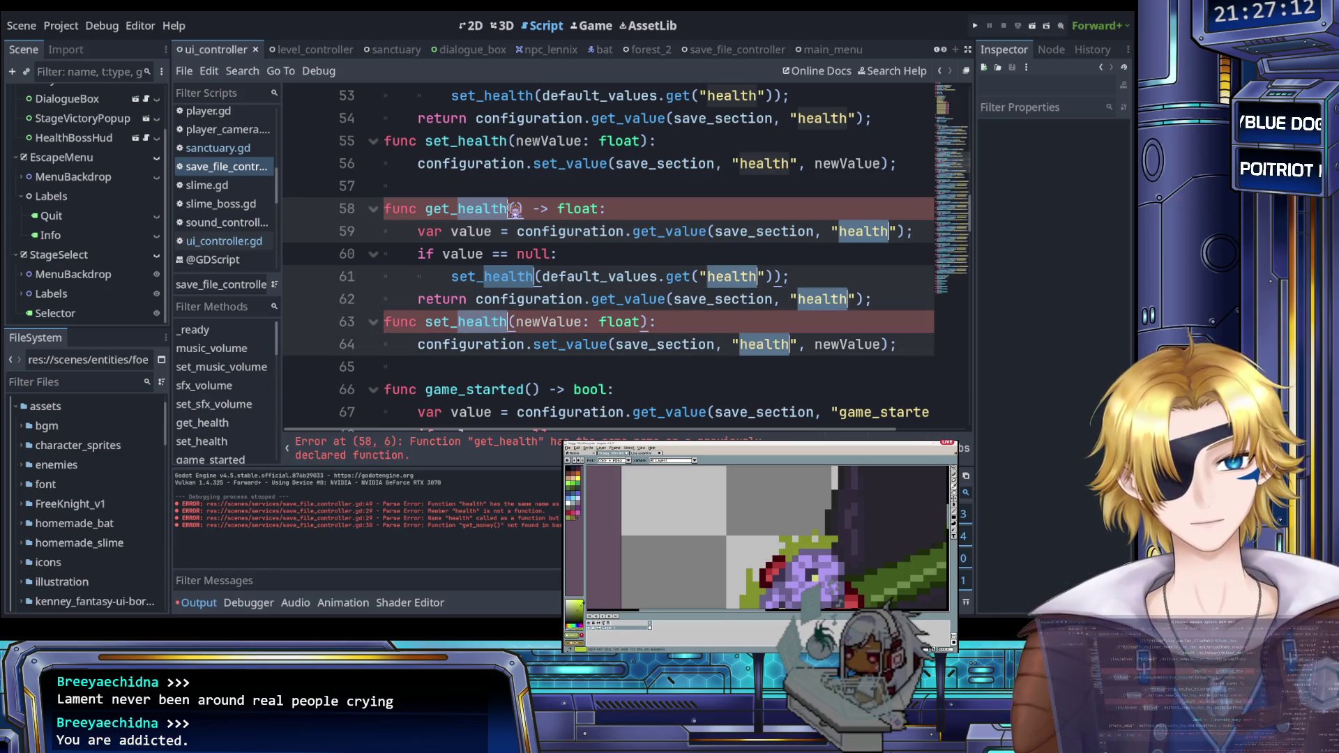
{"action": "type", "text": "money"}
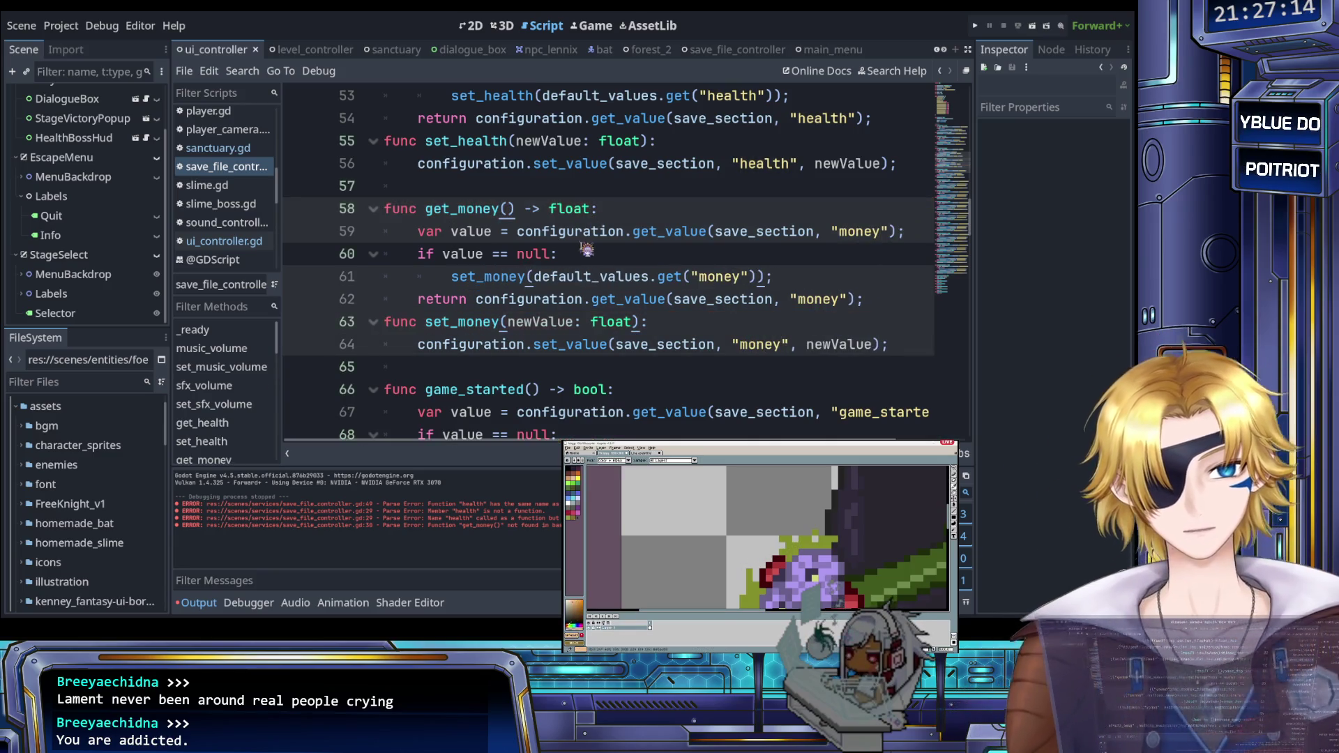
{"action": "left_click", "coordinate": [583, 255]}
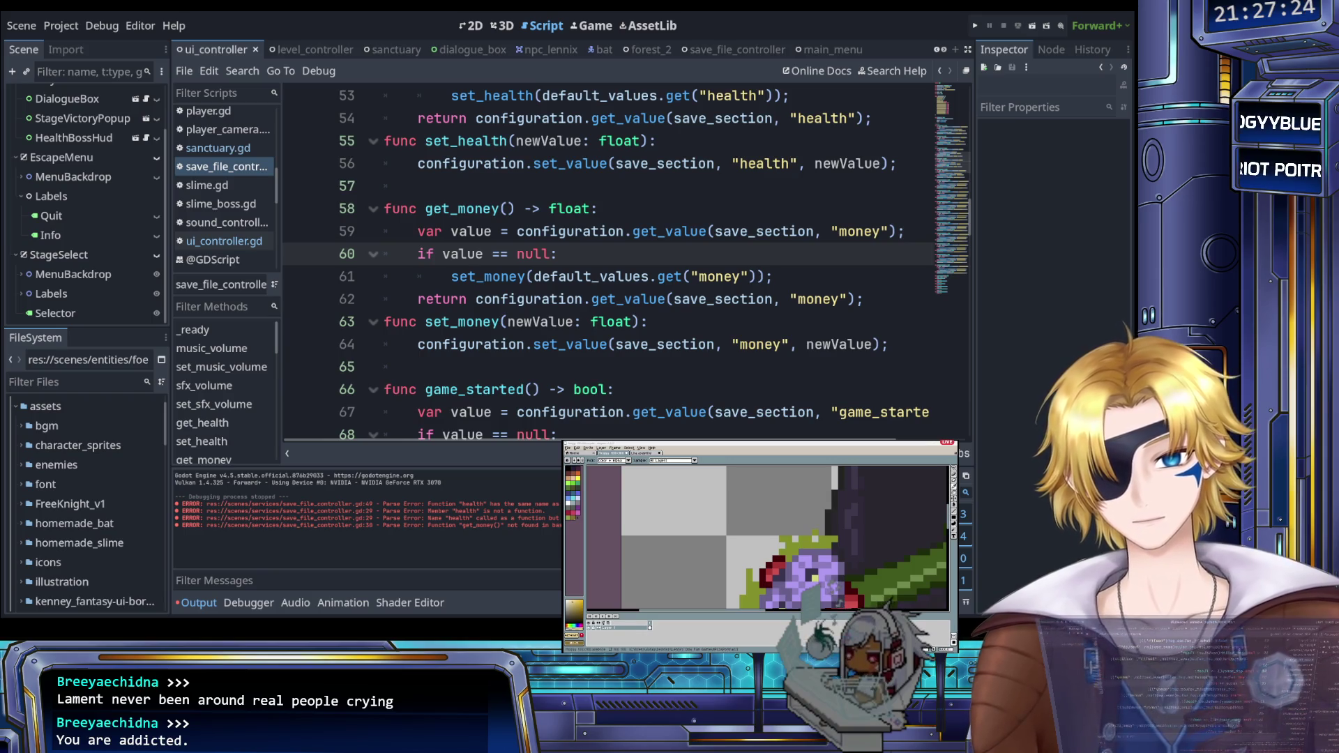
{"action": "scroll", "coordinate": [632, 307], "scroll_direction": "up", "scroll_amount": 11}
{"action": "scroll", "coordinate": [631, 307], "scroll_direction": "up", "scroll_amount": 6}
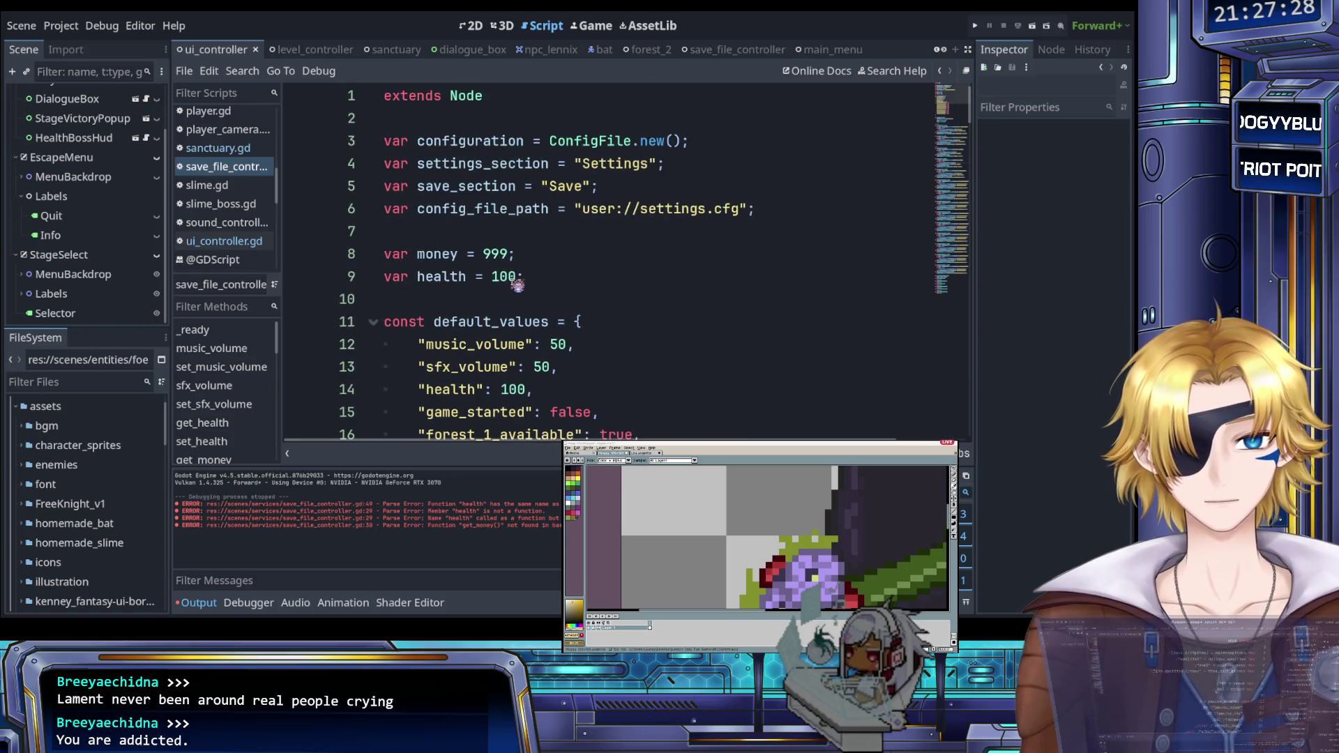
Step: Change the declarations to var money = 999.0 and var health = 100.0, then save
{"action": "left_click", "coordinate": [517, 285]}
{"action": "type", "text": ".0"}
{"action": "key", "text": "Up"}
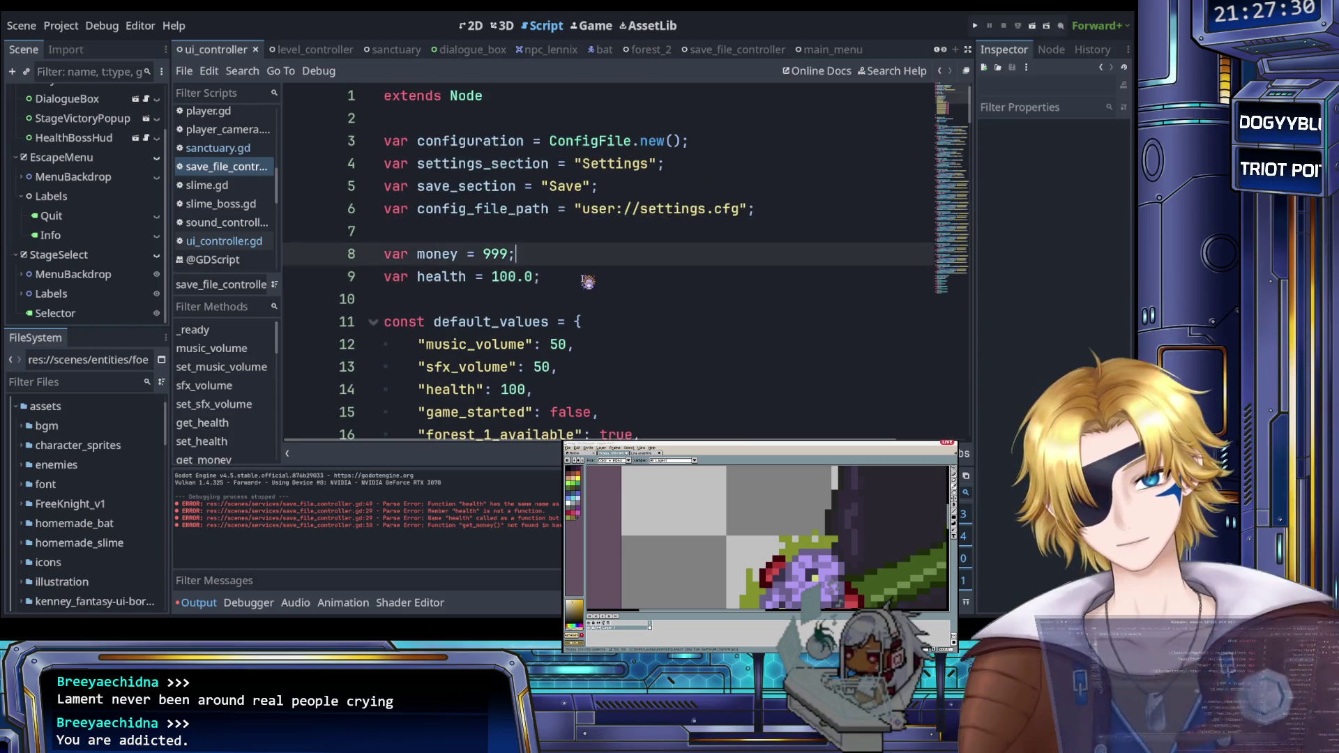
{"action": "key", "text": "Left"}
{"action": "type", "text": ".0"}
{"action": "key", "text": "Down"}
{"action": "key", "text": "ctrl+s"}
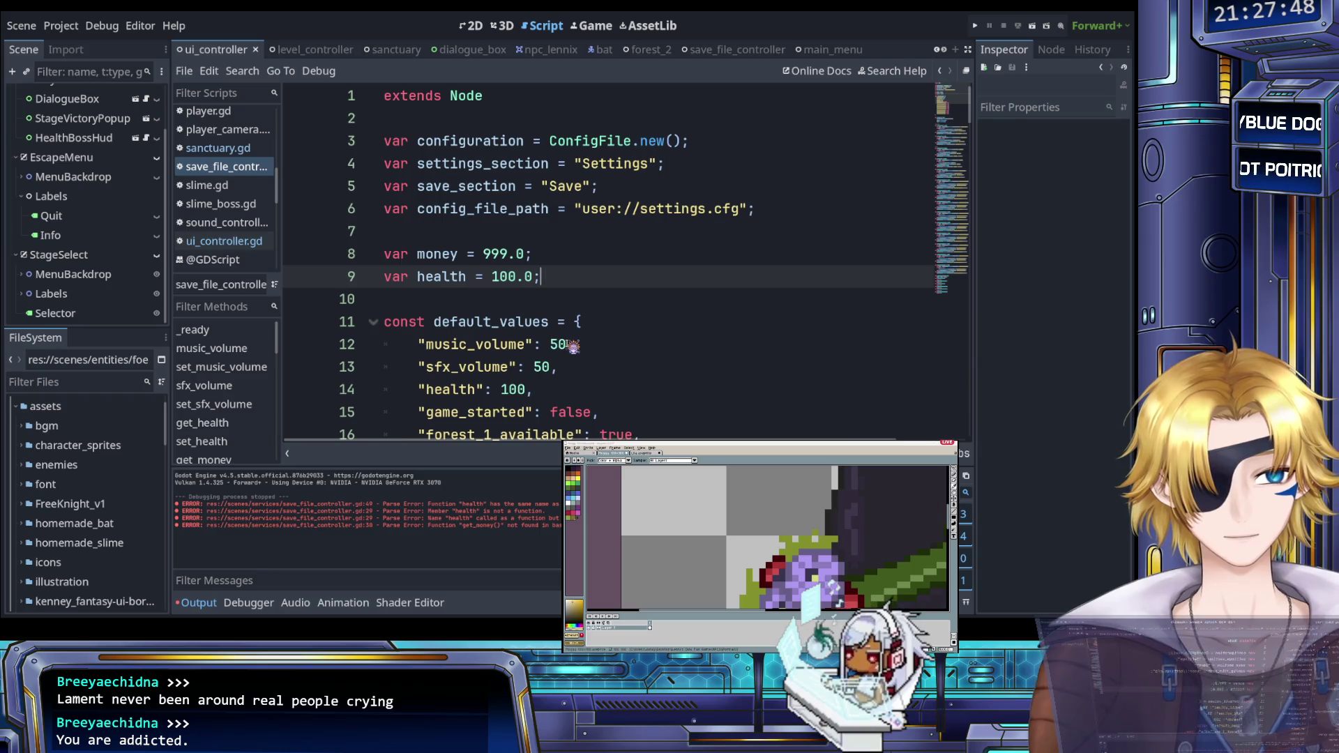
{"action": "scroll", "coordinate": [573, 347], "scroll_direction": "down", "scroll_amount": 8}
{"action": "scroll", "coordinate": [572, 347], "scroll_direction": "up", "scroll_amount": 1}
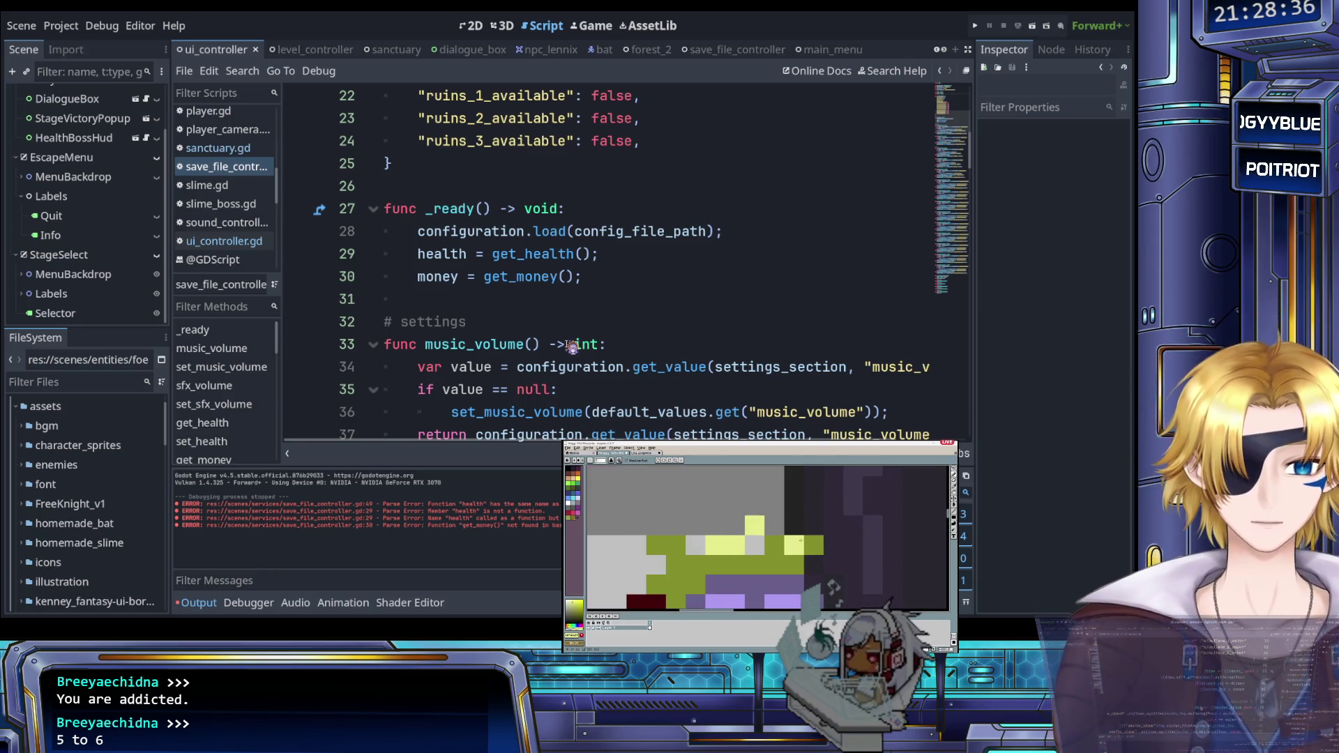
{"action": "left_click", "coordinate": [590, 277]}
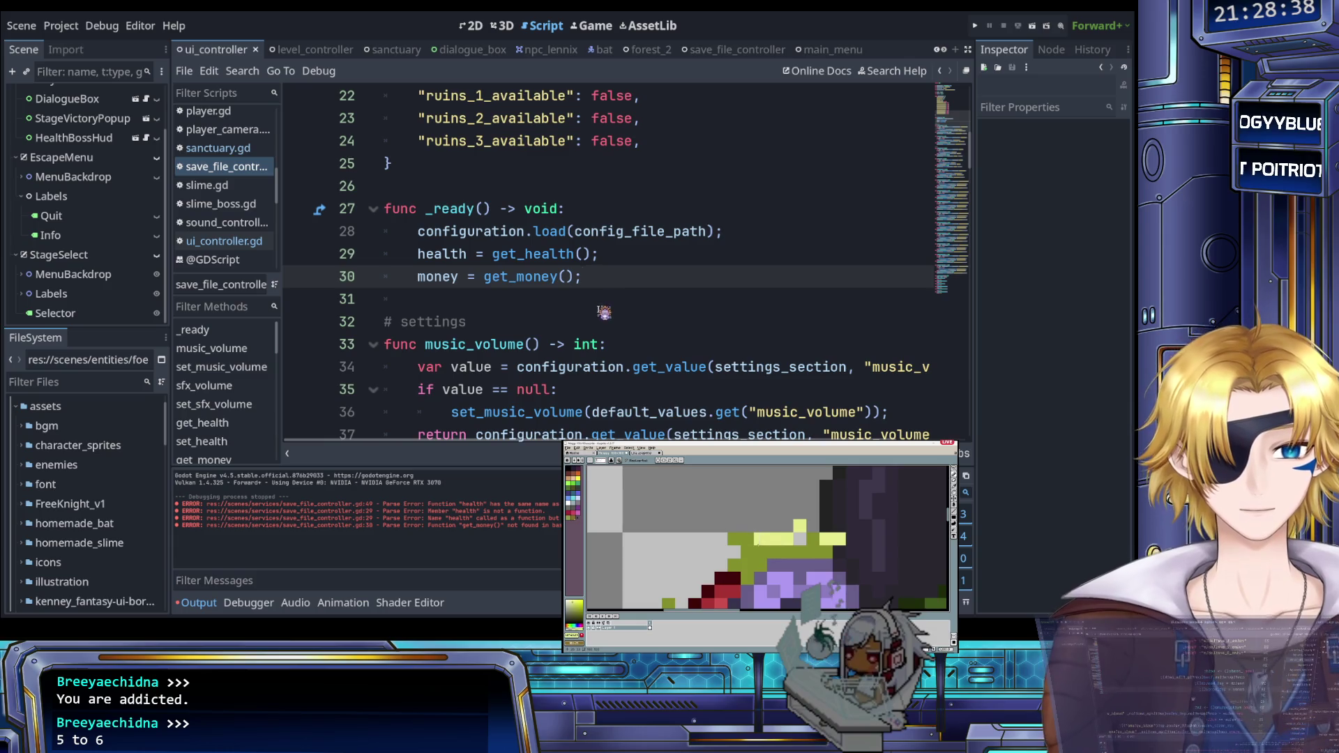
{"action": "scroll", "coordinate": [602, 314], "scroll_direction": "down", "scroll_amount": 3}
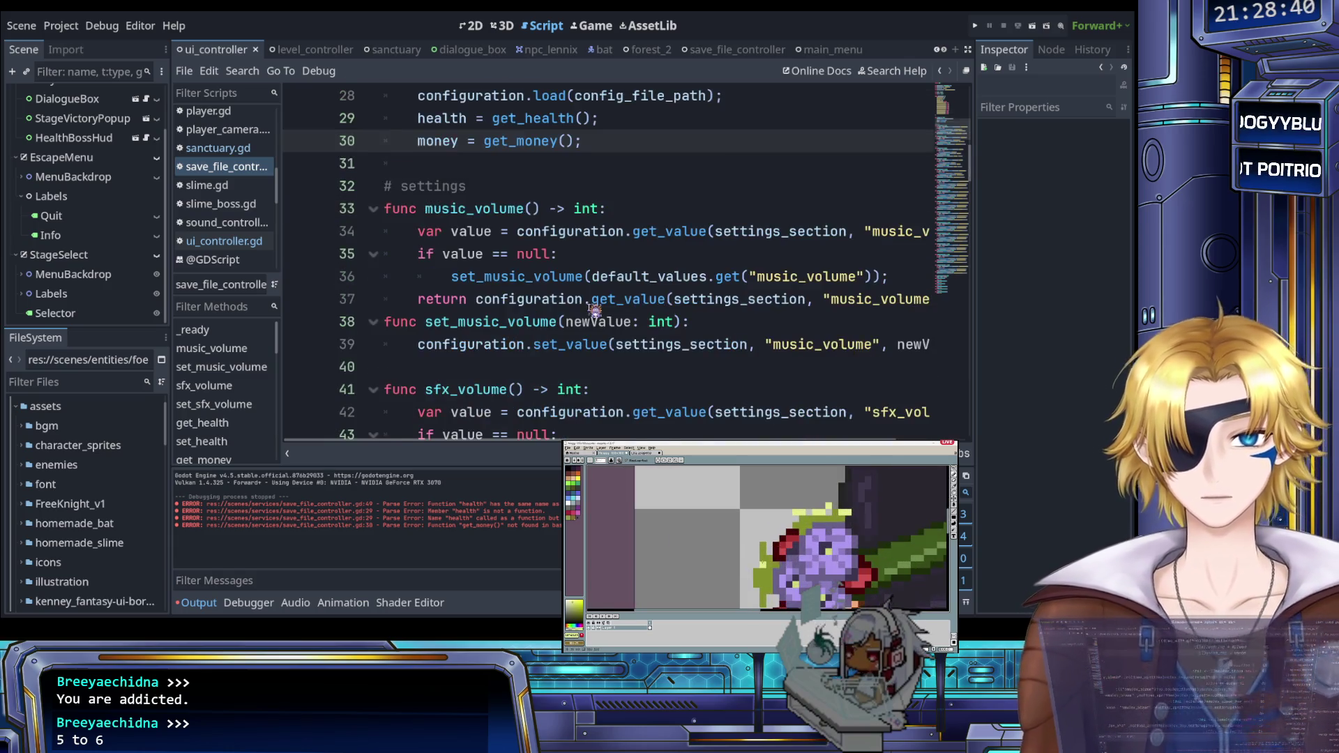
{"action": "scroll", "coordinate": [594, 312], "scroll_direction": "down", "scroll_amount": 5}
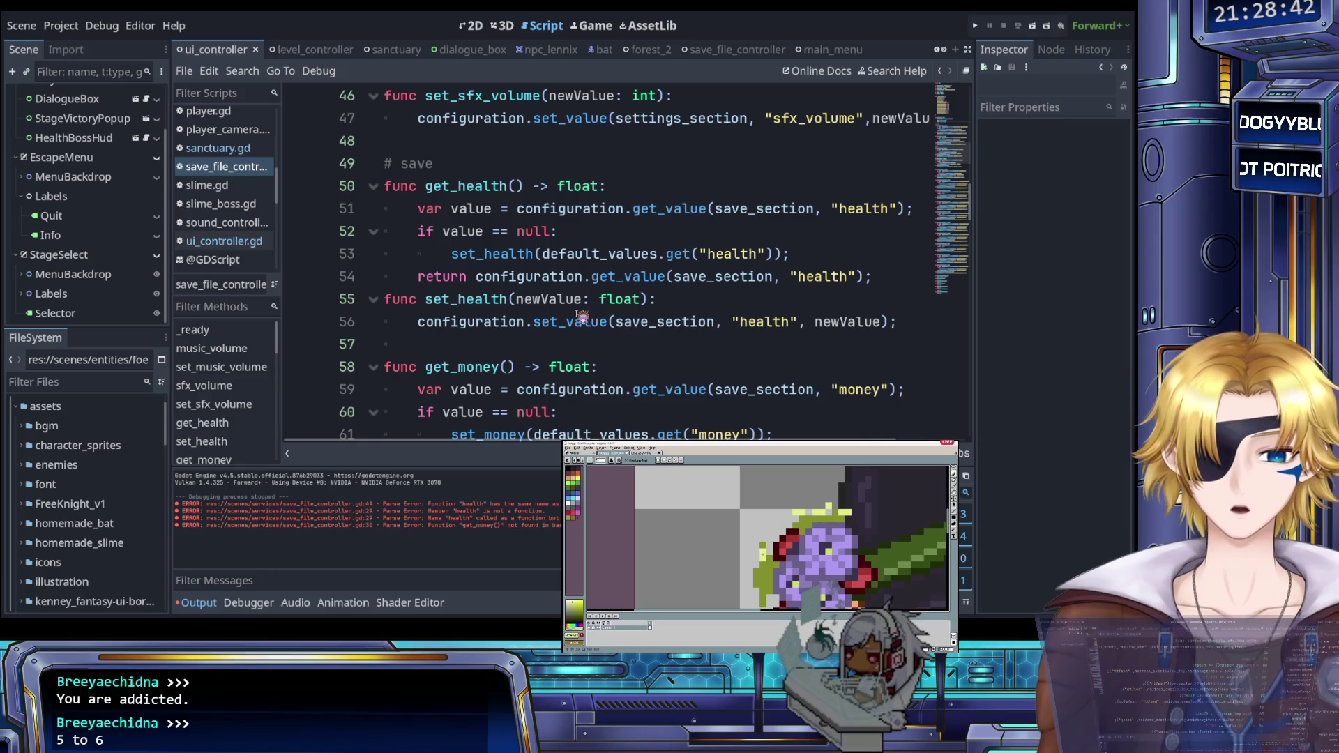
{"action": "scroll", "coordinate": [581, 319], "scroll_direction": "up", "scroll_amount": 9}
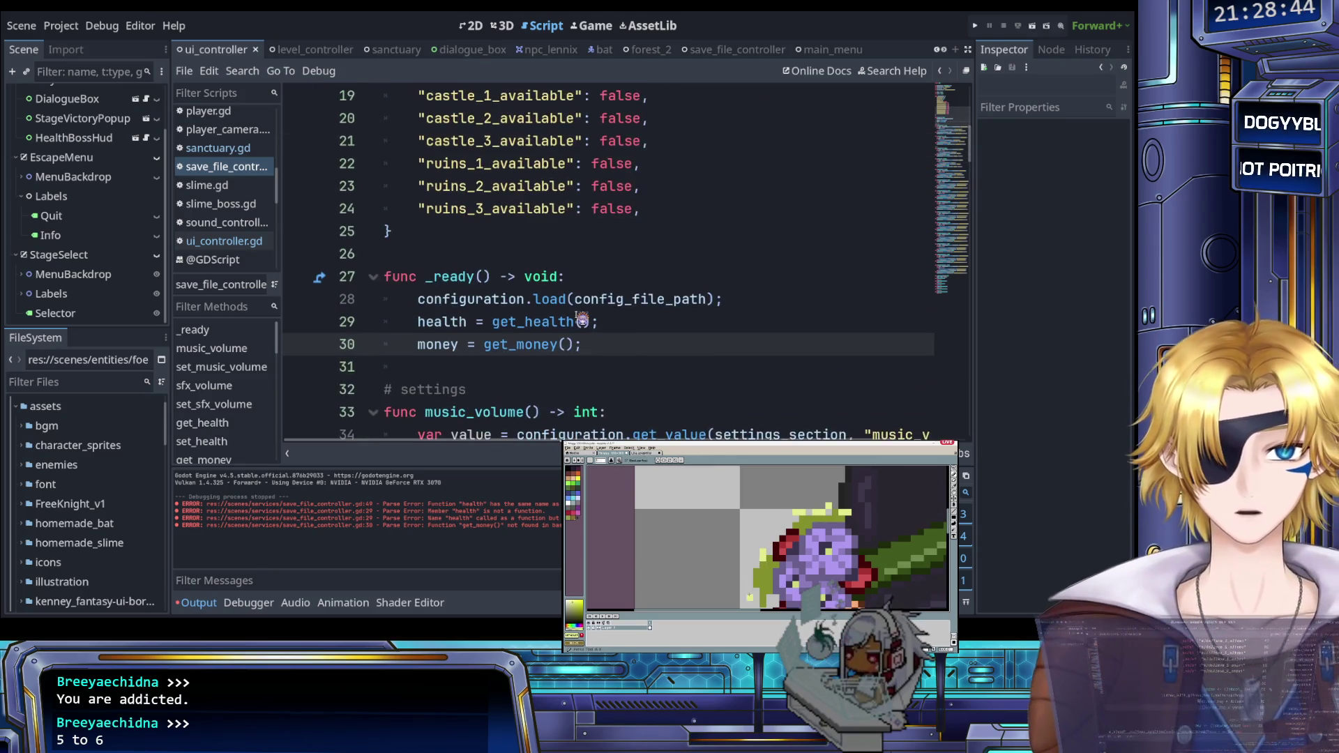
{"action": "scroll", "coordinate": [581, 320], "scroll_direction": "up", "scroll_amount": 3}
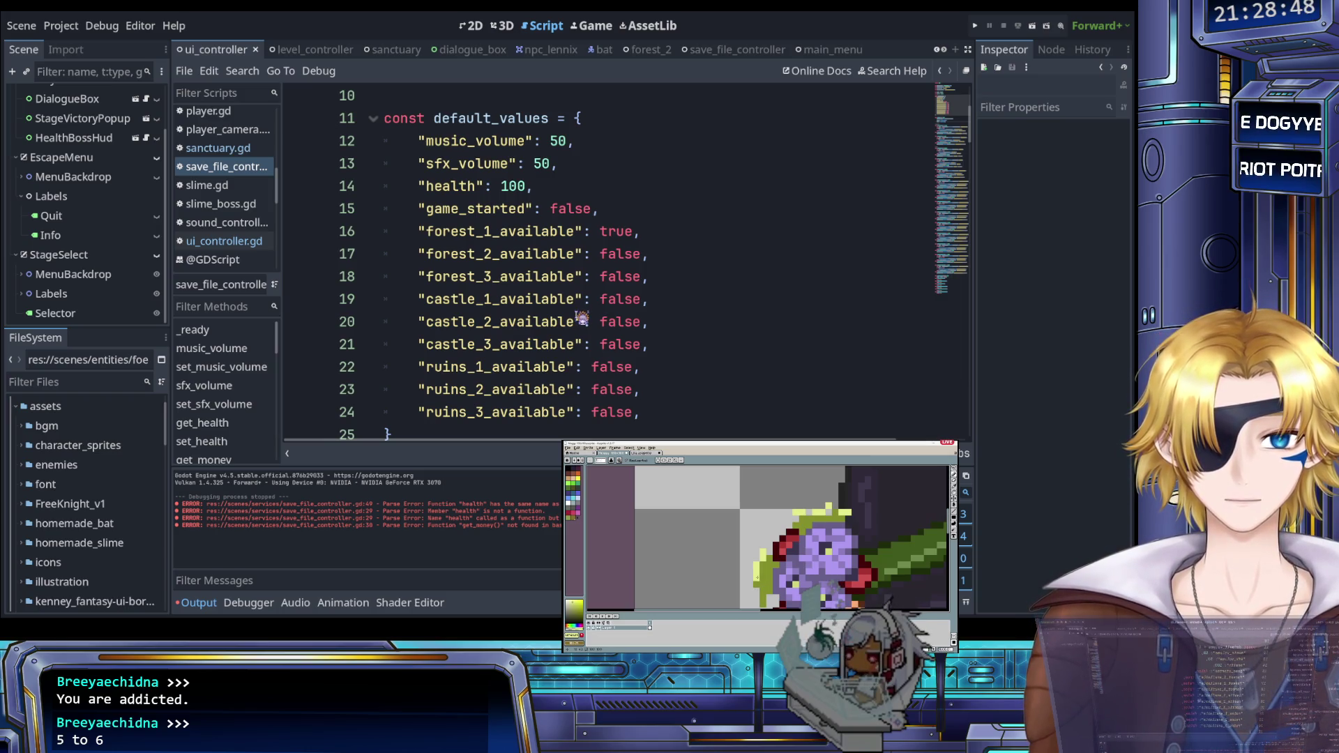
{"action": "scroll", "coordinate": [581, 320], "scroll_direction": "down", "scroll_amount": 4}
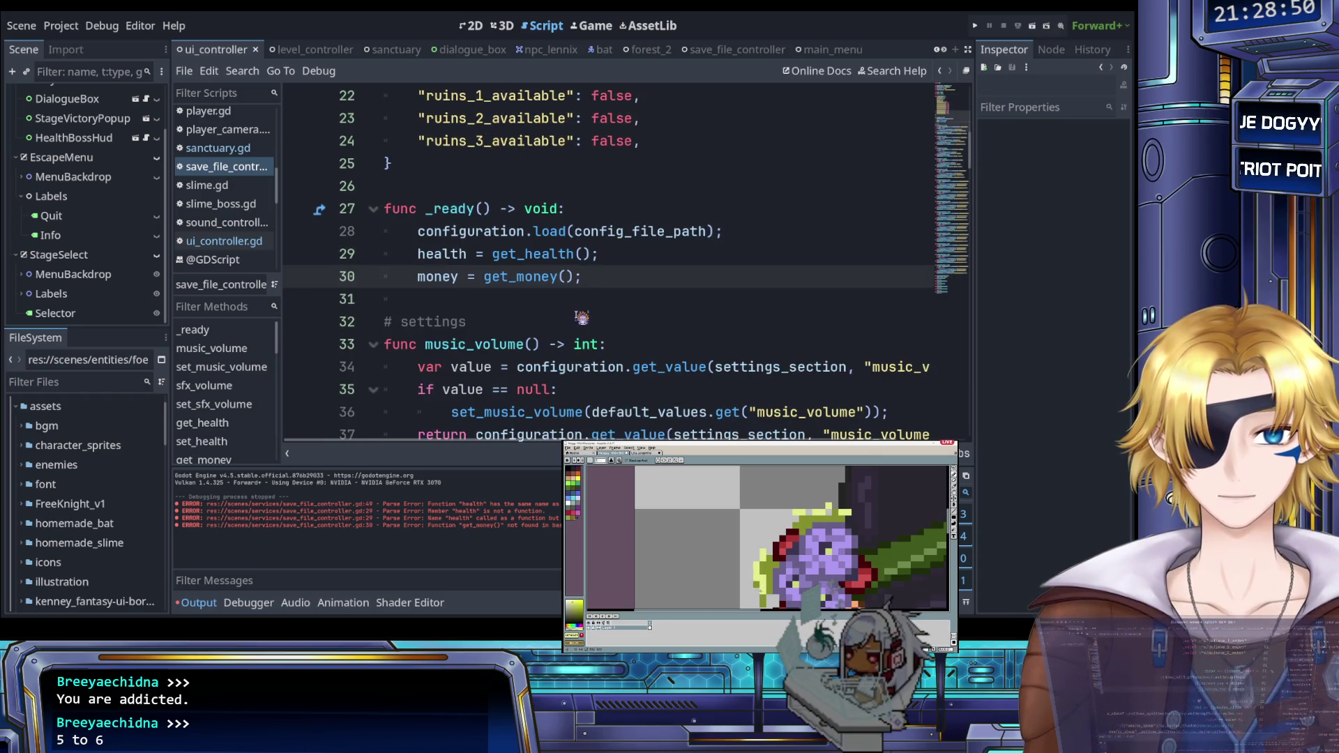
{"action": "scroll", "coordinate": [581, 318], "scroll_direction": "down", "scroll_amount": 3}
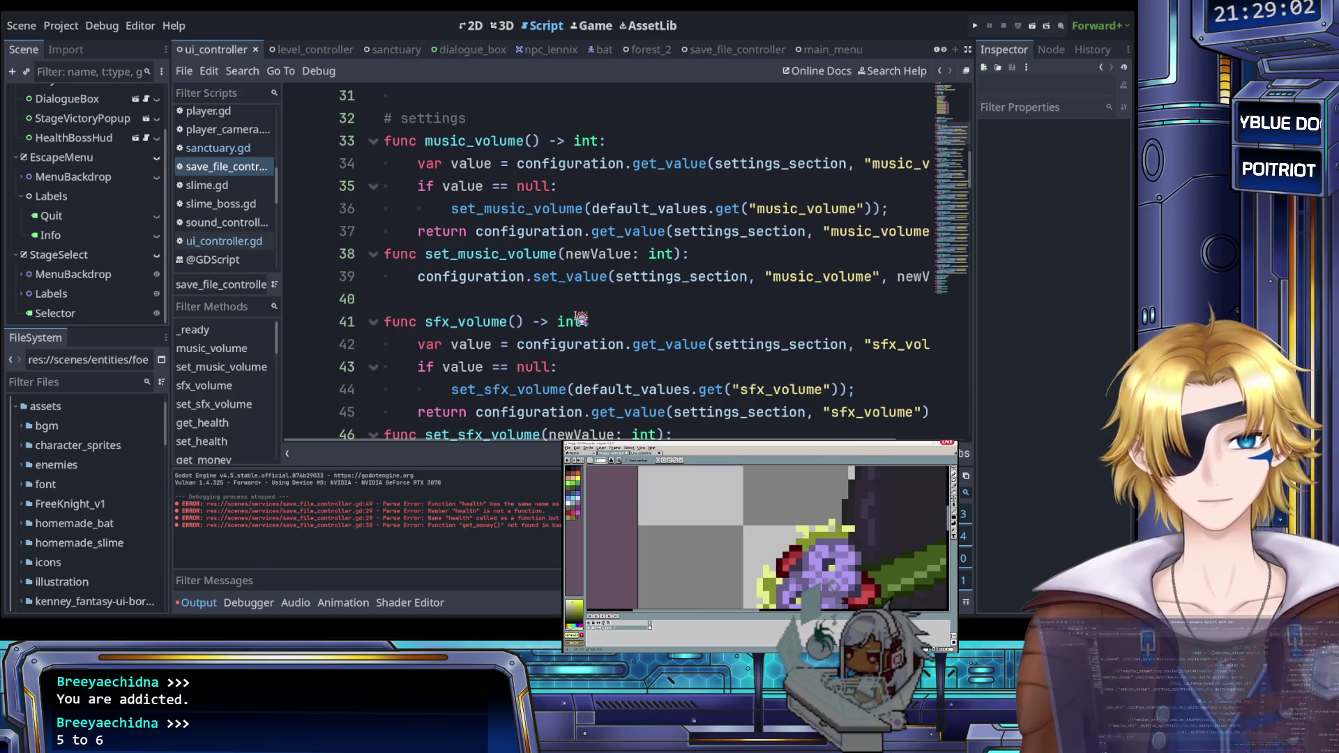
{"action": "scroll", "coordinate": [541, 297], "scroll_direction": "down", "scroll_amount": 4}
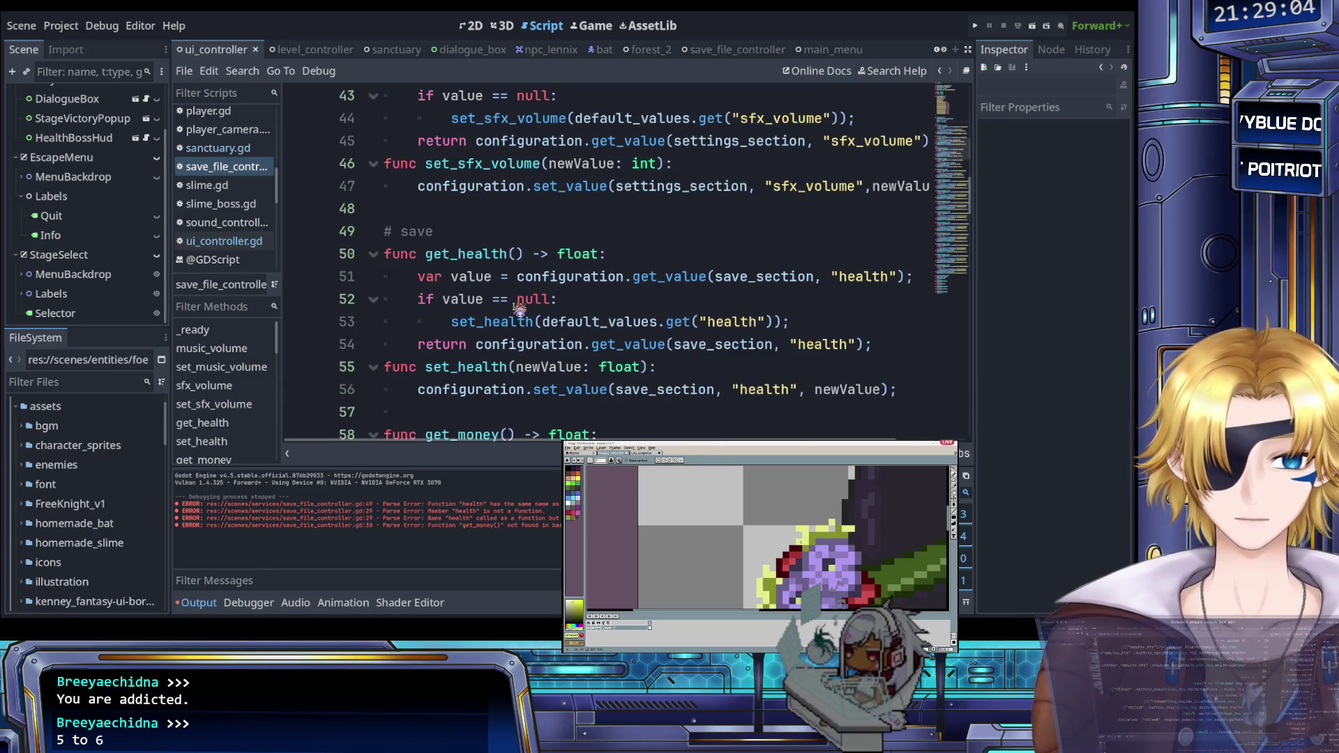
{"action": "scroll", "coordinate": [519, 312], "scroll_direction": "up", "scroll_amount": 5}
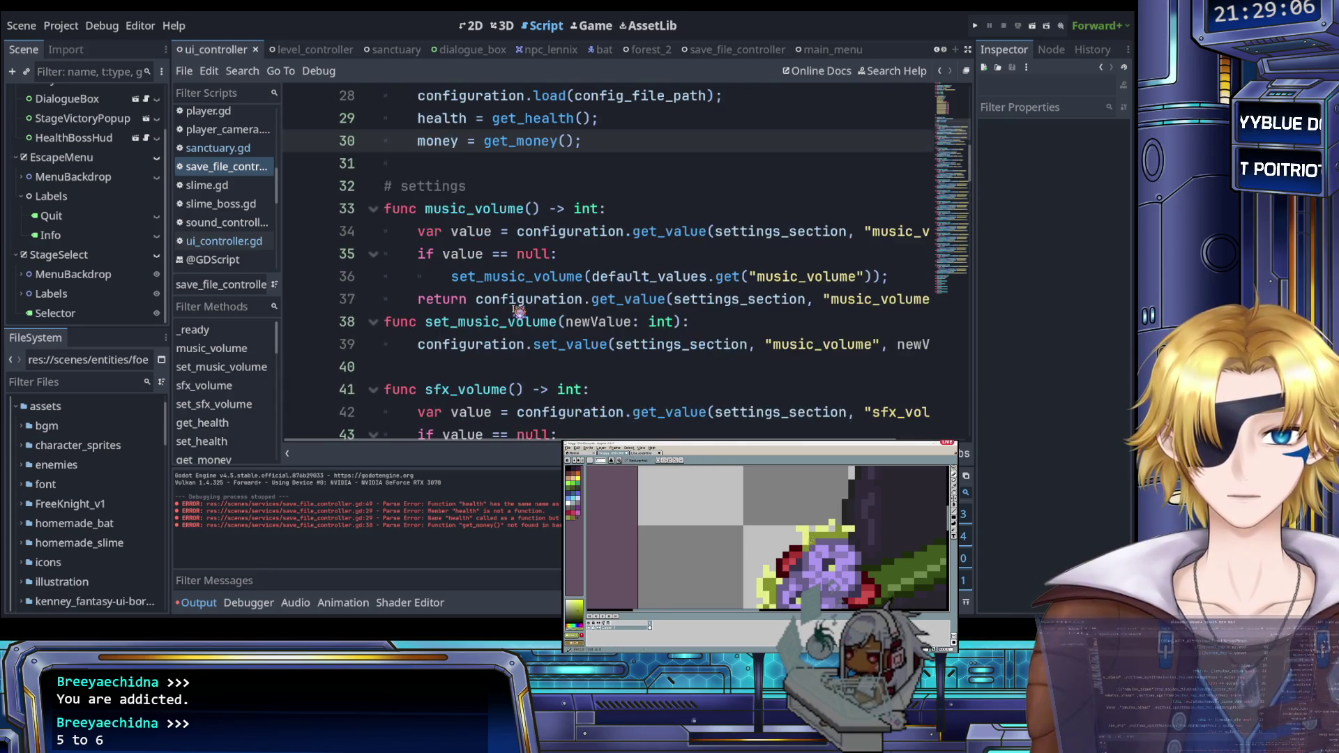
{"action": "scroll", "coordinate": [518, 312], "scroll_direction": "down", "scroll_amount": 5}
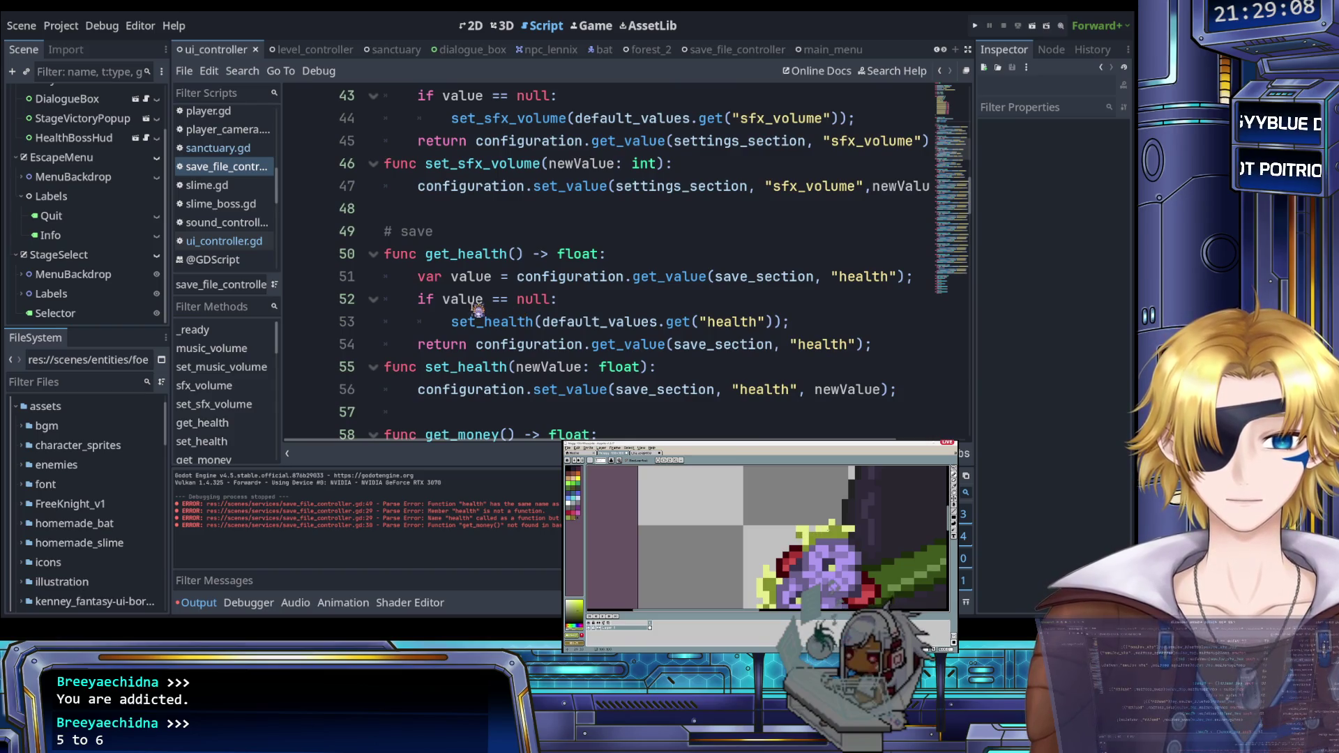
{"action": "scroll", "coordinate": [478, 309], "scroll_direction": "up", "scroll_amount": 9}
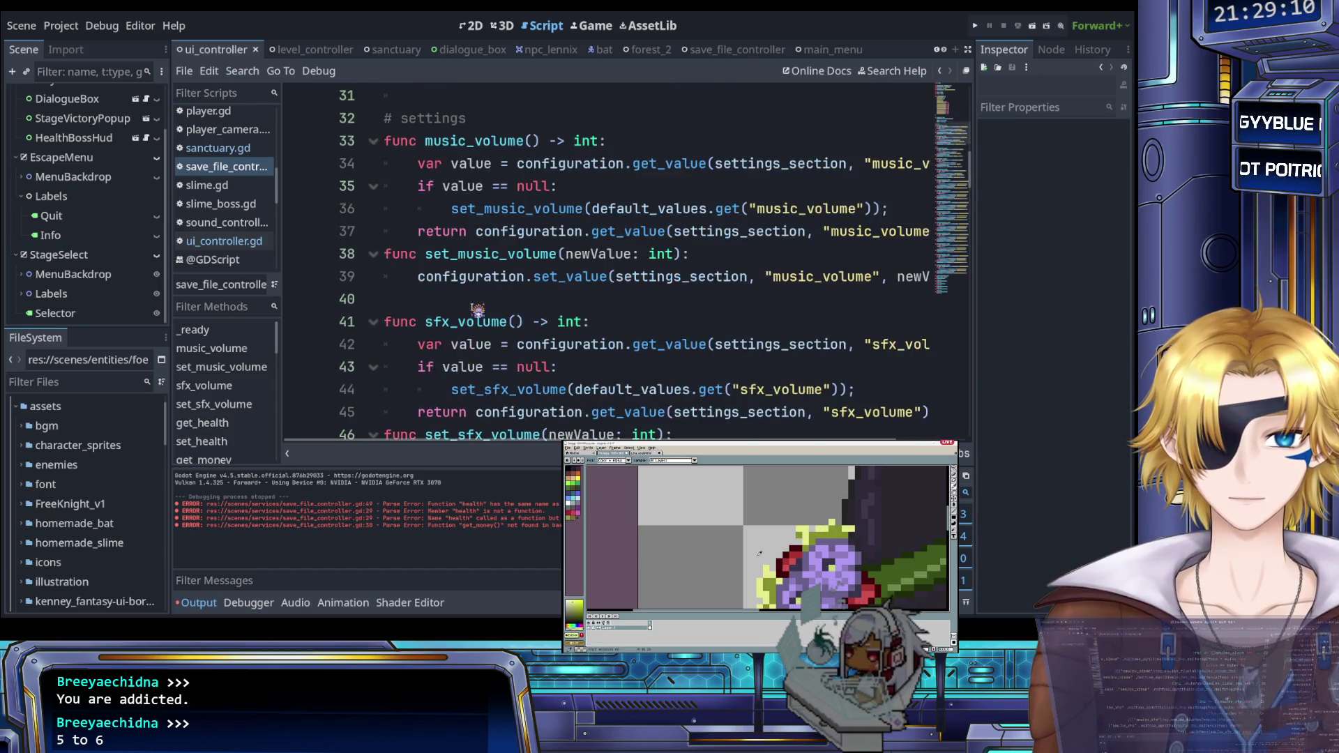
{"action": "scroll", "coordinate": [478, 309], "scroll_direction": "down", "scroll_amount": 1}
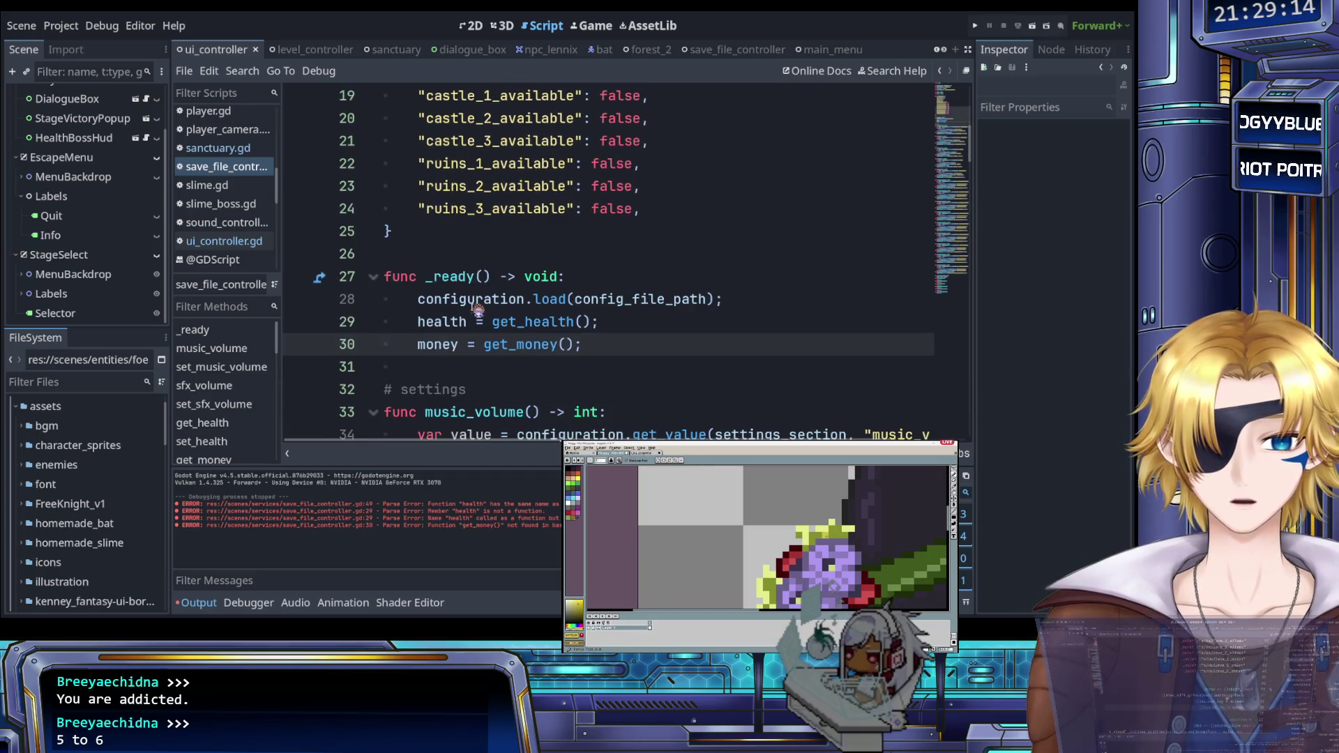
{"action": "scroll", "coordinate": [478, 309], "scroll_direction": "down", "scroll_amount": 9}
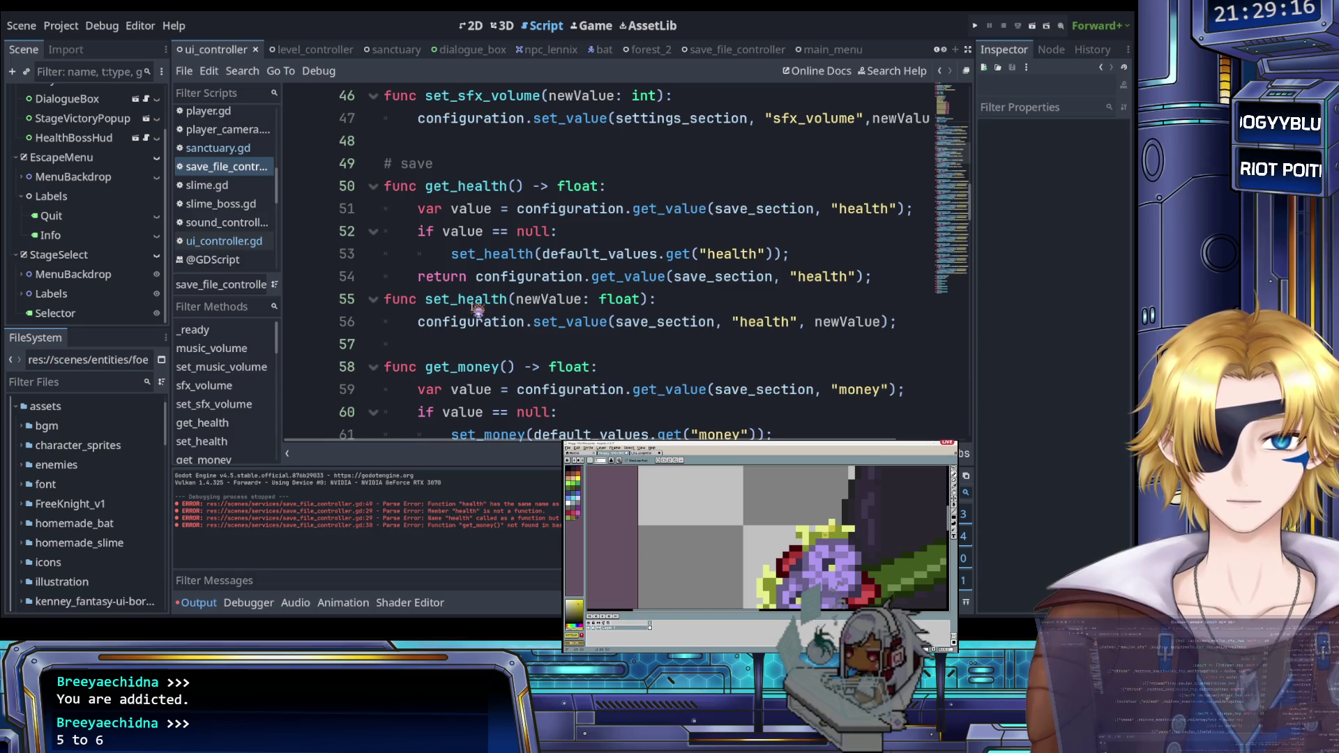
{"action": "scroll", "coordinate": [477, 309], "scroll_direction": "up", "scroll_amount": 1}
{"action": "left_click", "coordinate": [514, 257]}
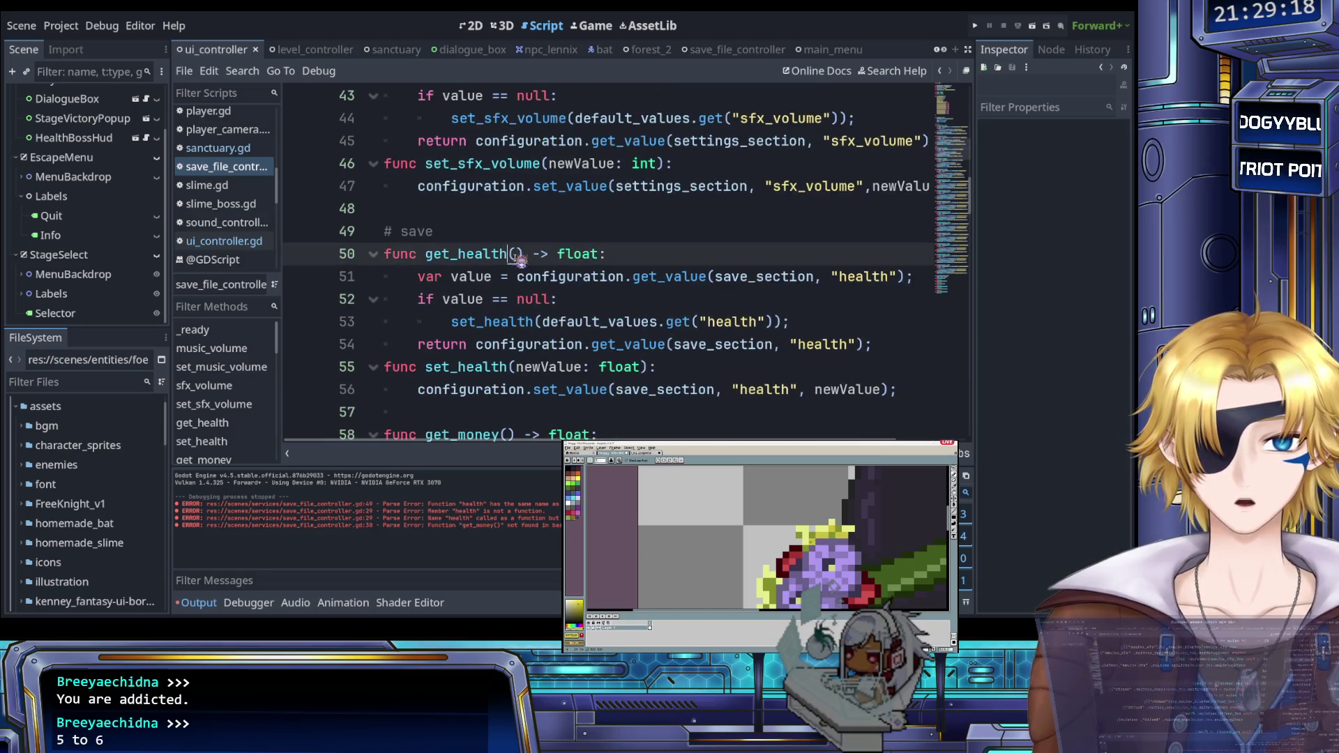
Step: Rename get_health to get_health_from_file, fixing the 'form' typo
{"action": "type", "text": "_form_file"}
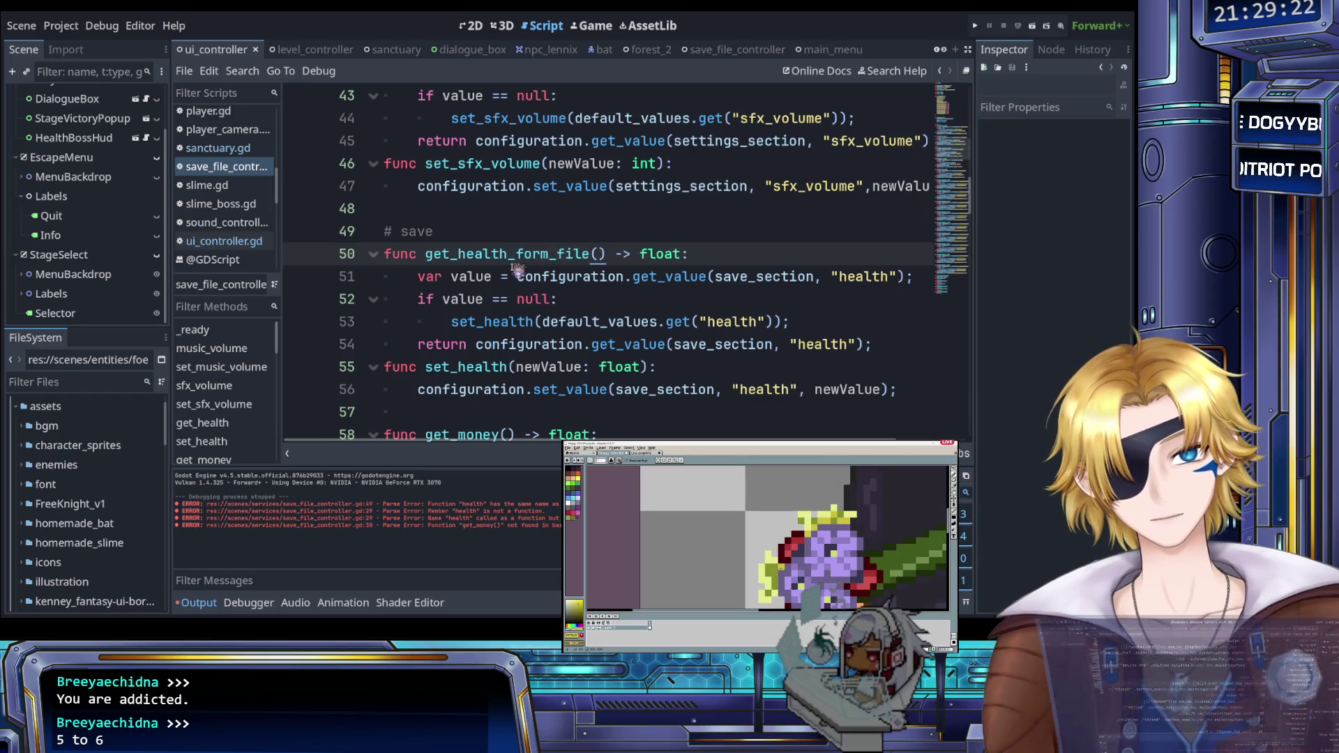
{"action": "left_click", "coordinate": [541, 255]}
{"action": "mouse_move", "coordinate": [542, 255]}
{"action": "left_mouse_down"}
{"action": "mouse_move", "coordinate": [524, 253]}
{"action": "mouse_move", "coordinate": [606, 255]}
{"action": "left_mouse_up"}
{"action": "type", "text": "ro"}
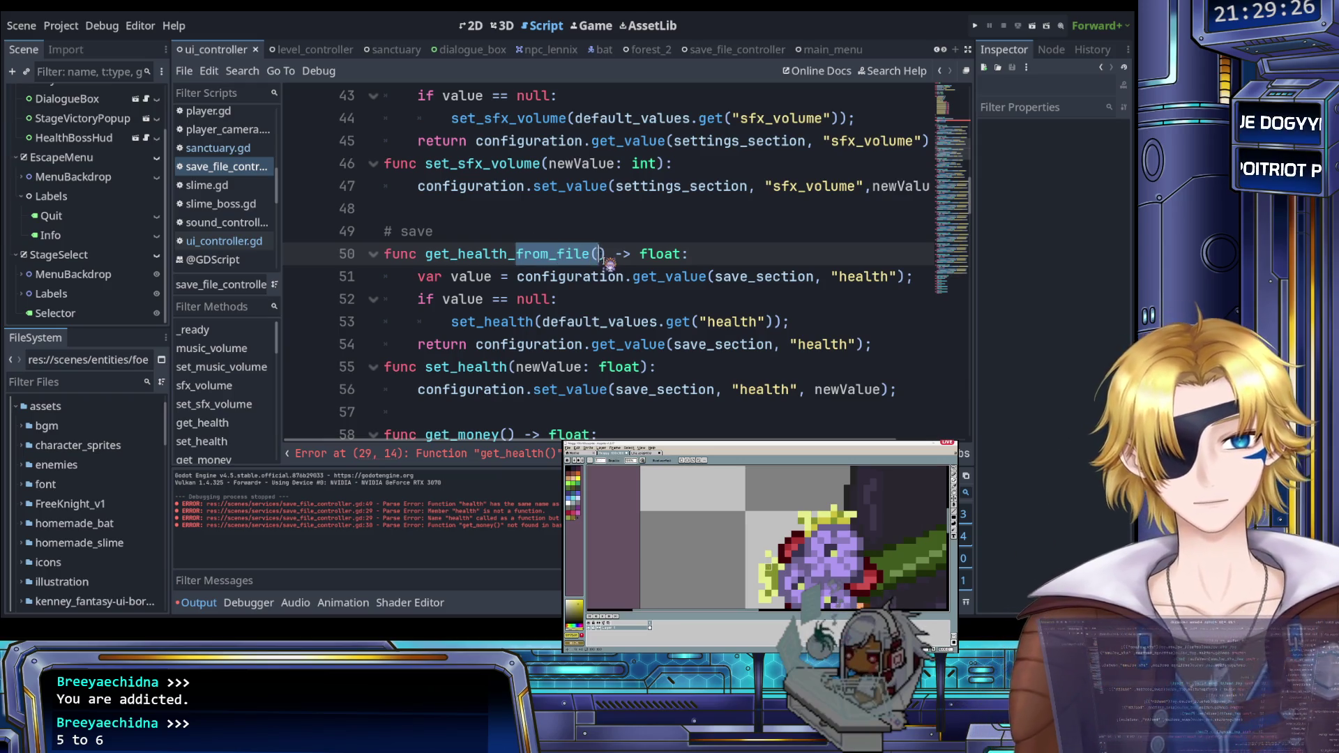
Step: Add 'health = newValue;' at the top of set_health and save the script
{"action": "left_click", "coordinate": [513, 368]}
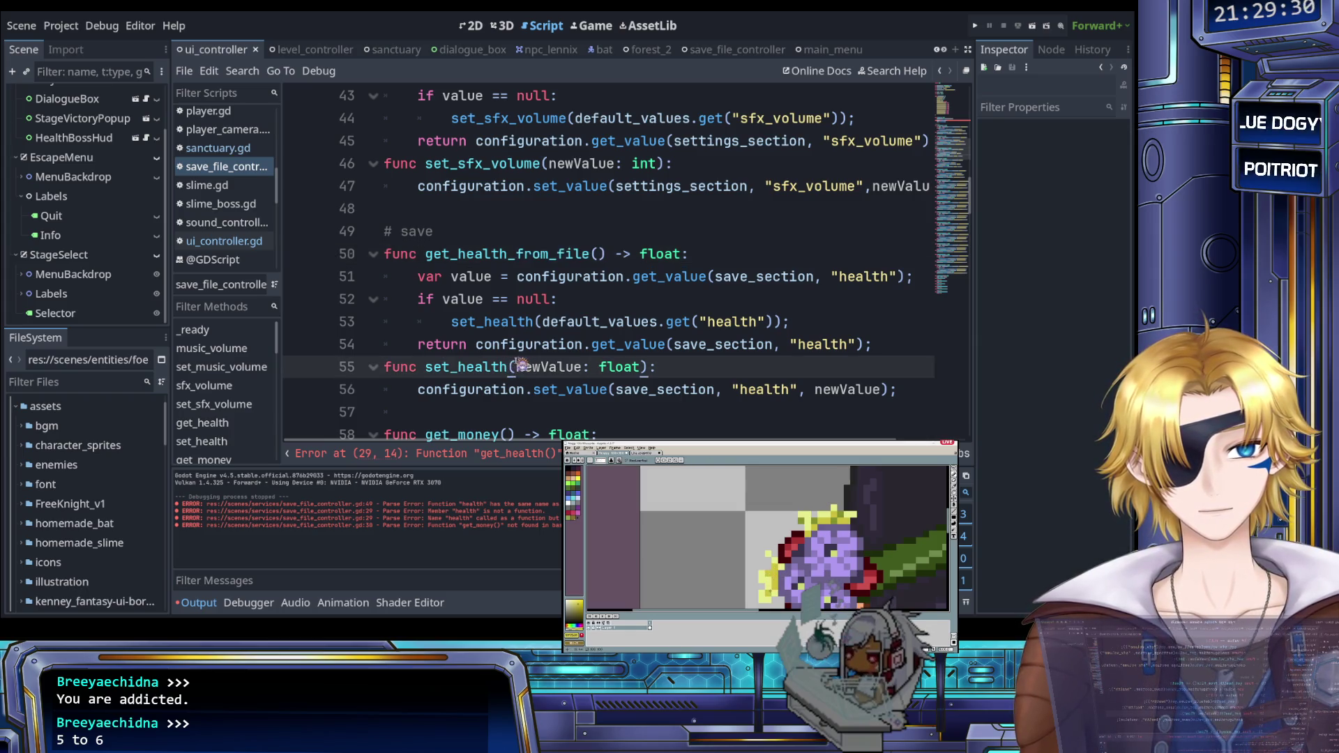
{"action": "left_click", "coordinate": [679, 370]}
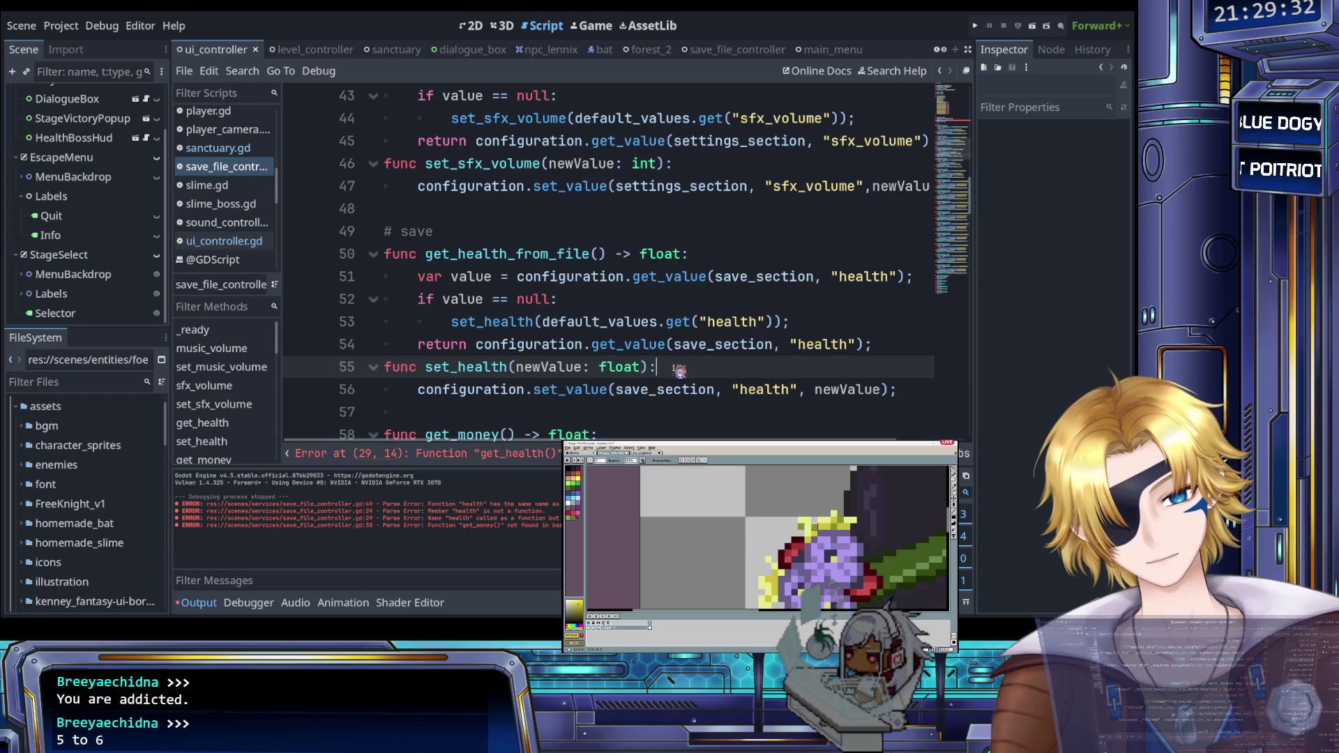
{"action": "key", "text": "Return"}
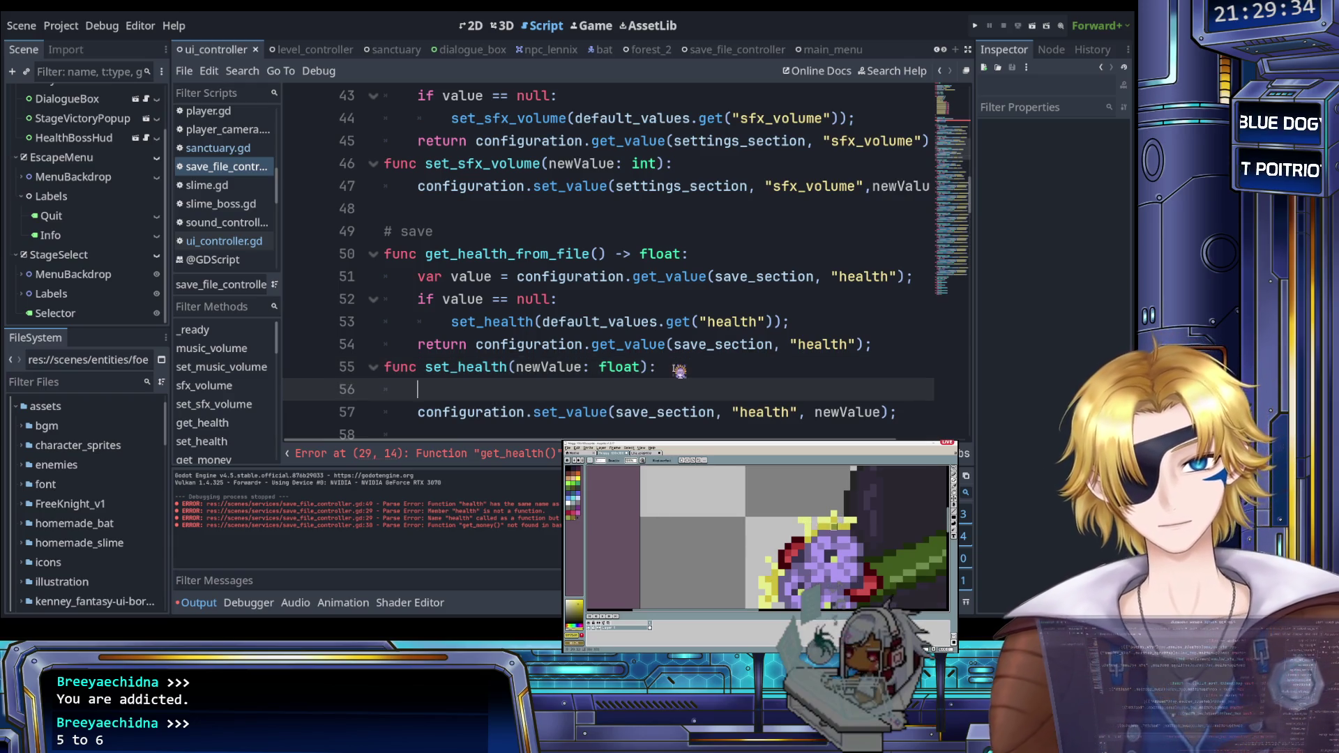
{"action": "type", "text": "health"}
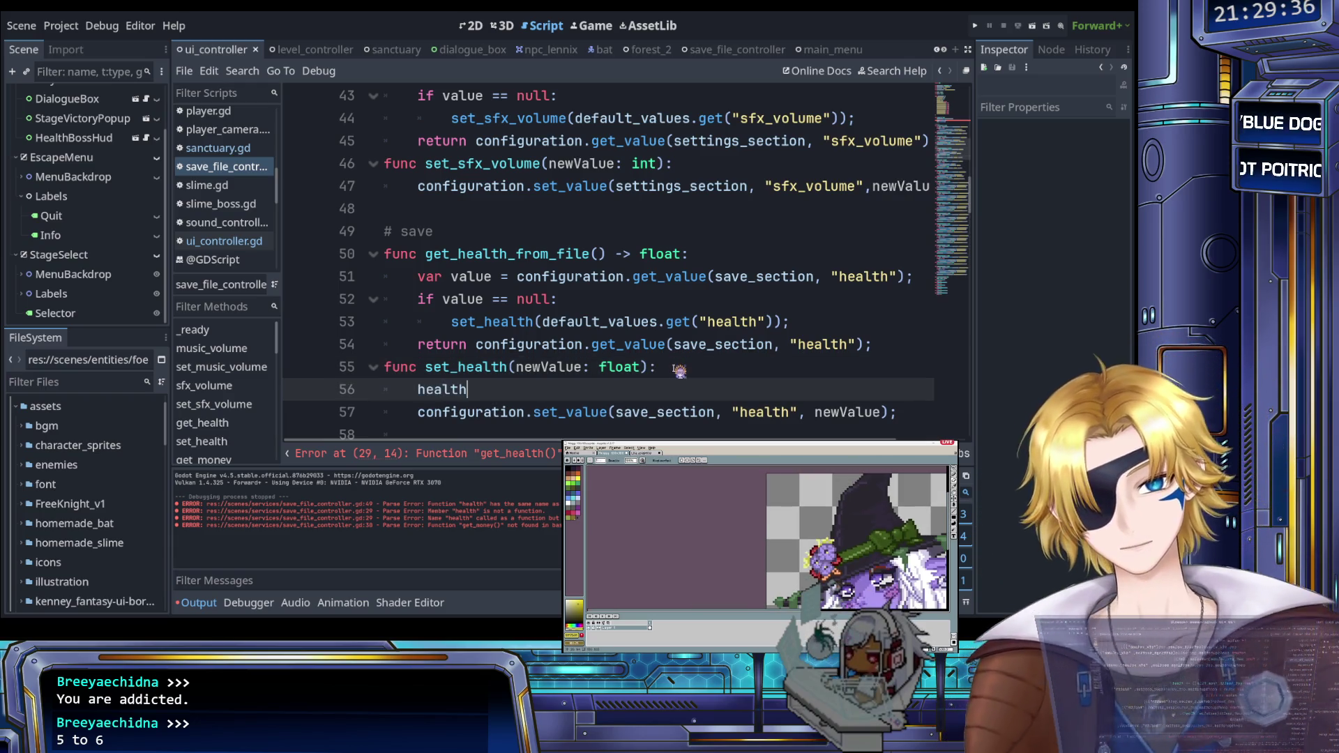
{"action": "type", "text": " = h"}
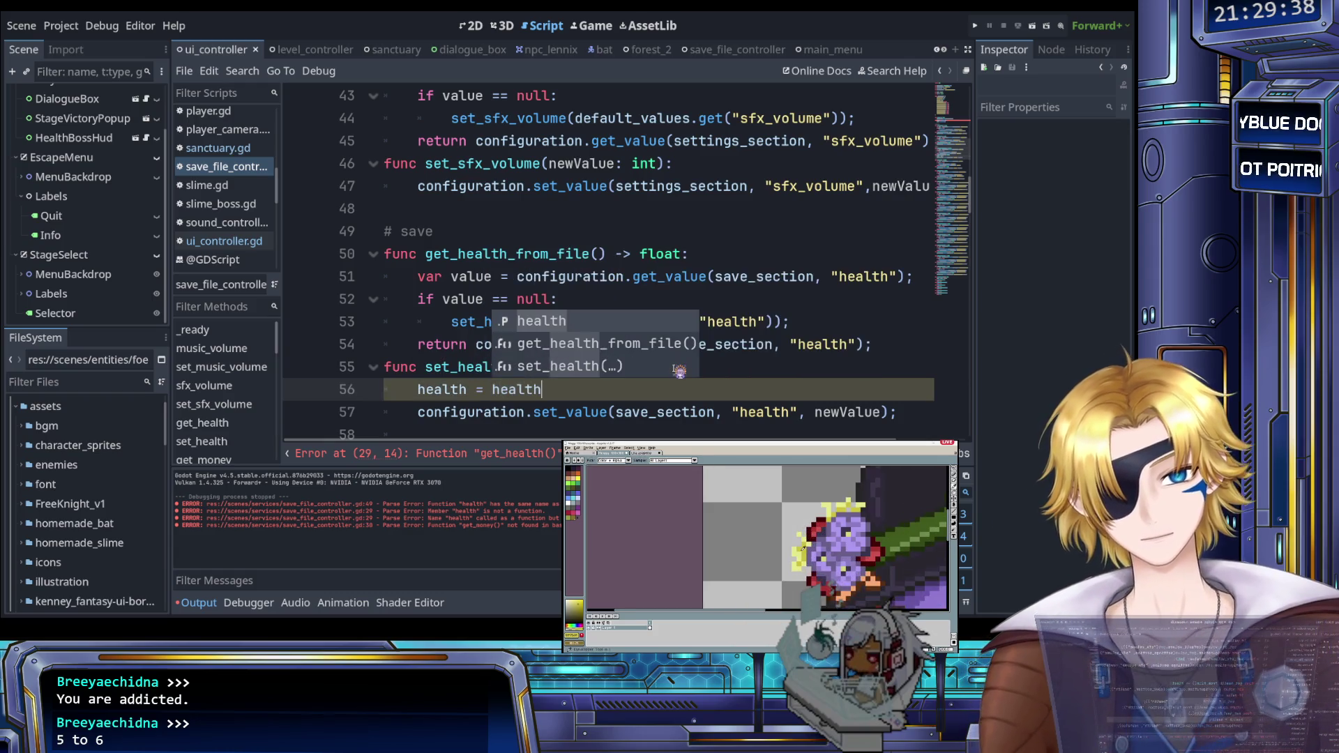
{"action": "key", "text": "Escape"}
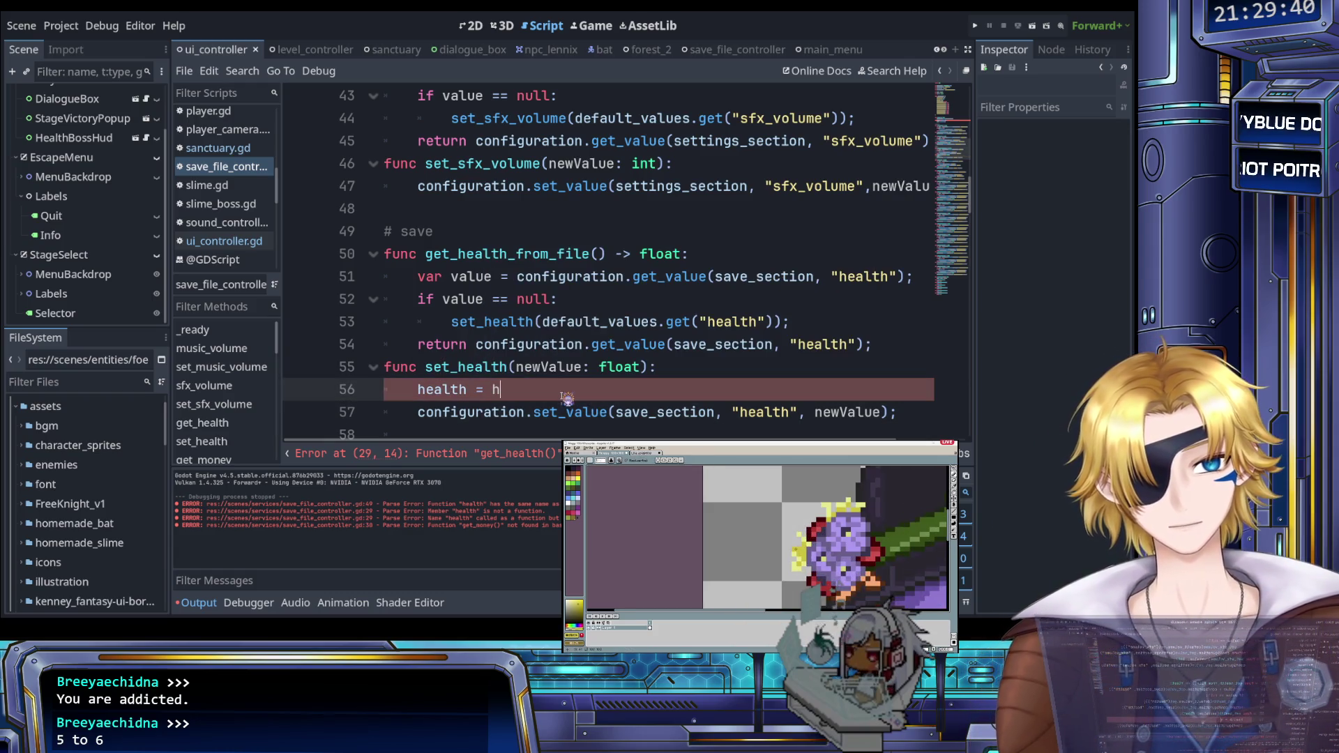
{"action": "type", "text": "newValue;"}
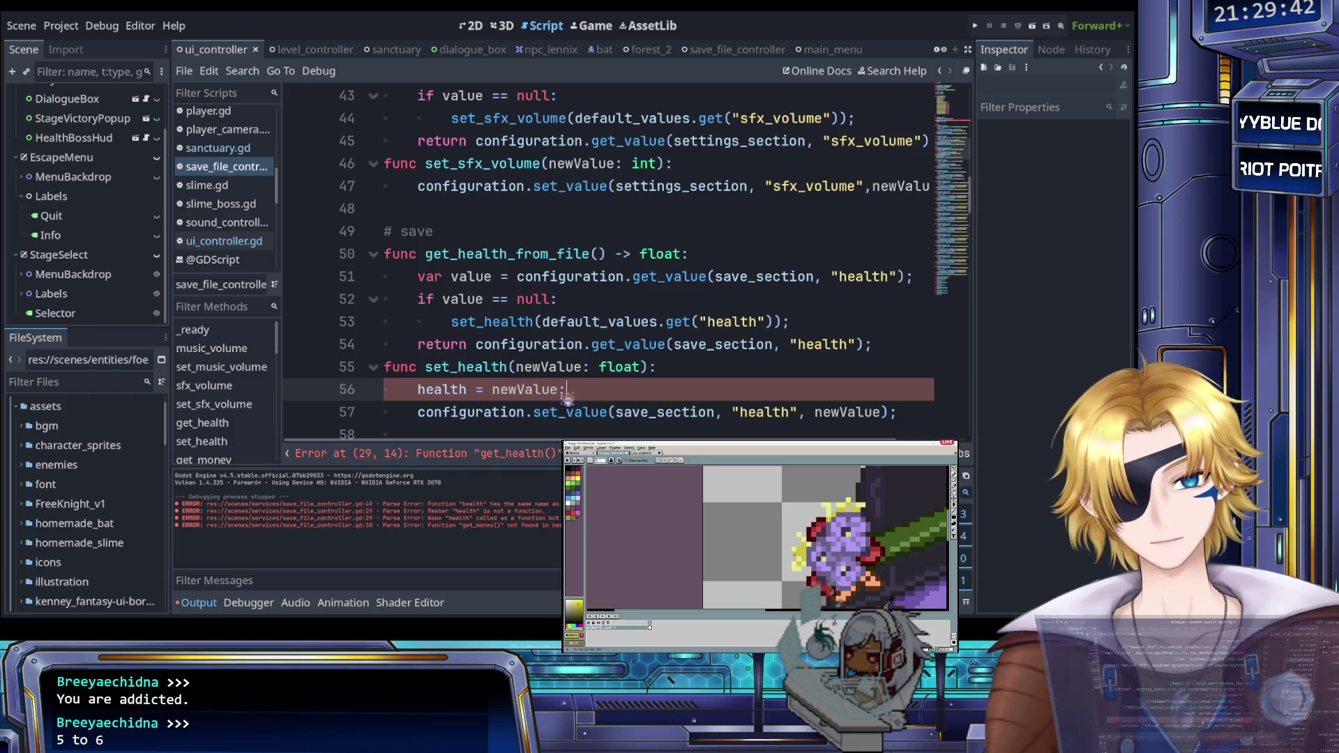
{"action": "scroll", "coordinate": [568, 395], "scroll_direction": "down", "scroll_amount": 1}
{"action": "key", "text": "ctrl+s"}
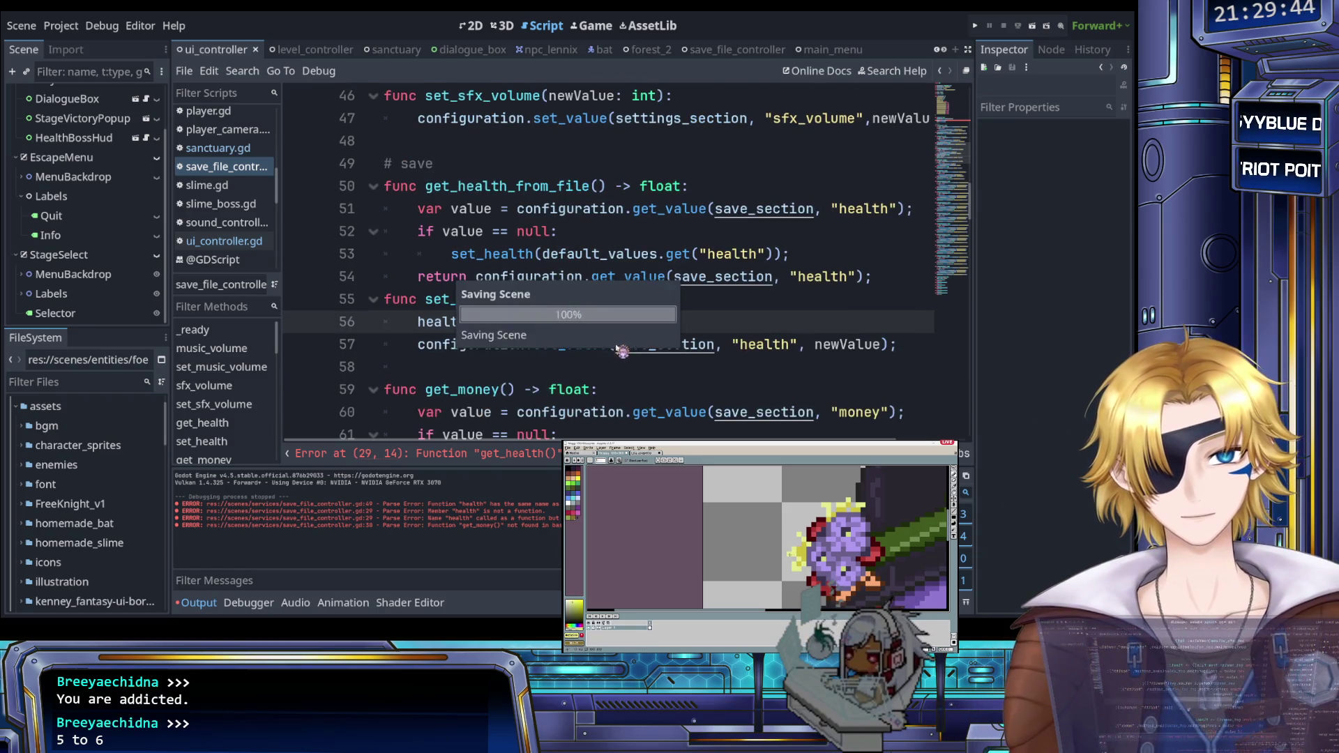
{"action": "scroll", "coordinate": [576, 318], "scroll_direction": "up", "scroll_amount": 1}
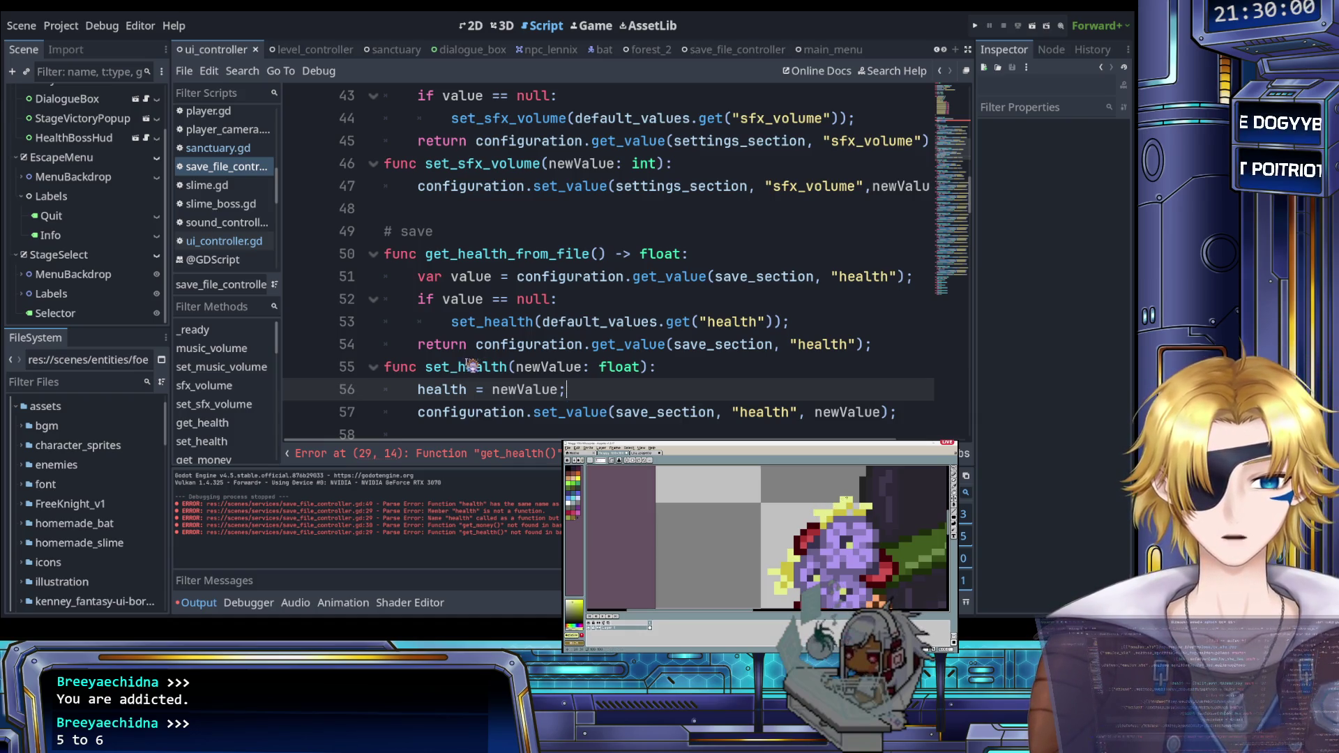
Step: Undo the set_health edits and revert get_health_from_file back to get_health
{"action": "left_click_drag", "start_coordinate": [632, 391], "coordinate": [683, 378]}
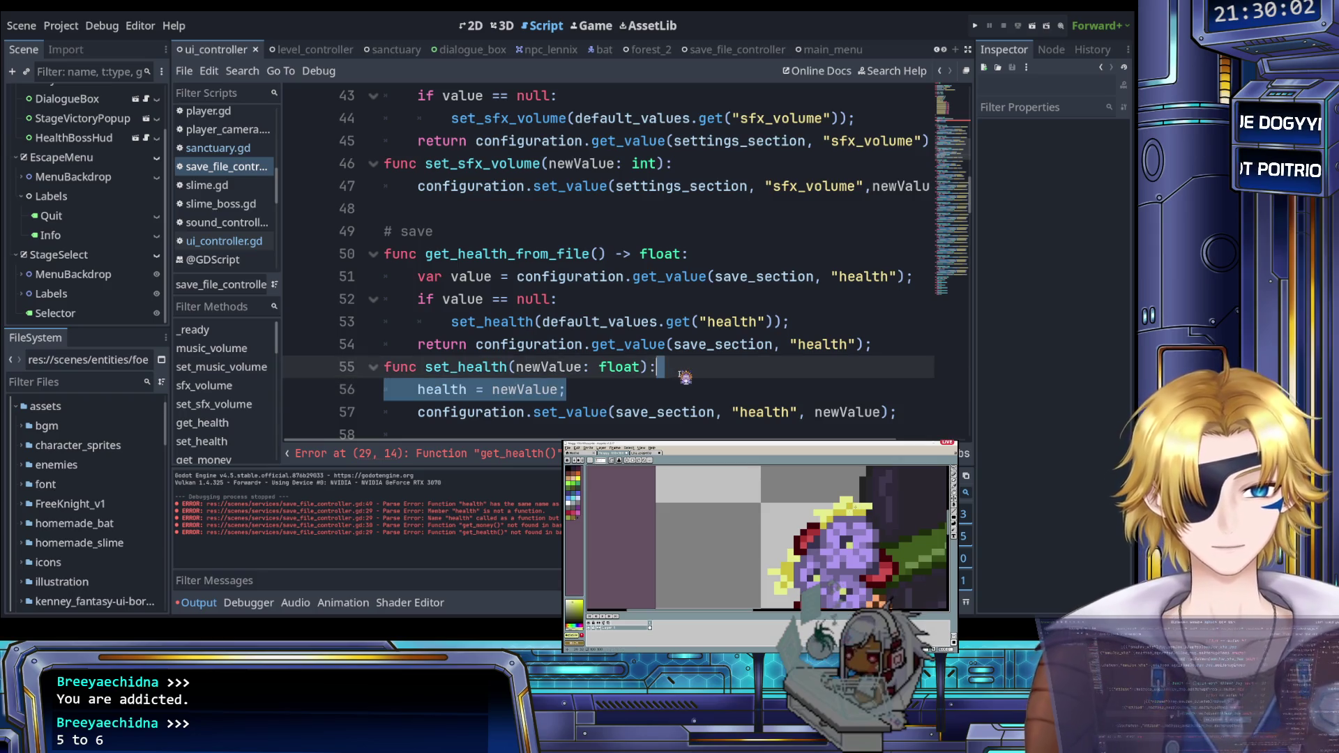
{"action": "key", "text": "BackSpace"}
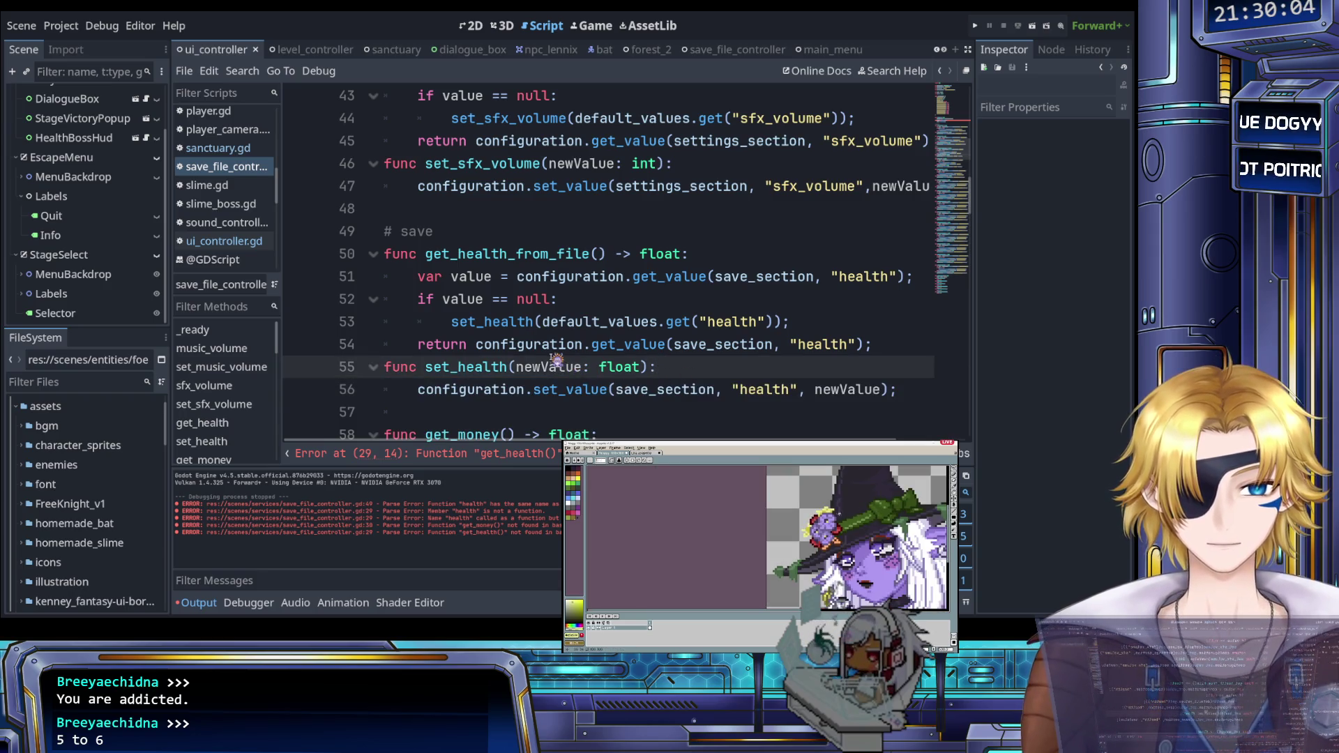
{"action": "key", "text": "Return"}
{"action": "type", "text": "health = hea"}
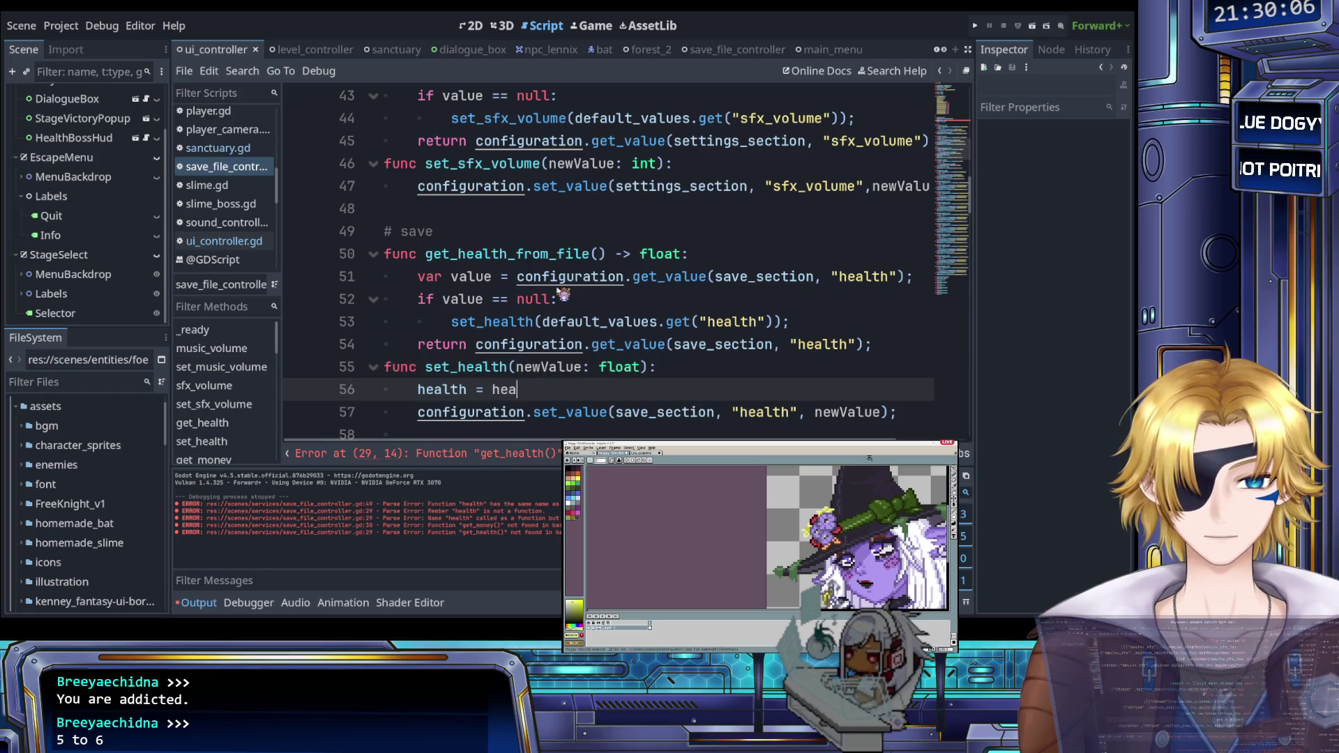
{"action": "type", "text": "lth"}
{"action": "key", "text": "ctrl+shift+k"}
{"action": "key", "text": "Up"}
{"action": "key", "text": "Up"}
{"action": "key", "text": "Up"}
{"action": "key", "text": "BackSpace"}
{"action": "key", "text": "BackSpace"}
{"action": "key", "text": "BackSpace"}
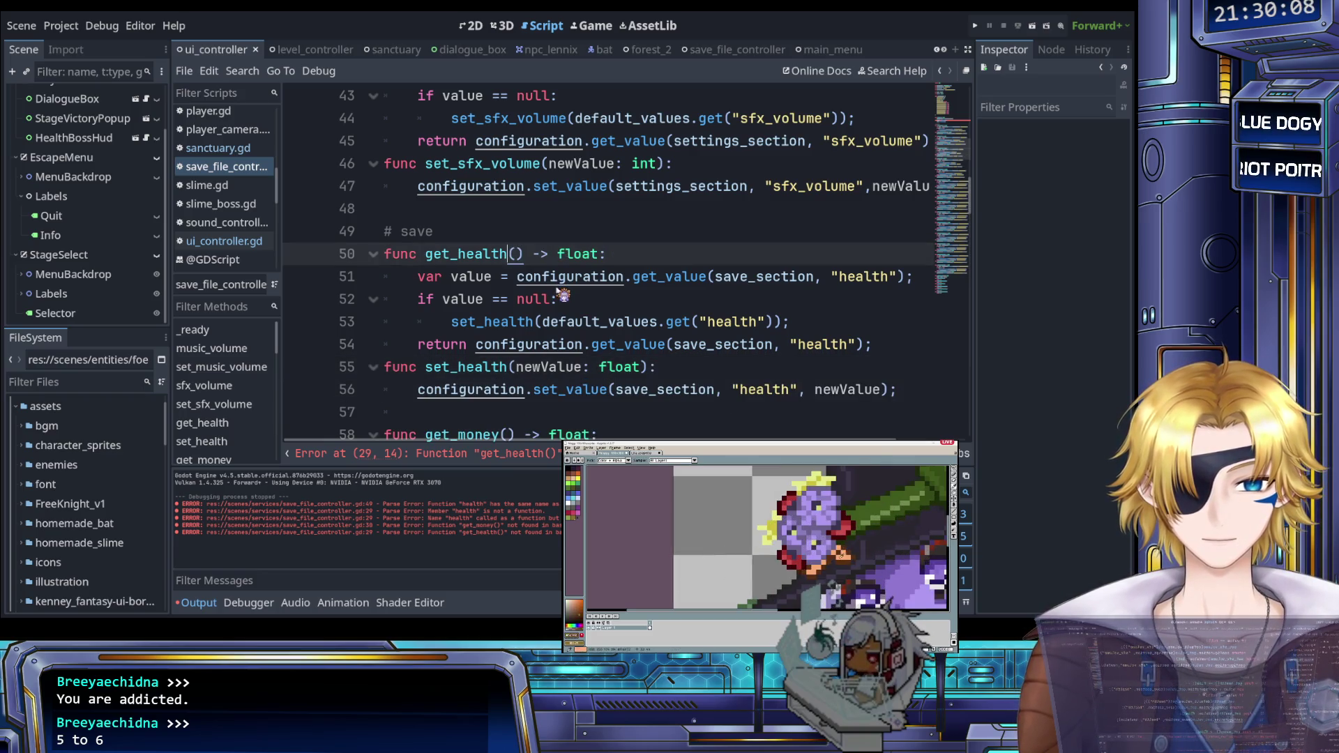
Step: Delete the money and health variable declarations and the _ready assignments, then save
{"action": "scroll", "coordinate": [561, 295], "scroll_direction": "up", "scroll_amount": 10}
{"action": "scroll", "coordinate": [562, 295], "scroll_direction": "up", "scroll_amount": 2}
{"action": "left_click_drag", "start_coordinate": [566, 256], "coordinate": [374, 229]}
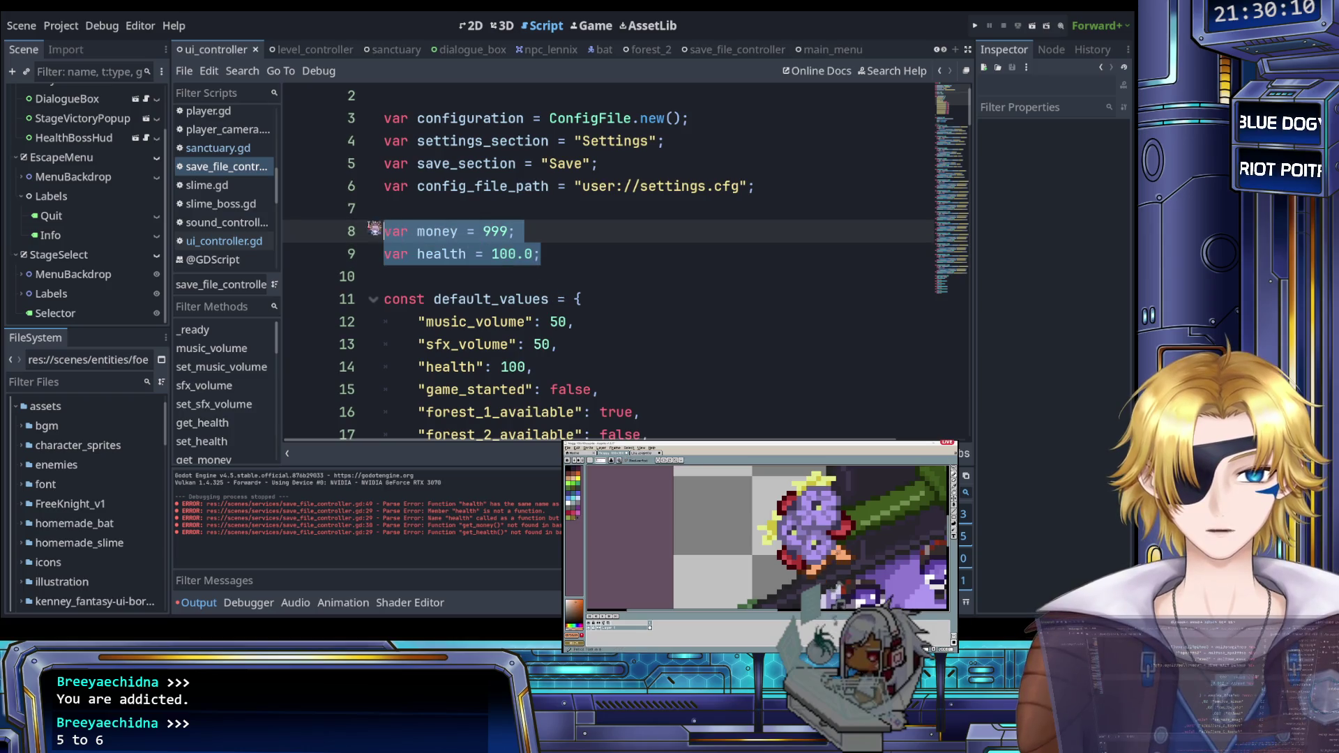
{"action": "key", "text": "BackSpace"}
{"action": "key", "text": "BackSpace"}
{"action": "key", "text": "BackSpace"}
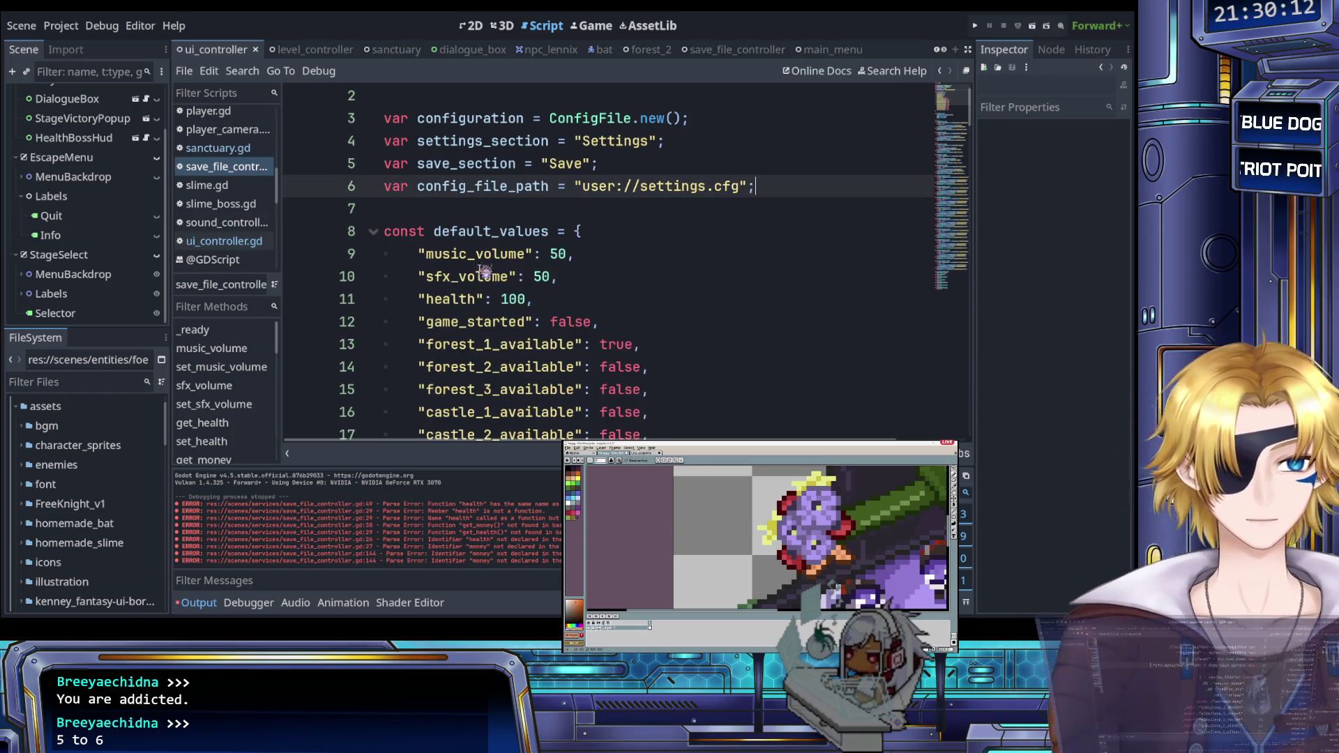
{"action": "scroll", "coordinate": [484, 272], "scroll_direction": "down", "scroll_amount": 7}
{"action": "scroll", "coordinate": [484, 272], "scroll_direction": "up", "scroll_amount": 3}
{"action": "left_click_drag", "start_coordinate": [583, 322], "coordinate": [408, 297]}
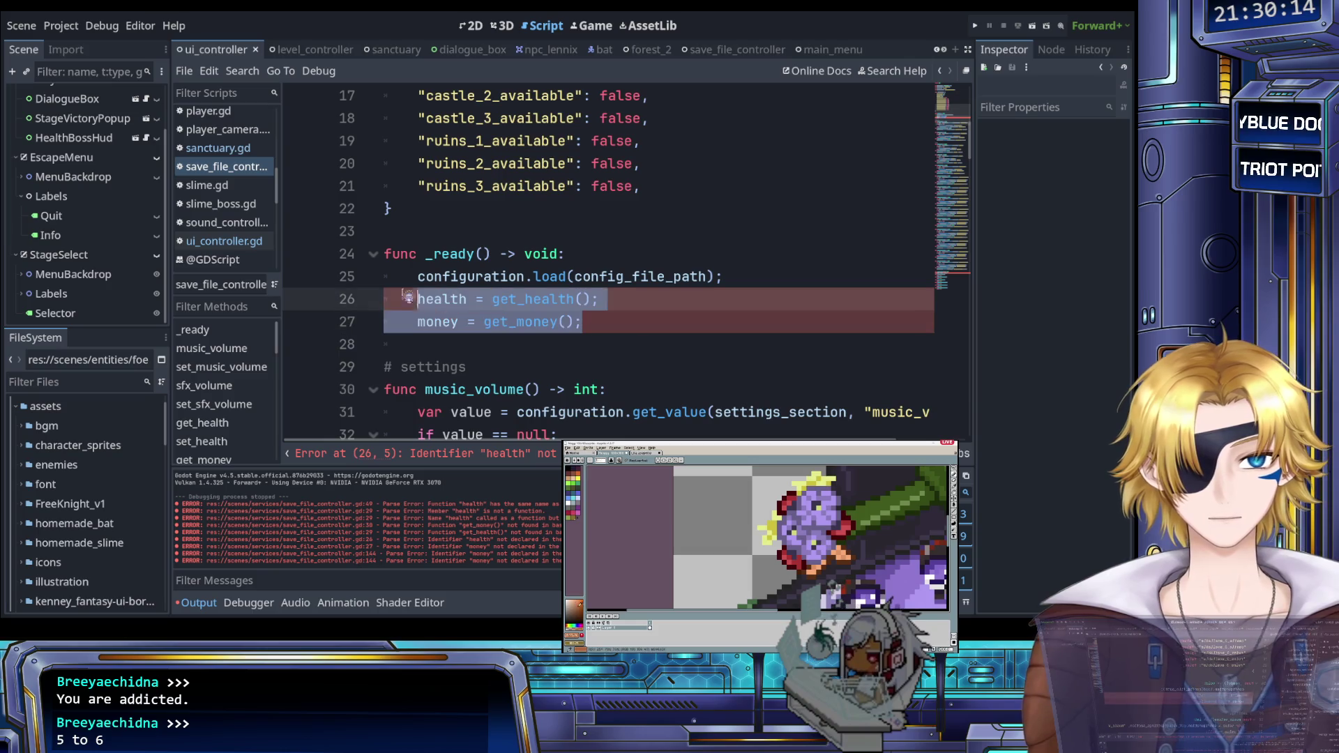
{"action": "key", "text": "BackSpace"}
{"action": "key", "text": "BackSpace"}
{"action": "key", "text": "ctrl+s"}
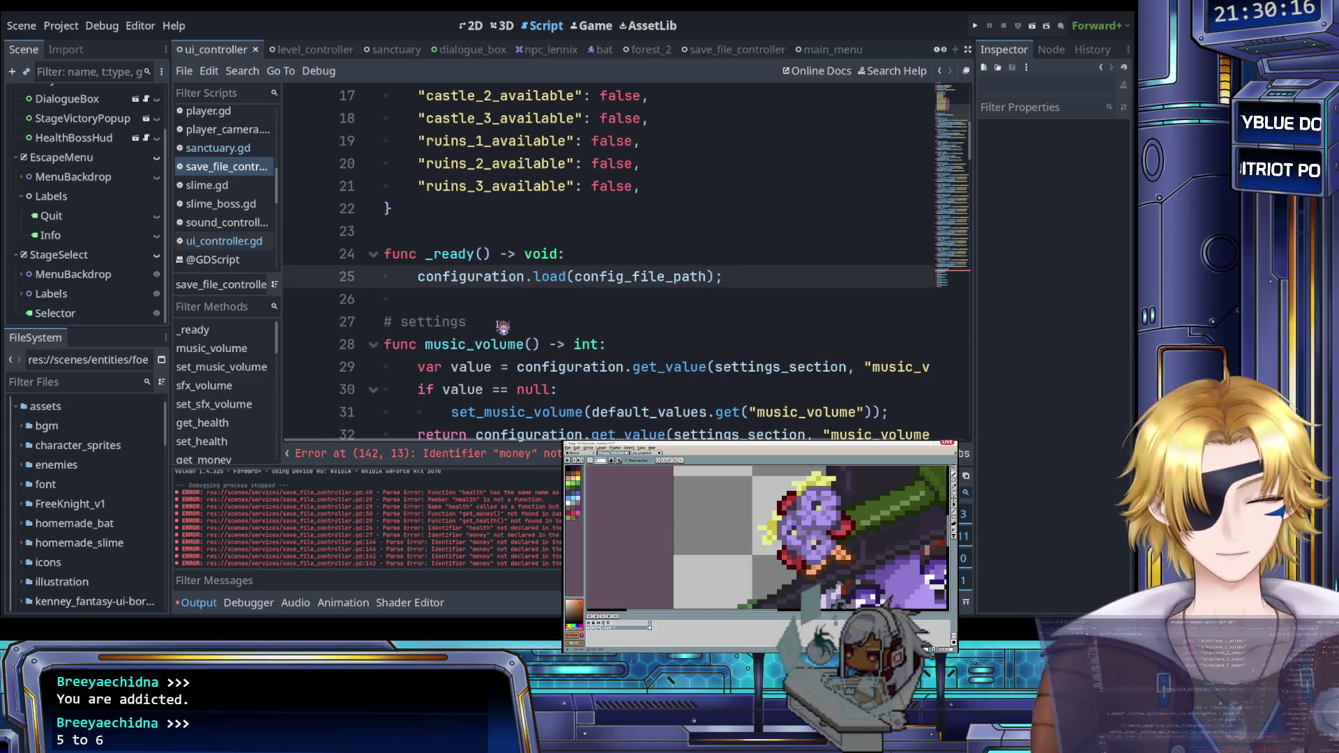
Step: Delete the entire deduct_money function and save save_file_controller.gd
{"action": "scroll", "coordinate": [503, 326], "scroll_direction": "down", "scroll_amount": 20}
{"action": "scroll", "coordinate": [510, 329], "scroll_direction": "down", "scroll_amount": 12}
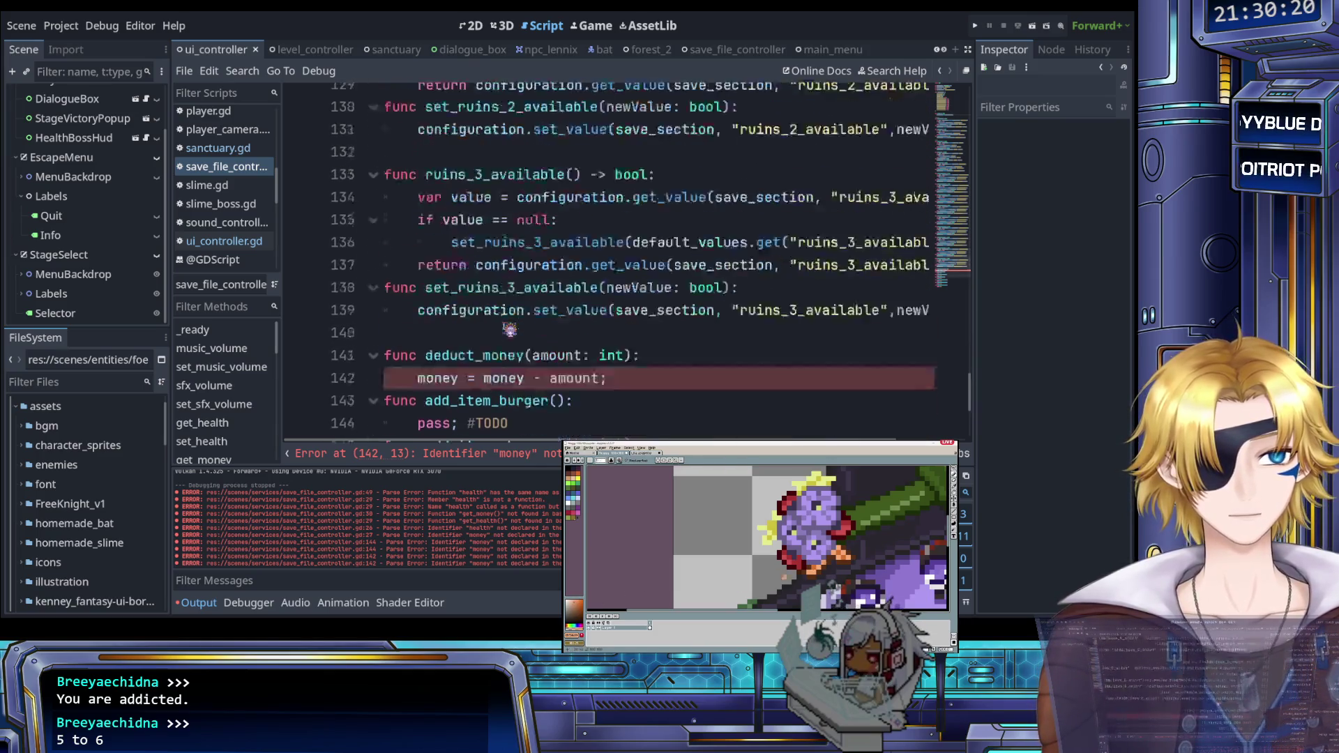
{"action": "scroll", "coordinate": [510, 329], "scroll_direction": "down", "scroll_amount": 2}
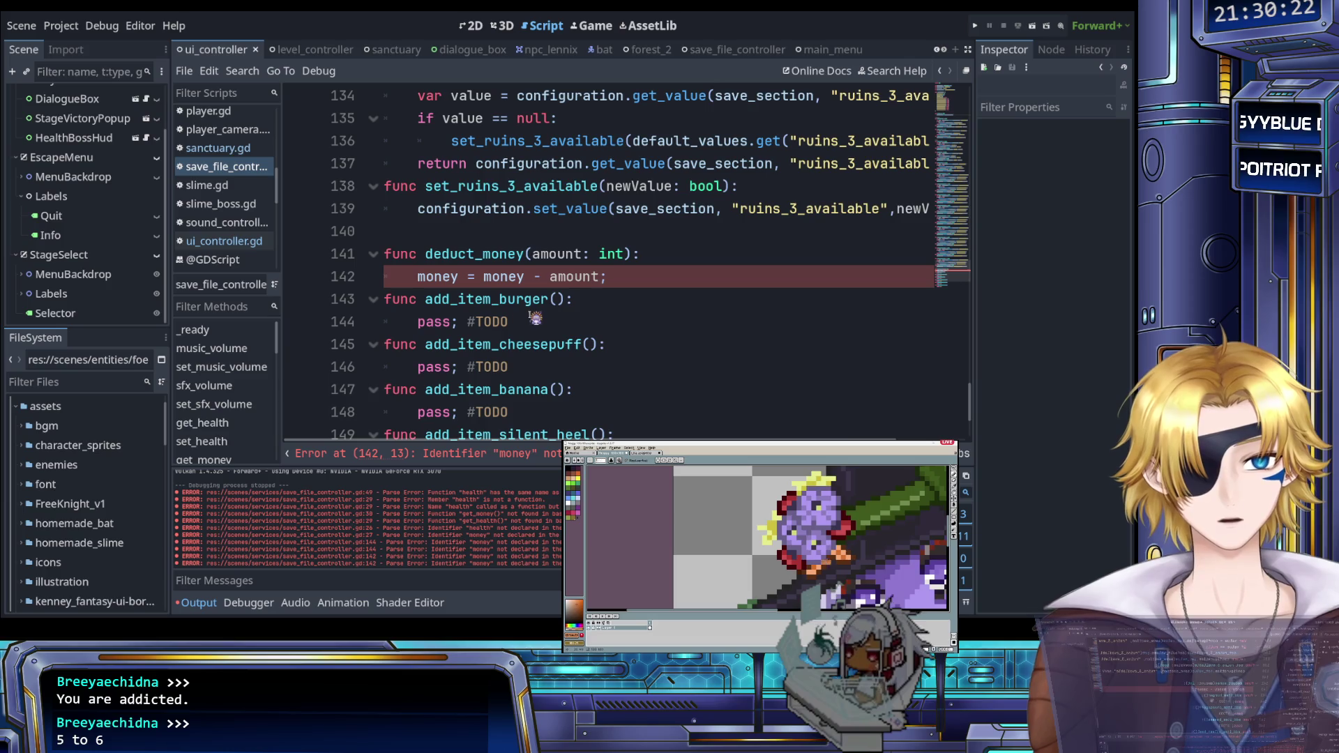
{"action": "left_click_drag", "start_coordinate": [625, 279], "coordinate": [377, 258]}
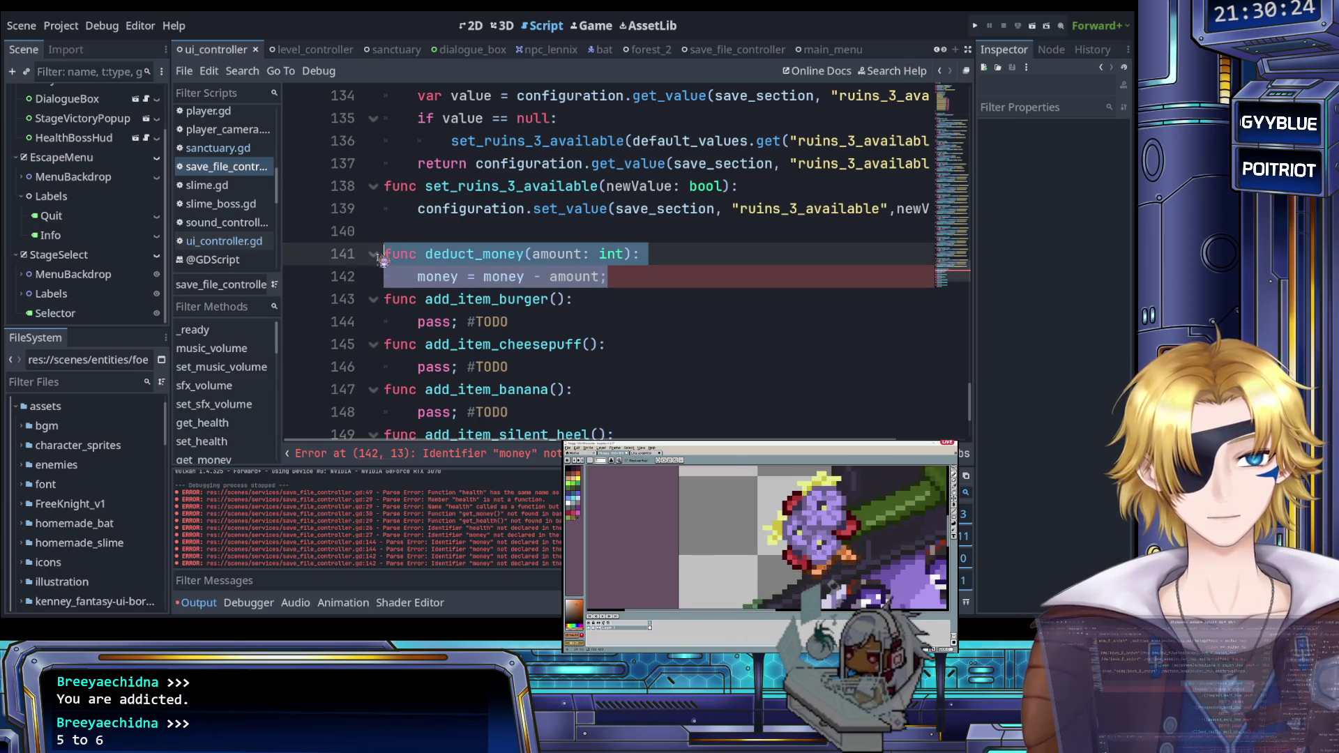
{"action": "key", "text": "BackSpace"}
{"action": "key", "text": "BackSpace"}
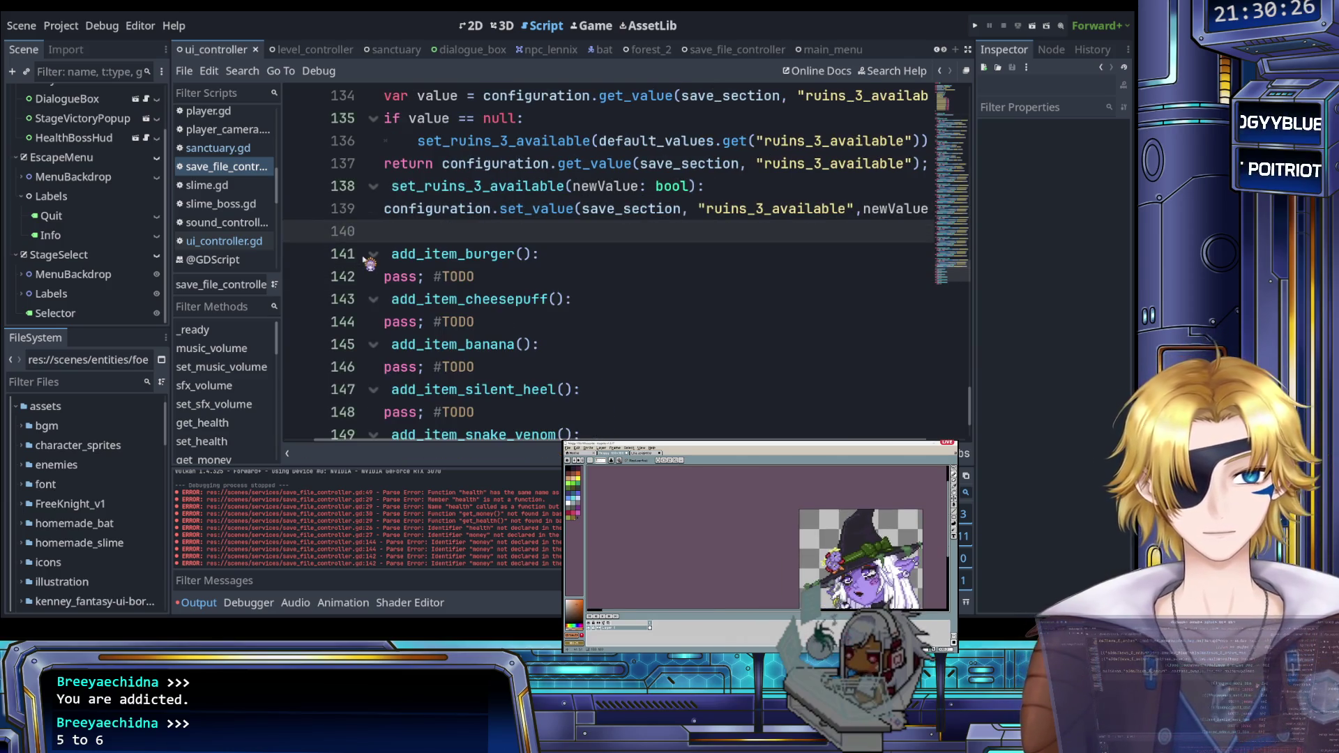
{"action": "key", "text": "ctrl+s"}
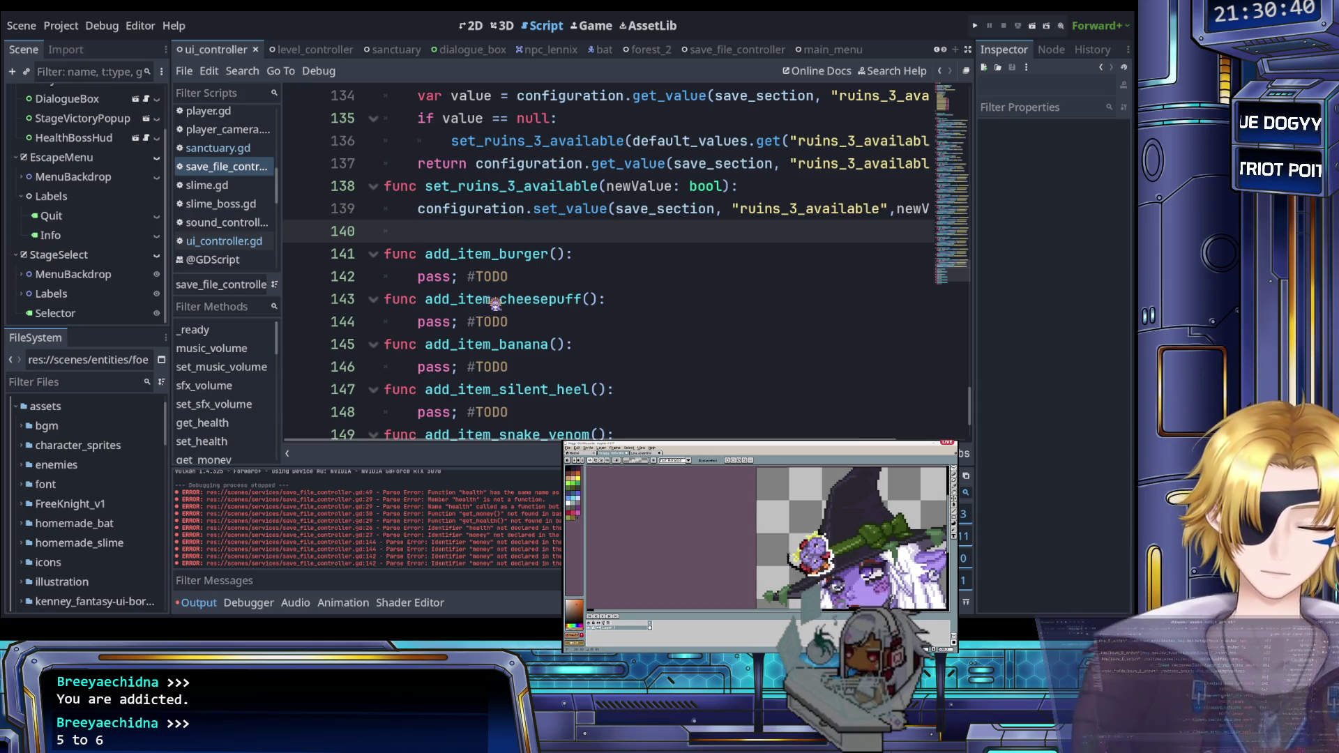
Step: Switch from save_file_controller.gd to ui_controller.gd via the Scripts list
{"action": "key", "text": "b"}
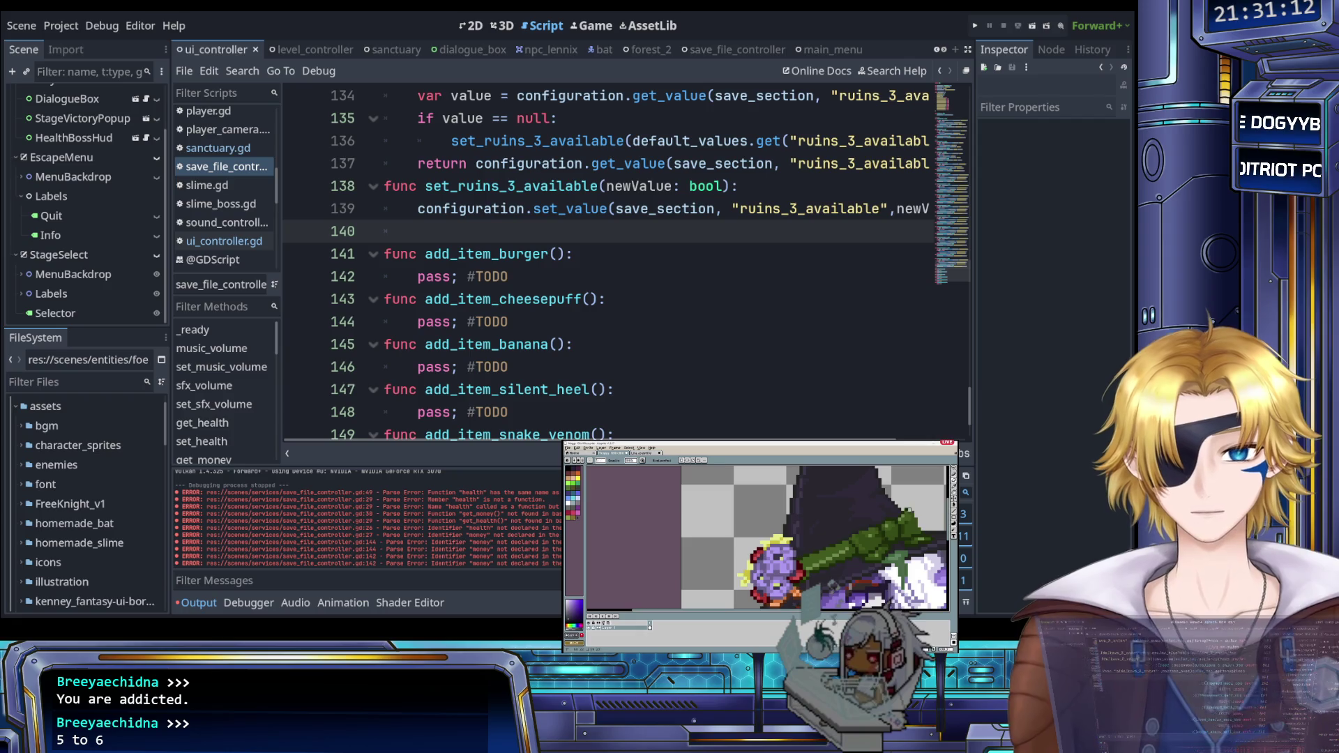
{"action": "left_click", "coordinate": [734, 321]}
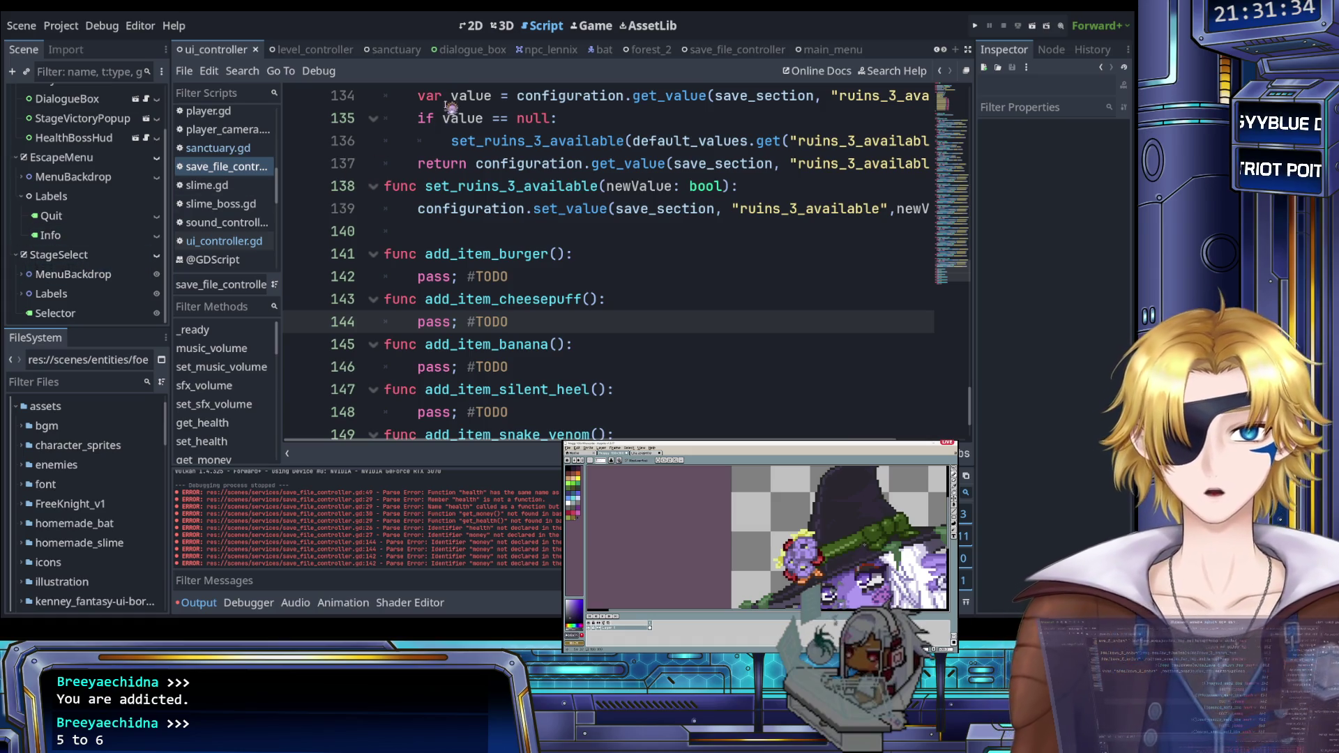
{"action": "left_click", "coordinate": [234, 242]}
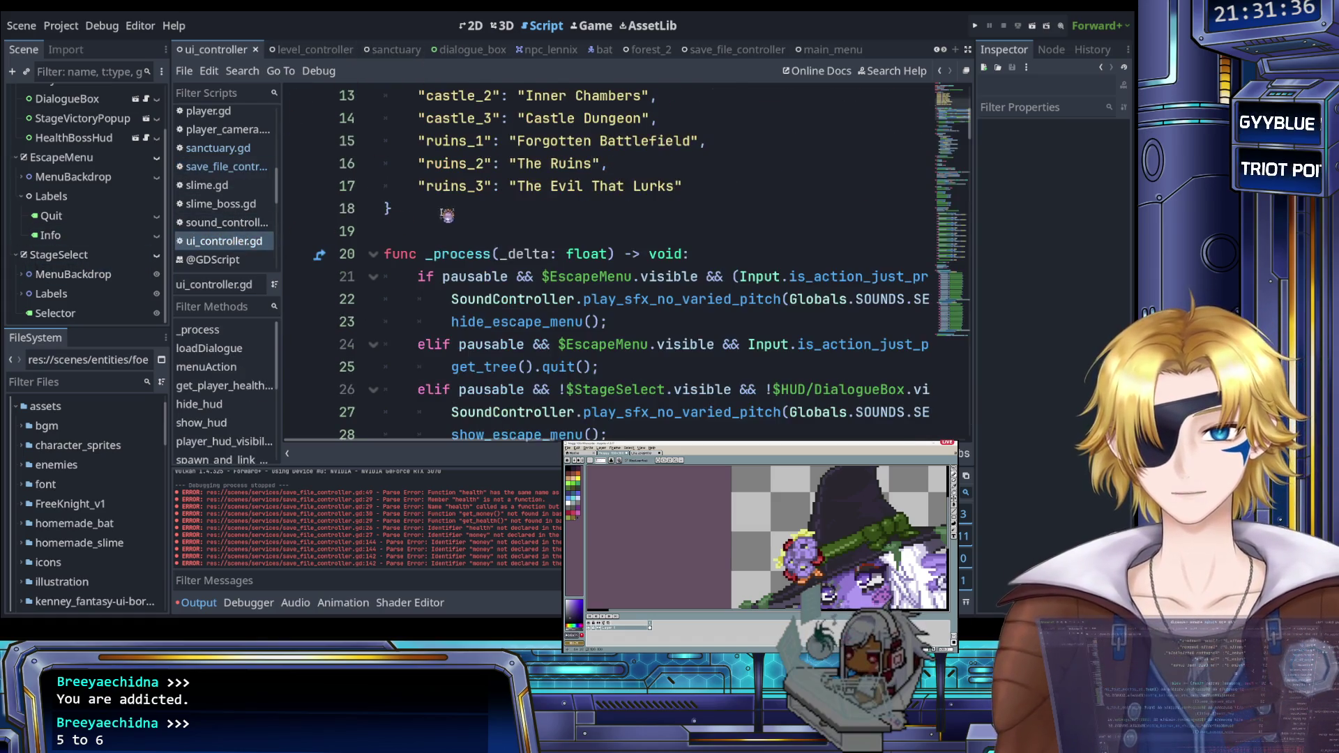
Step: Jump from the line 34 call to the process_level_select_inputs definition
{"action": "scroll", "coordinate": [461, 217], "scroll_direction": "down", "scroll_amount": 3}
{"action": "scroll", "coordinate": [474, 217], "scroll_direction": "up", "scroll_amount": 4}
{"action": "scroll", "coordinate": [475, 217], "scroll_direction": "down", "scroll_amount": 4}
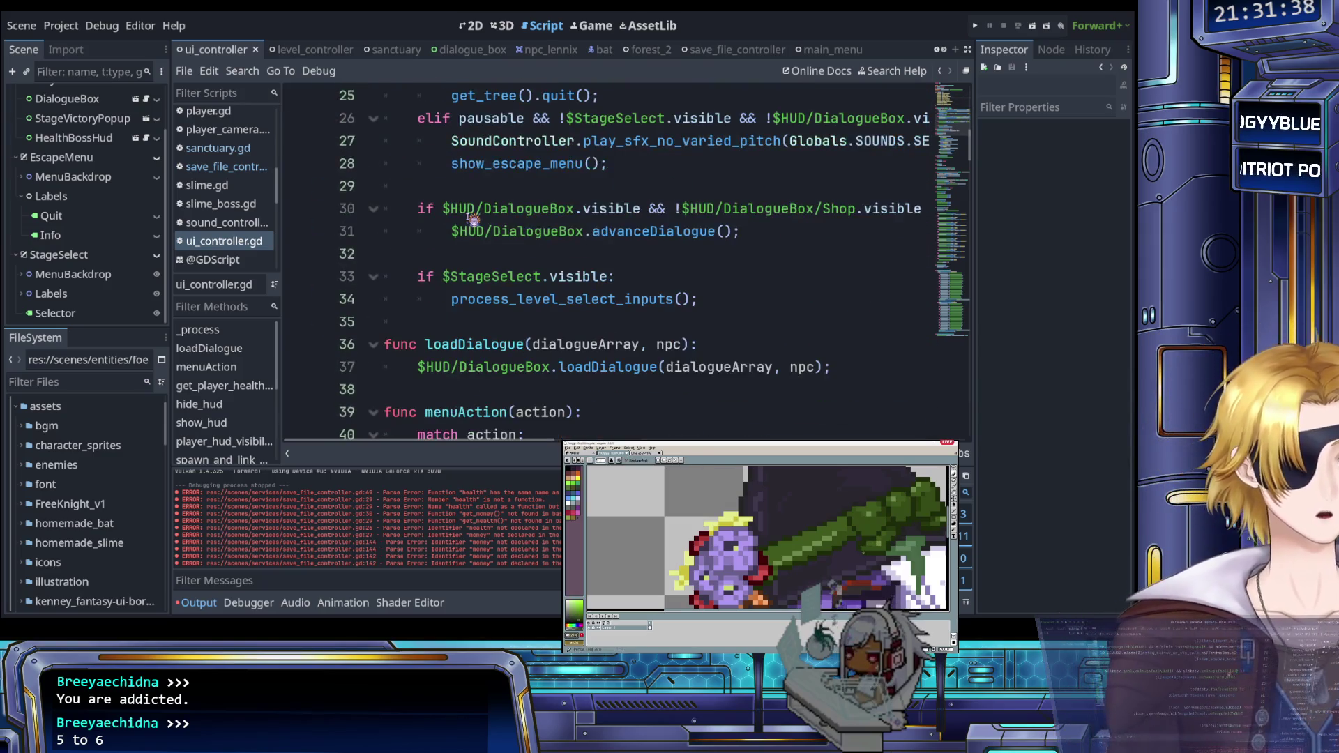
{"action": "scroll", "coordinate": [473, 220], "scroll_direction": "up", "scroll_amount": 2}
{"action": "scroll", "coordinate": [472, 221], "scroll_direction": "down", "scroll_amount": 2}
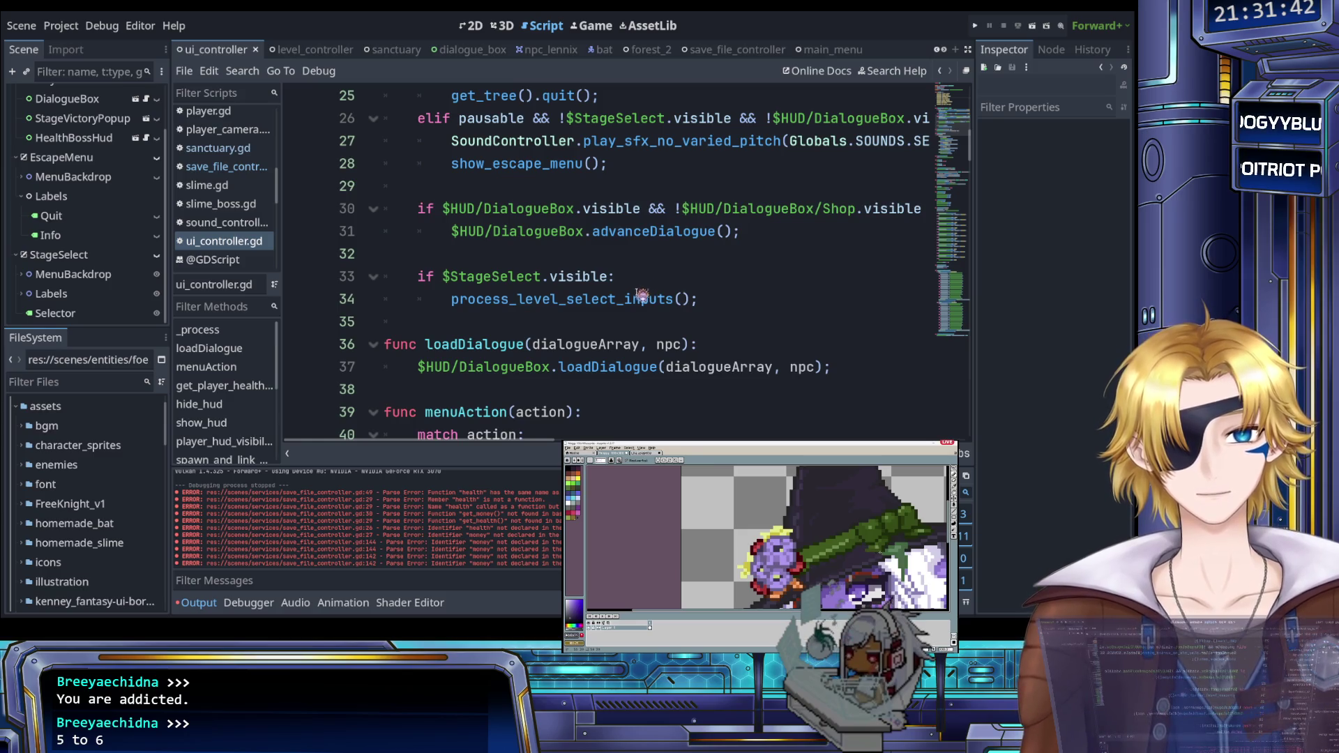
{"action": "left_click", "coordinate": [620, 304]}
{"action": "left_click", "coordinate": [604, 304], "text": "ctrl"}
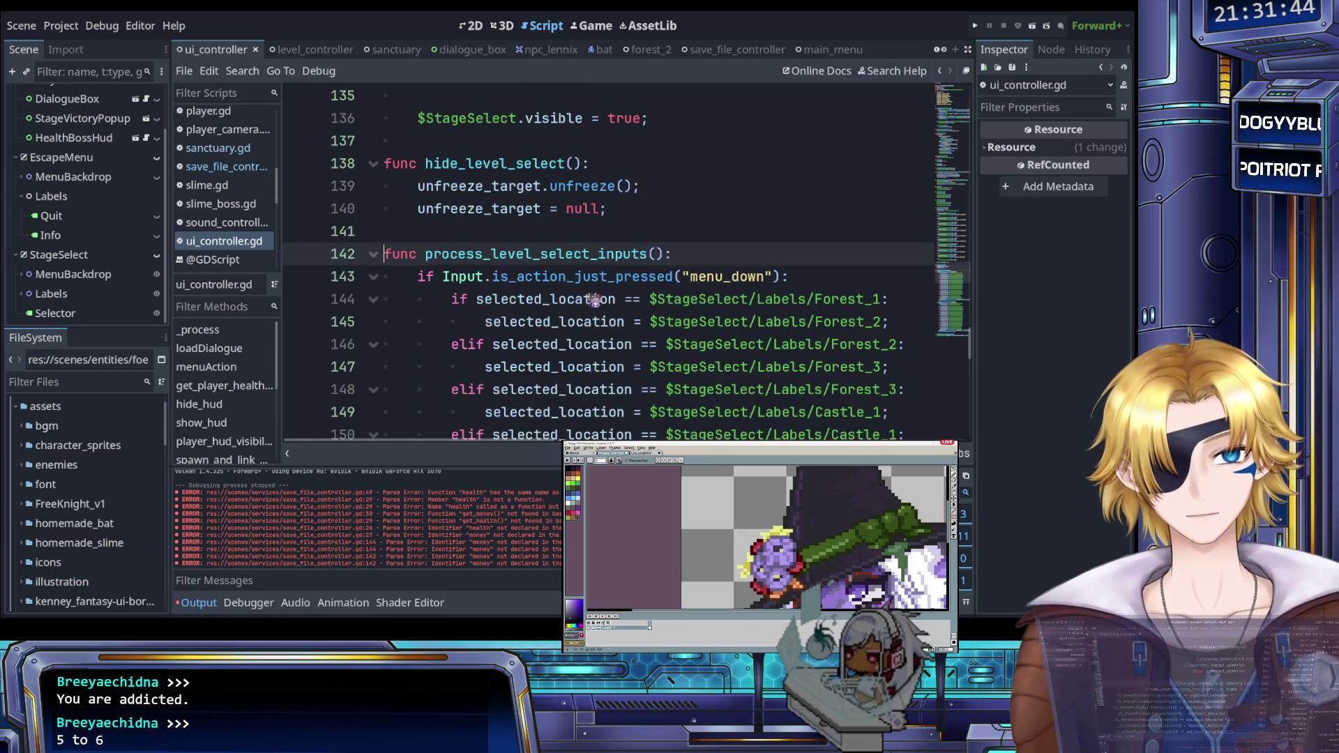
{"action": "scroll", "coordinate": [520, 257], "scroll_direction": "down", "scroll_amount": 10}
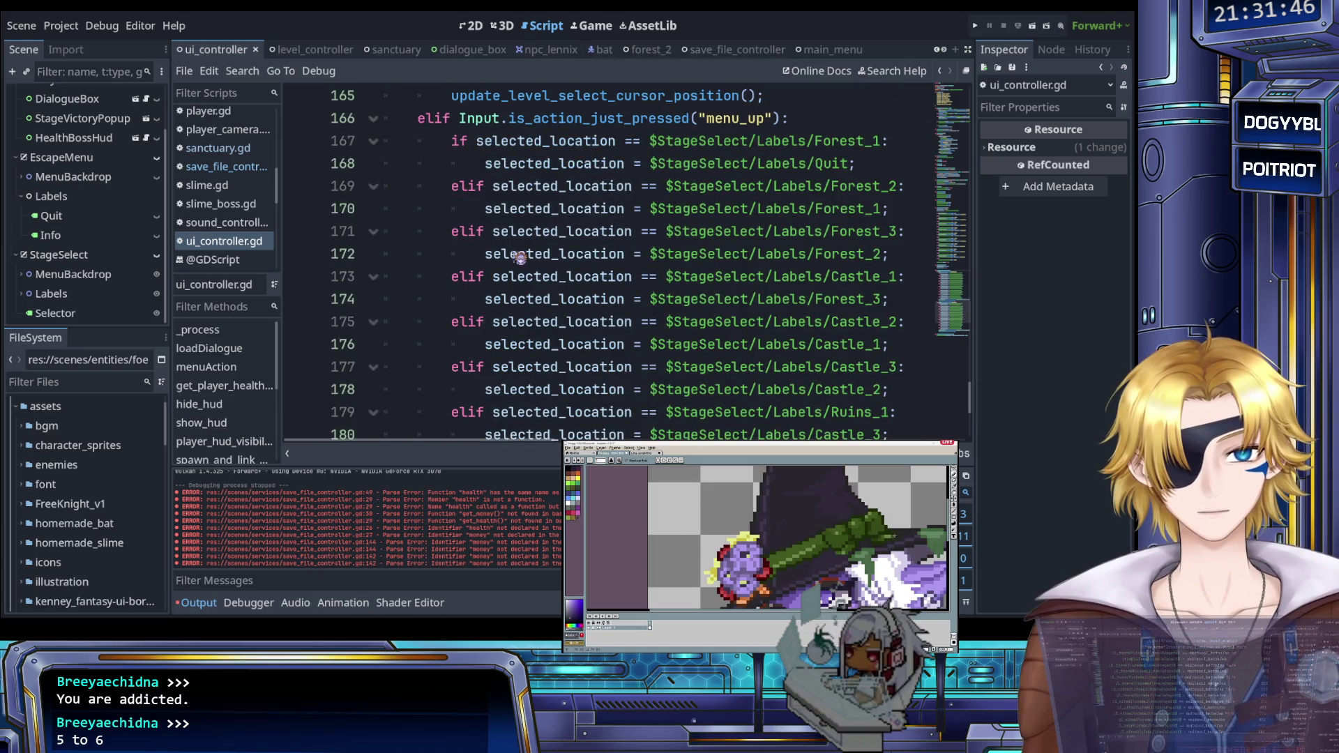
{"action": "scroll", "coordinate": [519, 257], "scroll_direction": "down", "scroll_amount": 4}
Step: Insert a new elif line after the menu_up handling block
{"action": "left_click", "coordinate": [452, 340]}
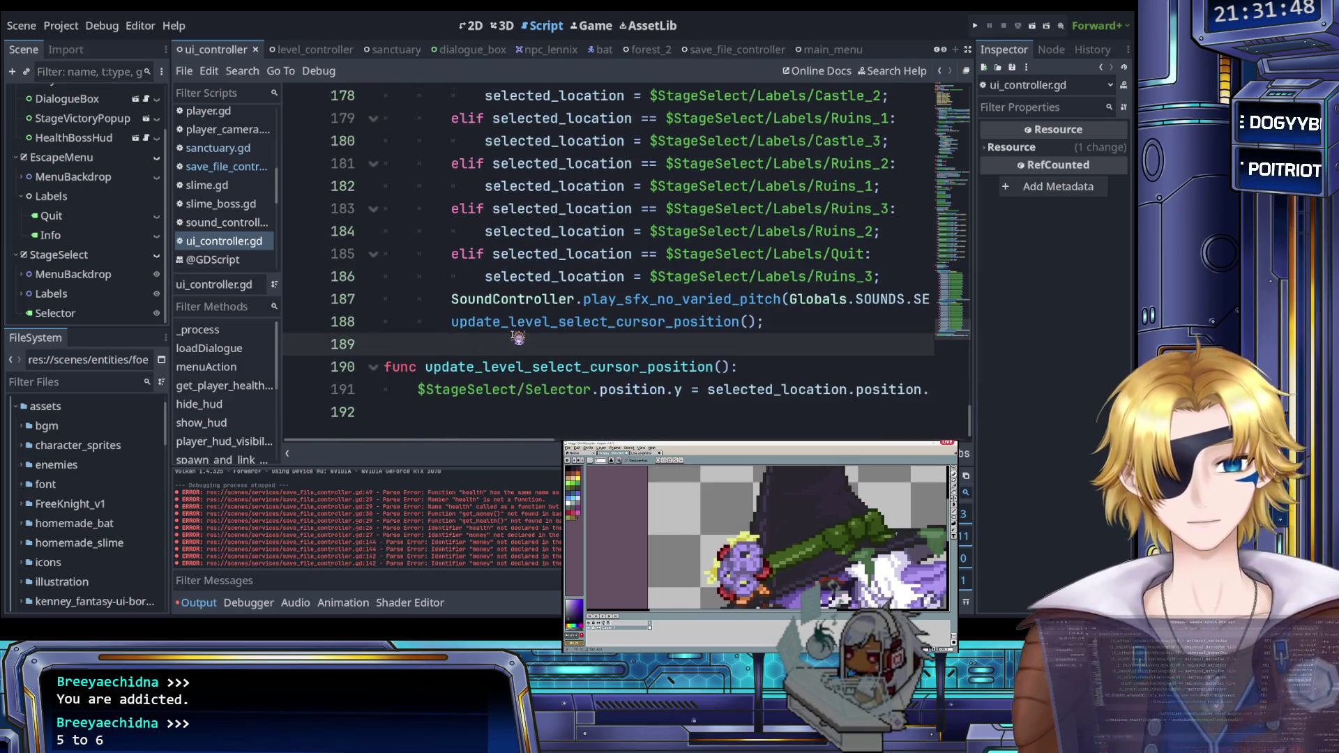
{"action": "key", "text": "Return"}
{"action": "type", "text": "eli"}
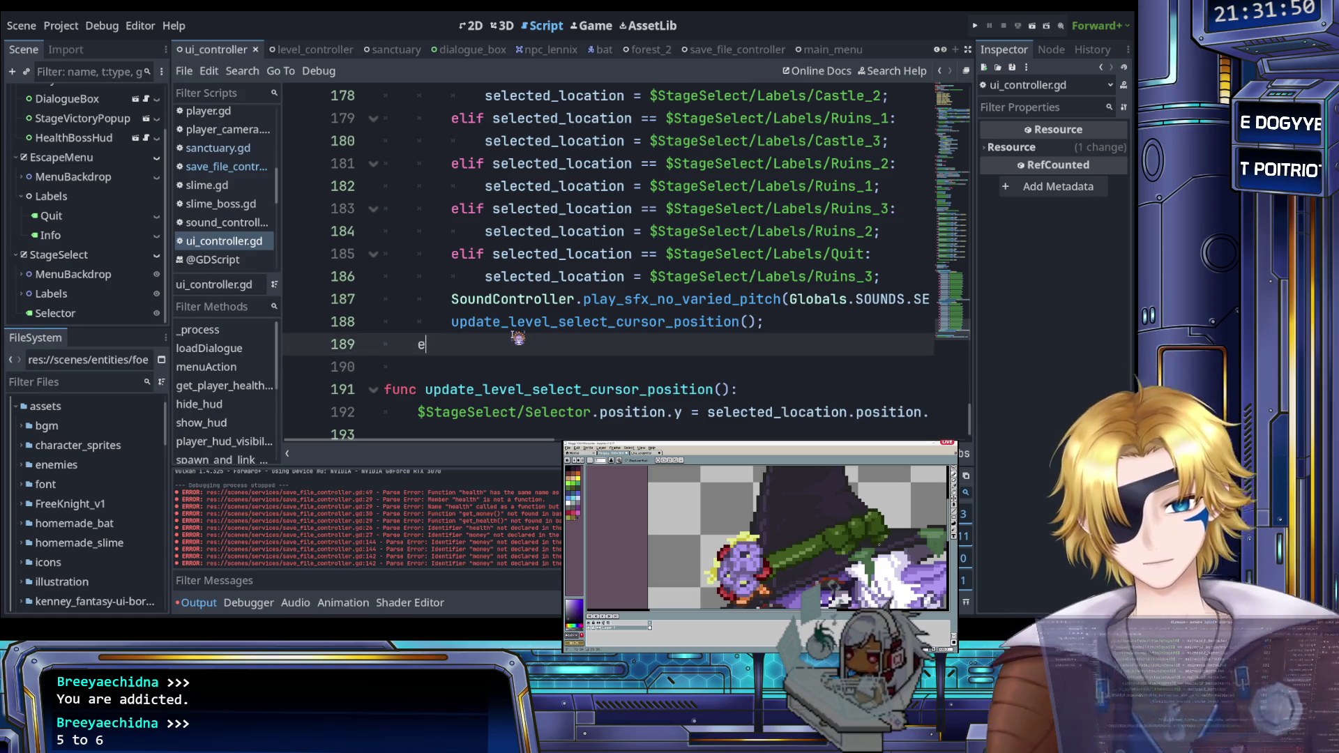
{"action": "key", "text": "Return"}
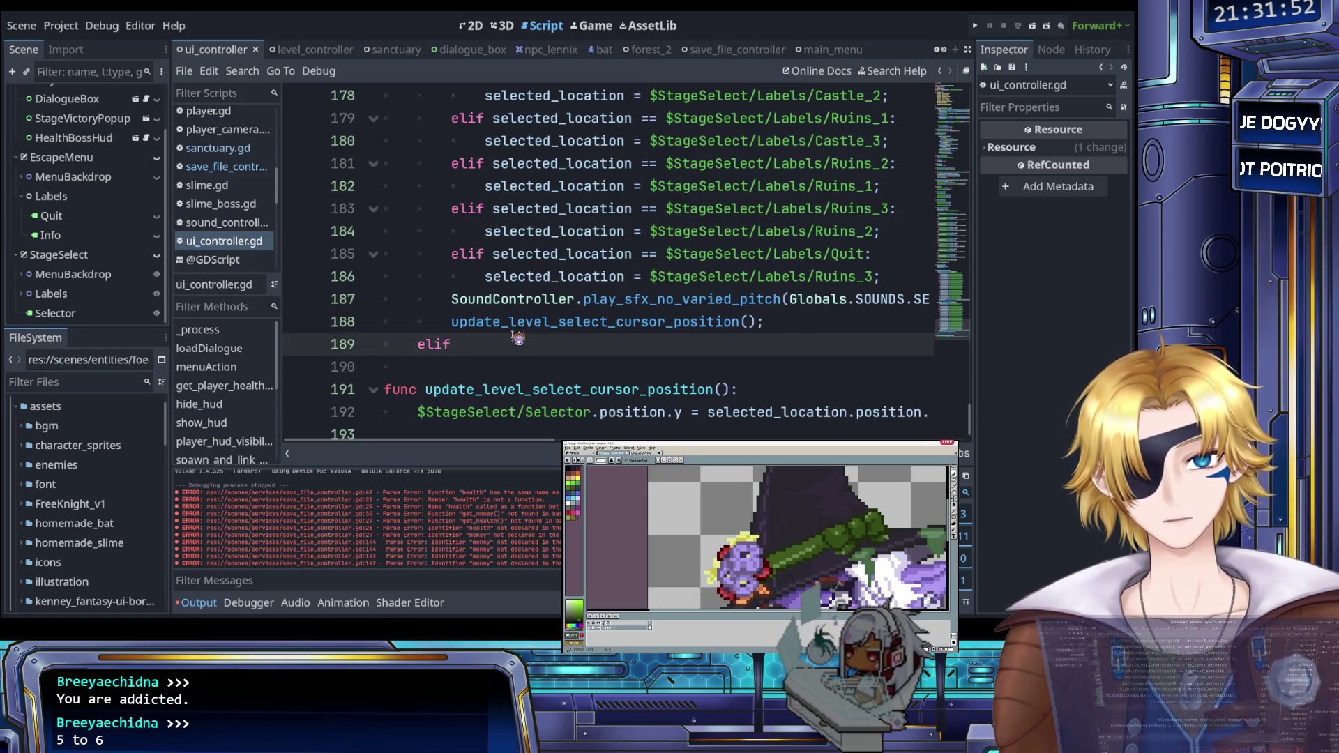
Step: Complete the elif as Input.is_action_just_pressed("menu_confirm"): by pasting and editing the menu_up check
{"action": "scroll", "coordinate": [518, 339], "scroll_direction": "up", "scroll_amount": 7}
{"action": "left_click_drag", "start_coordinate": [460, 299], "coordinate": [791, 300]}
{"action": "key", "text": "ctrl+c"}
{"action": "scroll", "coordinate": [580, 321], "scroll_direction": "down", "scroll_amount": 4}
{"action": "scroll", "coordinate": [580, 320], "scroll_direction": "down", "scroll_amount": 3}
{"action": "left_click", "coordinate": [580, 322]}
{"action": "key", "text": "ctrl+v"}
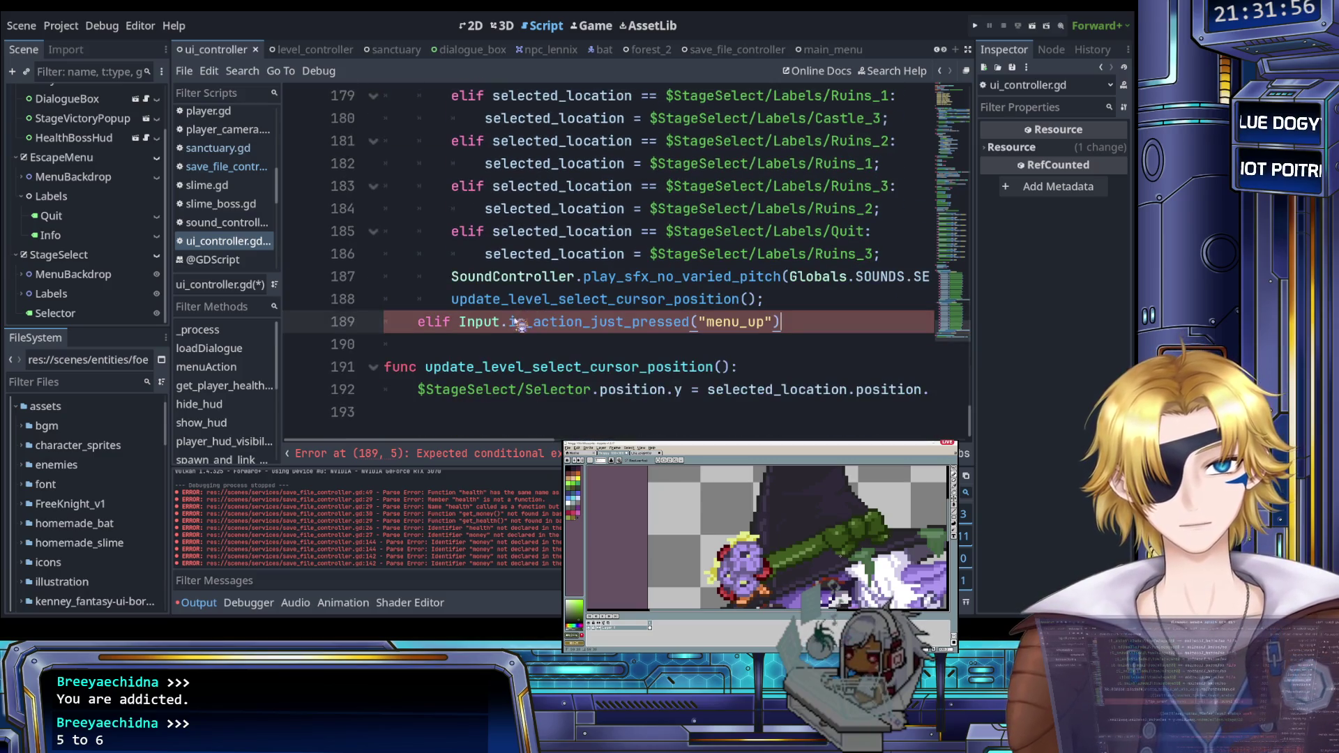
{"action": "double_click", "coordinate": [739, 321]}
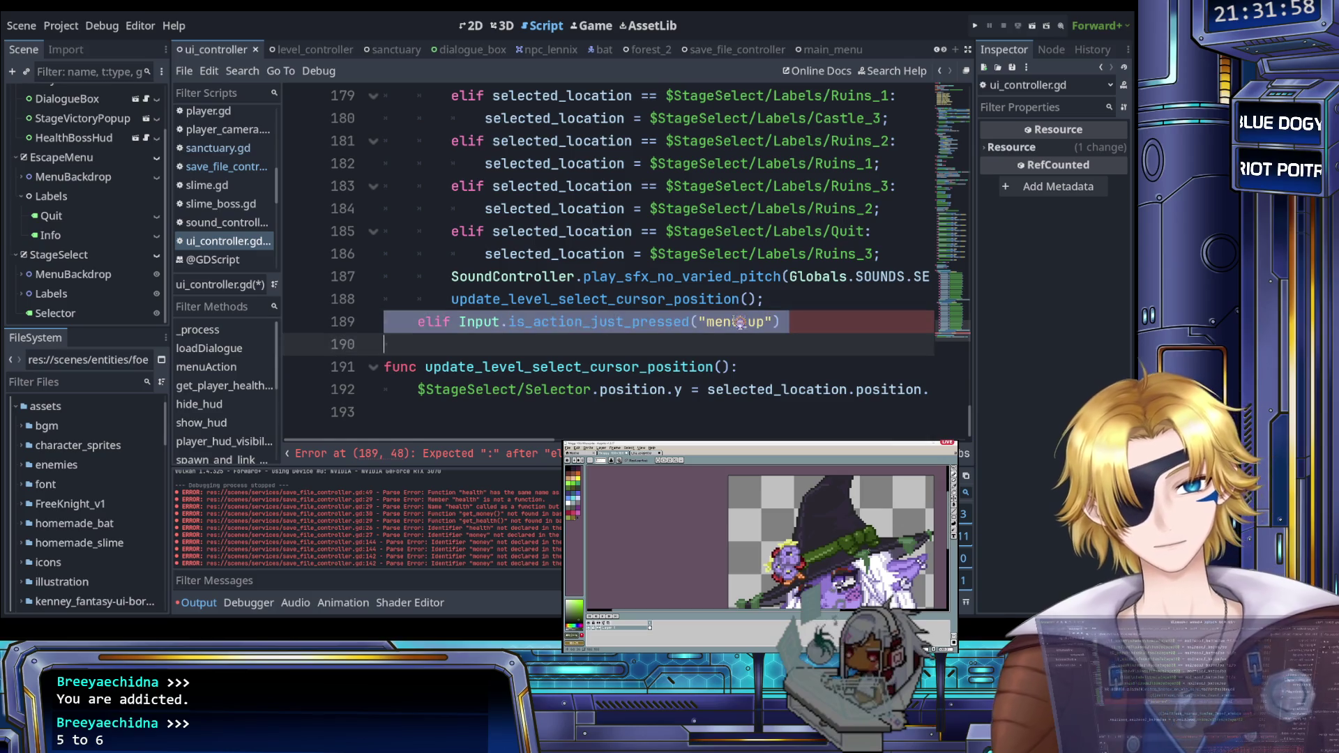
{"action": "left_click", "coordinate": [774, 325]}
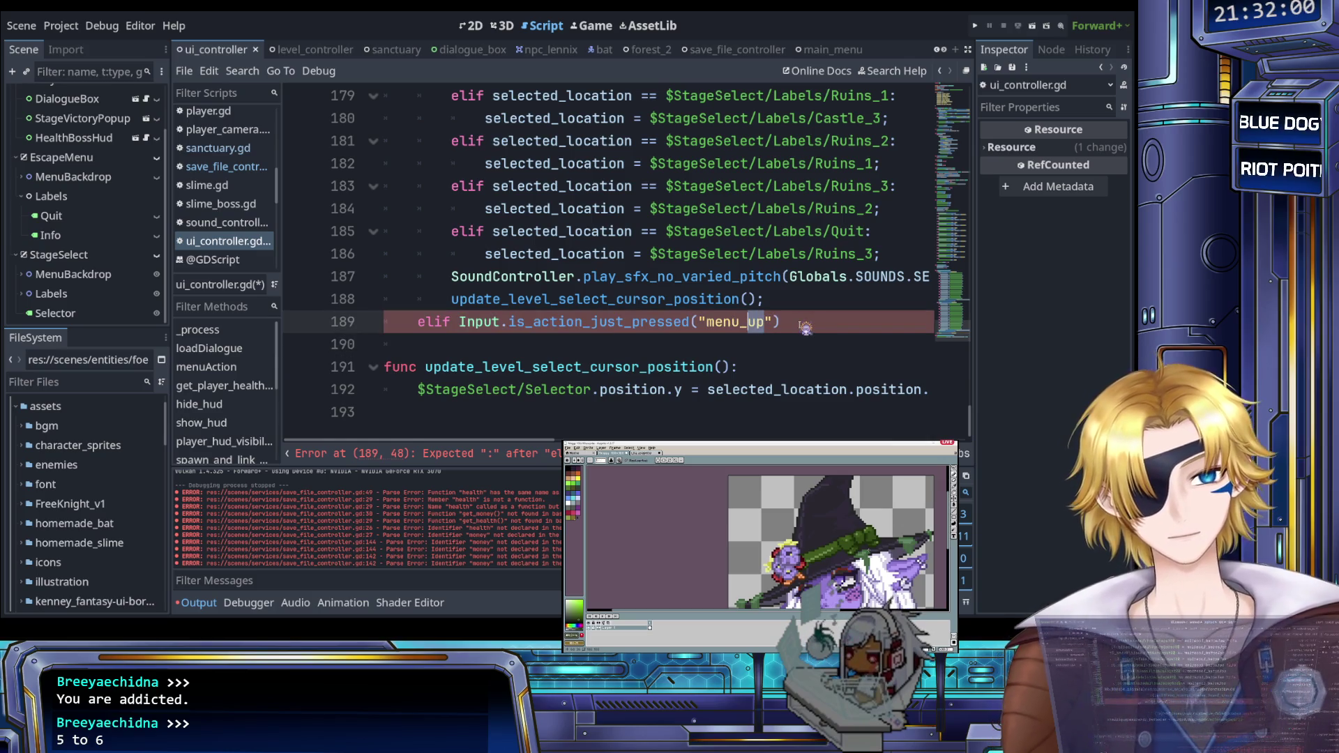
{"action": "type", "text": "confirm\")"}
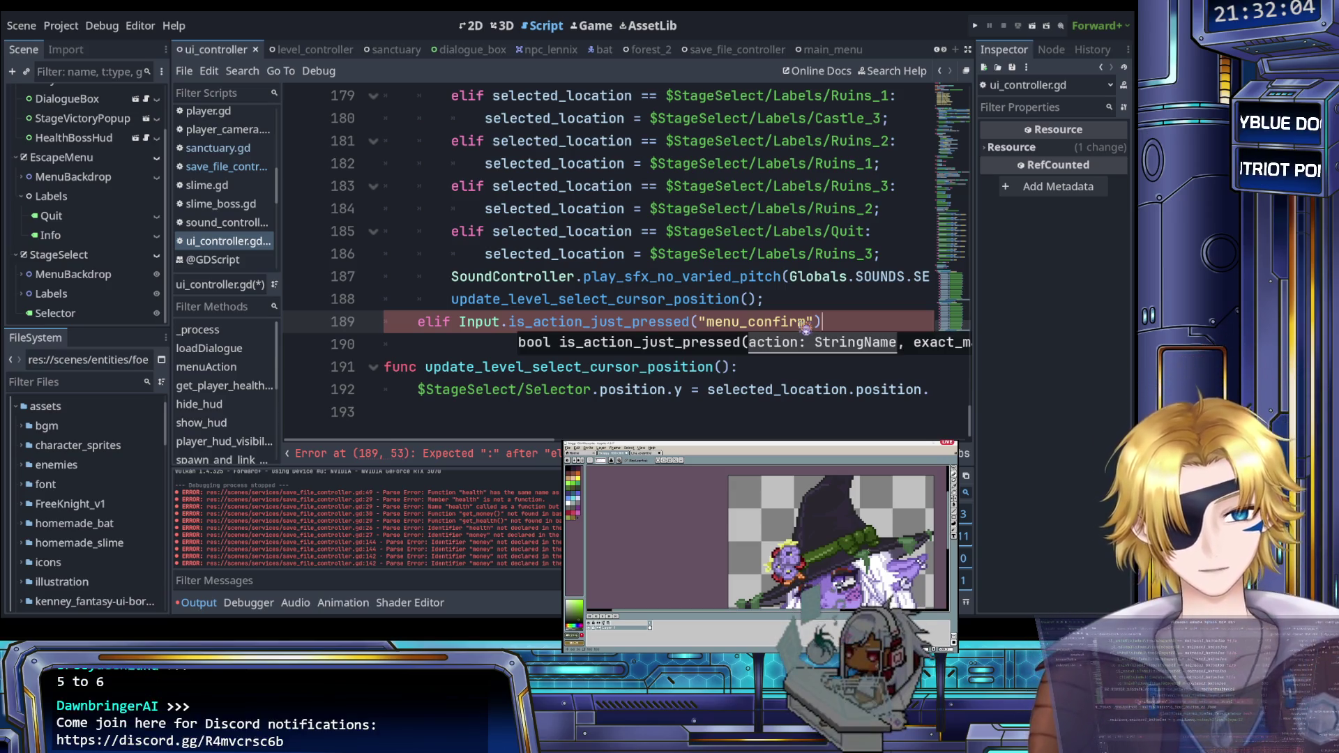
{"action": "type", "text": ":"}
{"action": "key", "text": "Return"}
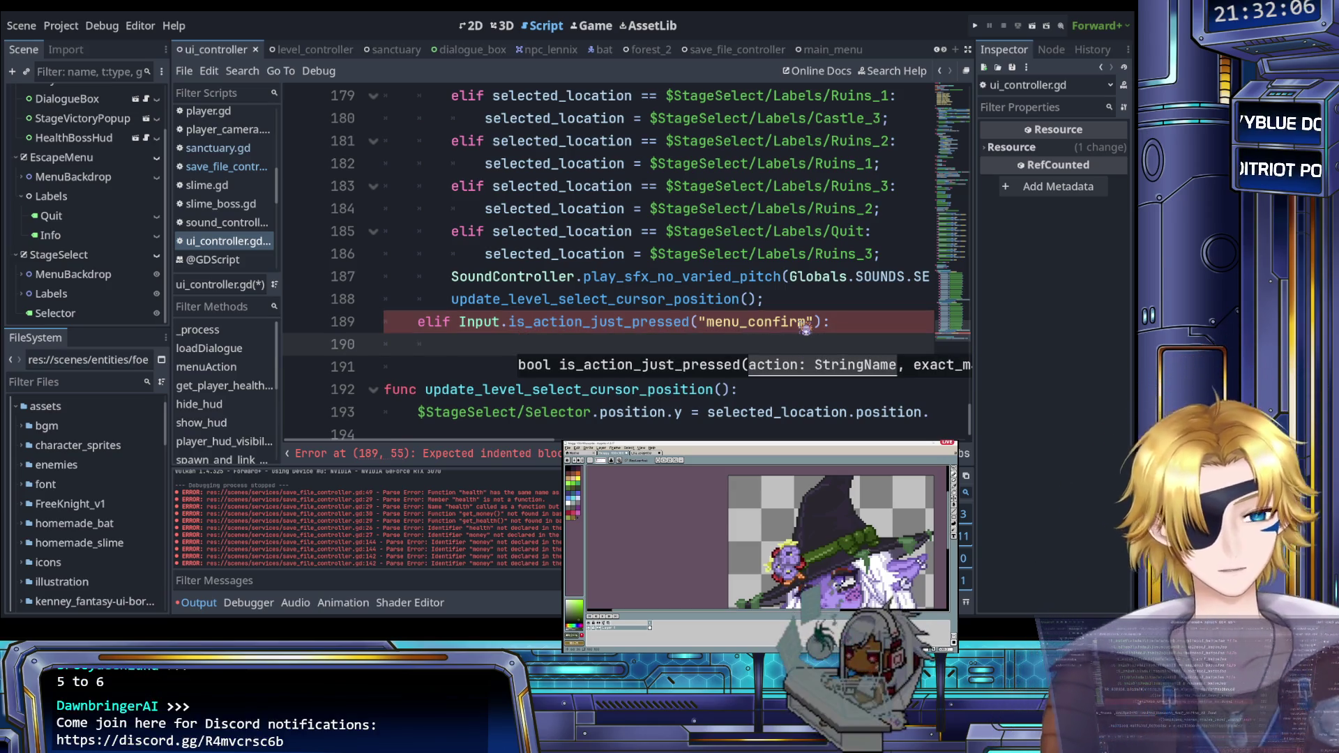
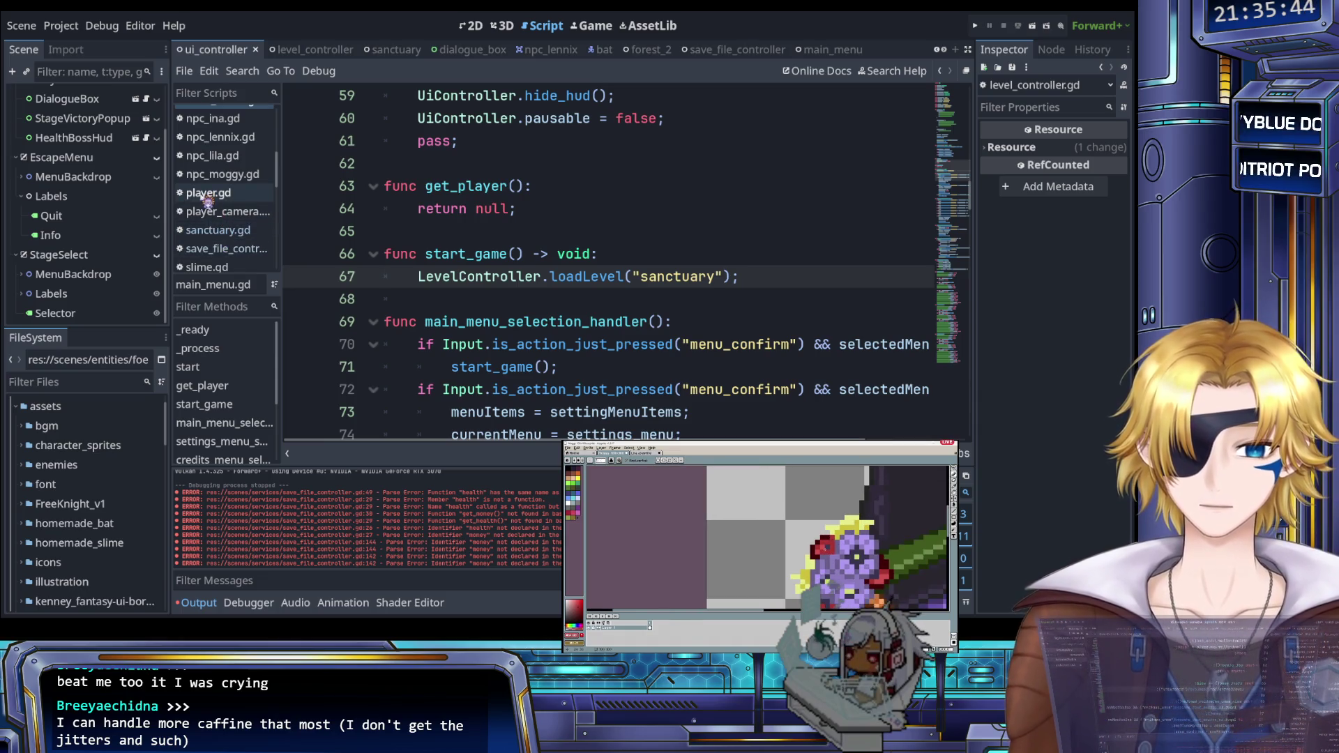
Step: Open ui_controller.gd and go to the empty menu_confirm branch
{"action": "scroll", "coordinate": [207, 201], "scroll_direction": "down", "scroll_amount": 2}
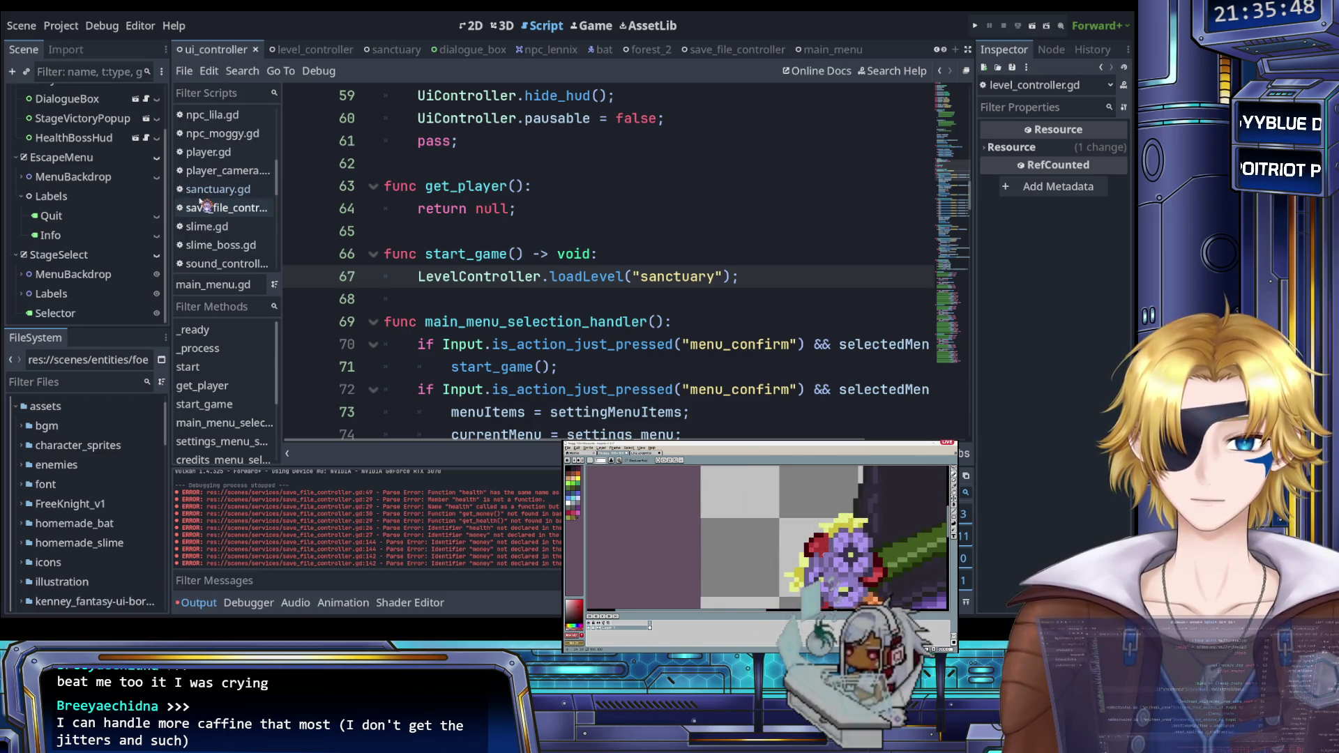
{"action": "scroll", "coordinate": [206, 207], "scroll_direction": "down", "scroll_amount": 1}
{"action": "scroll", "coordinate": [204, 205], "scroll_direction": "down", "scroll_amount": 1}
{"action": "scroll", "coordinate": [204, 205], "scroll_direction": "down", "scroll_amount": 1}
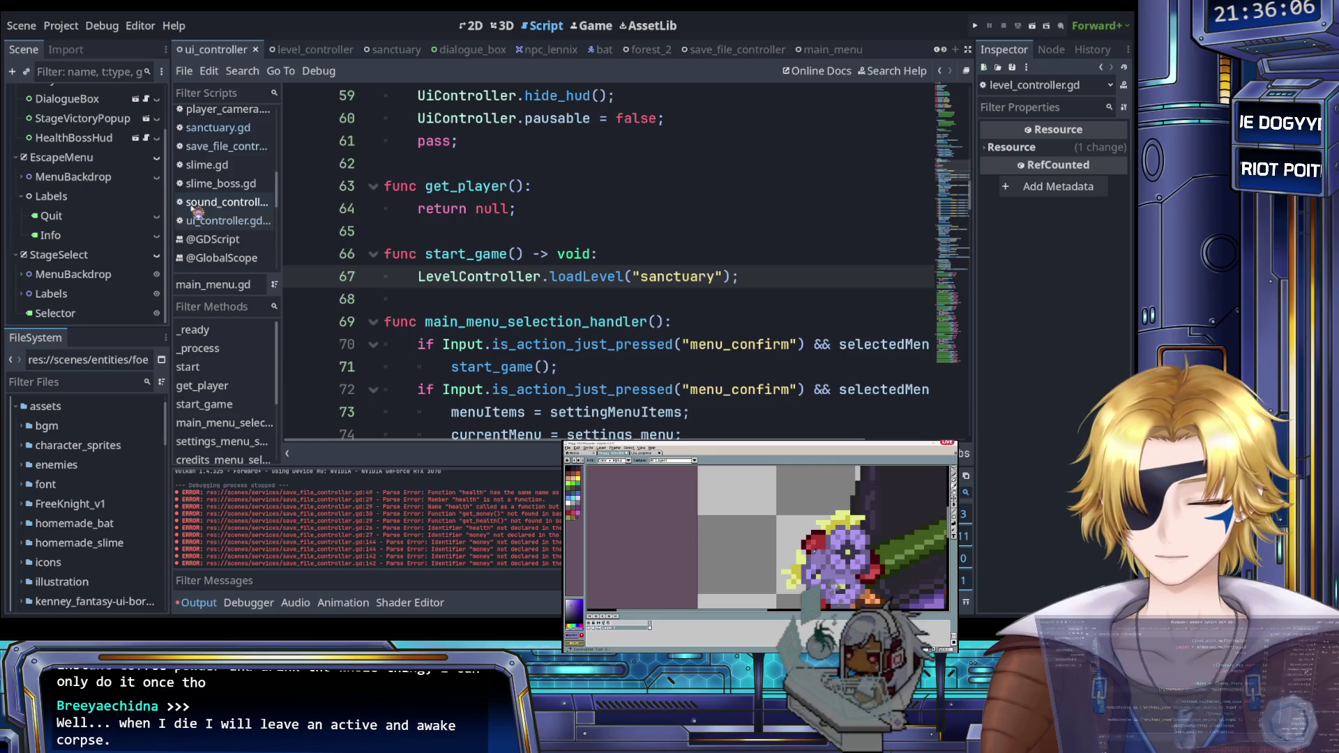
{"action": "left_click", "coordinate": [230, 222]}
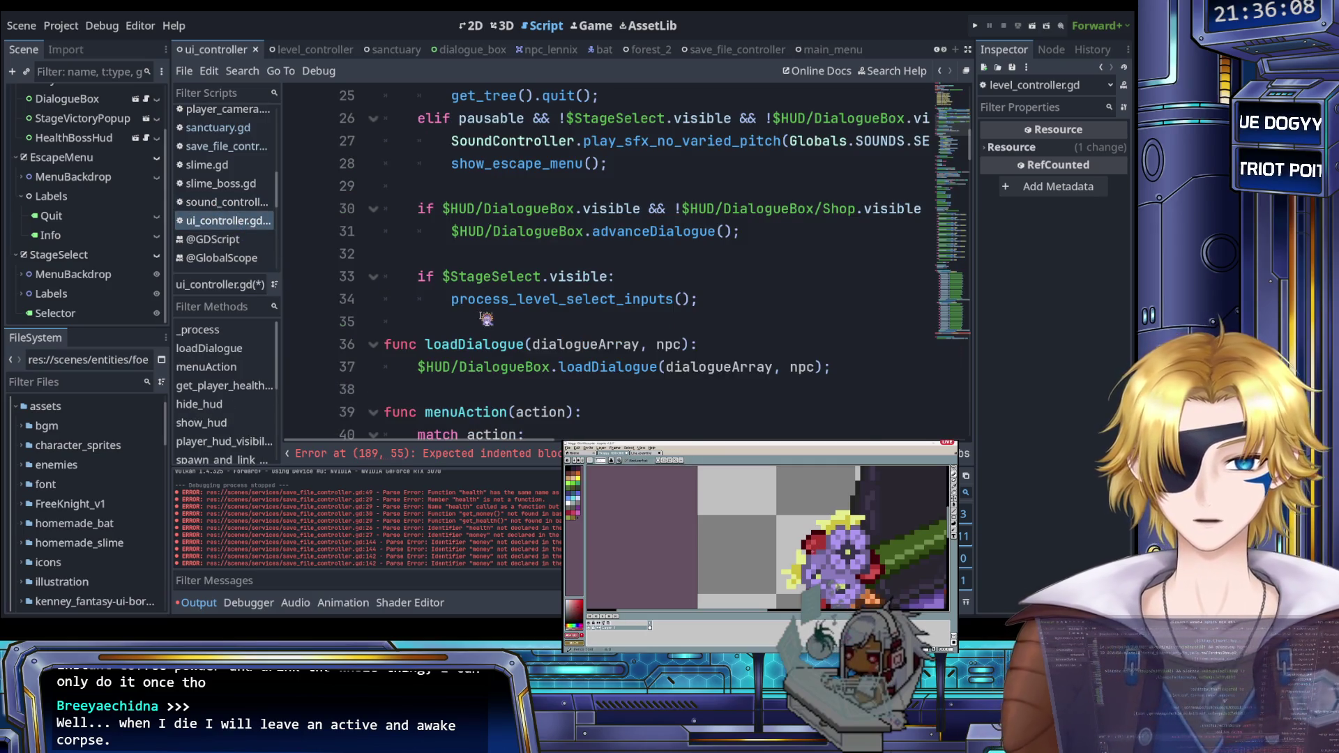
{"action": "scroll", "coordinate": [485, 319], "scroll_direction": "down", "scroll_amount": 4}
{"action": "scroll", "coordinate": [485, 319], "scroll_direction": "up", "scroll_amount": 4}
{"action": "scroll", "coordinate": [485, 318], "scroll_direction": "up", "scroll_amount": 4}
{"action": "scroll", "coordinate": [485, 319], "scroll_direction": "down", "scroll_amount": 5}
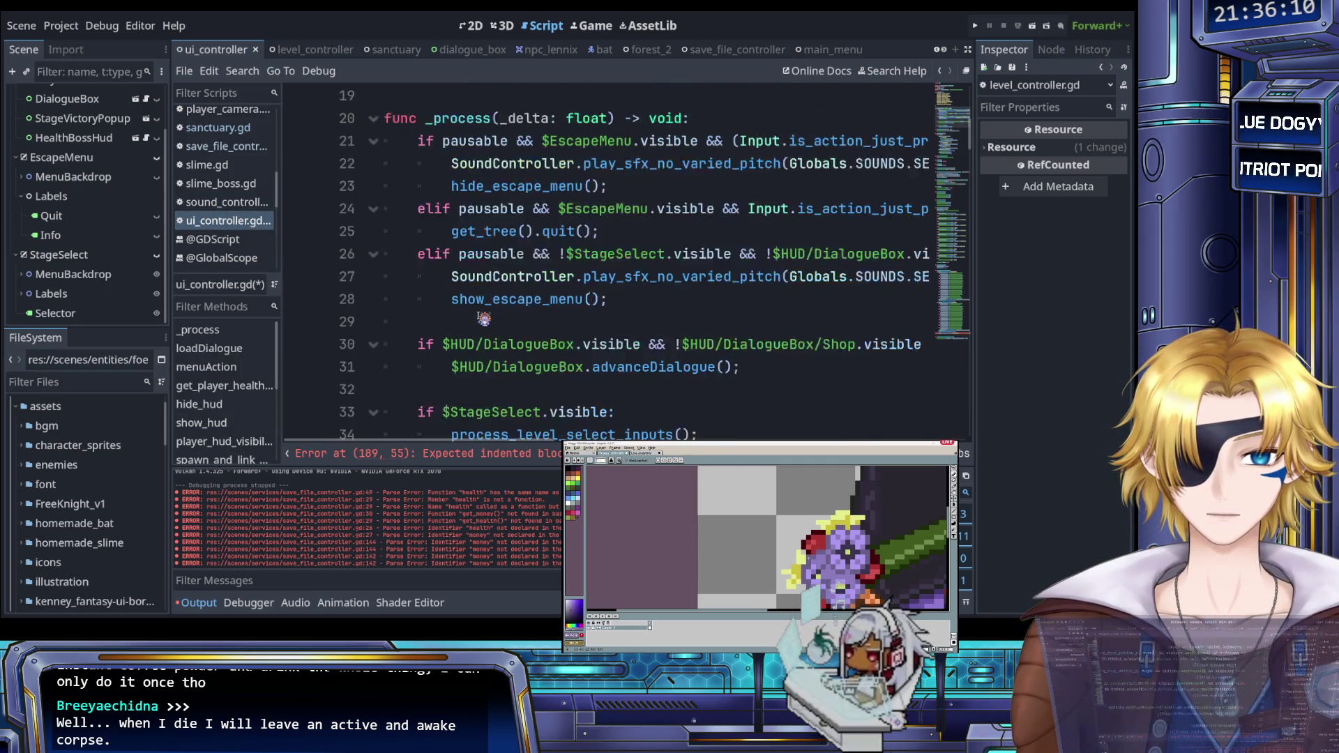
{"action": "scroll", "coordinate": [483, 318], "scroll_direction": "down", "scroll_amount": 20}
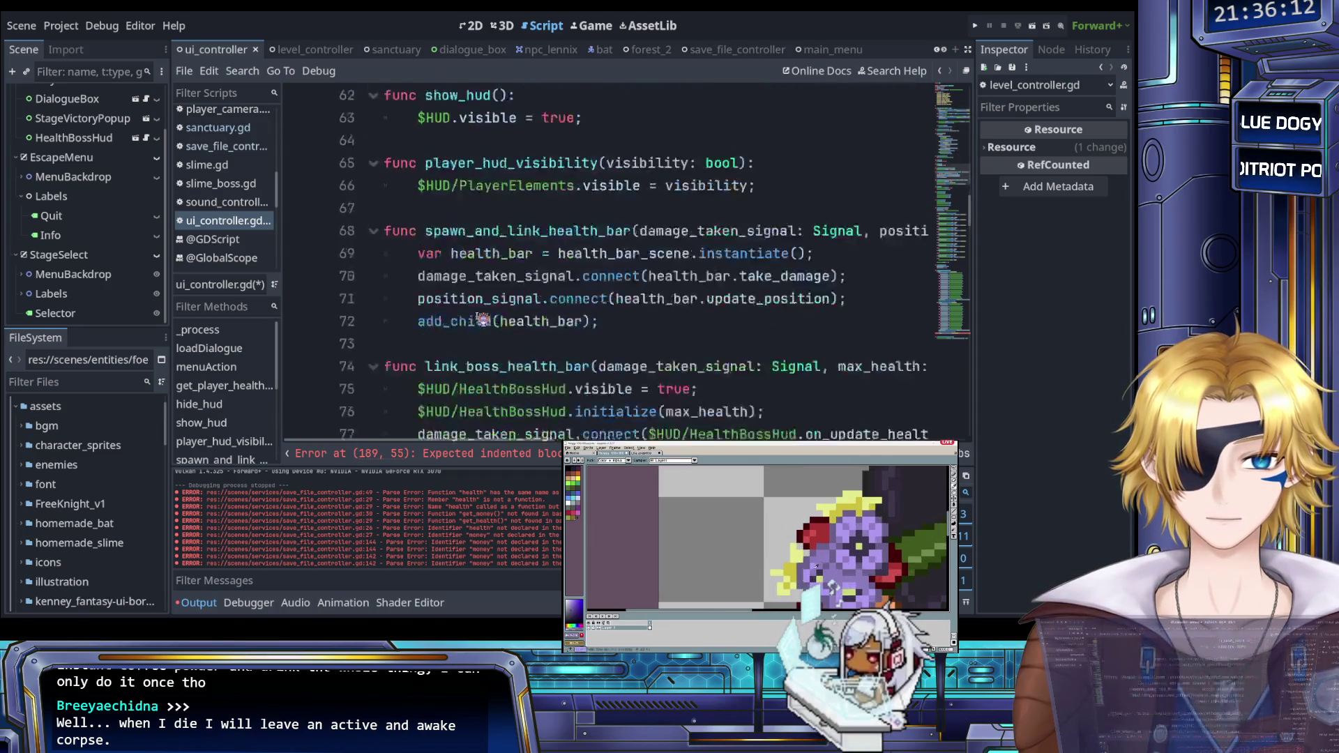
{"action": "scroll", "coordinate": [483, 319], "scroll_direction": "down", "scroll_amount": 17}
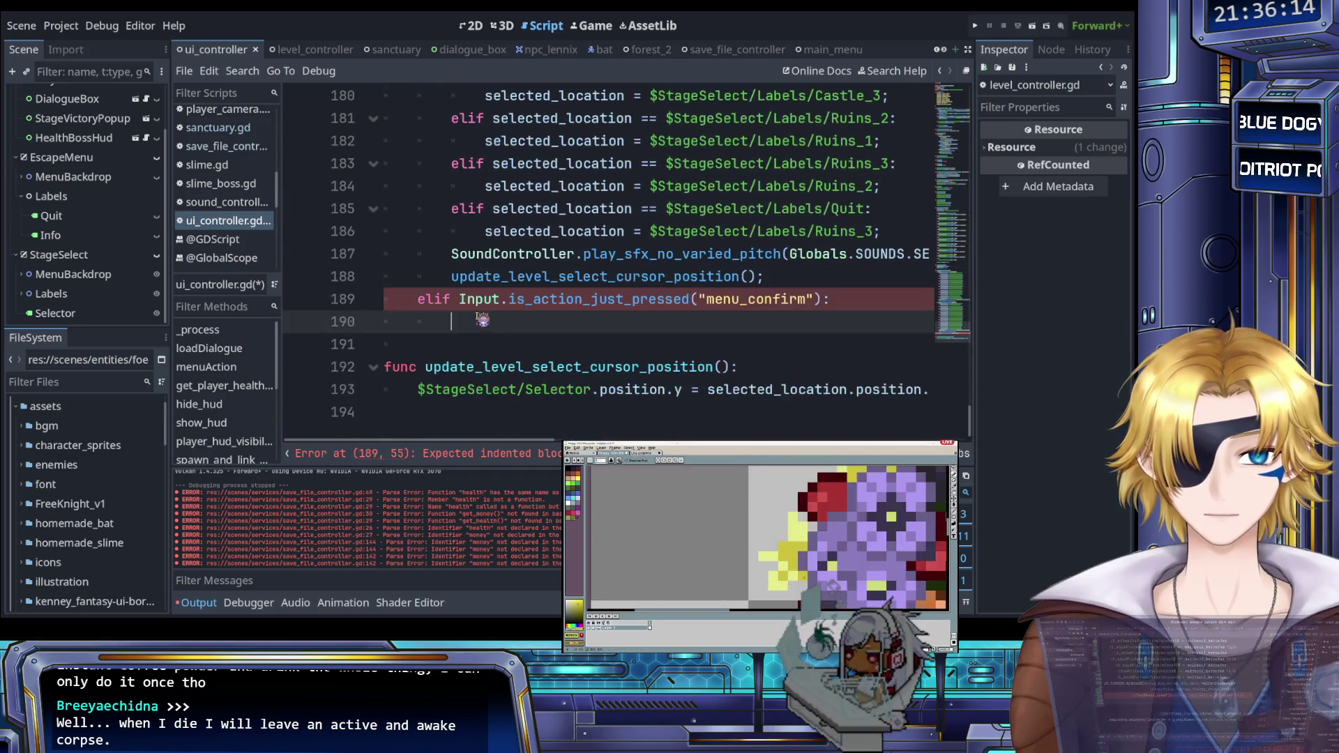
{"action": "left_click", "coordinate": [444, 320]}
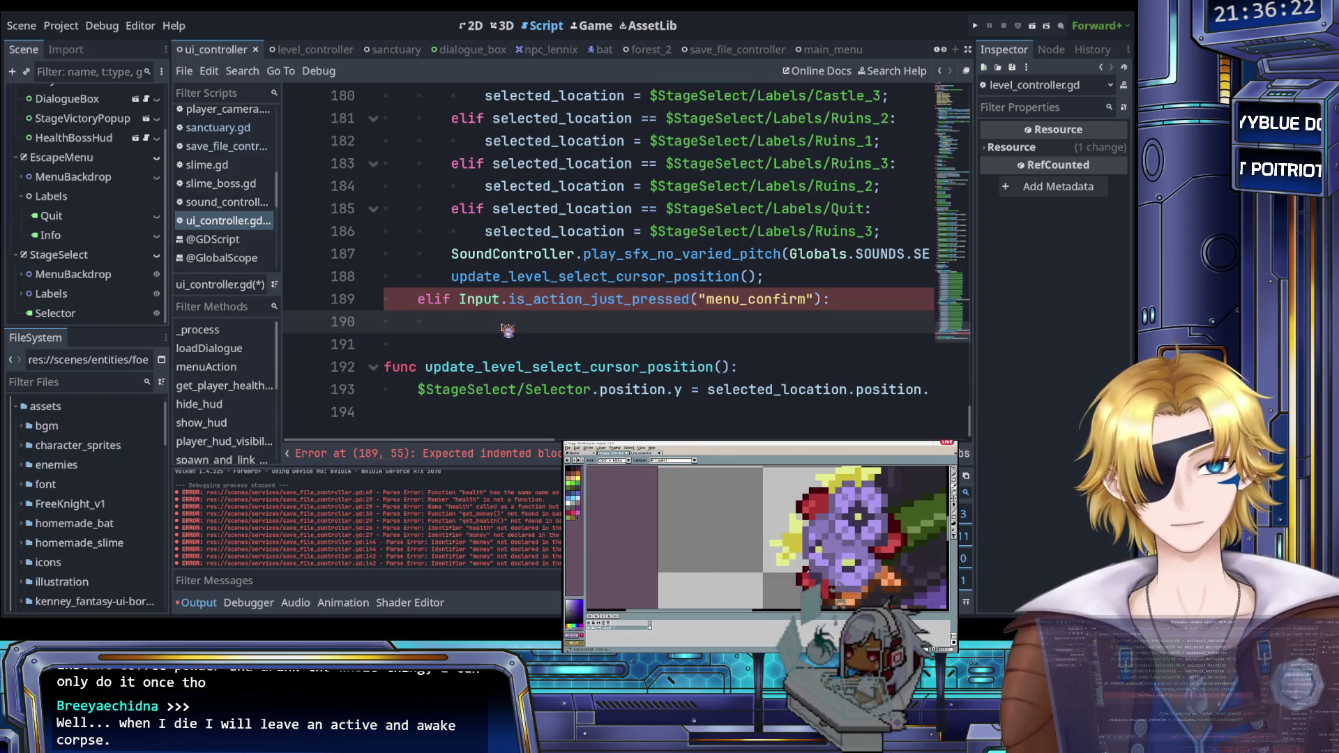
Step: Select the selected_location elif chain, from the Ruins_3 case through Quit
{"action": "scroll", "coordinate": [516, 294], "scroll_direction": "up", "scroll_amount": 1}
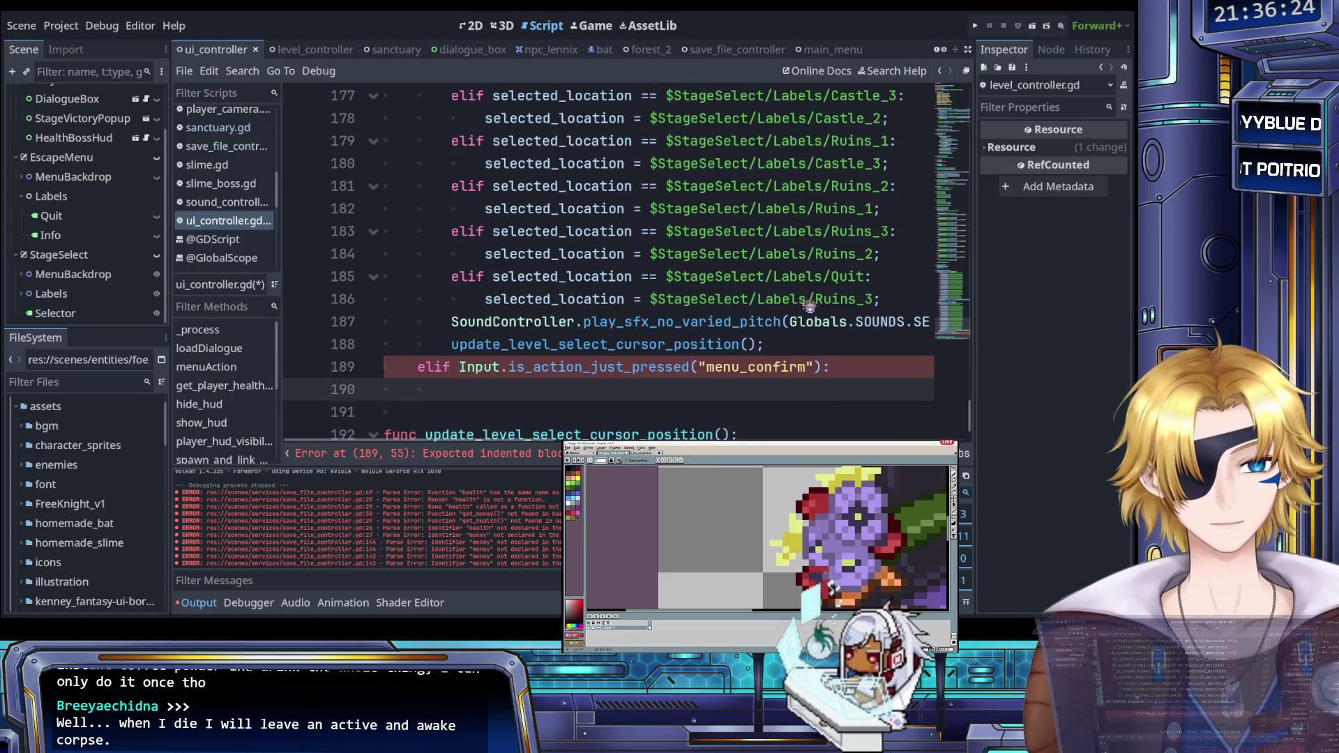
{"action": "left_click_drag", "start_coordinate": [883, 299], "coordinate": [862, 279]}
{"action": "mouse_move", "coordinate": [862, 288]}
{"action": "left_mouse_down"}
{"action": "mouse_move", "coordinate": [667, 279]}
{"action": "mouse_move", "coordinate": [462, 243]}
{"action": "left_mouse_up"}
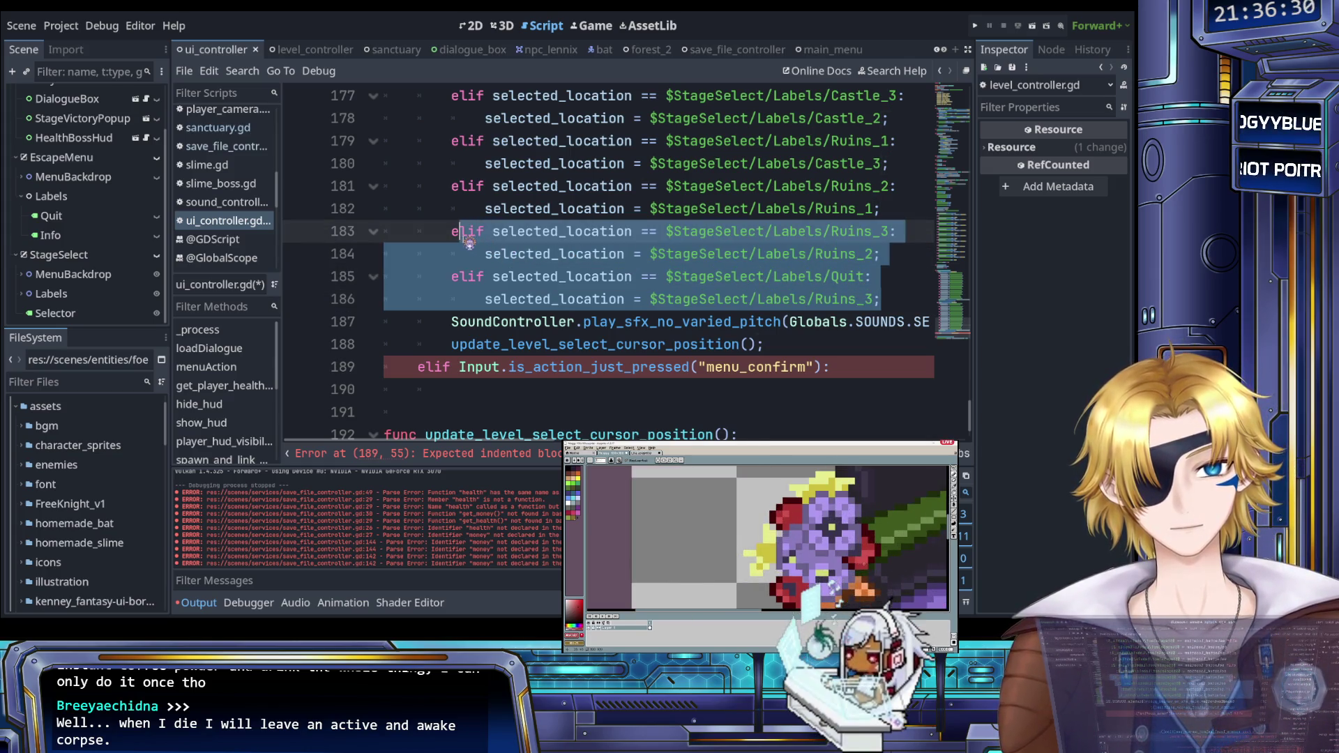
{"action": "left_click", "coordinate": [584, 256]}
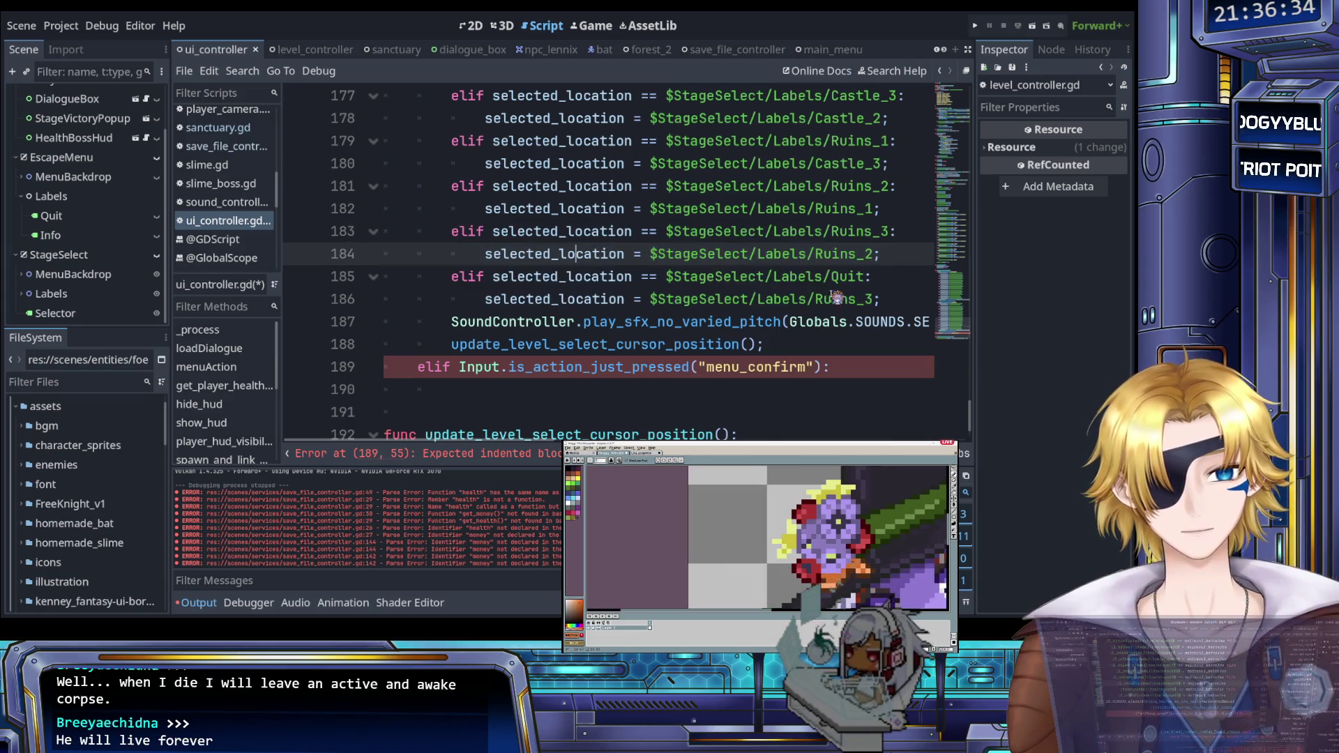
{"action": "mouse_move", "coordinate": [880, 300]}
{"action": "left_mouse_down"}
{"action": "mouse_move", "coordinate": [736, 279]}
{"action": "mouse_move", "coordinate": [458, 279]}
{"action": "left_mouse_up"}
Step: Paste the selected_location chain into the empty menu_confirm branch
{"action": "scroll", "coordinate": [614, 279], "scroll_direction": "up", "scroll_amount": 6}
{"action": "scroll", "coordinate": [508, 290], "scroll_direction": "down", "scroll_amount": 7}
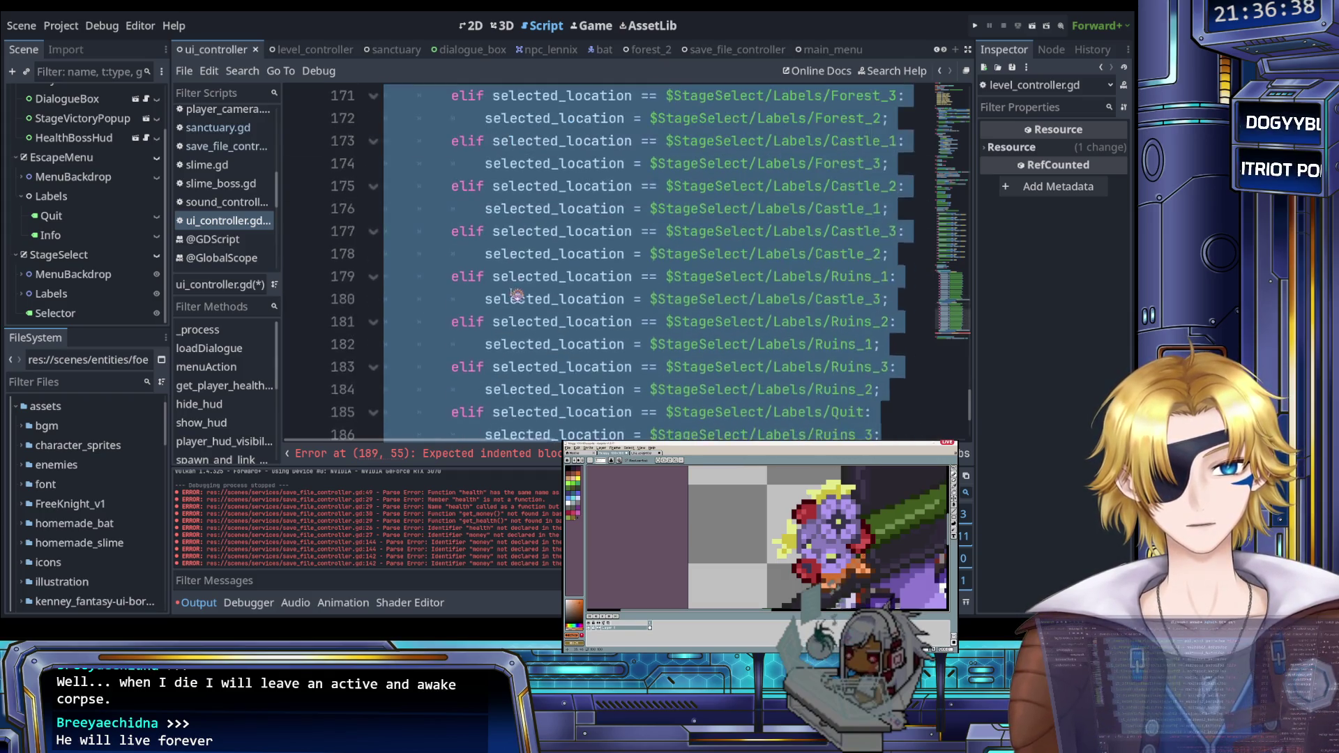
{"action": "left_click", "coordinate": [516, 317]}
{"action": "key", "text": "ctrl+v"}
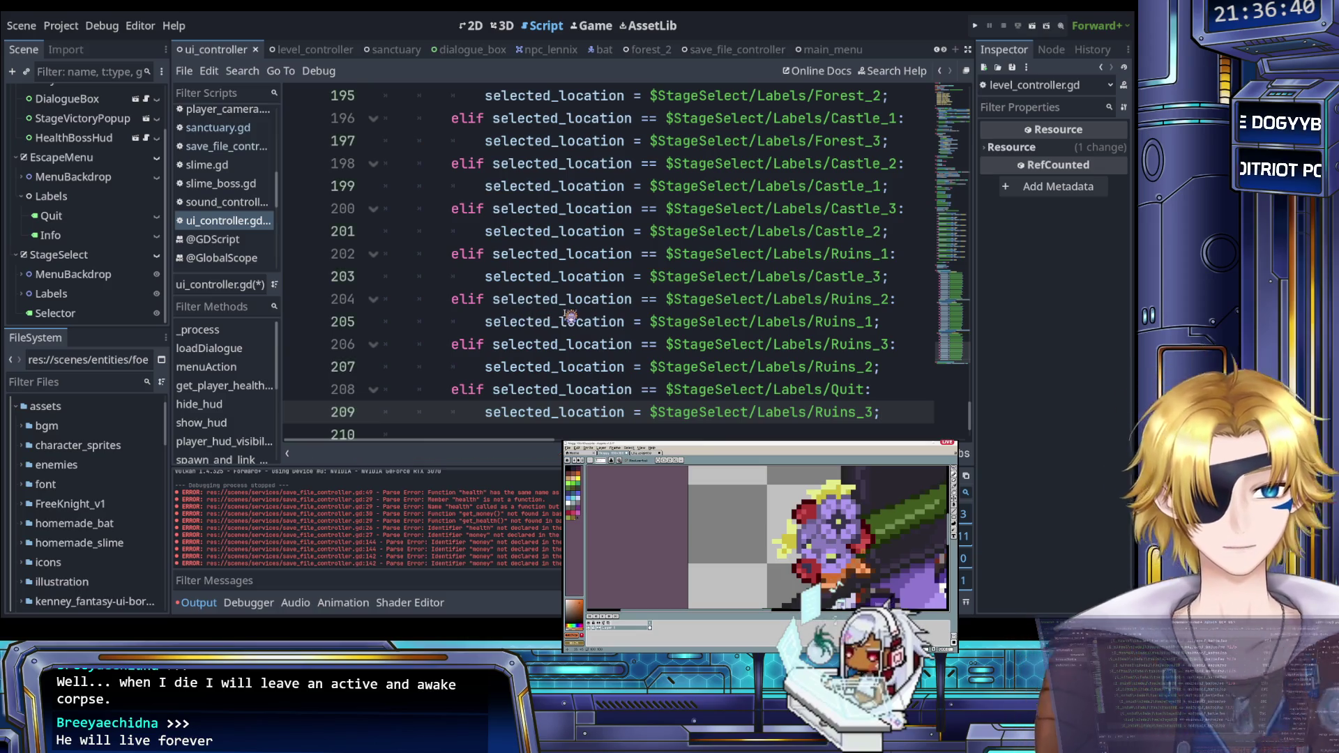
{"action": "scroll", "coordinate": [571, 316], "scroll_direction": "up", "scroll_amount": 3}
{"action": "scroll", "coordinate": [515, 322], "scroll_direction": "down", "scroll_amount": 2}
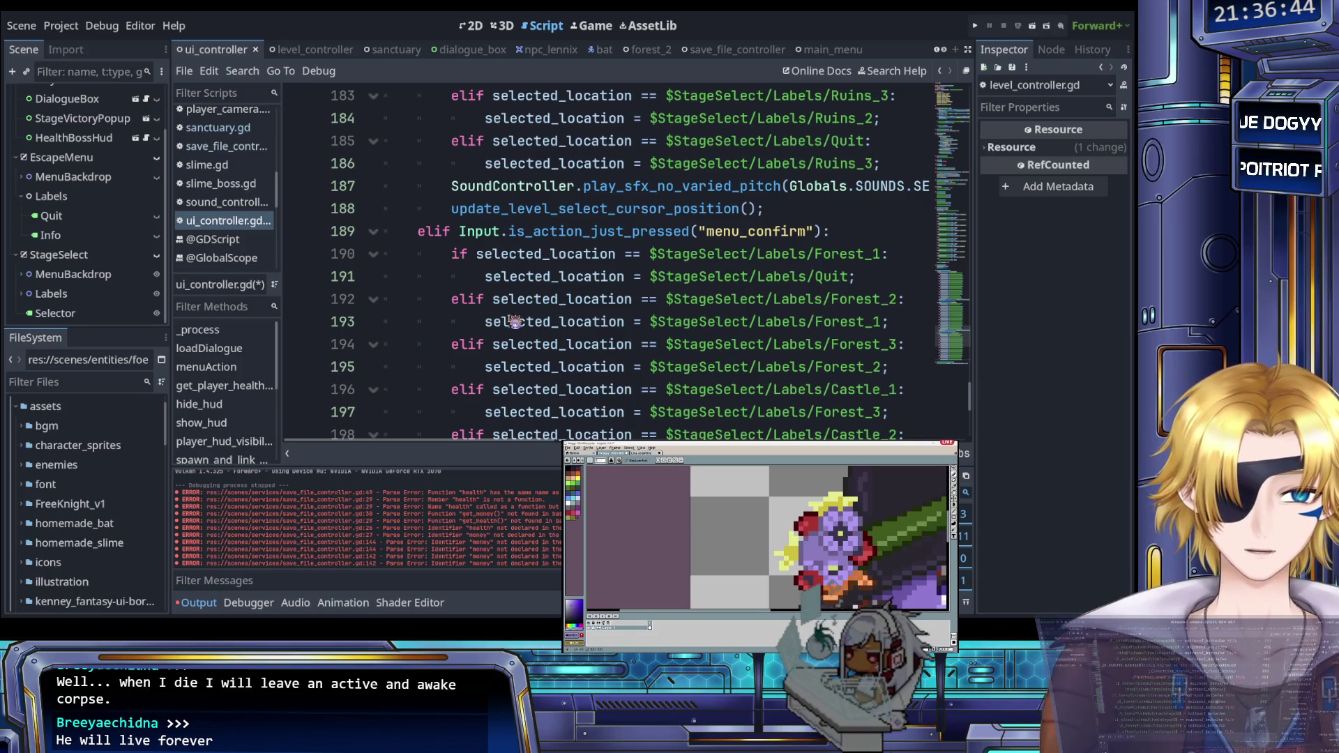
{"action": "left_click", "coordinate": [517, 277]}
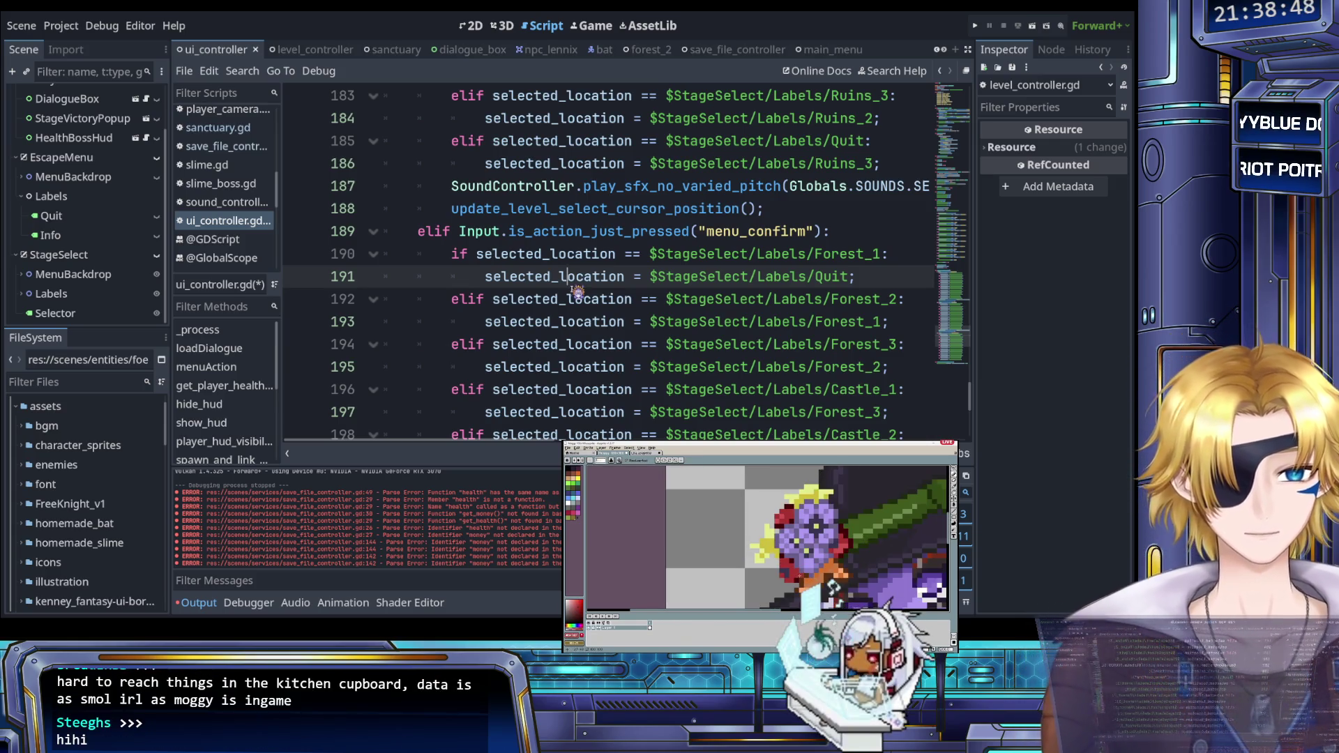
Step: Highlight the uses of selected_location to check the pasted chain
{"action": "double_click", "coordinate": [542, 276]}
{"action": "double_click", "coordinate": [562, 300]}
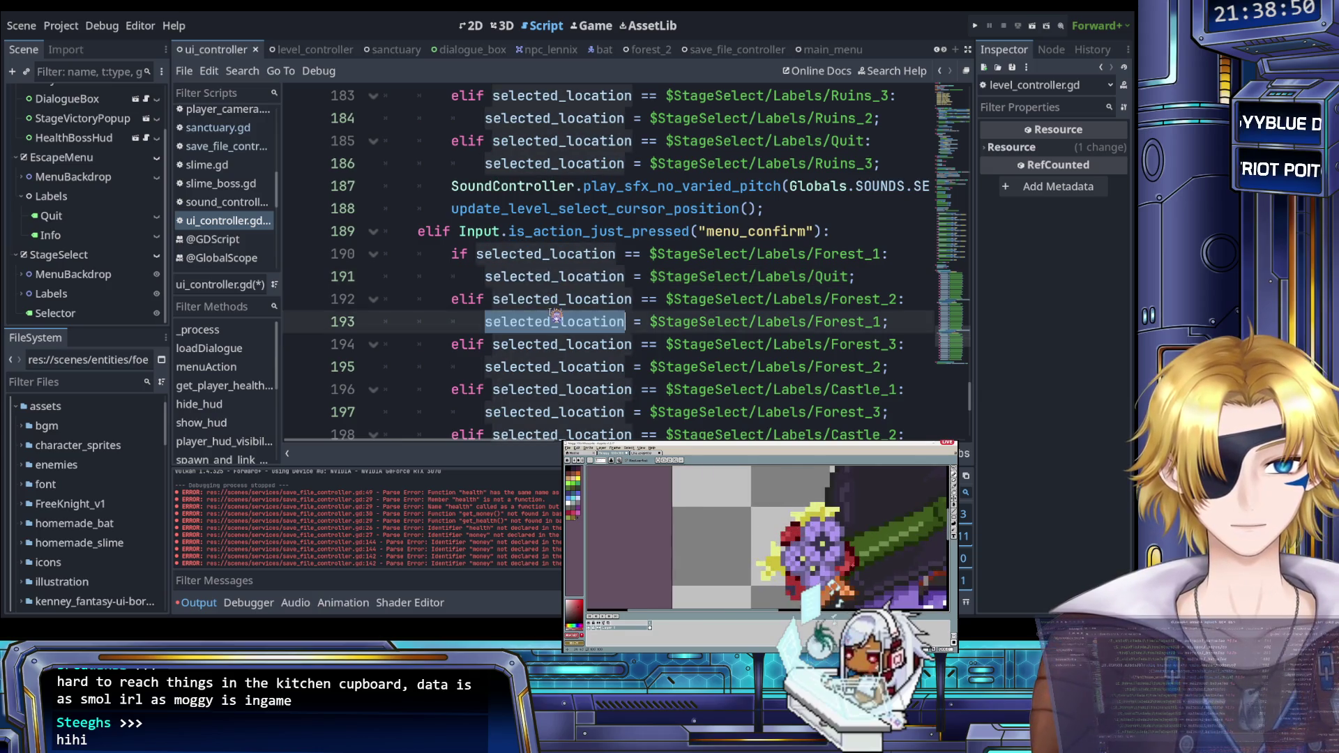
{"action": "left_click", "coordinate": [562, 300]}
{"action": "double_click", "coordinate": [562, 300]}
{"action": "double_click", "coordinate": [555, 276]}
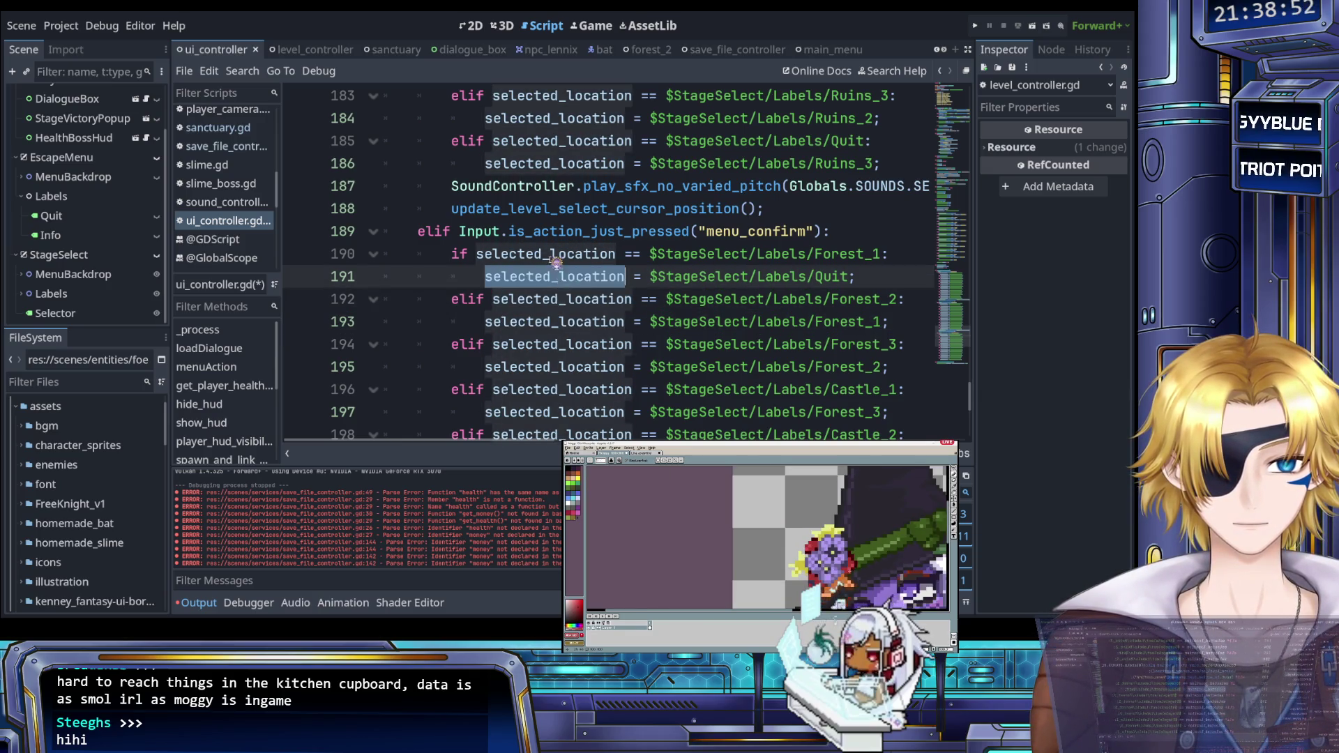
{"action": "double_click", "coordinate": [556, 263]}
{"action": "left_click", "coordinate": [555, 277]}
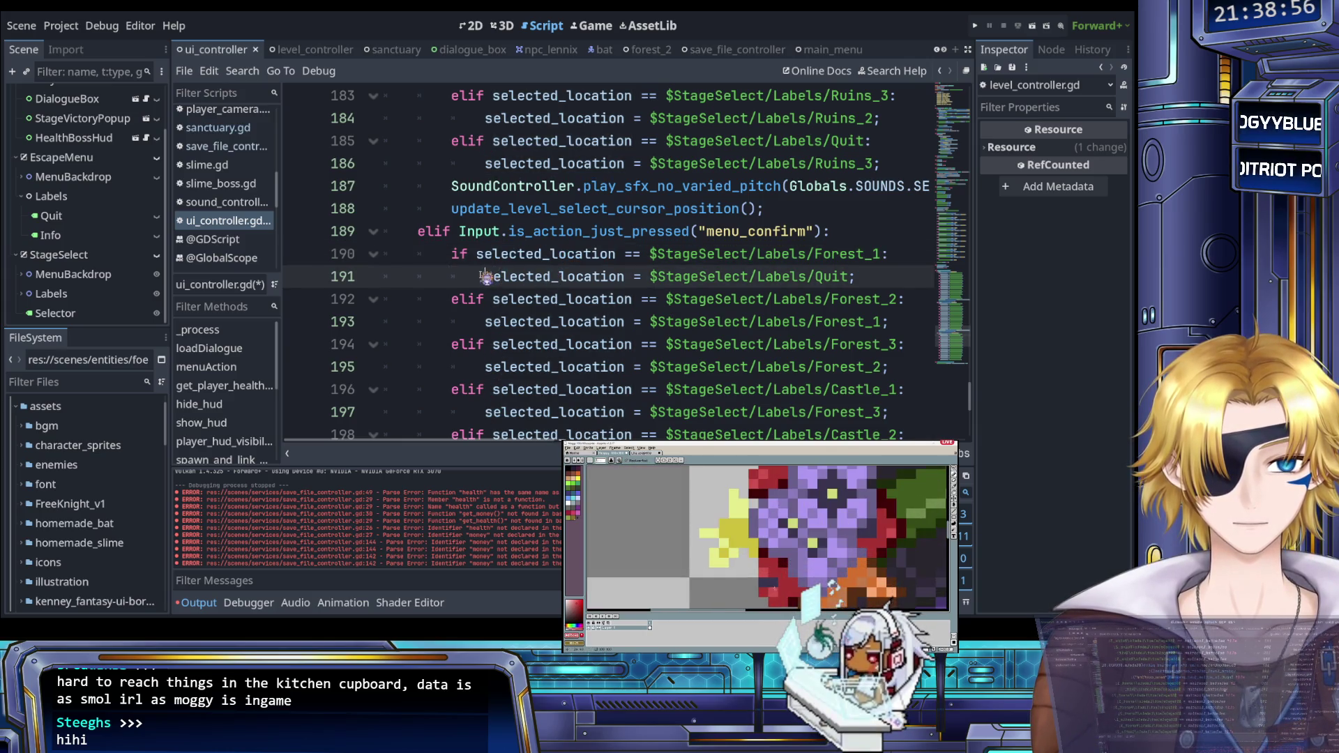
Step: Replace the Forest_1 case's Quit assignment with an autocompleted LevelController.loadLevel() call
{"action": "left_click", "coordinate": [481, 257]}
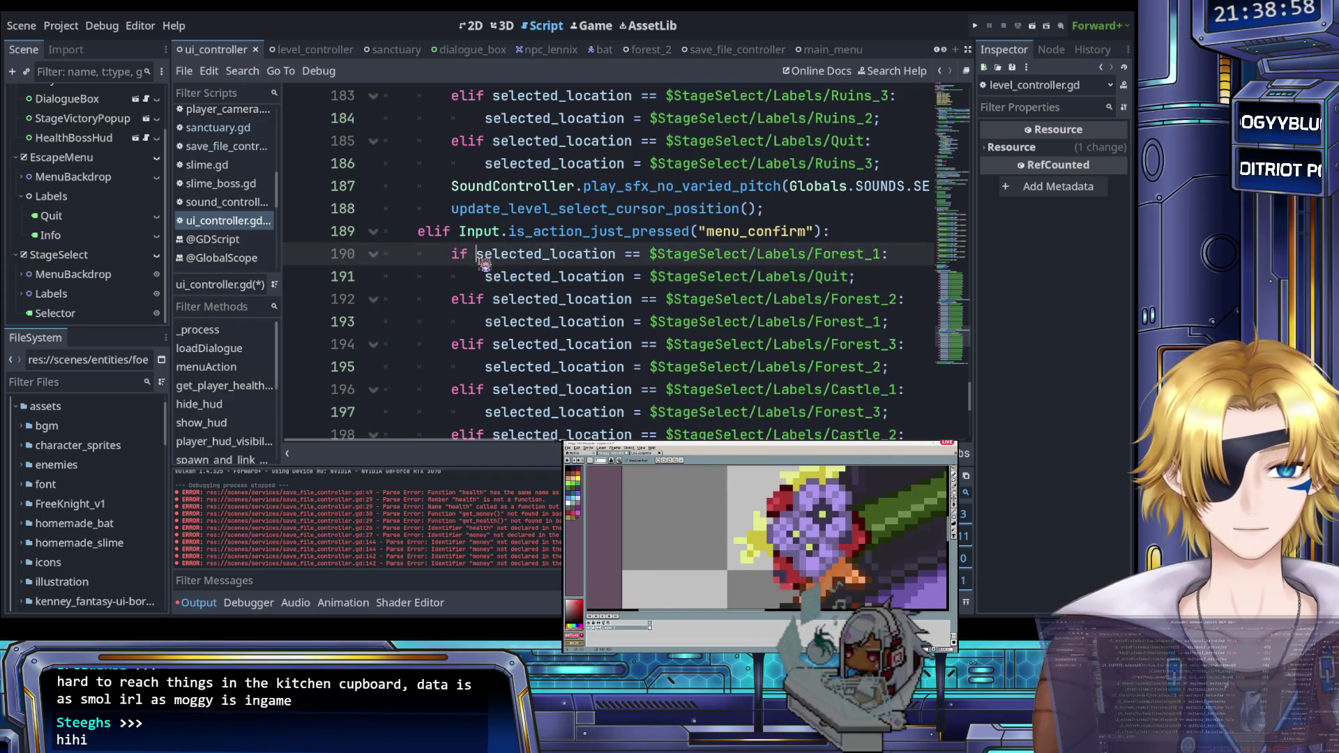
{"action": "left_click_drag", "start_coordinate": [880, 276], "coordinate": [493, 274]}
{"action": "type", "text": "load"}
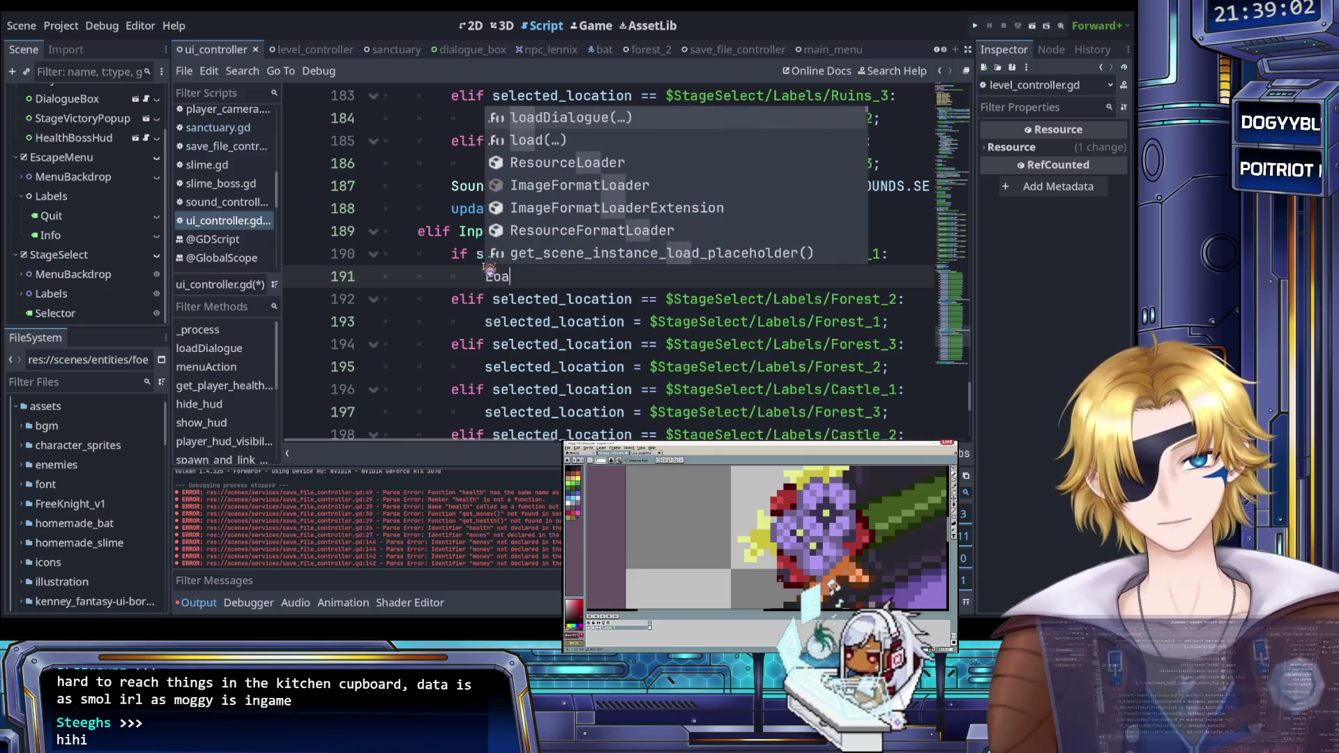
{"action": "key", "text": "BackSpace"}
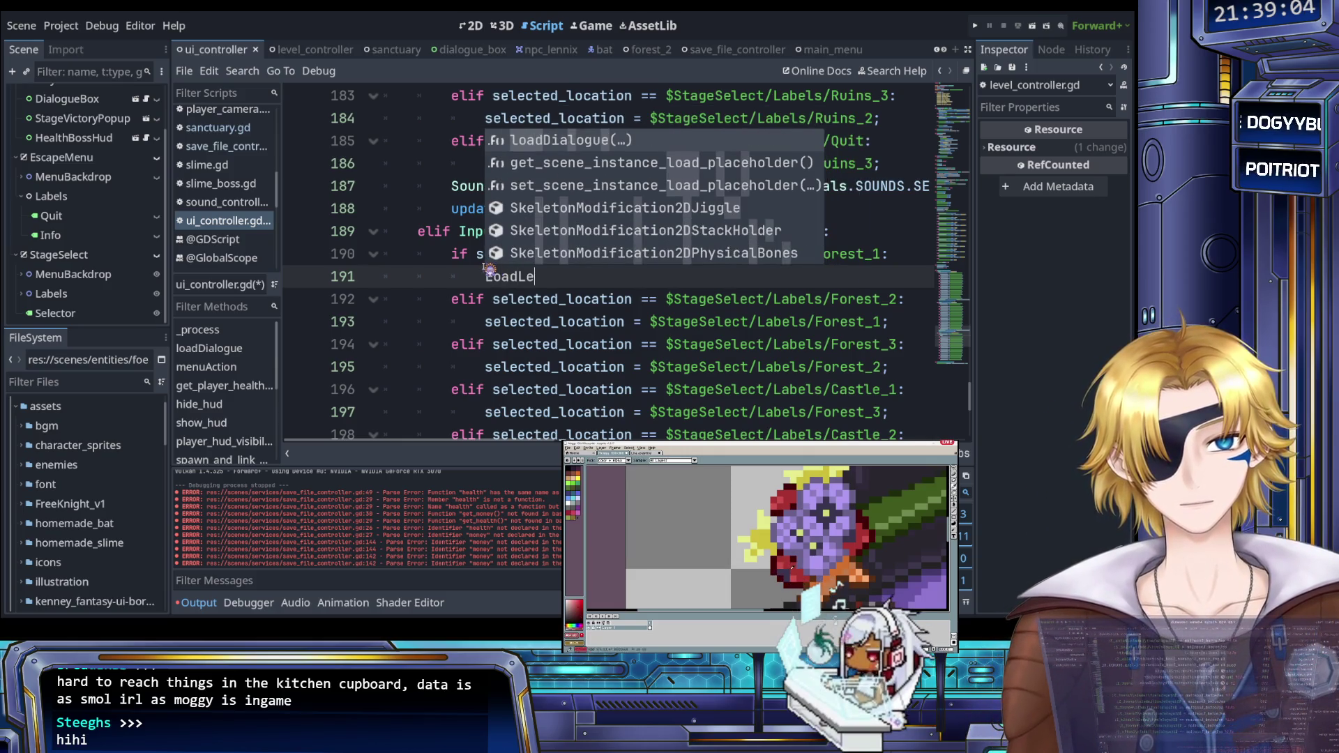
{"action": "key", "text": "BackSpace"}
{"action": "key", "text": "BackSpace"}
{"action": "type", "text": "evelC"}
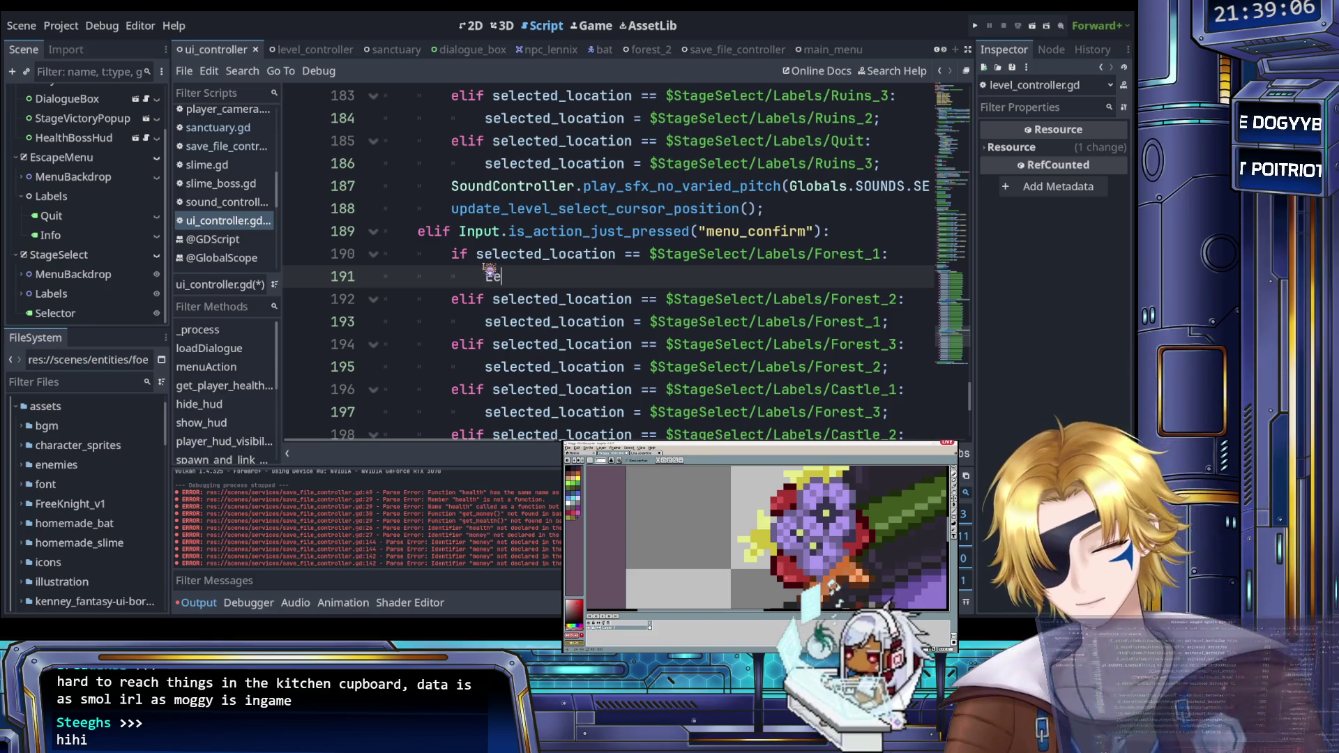
{"action": "type", "text": "ontroller."}
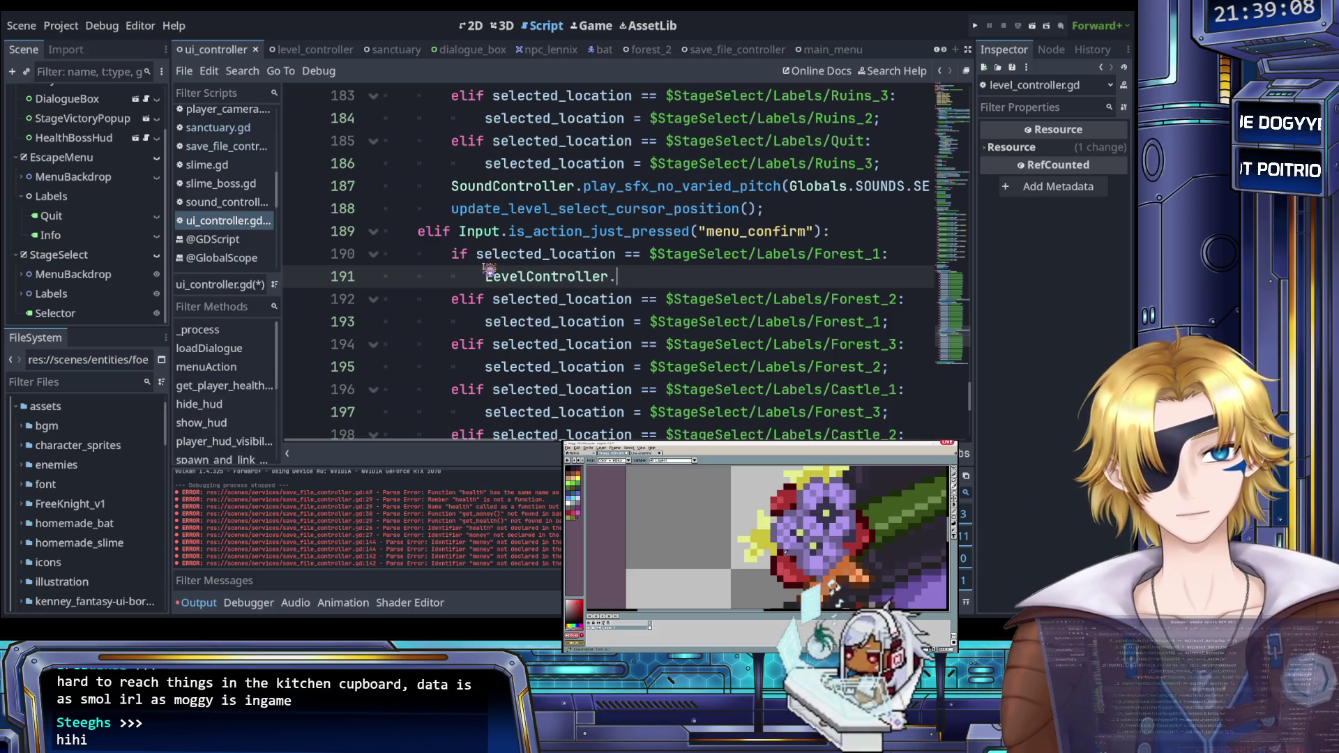
{"action": "type", "text": "lo"}
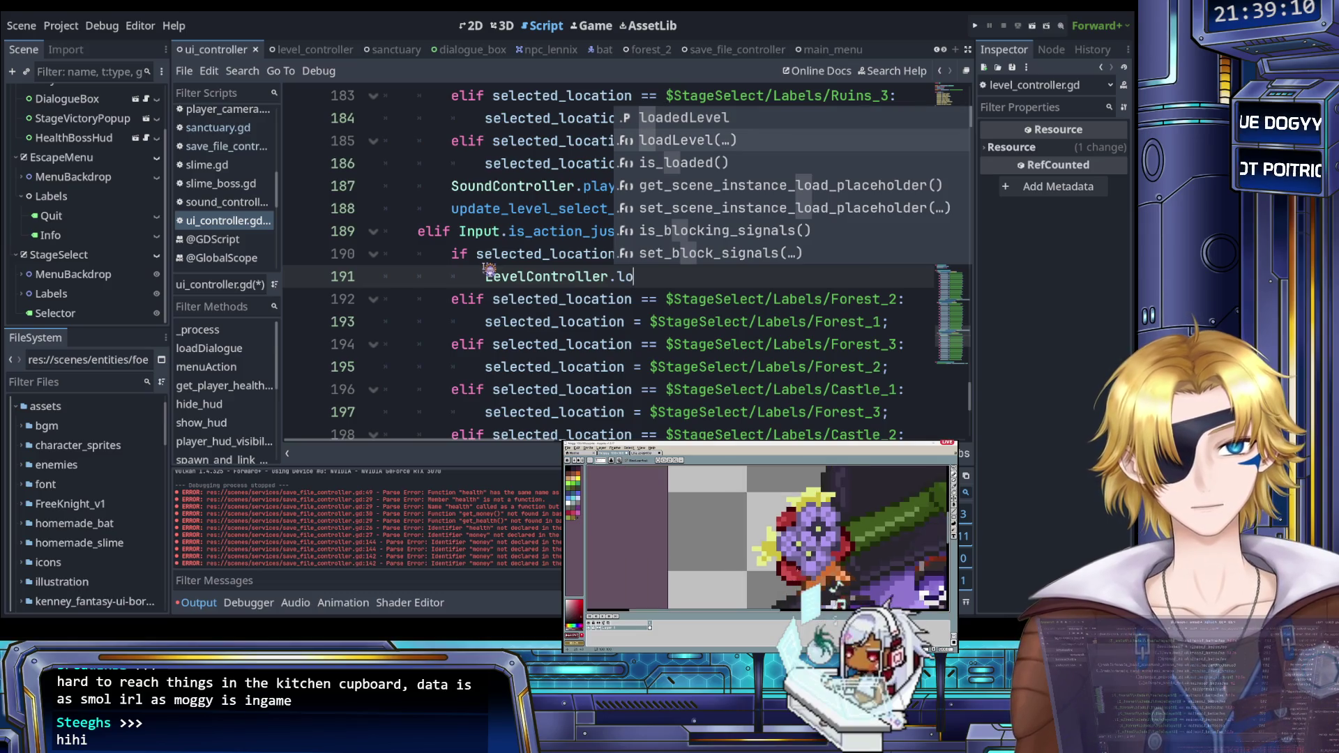
{"action": "key", "text": "Down"}
{"action": "key", "text": "Return"}
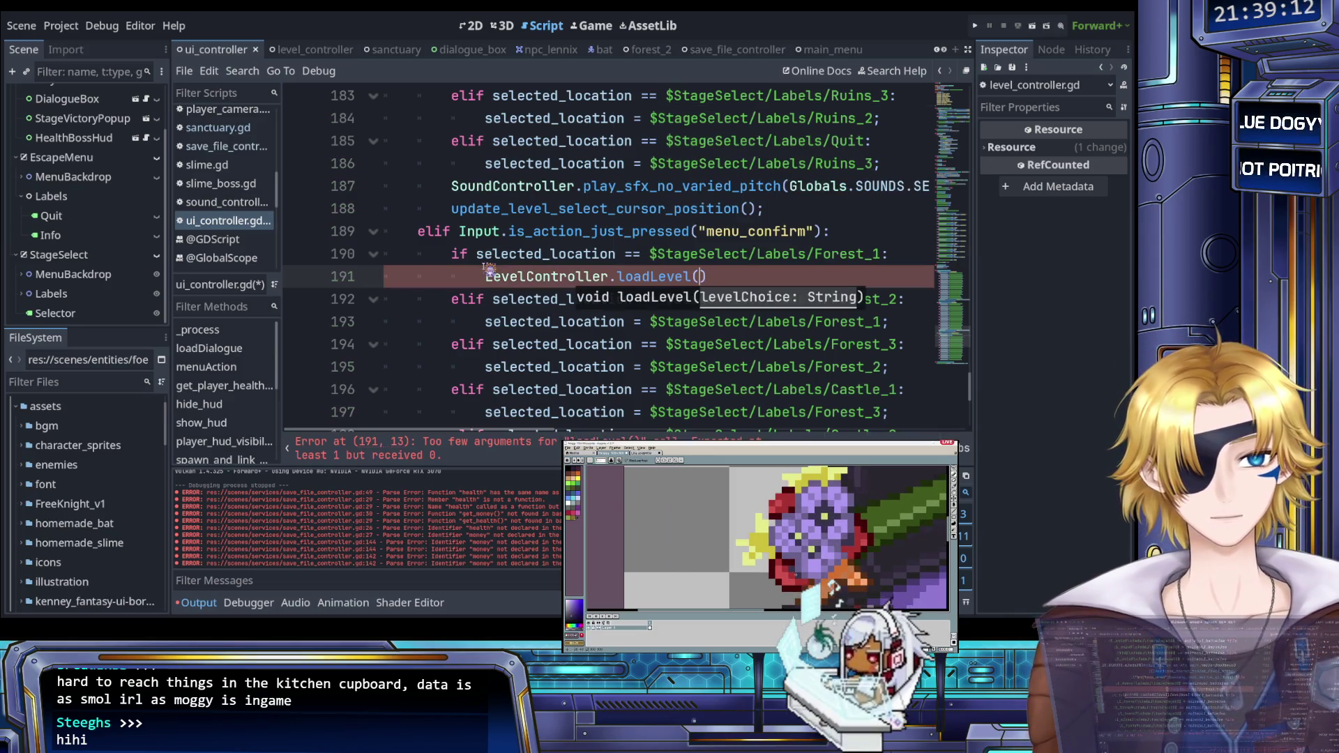
{"action": "left_click", "coordinate": [623, 279], "text": "ctrl"}
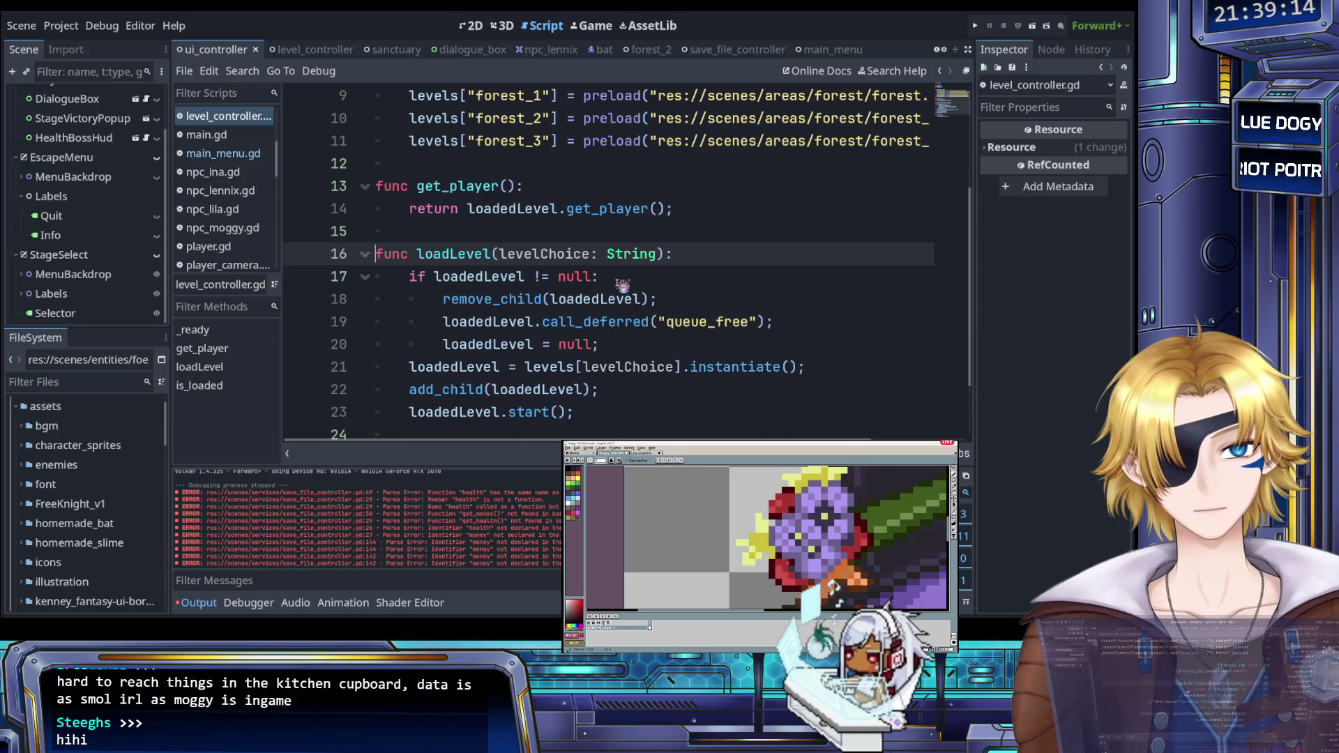
{"action": "scroll", "coordinate": [579, 261], "scroll_direction": "up", "scroll_amount": 1}
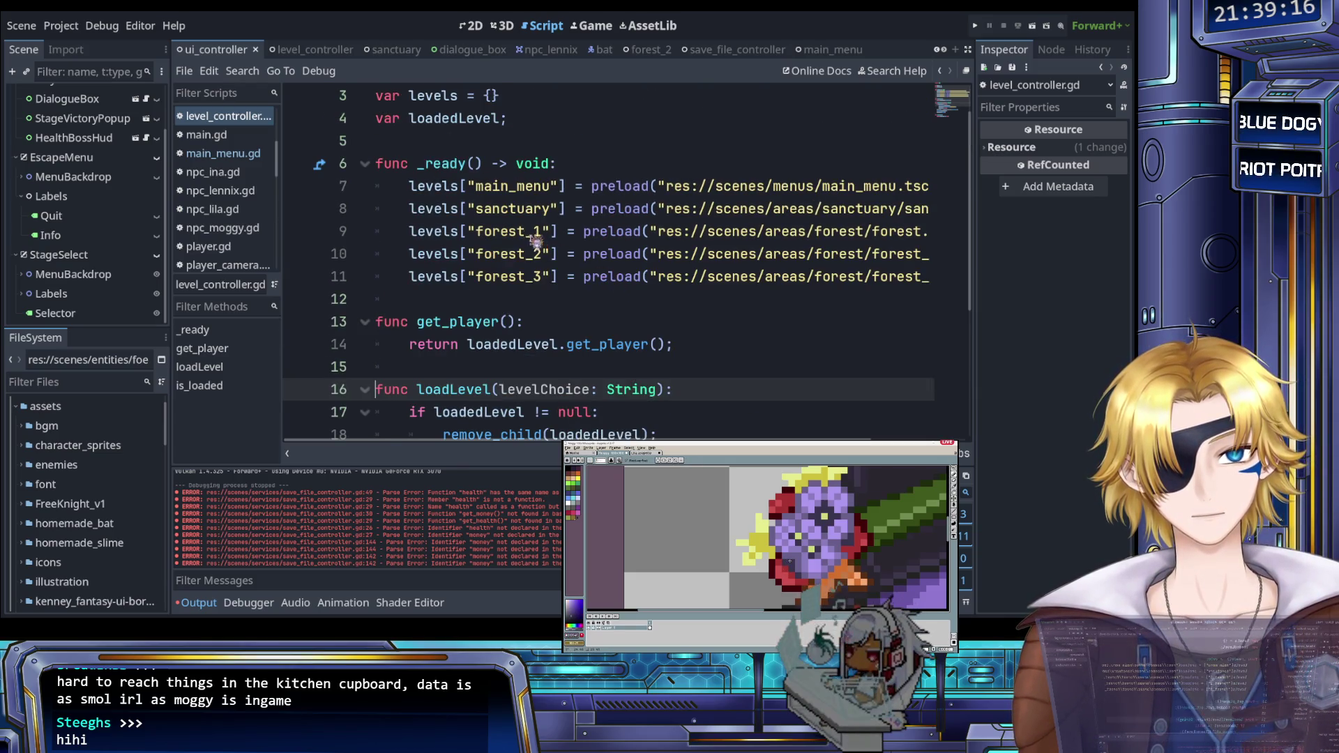
{"action": "double_click", "coordinate": [509, 233]}
{"action": "left_click", "coordinate": [607, 299]}
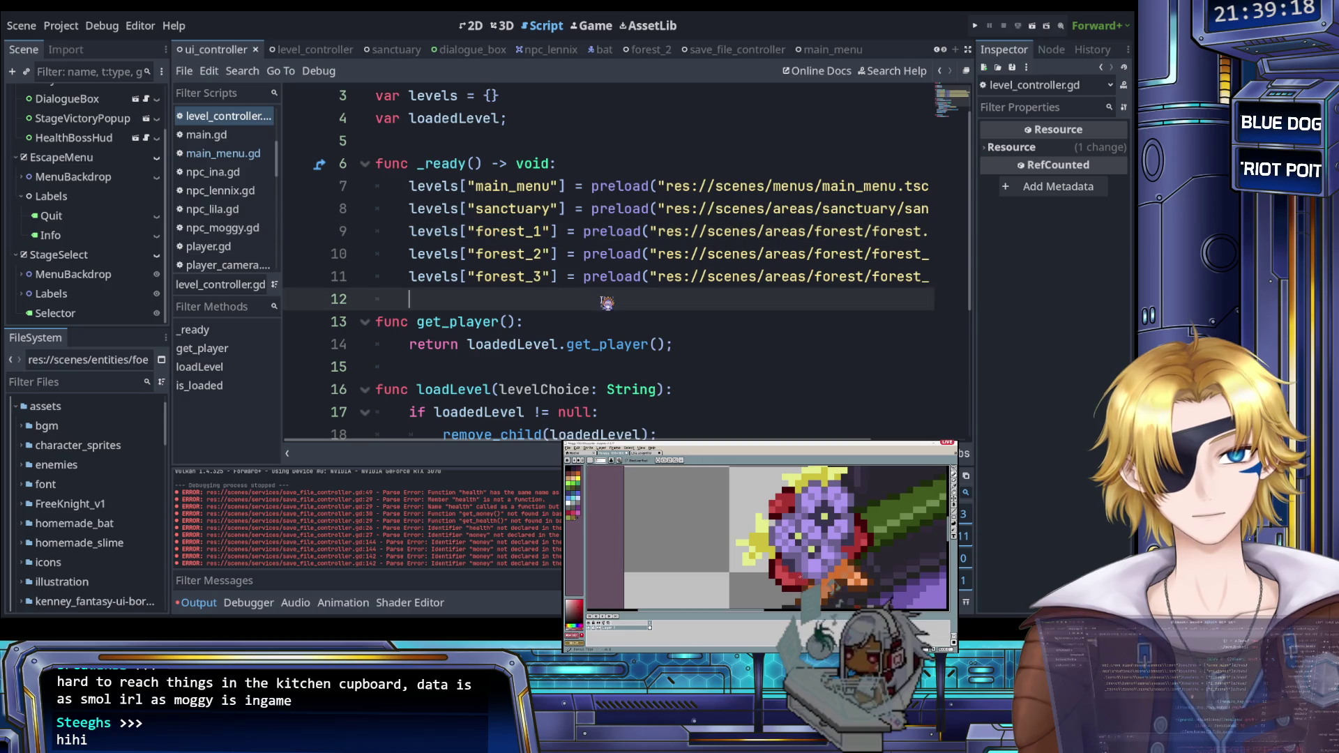
{"action": "scroll", "coordinate": [607, 301], "scroll_direction": "down", "scroll_amount": 2}
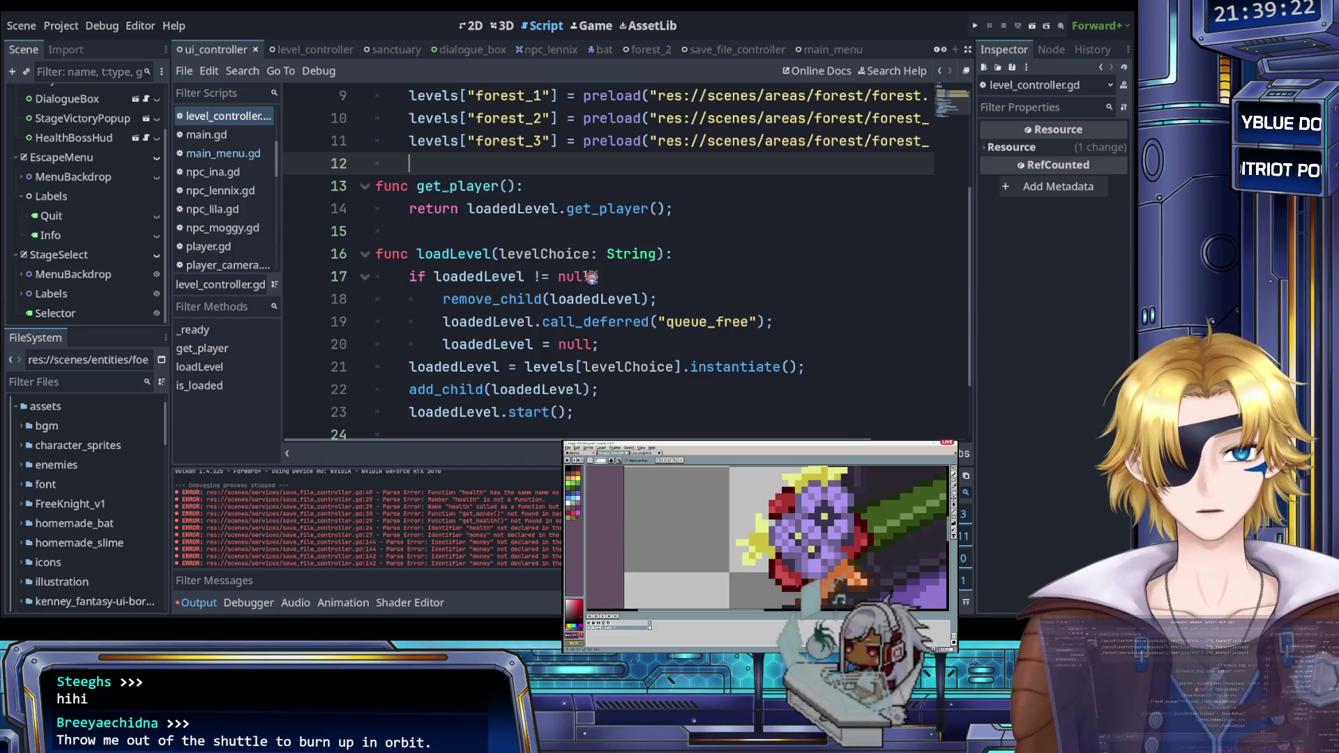
{"action": "scroll", "coordinate": [591, 278], "scroll_direction": "up", "scroll_amount": 1}
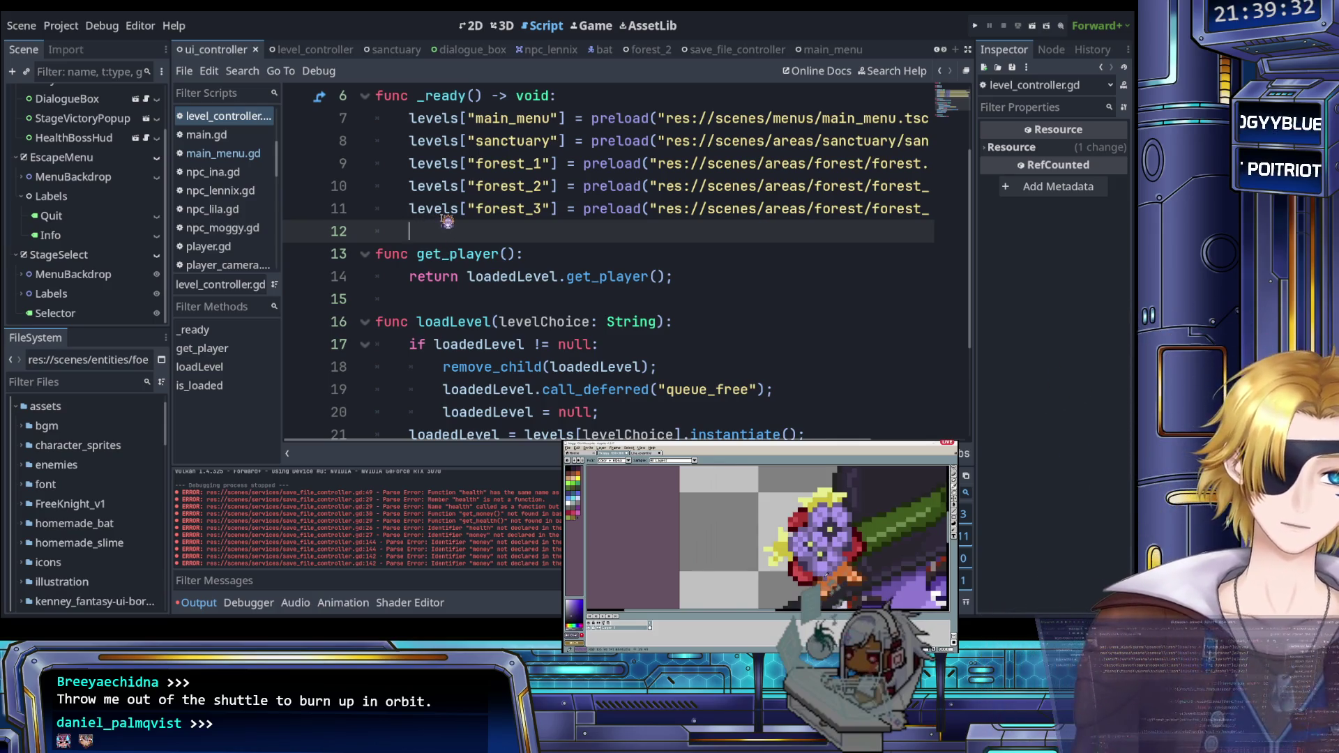
{"action": "scroll", "coordinate": [447, 222], "scroll_direction": "up", "scroll_amount": 1}
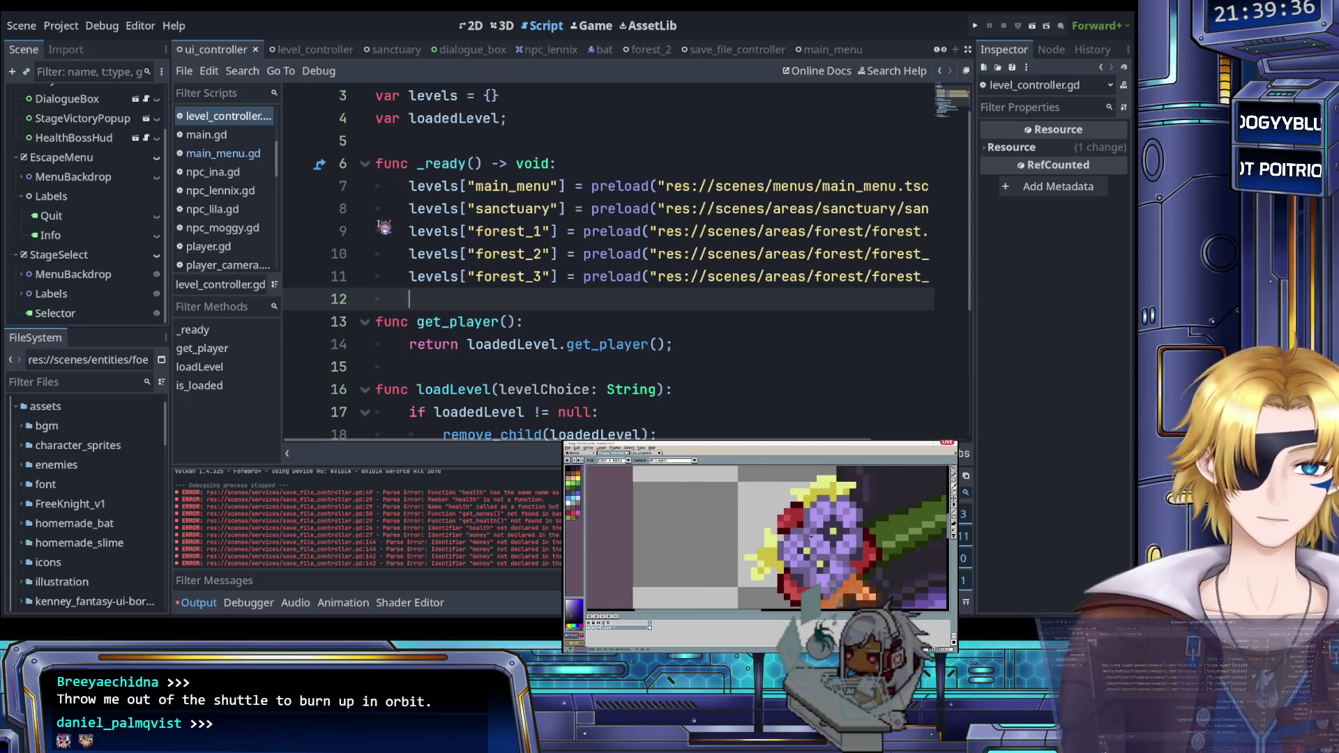
{"action": "left_click", "coordinate": [431, 185]}
{"action": "scroll", "coordinate": [435, 187], "scroll_direction": "up", "scroll_amount": 1}
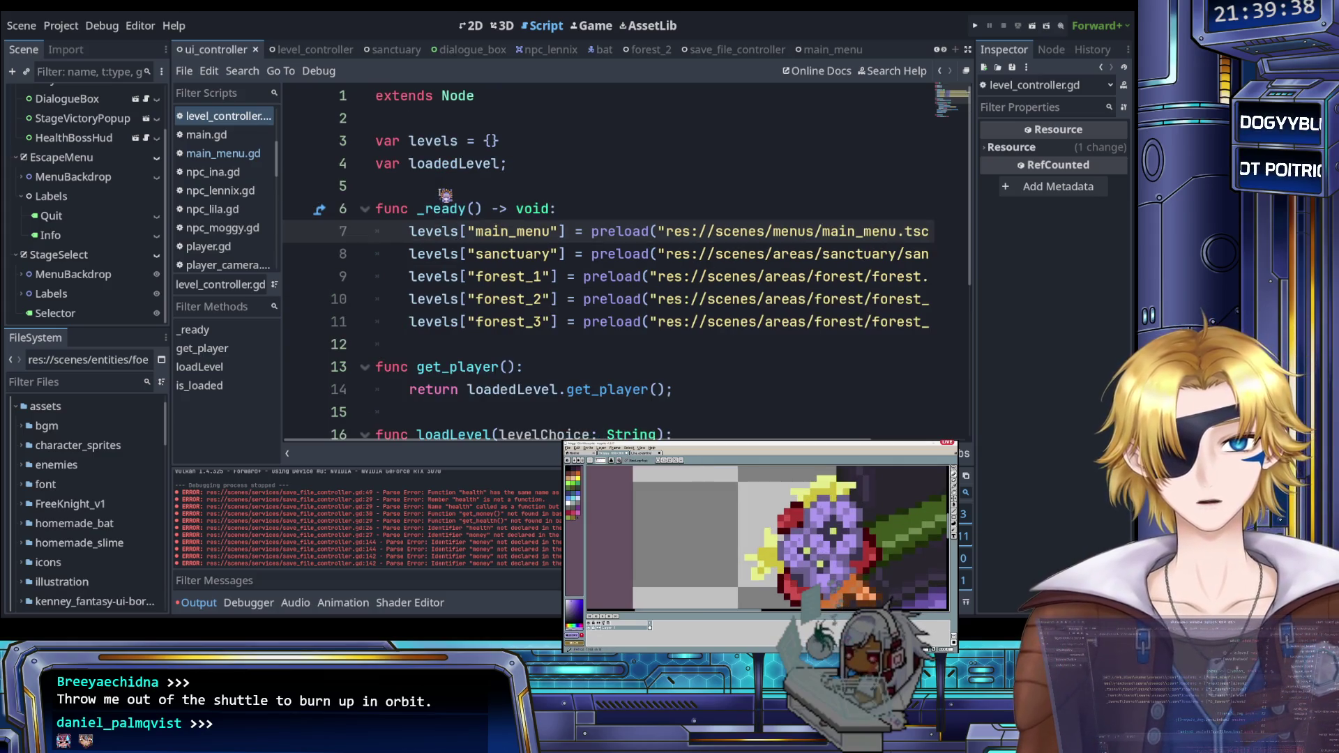
{"action": "left_click", "coordinate": [434, 232]}
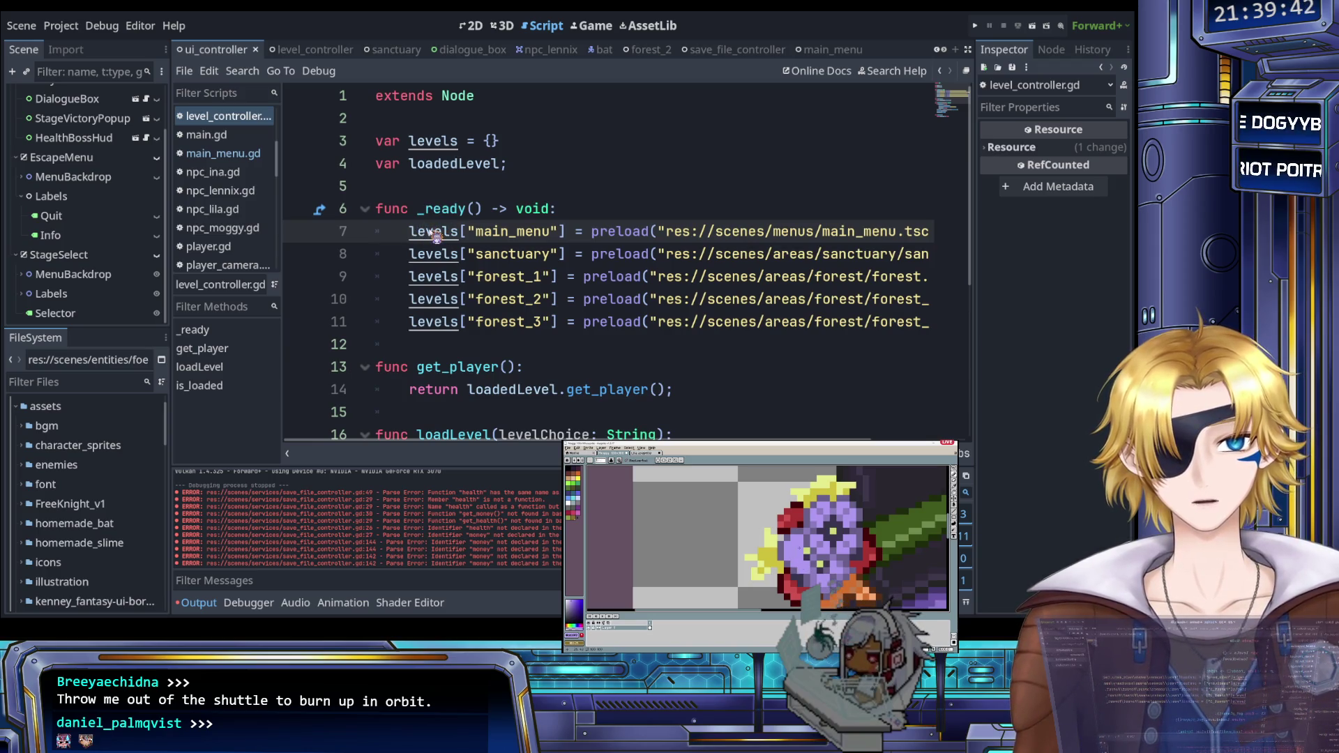
{"action": "scroll", "coordinate": [434, 235], "scroll_direction": "down", "scroll_amount": 2}
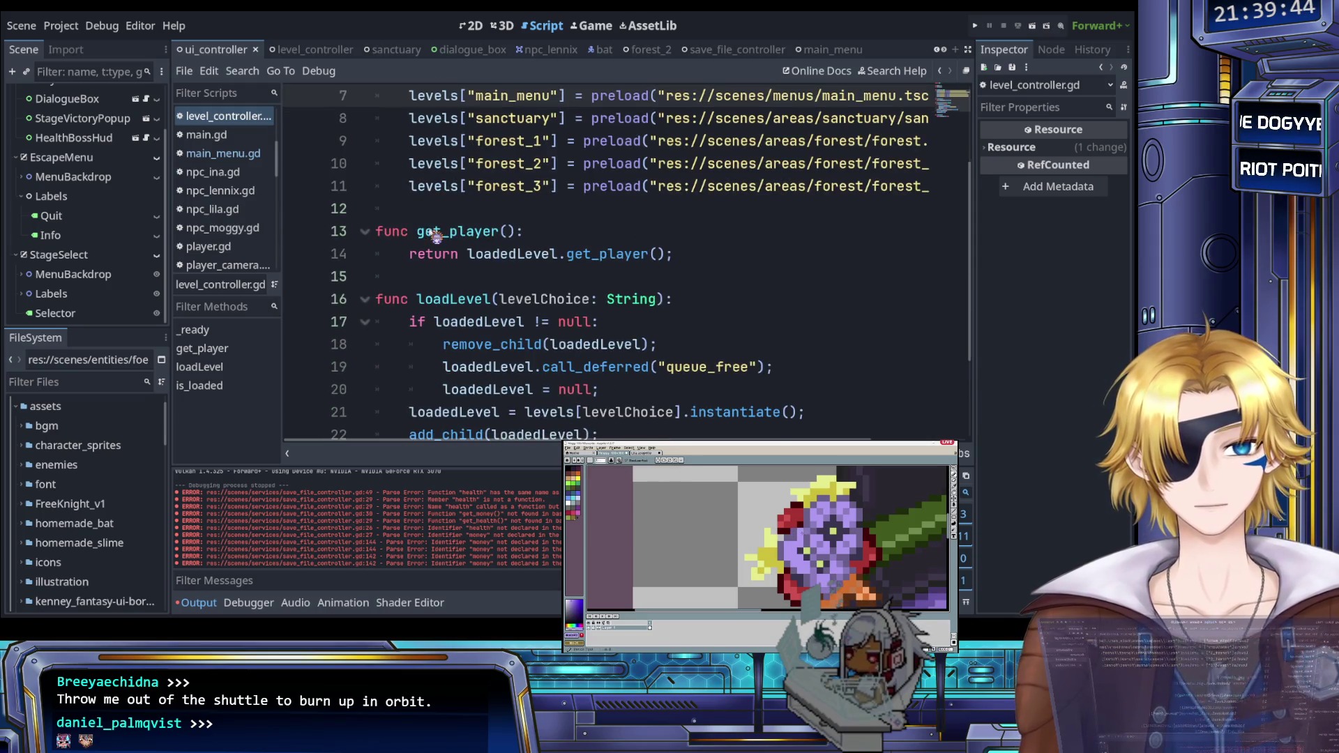
{"action": "scroll", "coordinate": [435, 235], "scroll_direction": "down", "scroll_amount": 2}
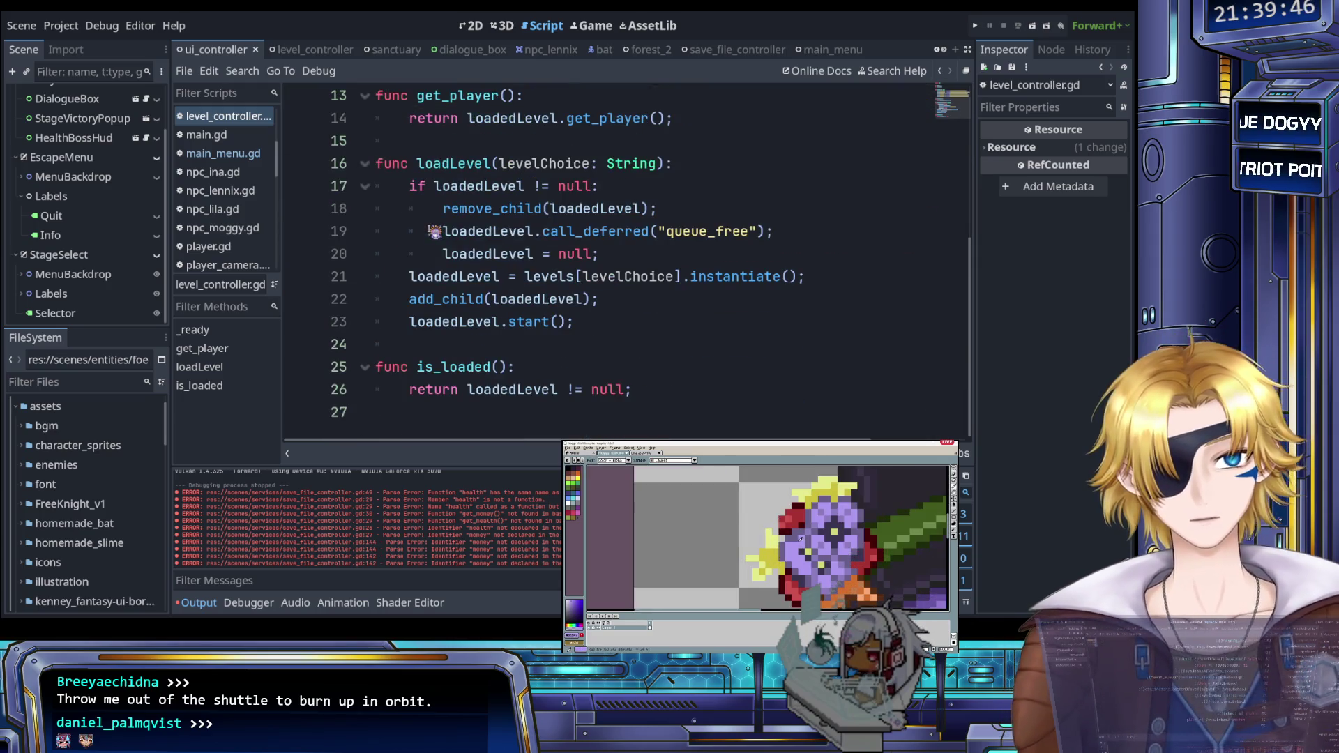
{"action": "scroll", "coordinate": [427, 232], "scroll_direction": "up", "scroll_amount": 1}
{"action": "left_click", "coordinate": [540, 231]}
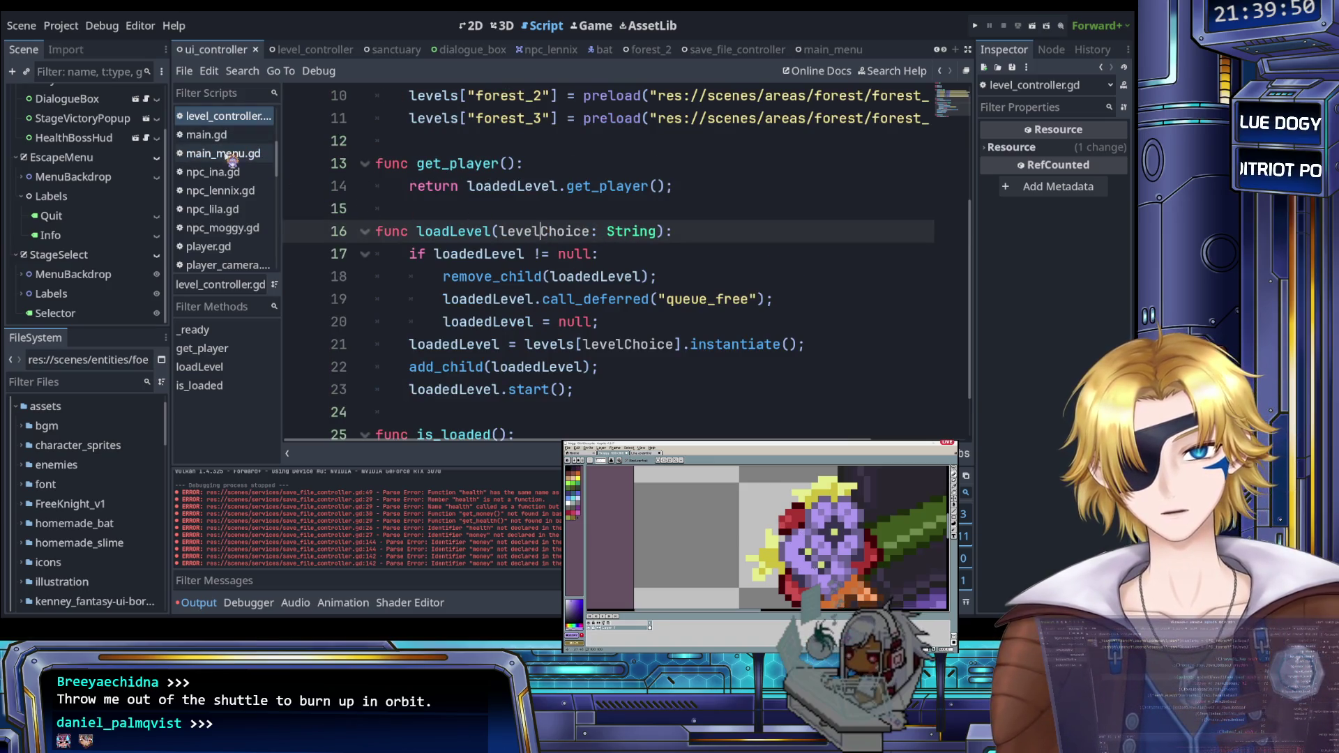
{"action": "scroll", "coordinate": [230, 188], "scroll_direction": "down", "scroll_amount": 3}
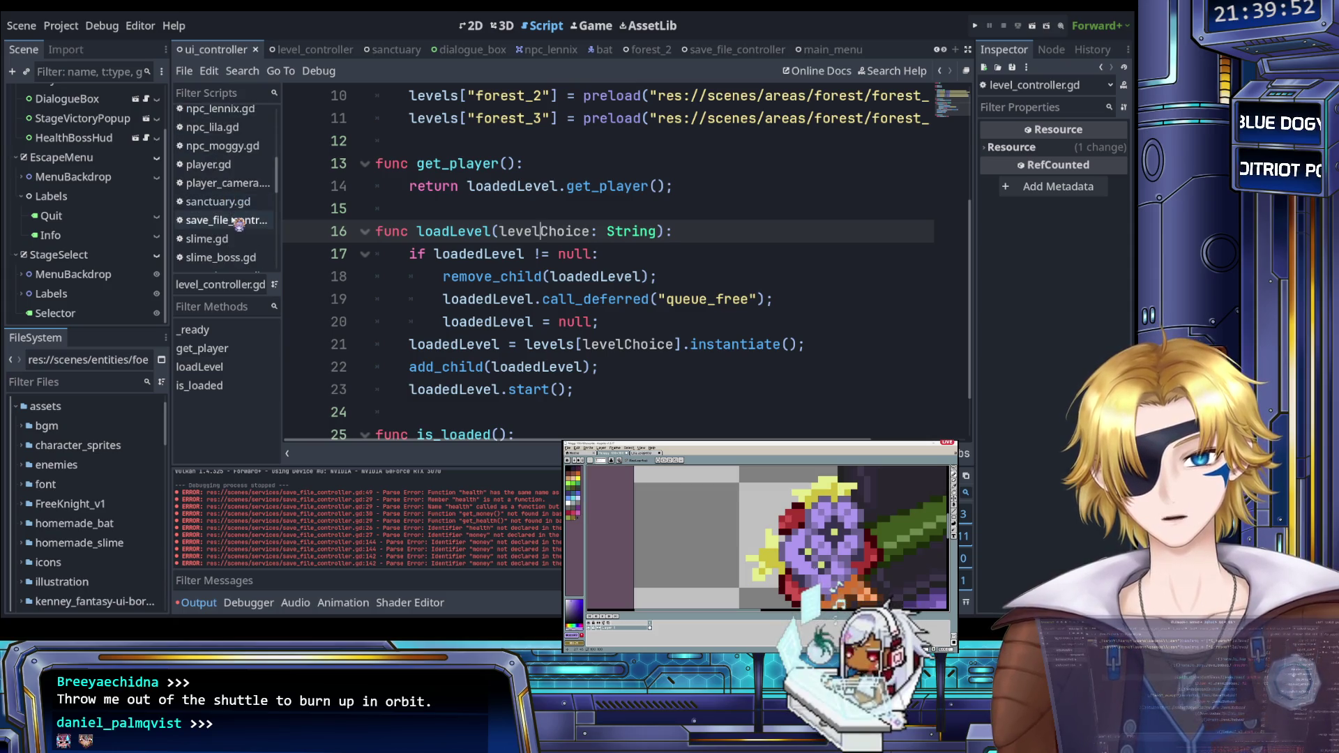
{"action": "scroll", "coordinate": [381, 251], "scroll_direction": "up", "scroll_amount": 3}
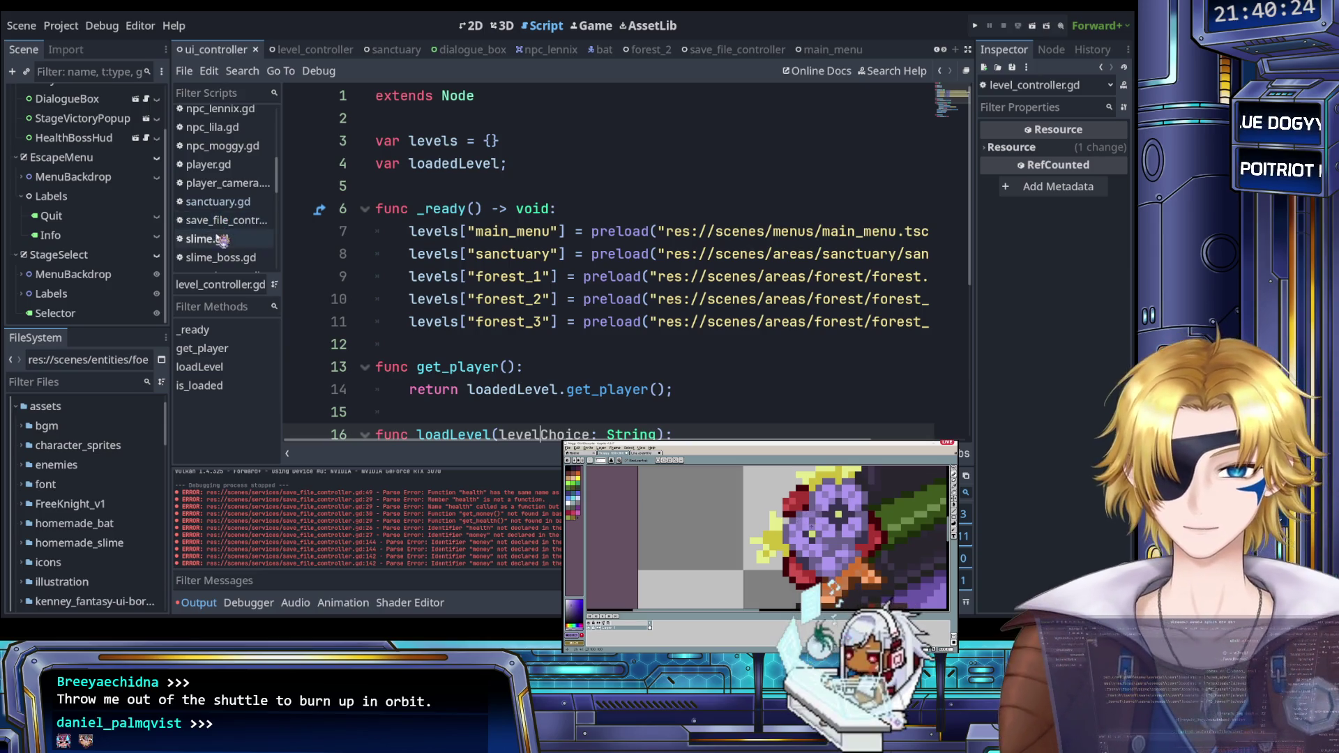
Step: Open save_file_controller.gd and review stubs and setters such as set_ruins_3_available
{"action": "left_click", "coordinate": [219, 221]}
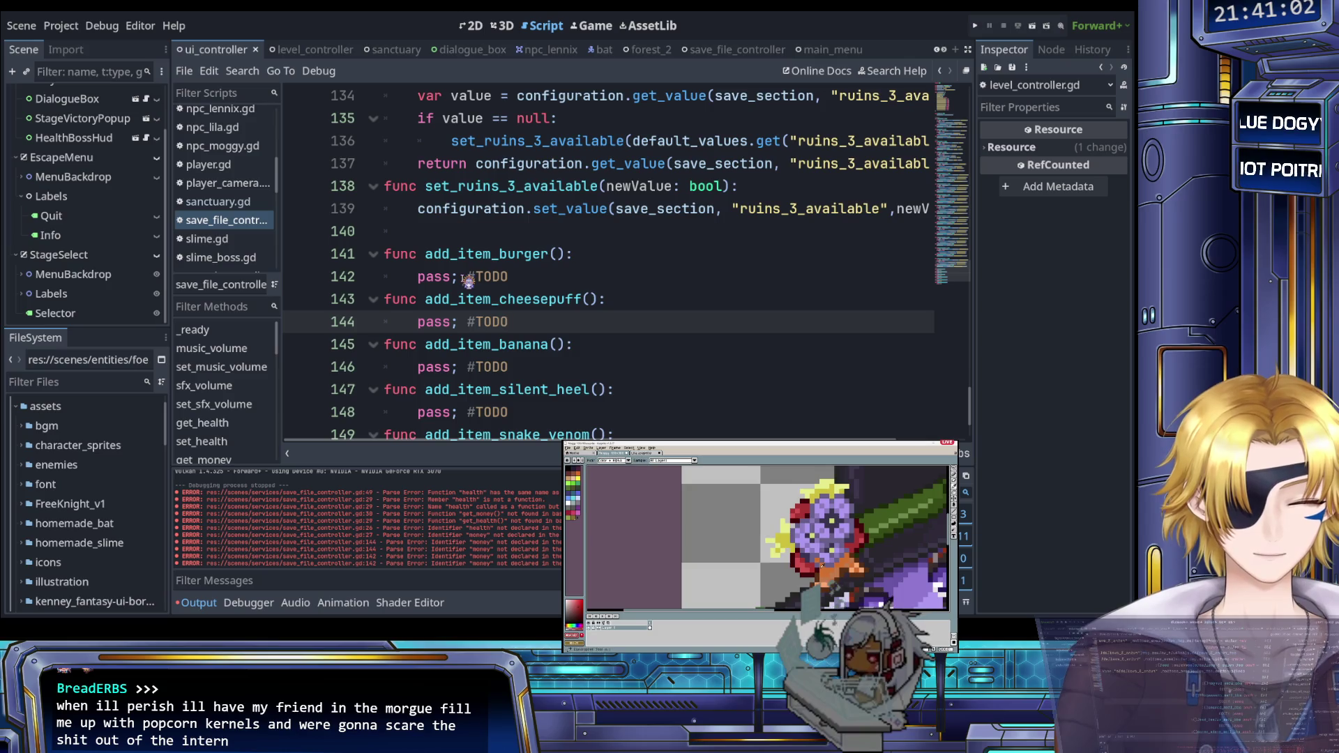
{"action": "left_click", "coordinate": [536, 279]}
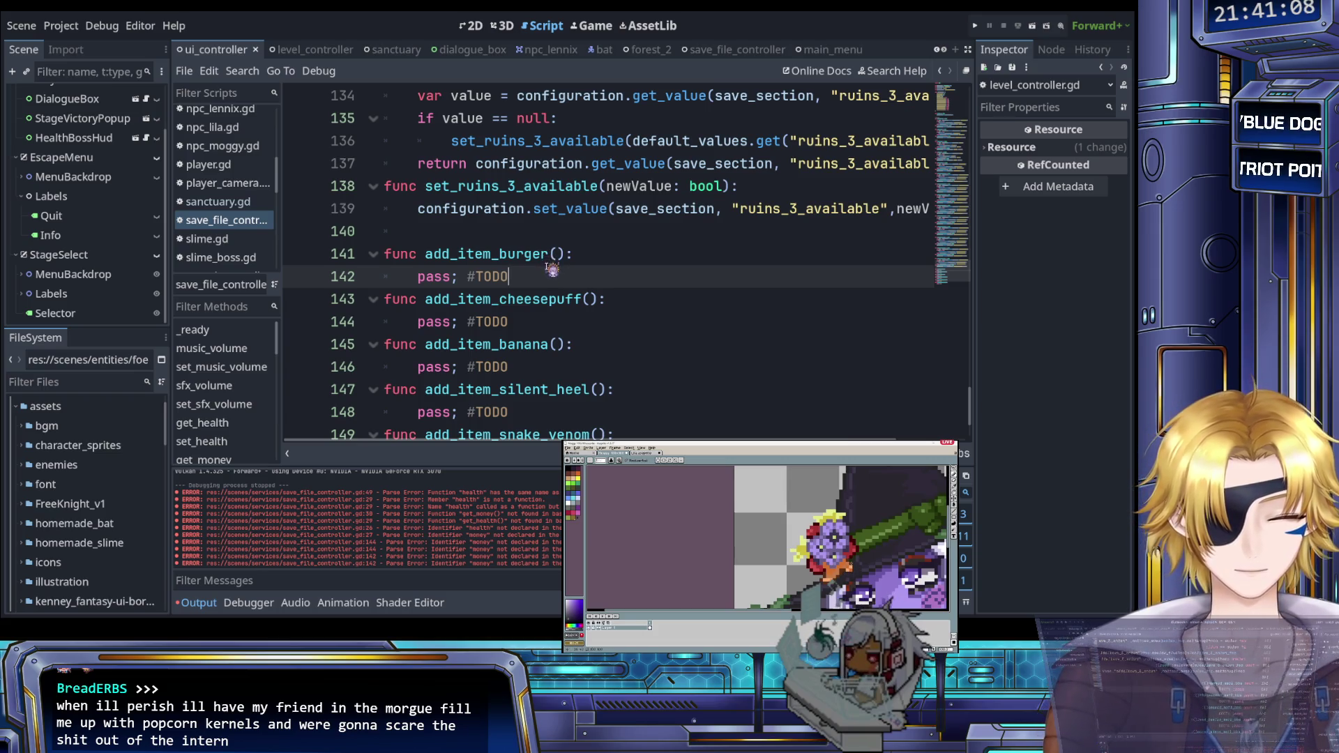
{"action": "scroll", "coordinate": [563, 327], "scroll_direction": "up", "scroll_amount": 2}
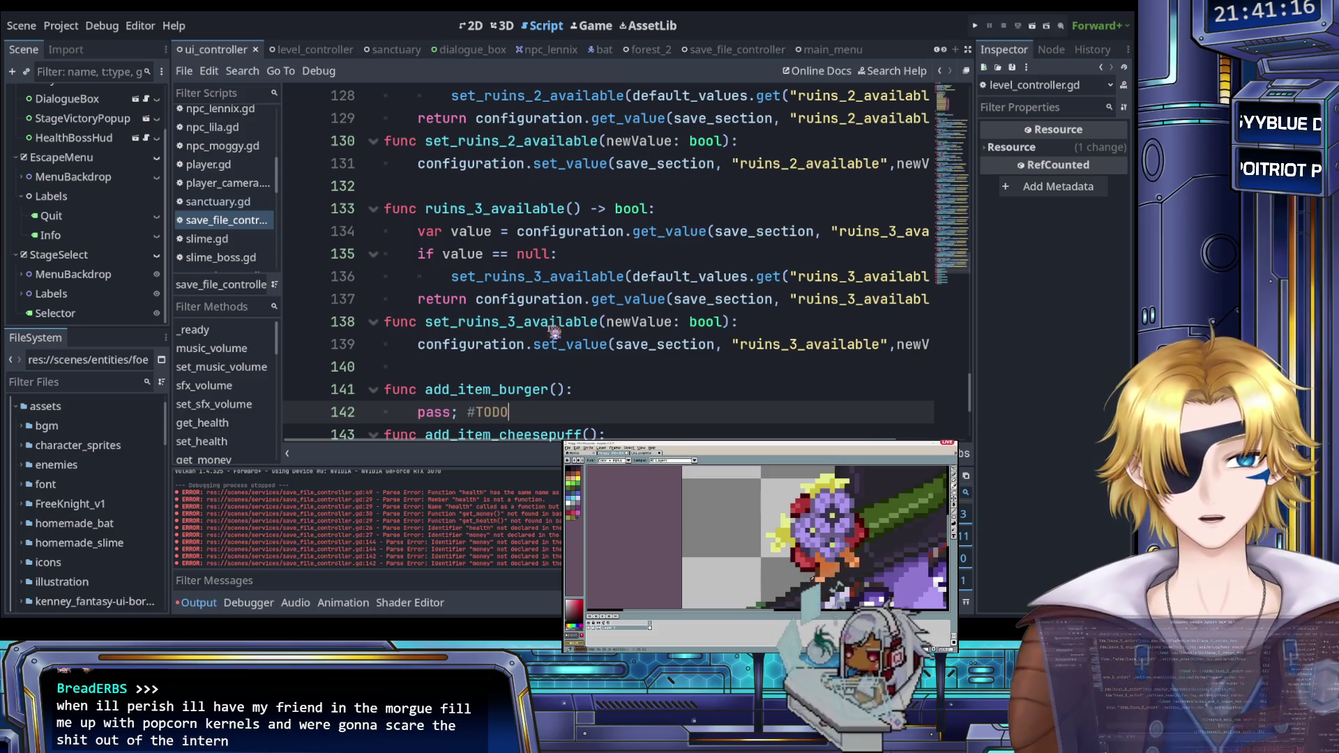
{"action": "left_click", "coordinate": [556, 345]}
{"action": "left_click", "coordinate": [543, 346]}
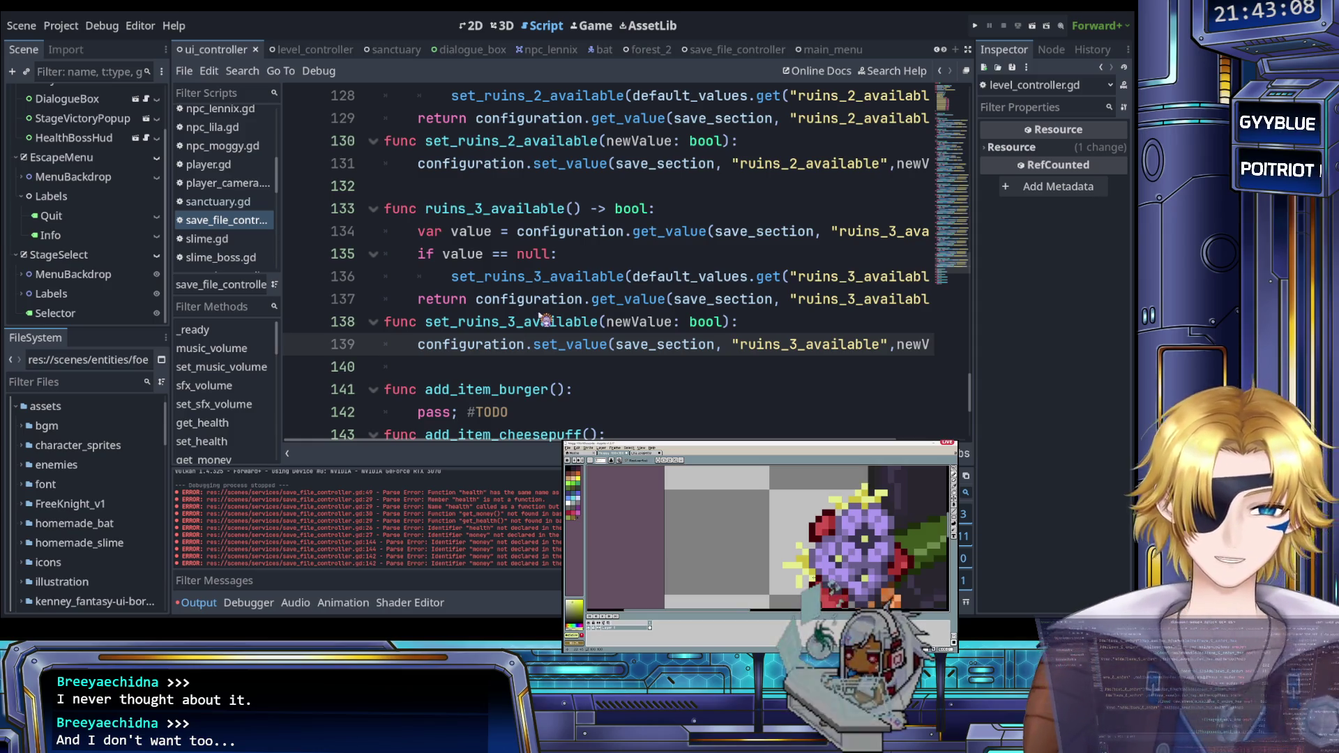
{"action": "left_click", "coordinate": [498, 372]}
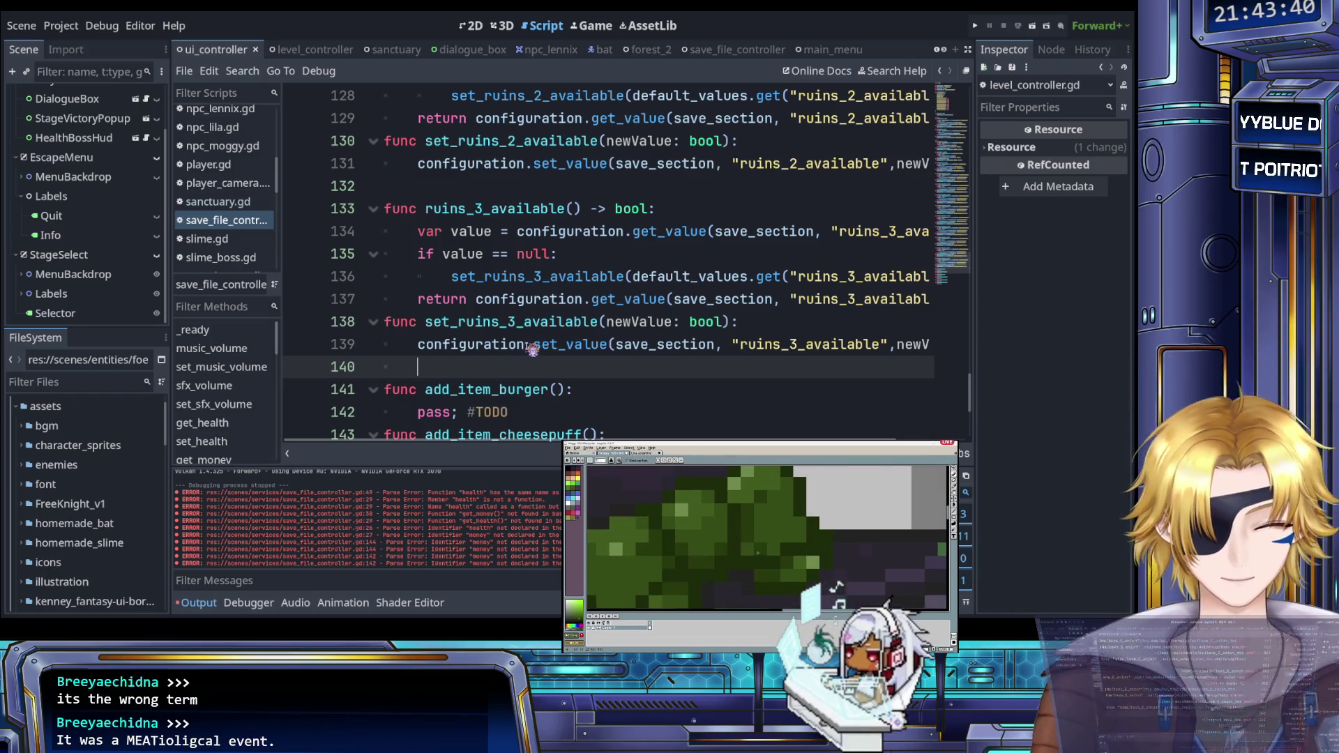
Step: Scroll through the remaining availability functions, then return to ui_controller.gd
{"action": "scroll", "coordinate": [531, 350], "scroll_direction": "down", "scroll_amount": 2}
{"action": "scroll", "coordinate": [532, 350], "scroll_direction": "up", "scroll_amount": 7}
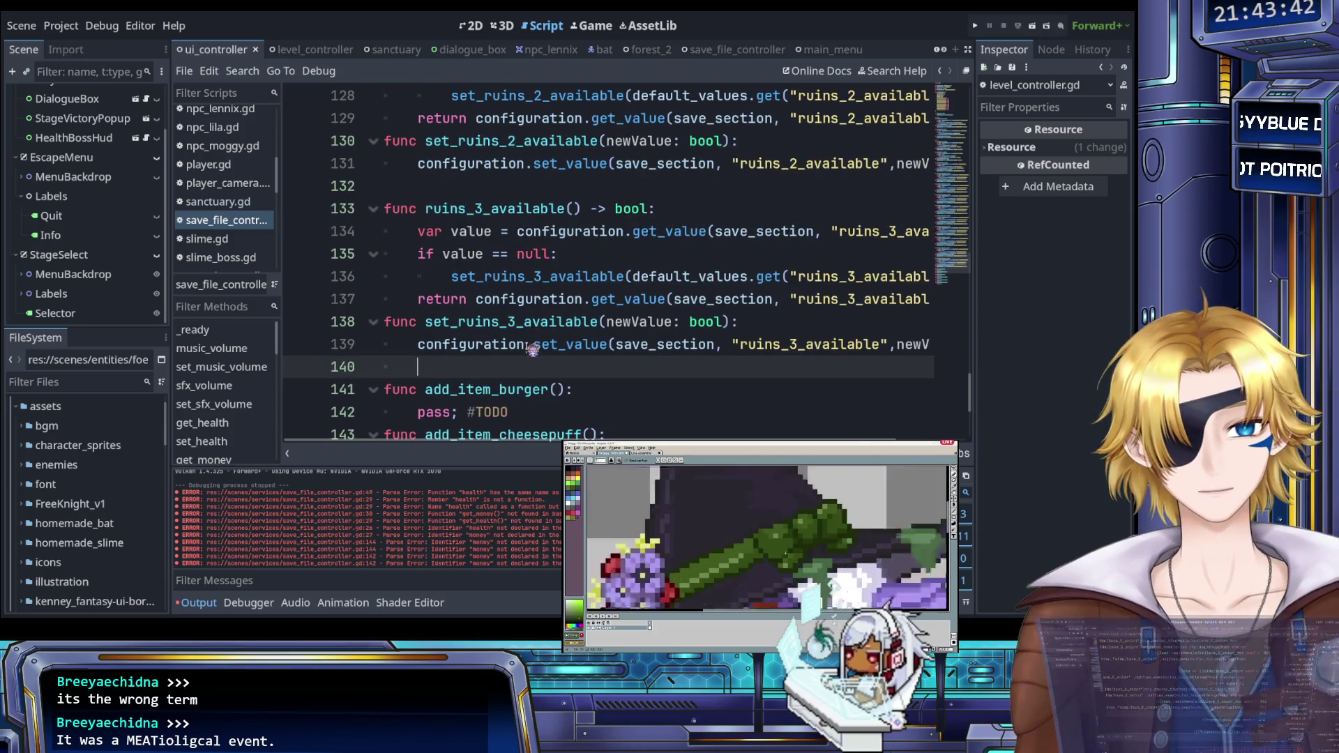
{"action": "scroll", "coordinate": [531, 349], "scroll_direction": "up", "scroll_amount": 9}
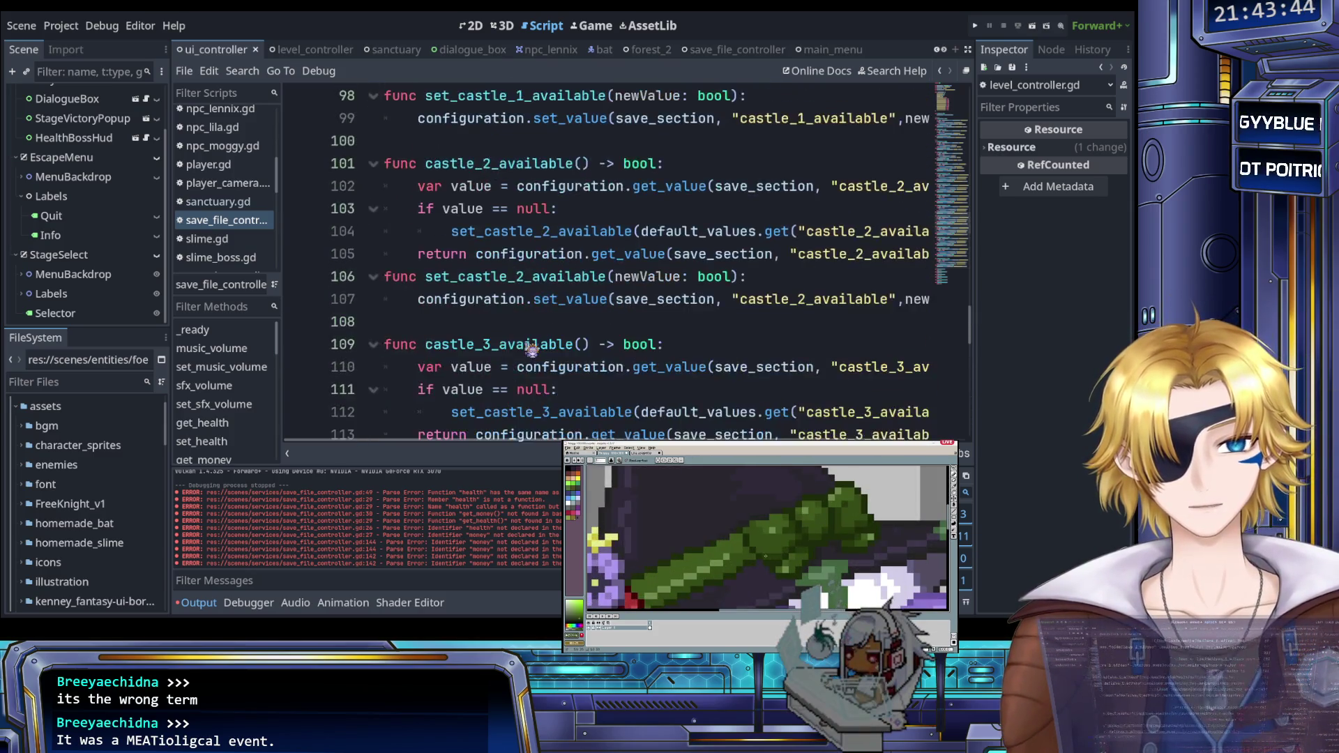
{"action": "scroll", "coordinate": [275, 226], "scroll_direction": "down", "scroll_amount": 3}
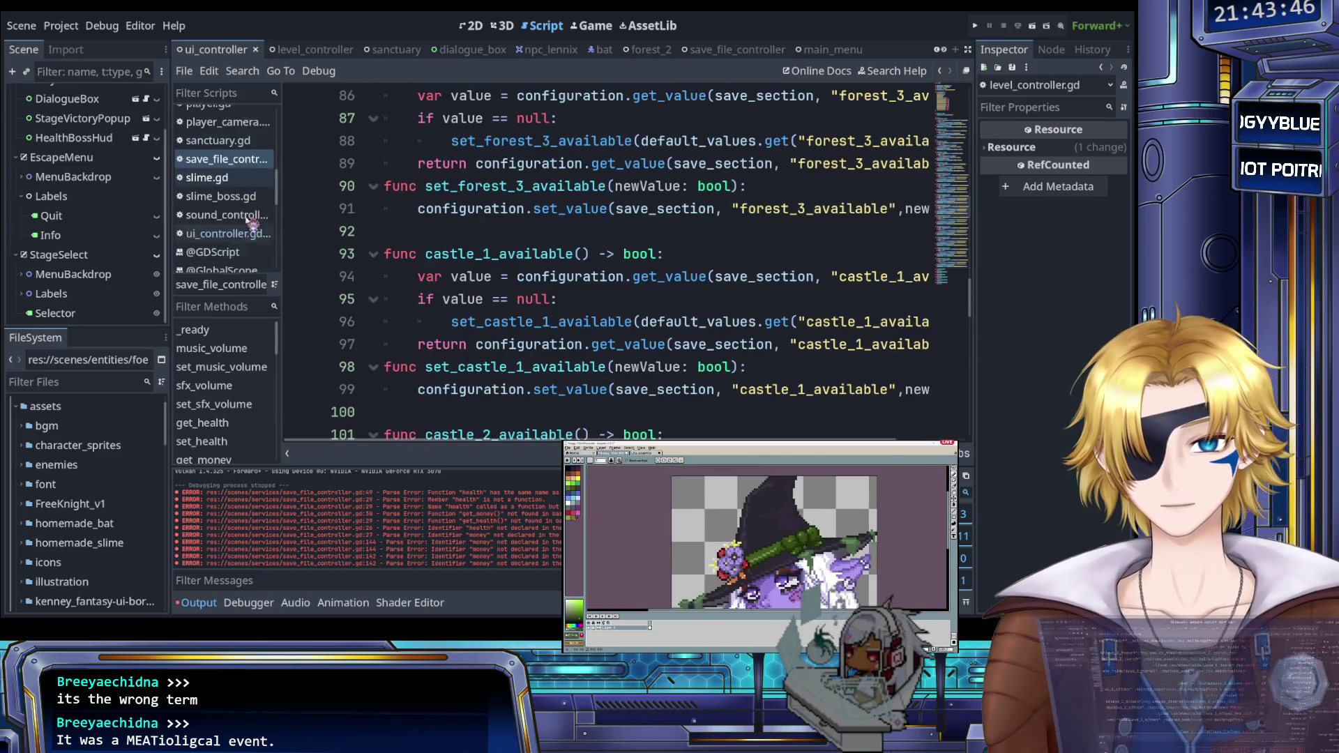
{"action": "left_click", "coordinate": [237, 214]}
Step: Complete line 191's Forest_1 call as LevelController.loadLevel("forest_1")
{"action": "scroll", "coordinate": [481, 279], "scroll_direction": "down", "scroll_amount": 1}
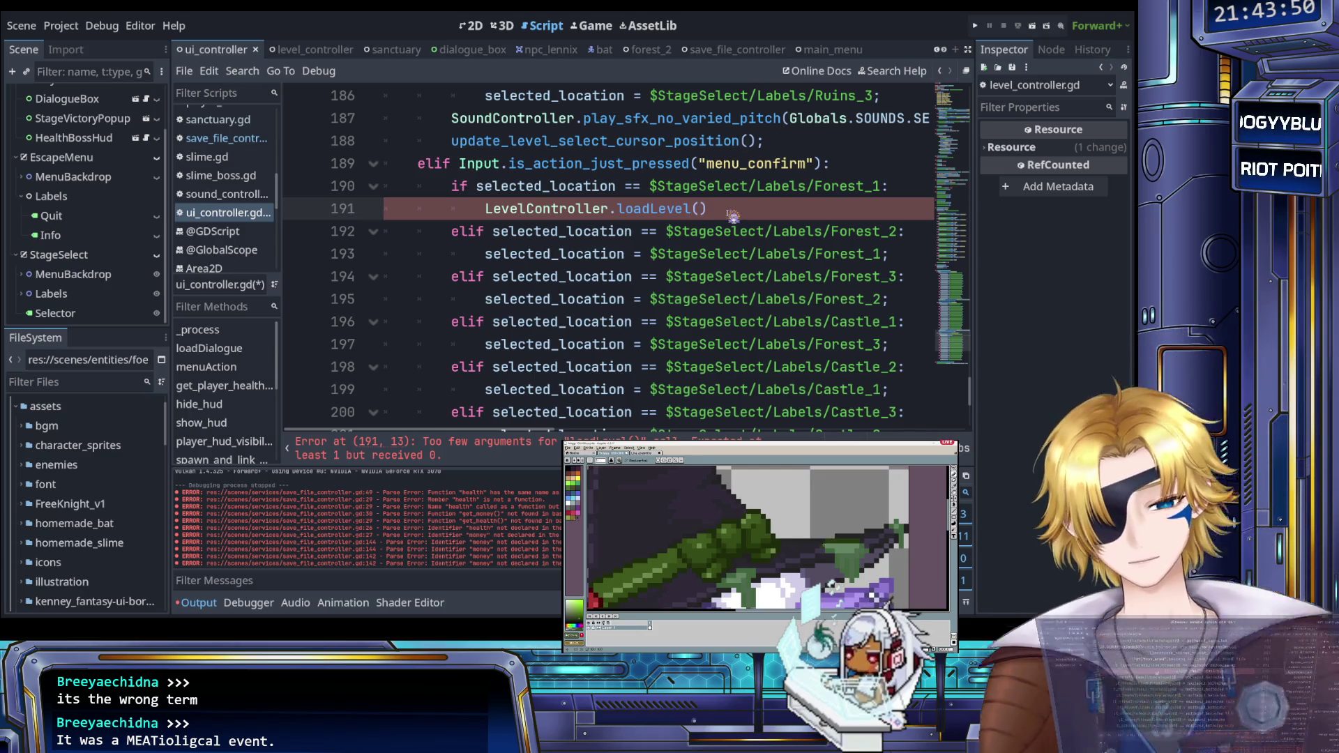
{"action": "type", "text": "\"forest_1"}
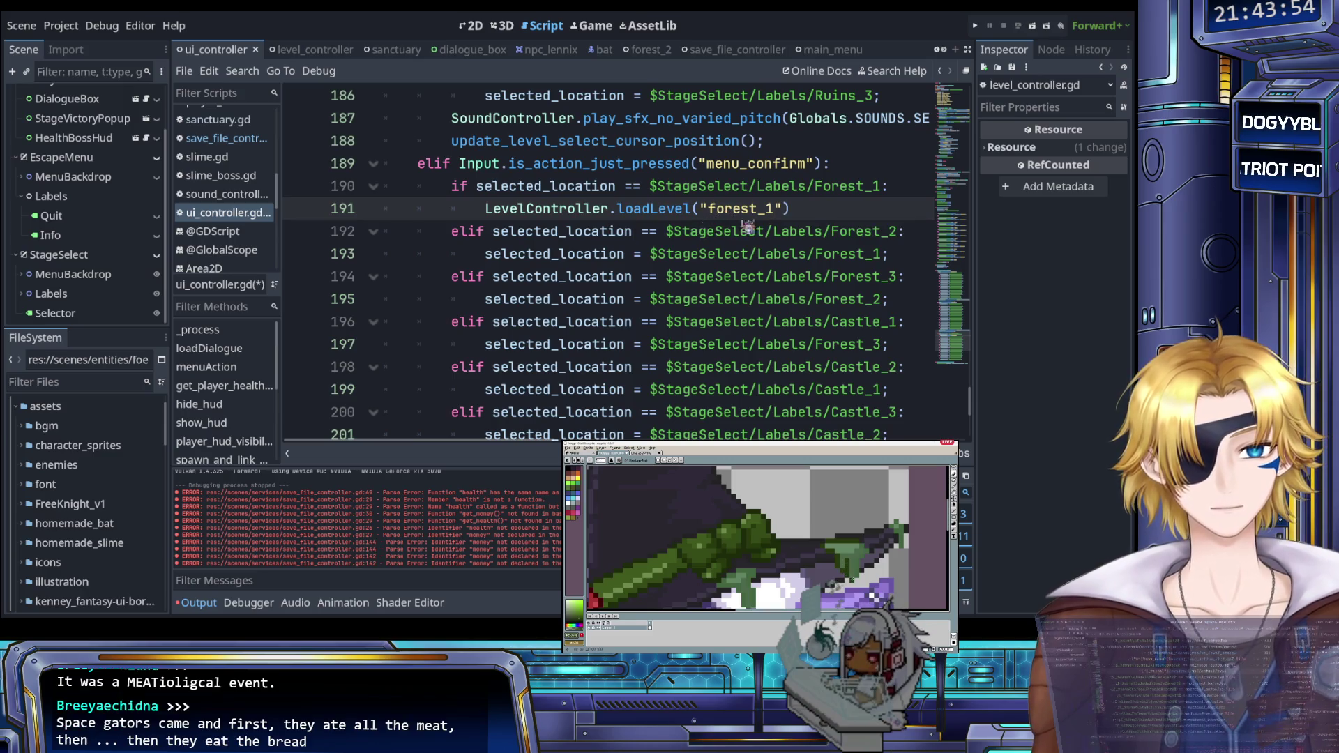
{"action": "mouse_move", "coordinate": [802, 209]}
{"action": "left_mouse_down"}
{"action": "mouse_move", "coordinate": [500, 209]}
{"action": "mouse_move", "coordinate": [729, 212]}
{"action": "left_mouse_up"}
{"action": "left_click", "coordinate": [828, 210]}
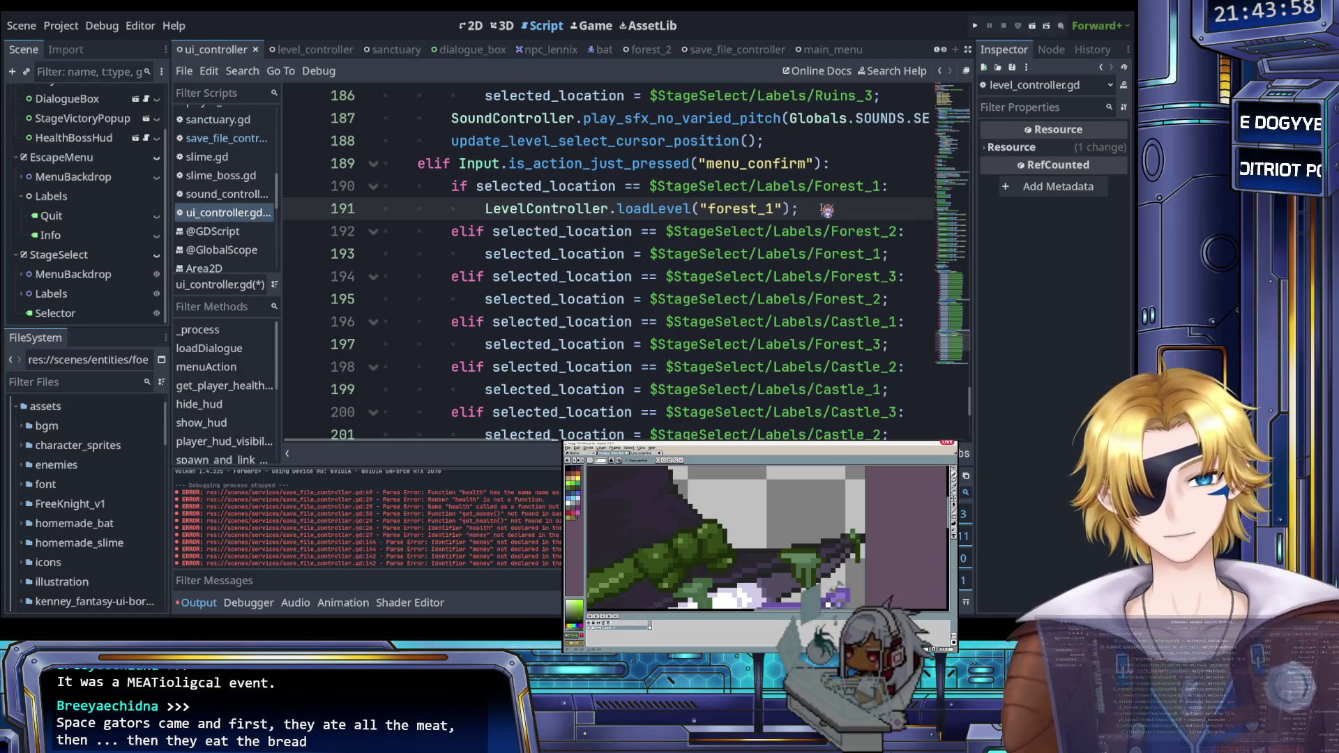
Step: Paste the loadLevel call onto the Forest_2 and Forest_3 lines, changing line 193 to forest_2
{"action": "left_click", "coordinate": [876, 254]}
{"action": "left_click_drag", "start_coordinate": [907, 254], "coordinate": [481, 253]}
{"action": "type", "text": "LevelController.loadLevel(\"forest_1\");"}
{"action": "left_click_drag", "start_coordinate": [892, 299], "coordinate": [487, 300]}
{"action": "type", "text": "LevelController.loadLevel(\"forest_1\");"}
{"action": "left_click", "coordinate": [779, 254]}
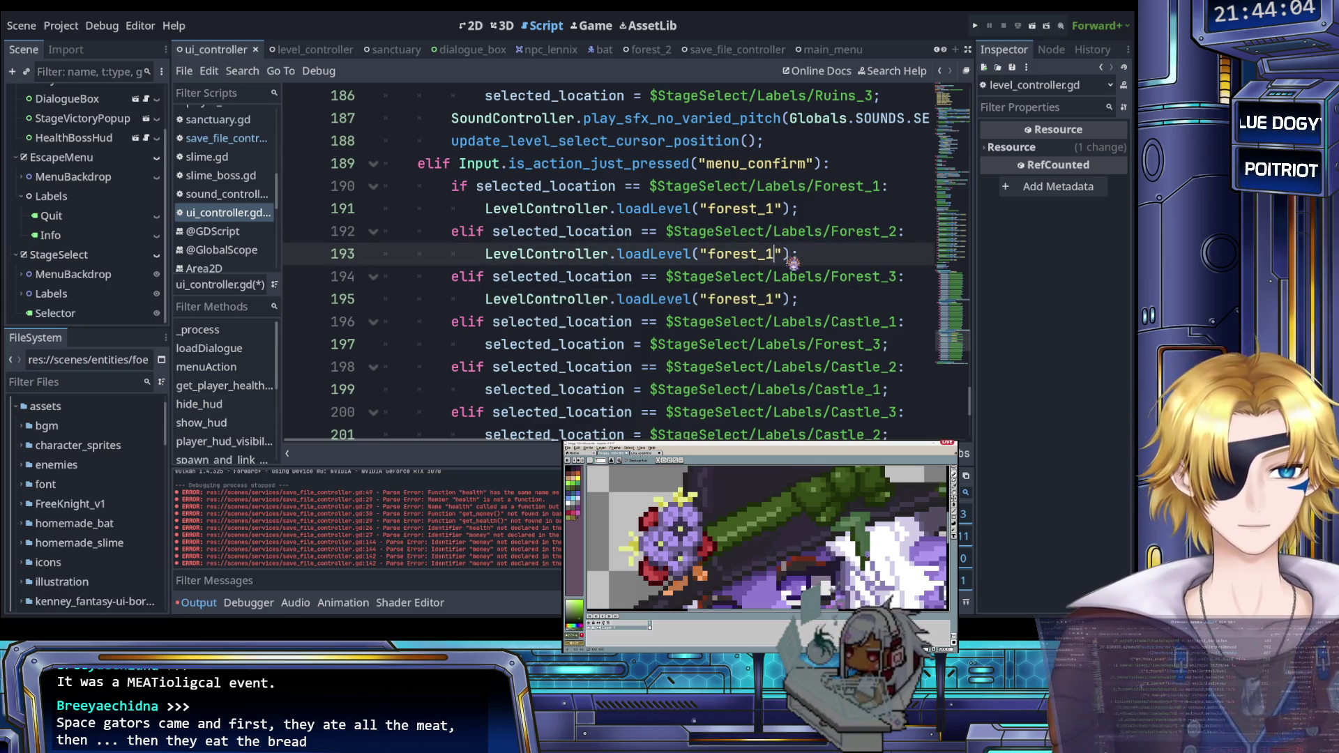
{"action": "key", "text": "BackSpace"}
{"action": "type", "text": "2"}
{"action": "key", "text": "Down"}
{"action": "key", "text": "Down"}
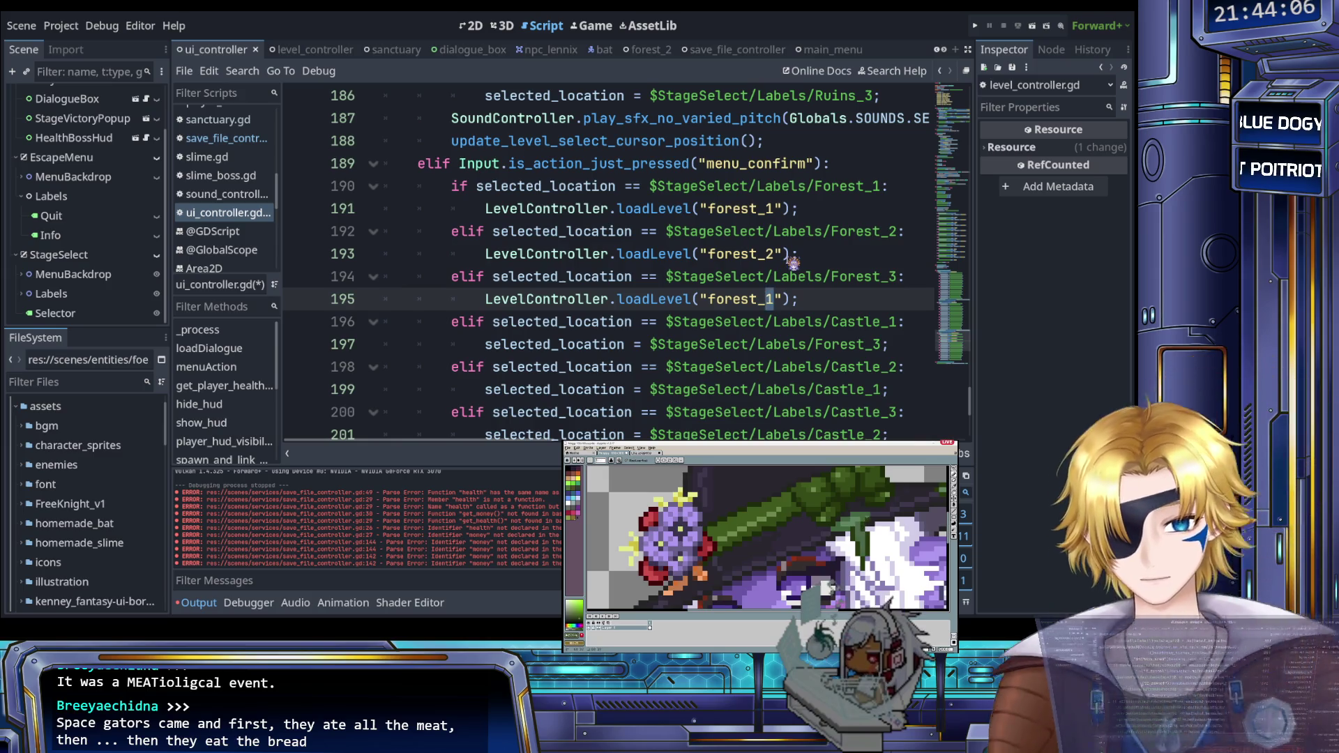
Step: Replace the Castle, Ruins and Quit branch assignments with pass using multiple carets
{"action": "left_click", "coordinate": [486, 344]}
{"action": "left_click_drag", "start_coordinate": [496, 345], "coordinate": [649, 345]}
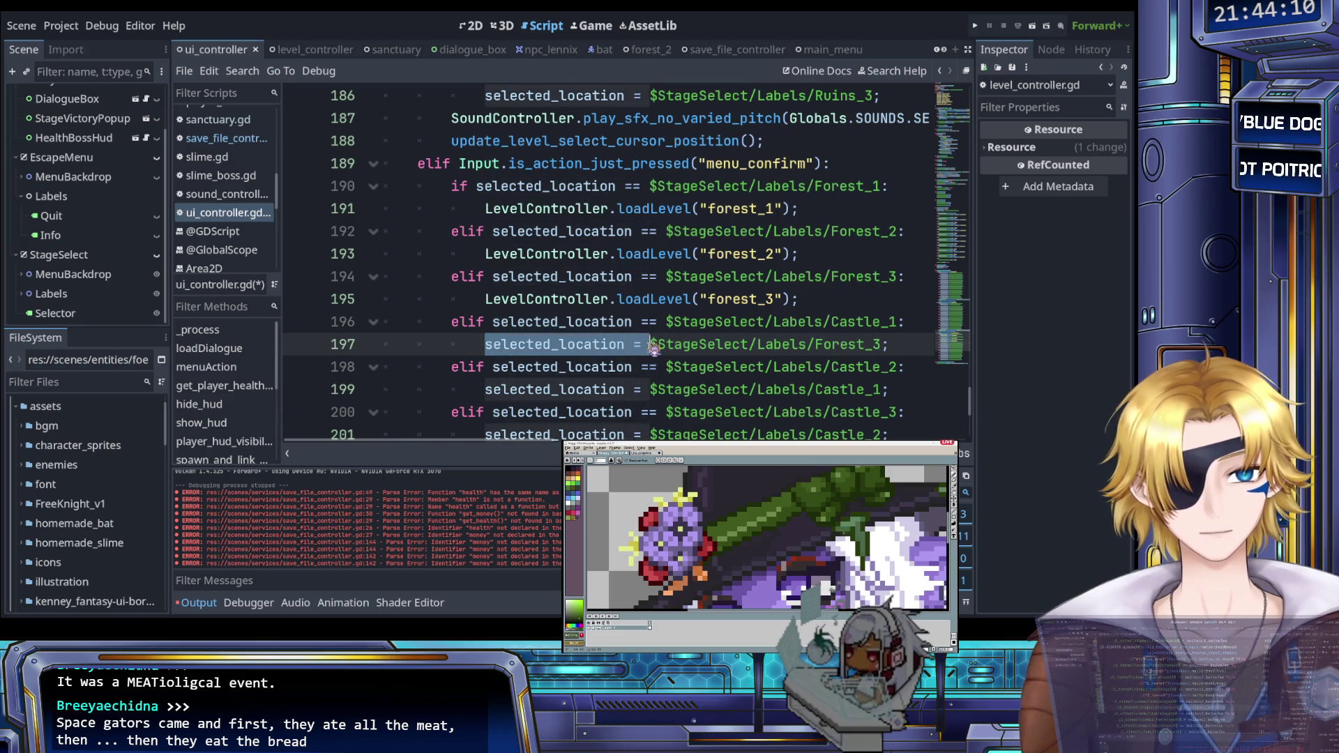
{"action": "scroll", "coordinate": [706, 341], "scroll_direction": "down", "scroll_amount": 3}
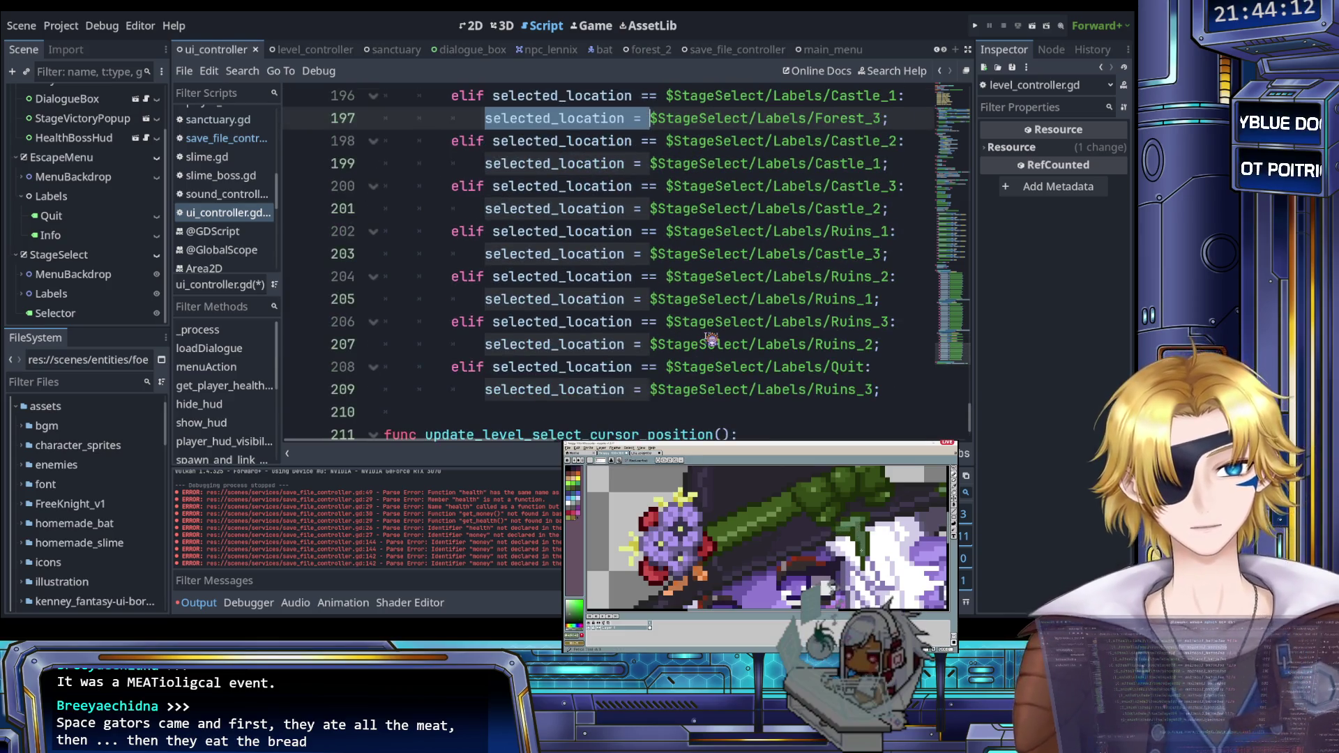
{"action": "key", "text": "ctrl+d"}
{"action": "key", "text": "ctrl+d"}
{"action": "key", "text": "ctrl+d"}
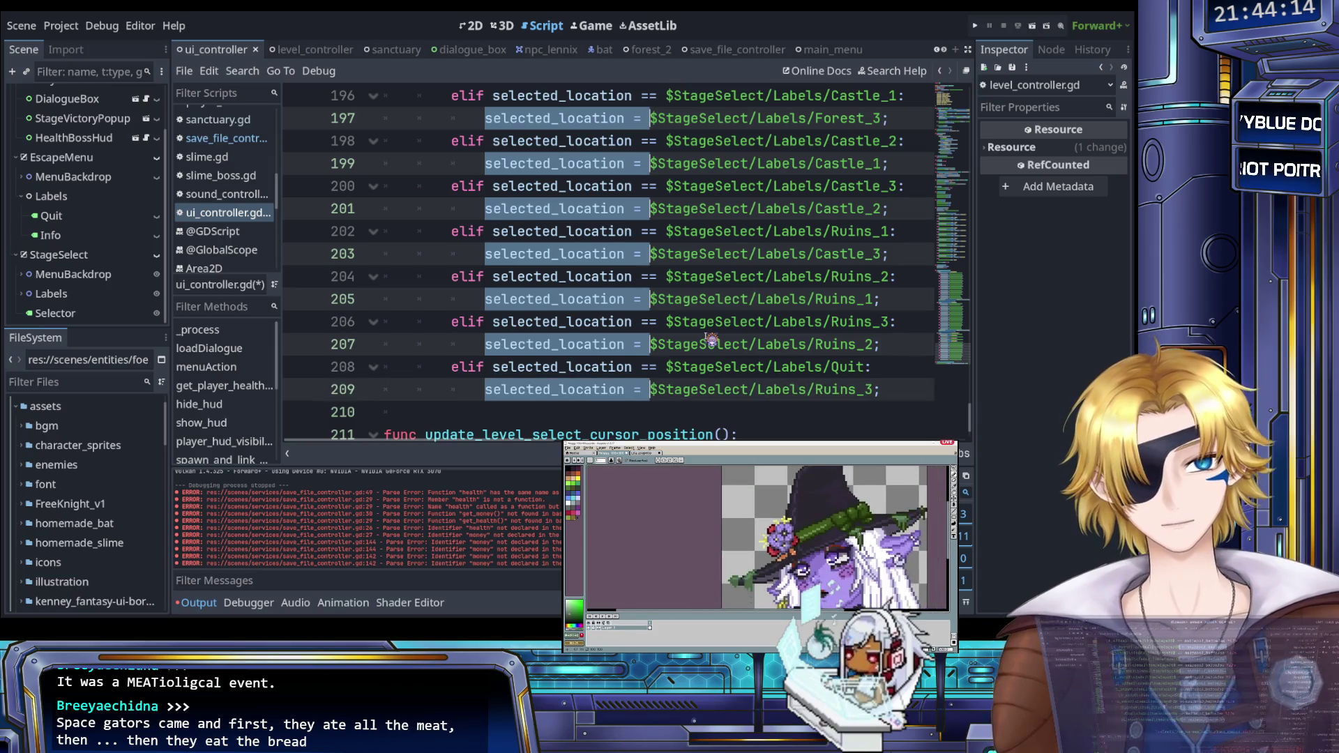
{"action": "key", "text": "shift+End"}
{"action": "key", "text": "BackSpace"}
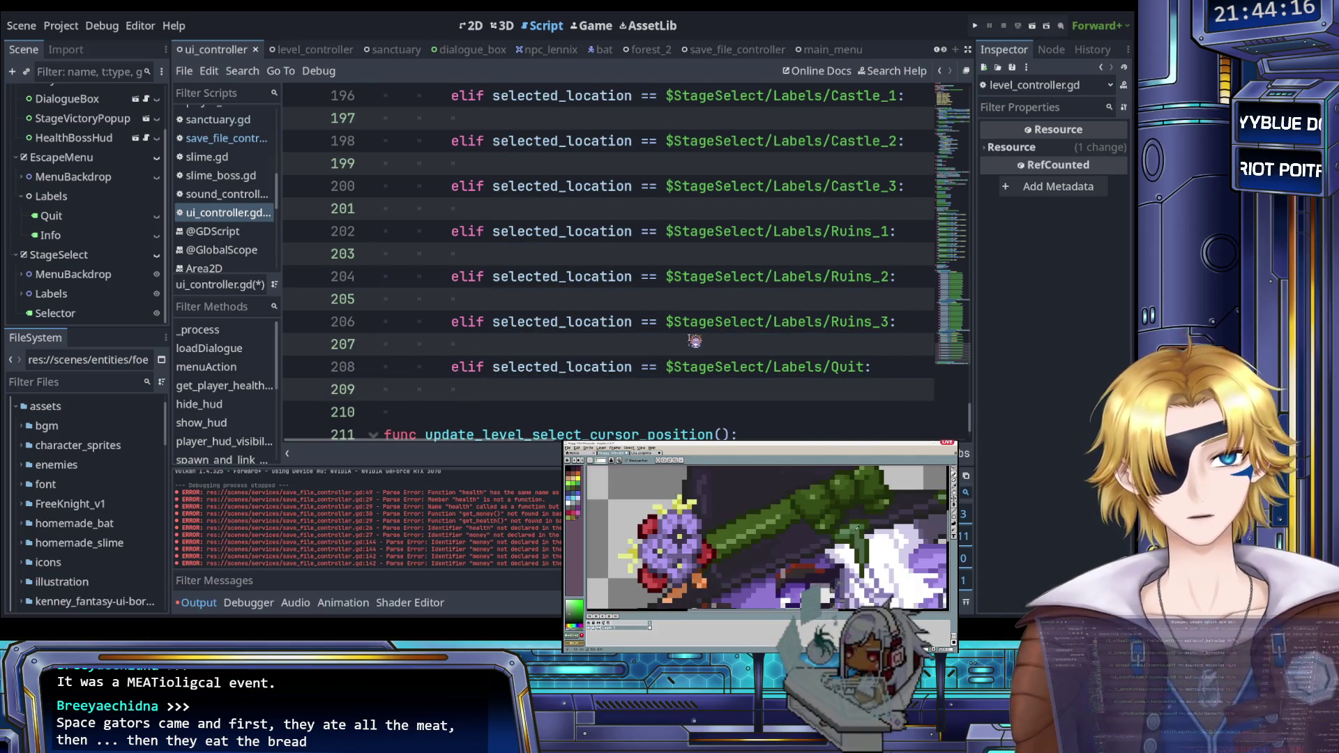
{"action": "scroll", "coordinate": [551, 293], "scroll_direction": "up", "scroll_amount": 2}
{"action": "scroll", "coordinate": [525, 263], "scroll_direction": "down", "scroll_amount": 3}
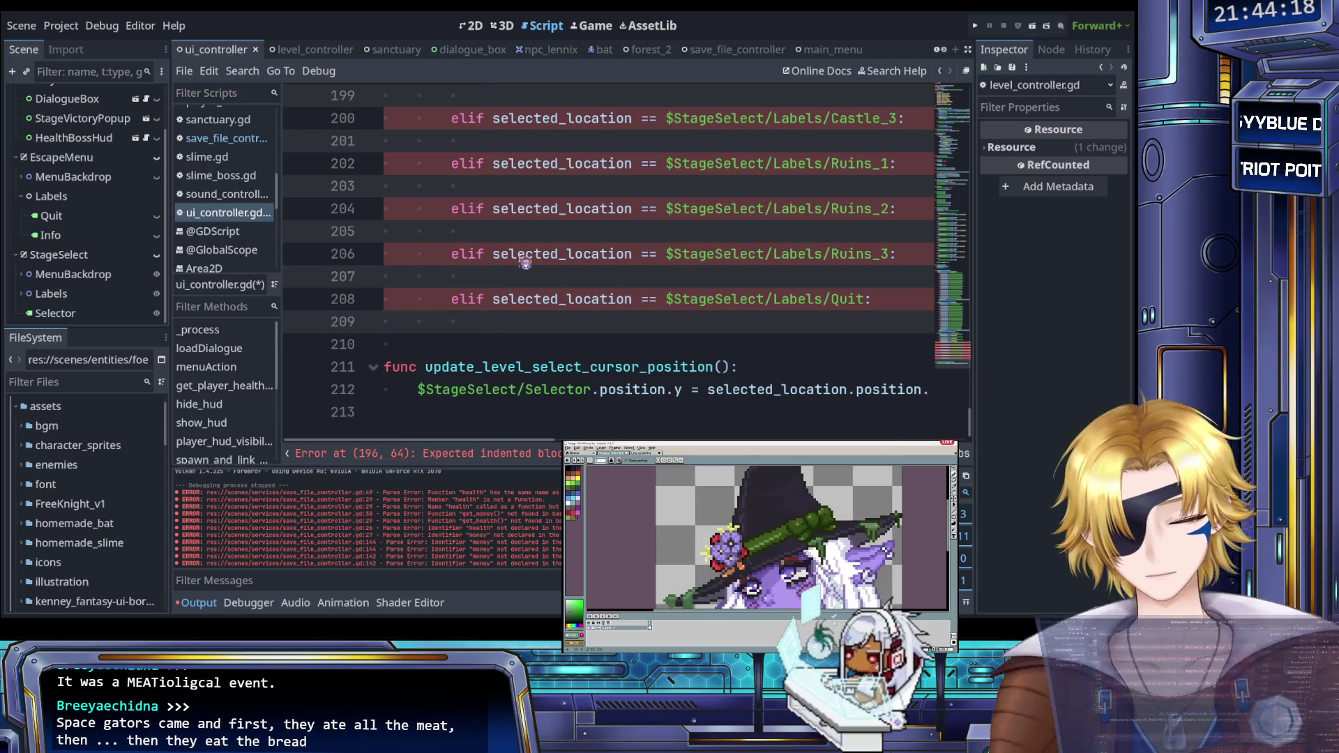
{"action": "type", "text": "pass;"}
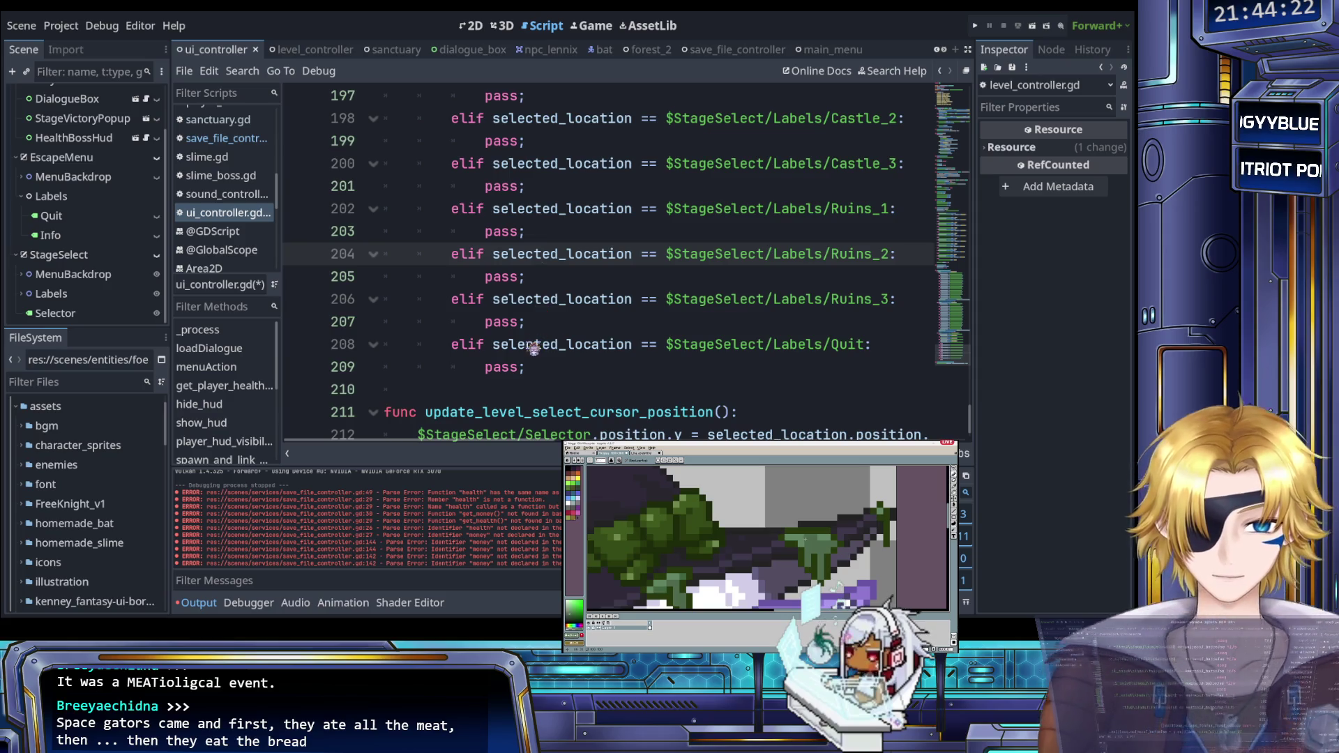
Step: Add a # TODO comment after every pass statement
{"action": "left_click", "coordinate": [552, 365]}
{"action": "scroll", "coordinate": [528, 364], "scroll_direction": "up", "scroll_amount": 4}
{"action": "scroll", "coordinate": [528, 364], "scroll_direction": "down", "scroll_amount": 5}
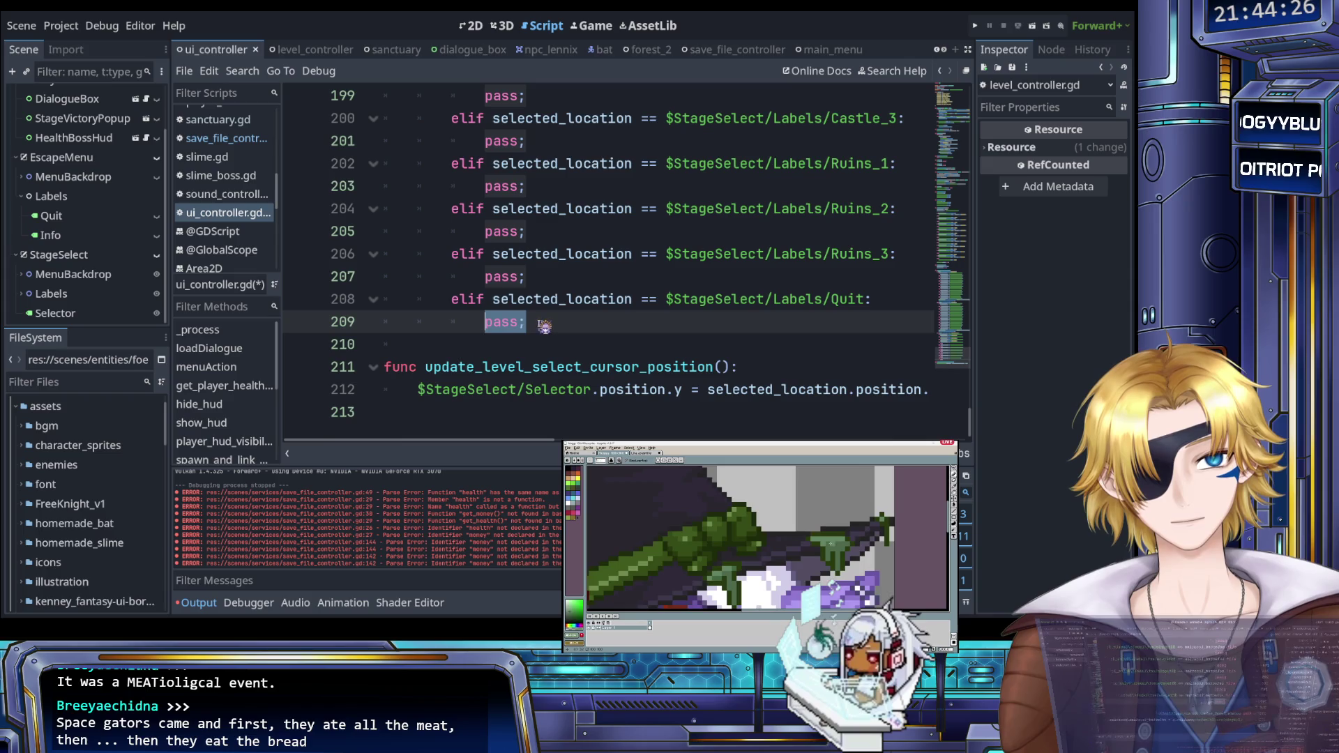
{"action": "scroll", "coordinate": [538, 327], "scroll_direction": "up", "scroll_amount": 3}
{"action": "double_click", "coordinate": [493, 253]}
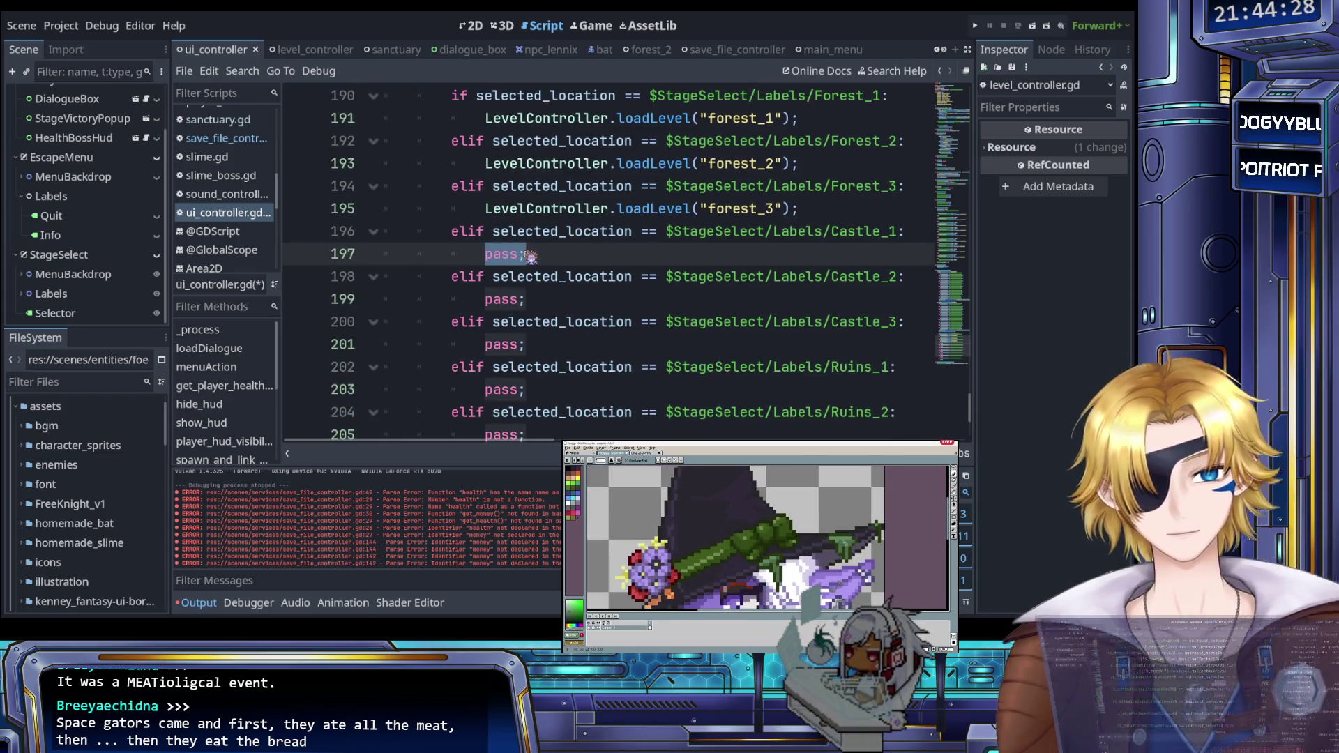
{"action": "key", "text": "ctrl+d"}
{"action": "key", "text": "ctrl+d"}
{"action": "key", "text": "ctrl+d"}
{"action": "scroll", "coordinate": [533, 255], "scroll_direction": "down", "scroll_amount": 3}
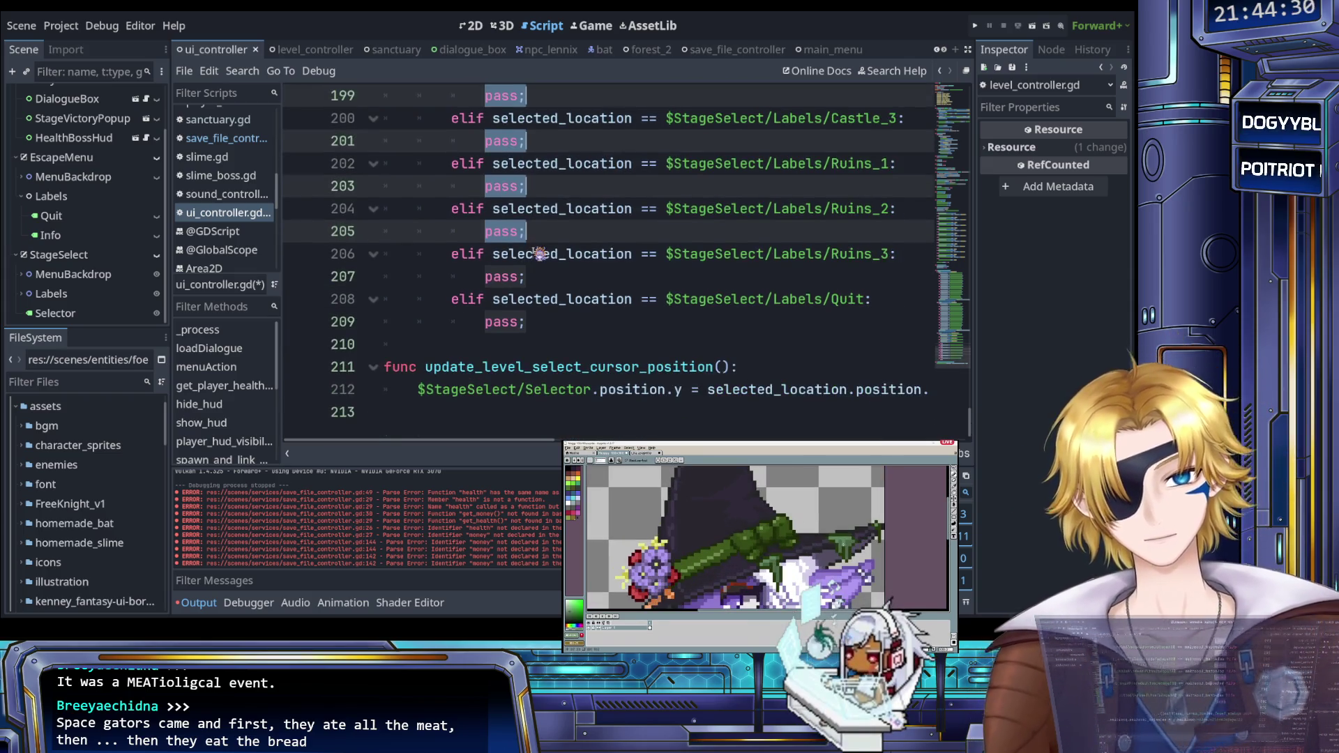
{"action": "left_click", "coordinate": [539, 253]}
{"action": "scroll", "coordinate": [539, 253], "scroll_direction": "up", "scroll_amount": 1}
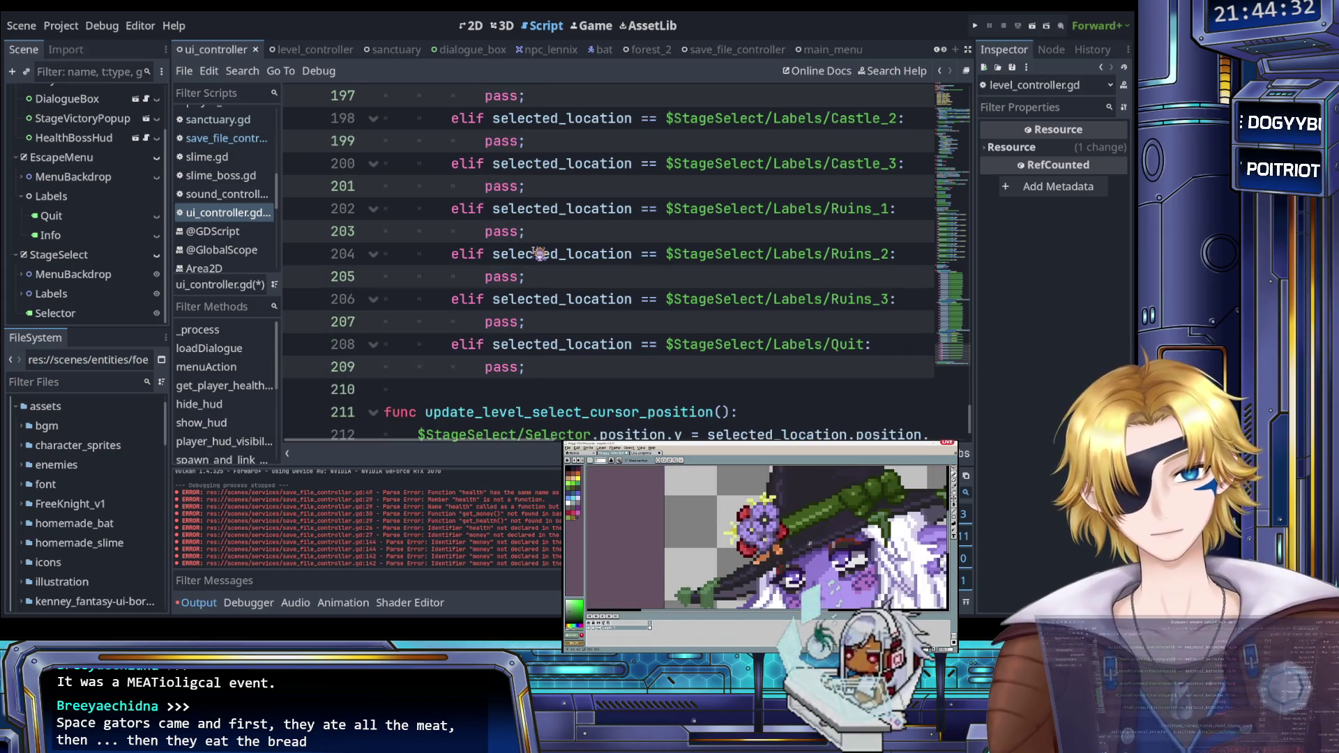
{"action": "type", "text": "# TODO"}
Step: Clear the Quit branch's pass line
{"action": "left_click", "coordinate": [544, 276]}
{"action": "scroll", "coordinate": [550, 275], "scroll_direction": "up", "scroll_amount": 1}
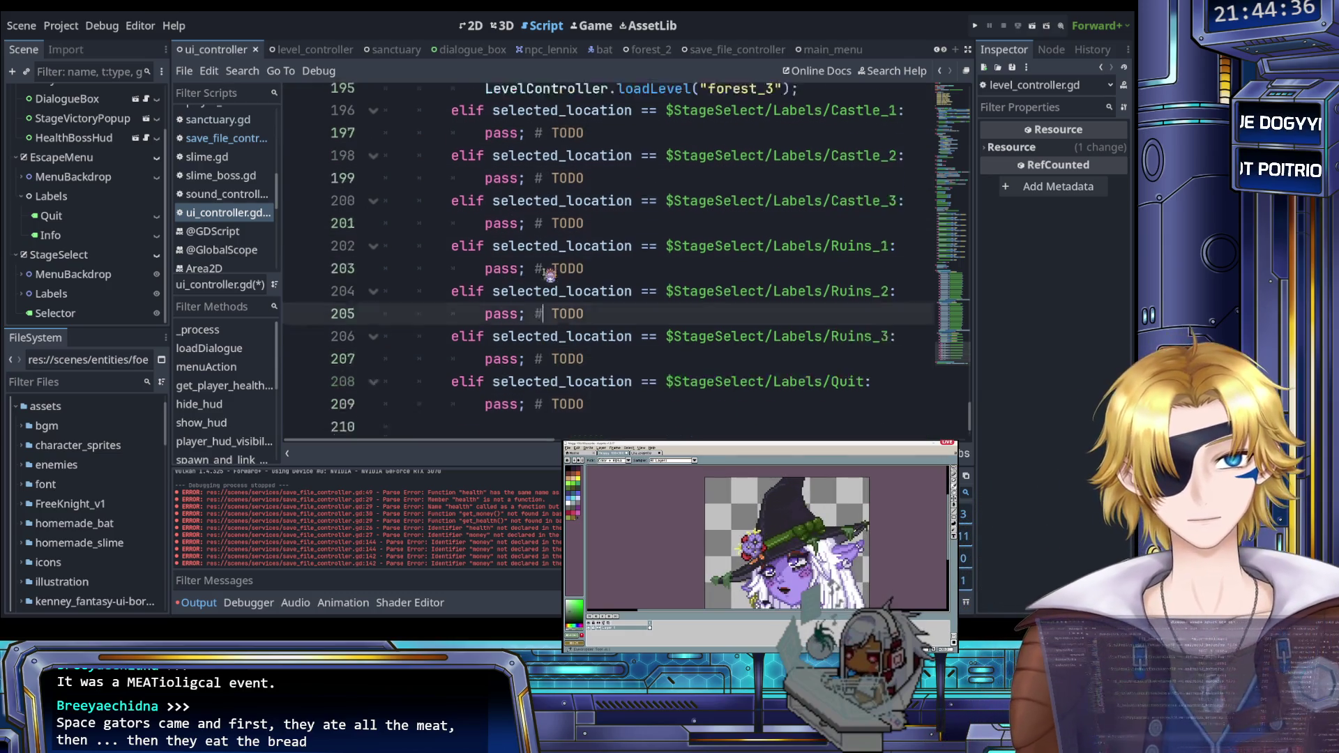
{"action": "scroll", "coordinate": [550, 276], "scroll_direction": "down", "scroll_amount": 2}
{"action": "left_click_drag", "start_coordinate": [584, 321], "coordinate": [485, 321]}
{"action": "key", "text": "BackSpace"}
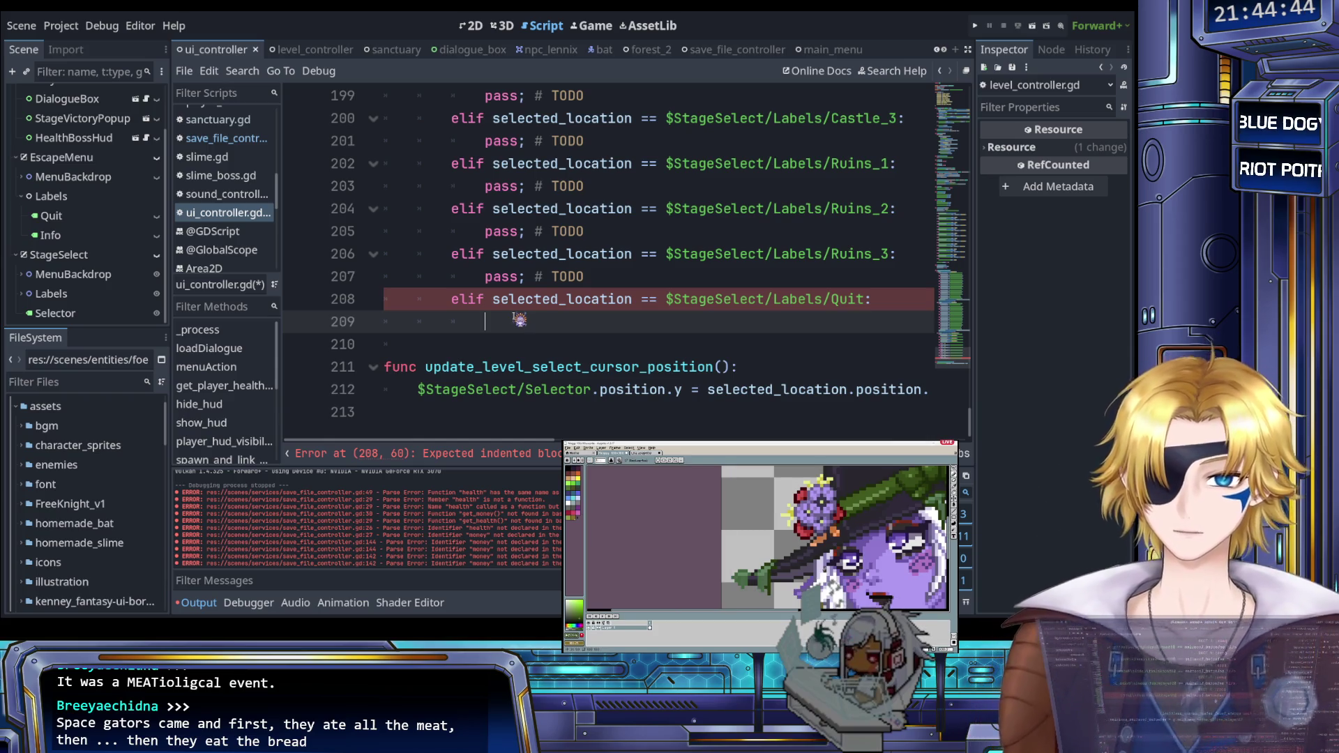
Step: Write $StageSelect.visibile = false in the Quit branch, save the script, and run the project
{"action": "type", "text": "$StageS"}
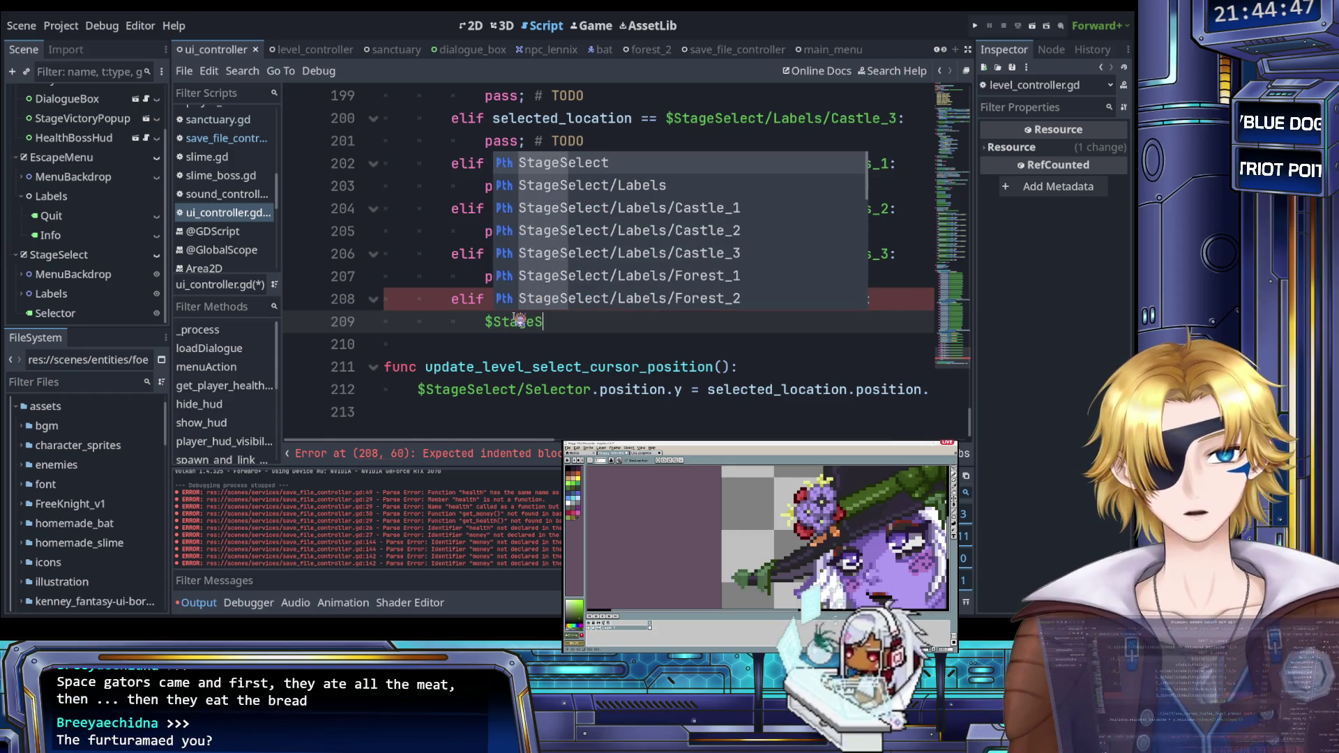
{"action": "key", "text": "Return"}
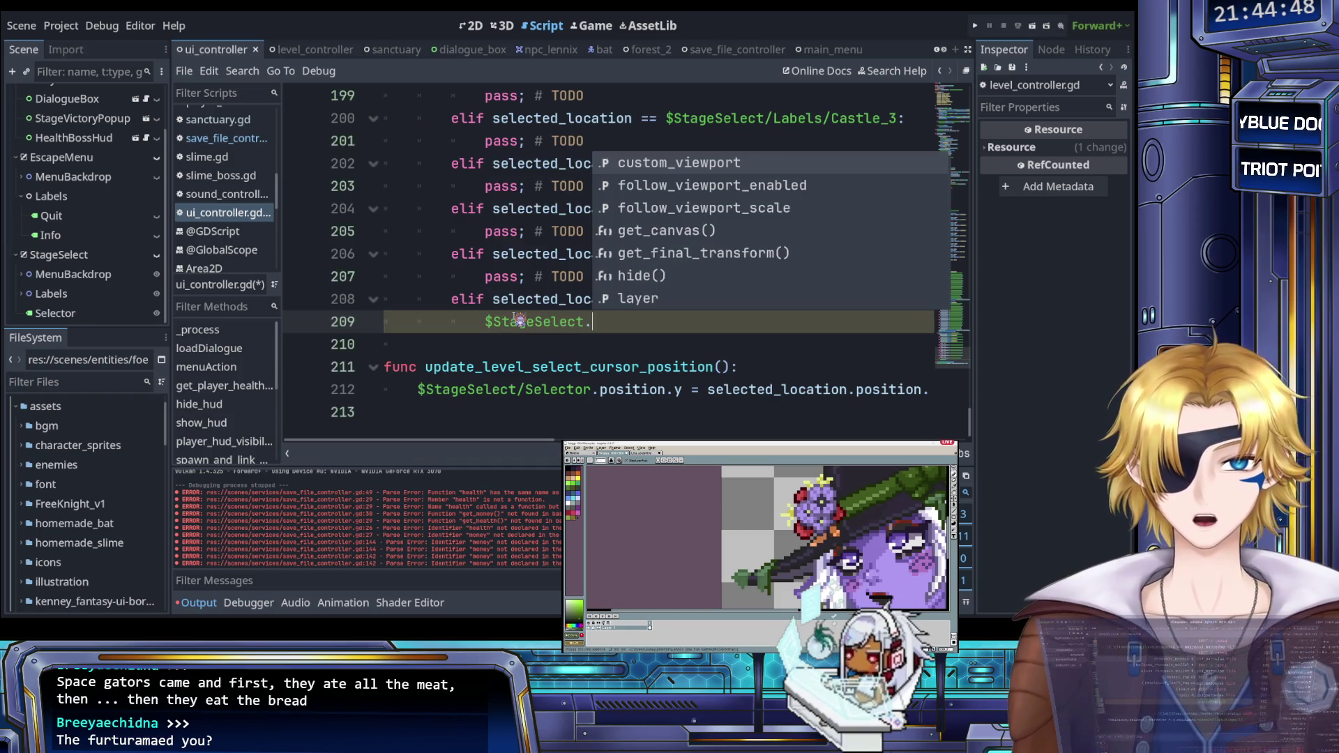
{"action": "type", "text": "visi"}
{"action": "key", "text": "Return"}
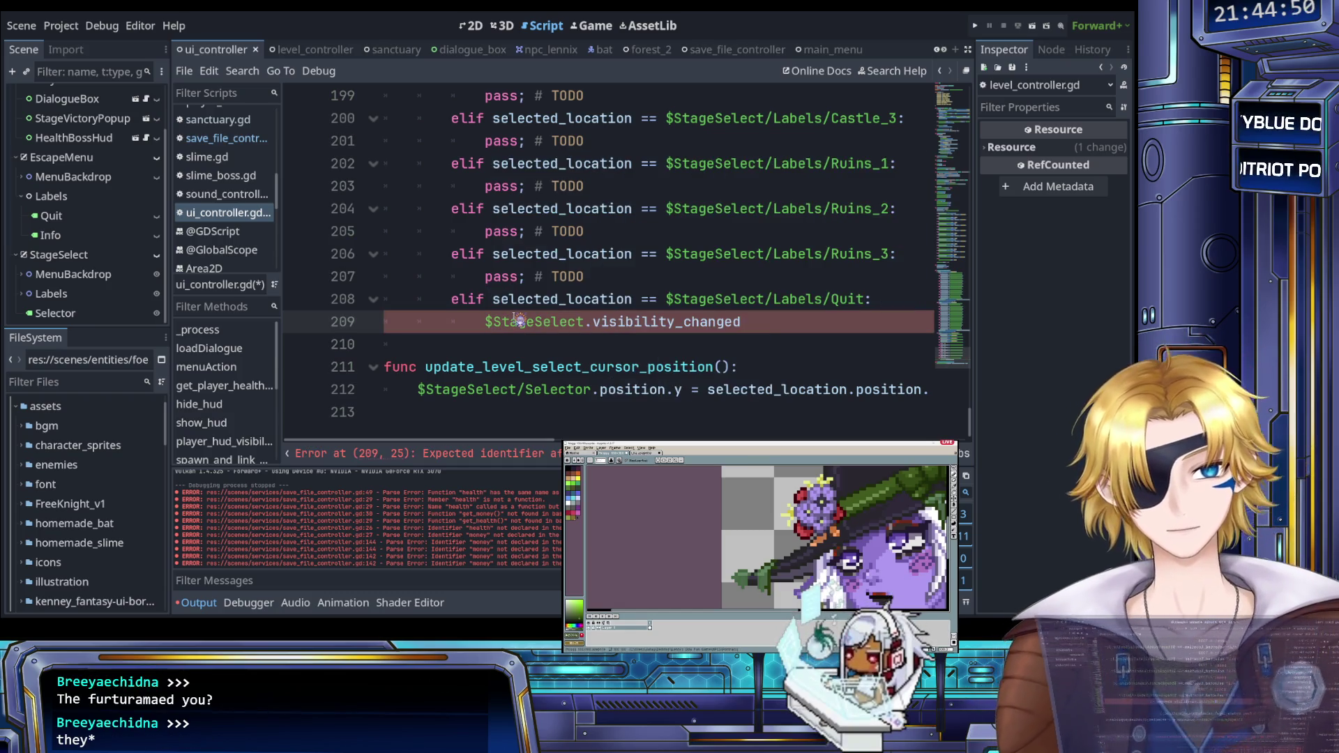
{"action": "key", "text": "BackSpace"}
{"action": "key", "text": "BackSpace"}
{"action": "key", "text": "BackSpace"}
{"action": "type", "text": "e = false;"}
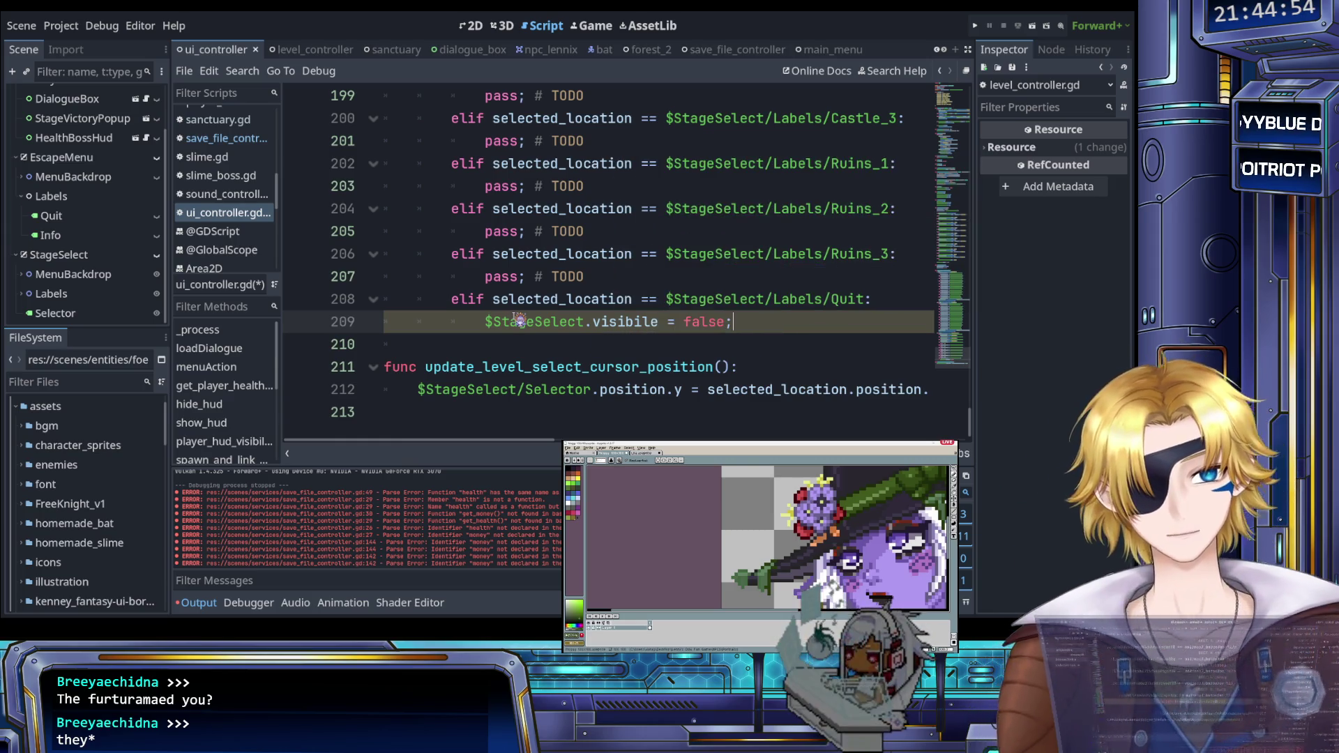
{"action": "key", "text": "ctrl+s"}
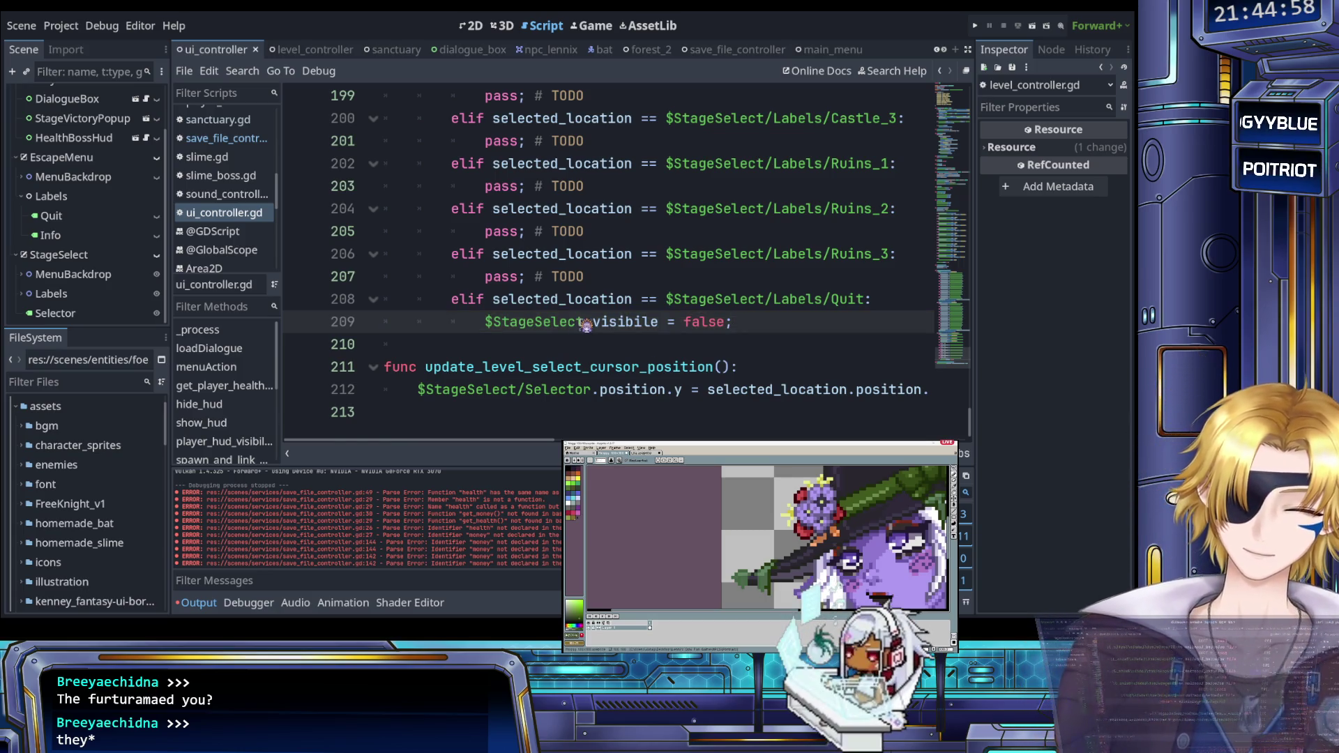
{"action": "left_click", "coordinate": [976, 26]}
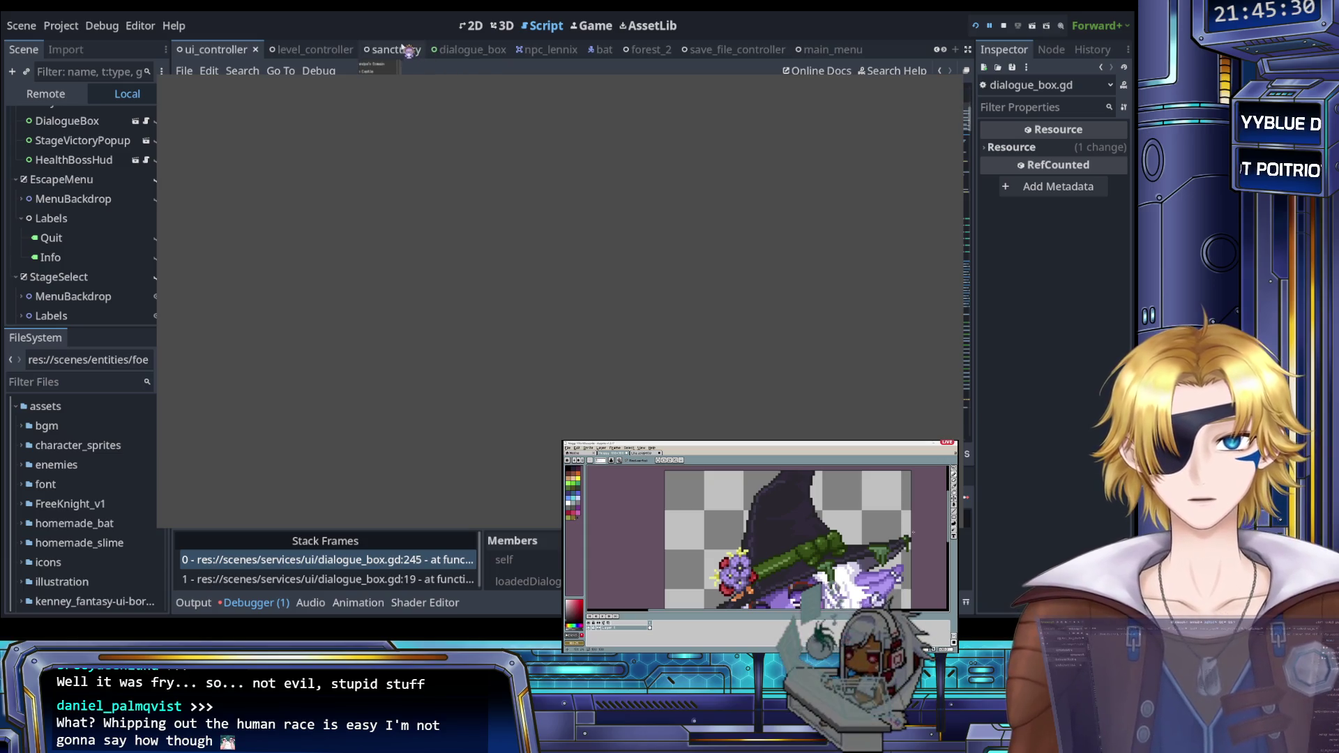
Step: Inspect the dialogue_box scene during the run, stop the game, and go to line 245
{"action": "scroll", "coordinate": [391, 49], "scroll_direction": "down", "scroll_amount": 2}
{"action": "left_click", "coordinate": [286, 50]}
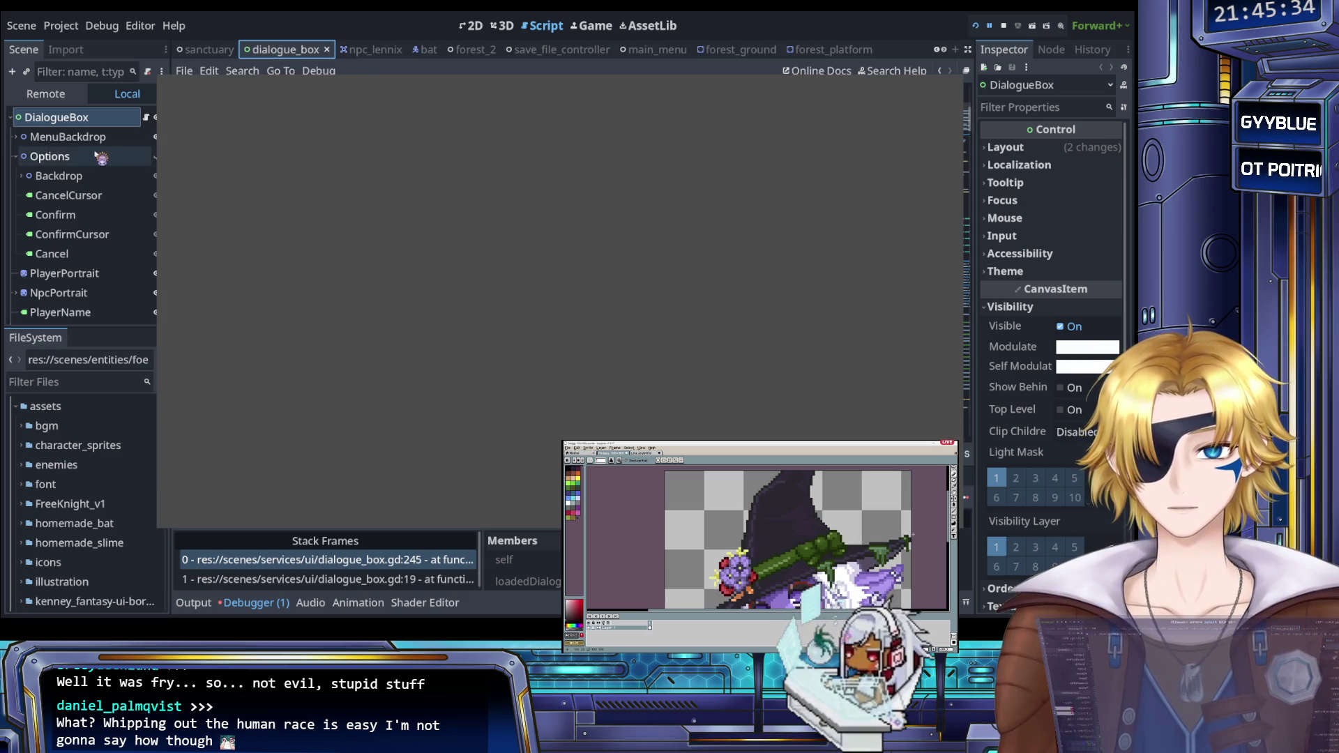
{"action": "scroll", "coordinate": [101, 158], "scroll_direction": "down", "scroll_amount": 4}
{"action": "scroll", "coordinate": [101, 159], "scroll_direction": "up", "scroll_amount": 1}
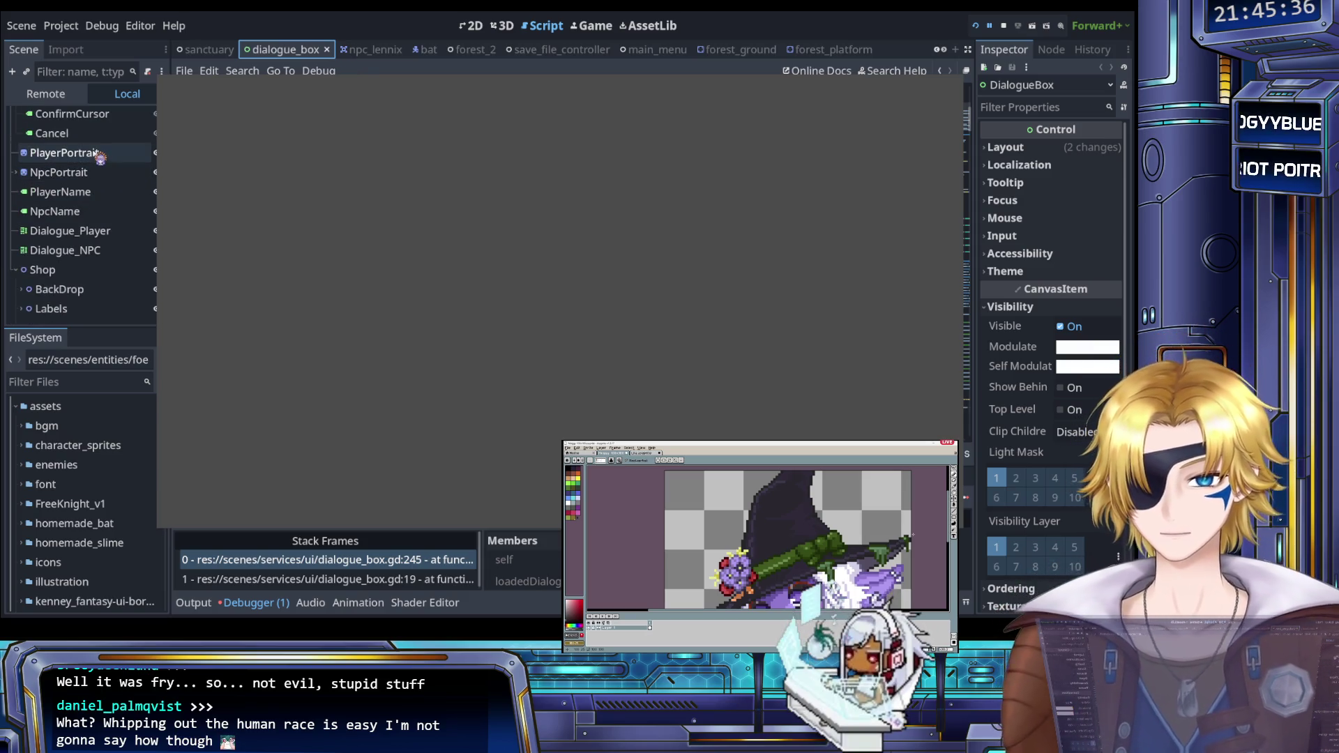
{"action": "scroll", "coordinate": [100, 157], "scroll_direction": "down", "scroll_amount": 3}
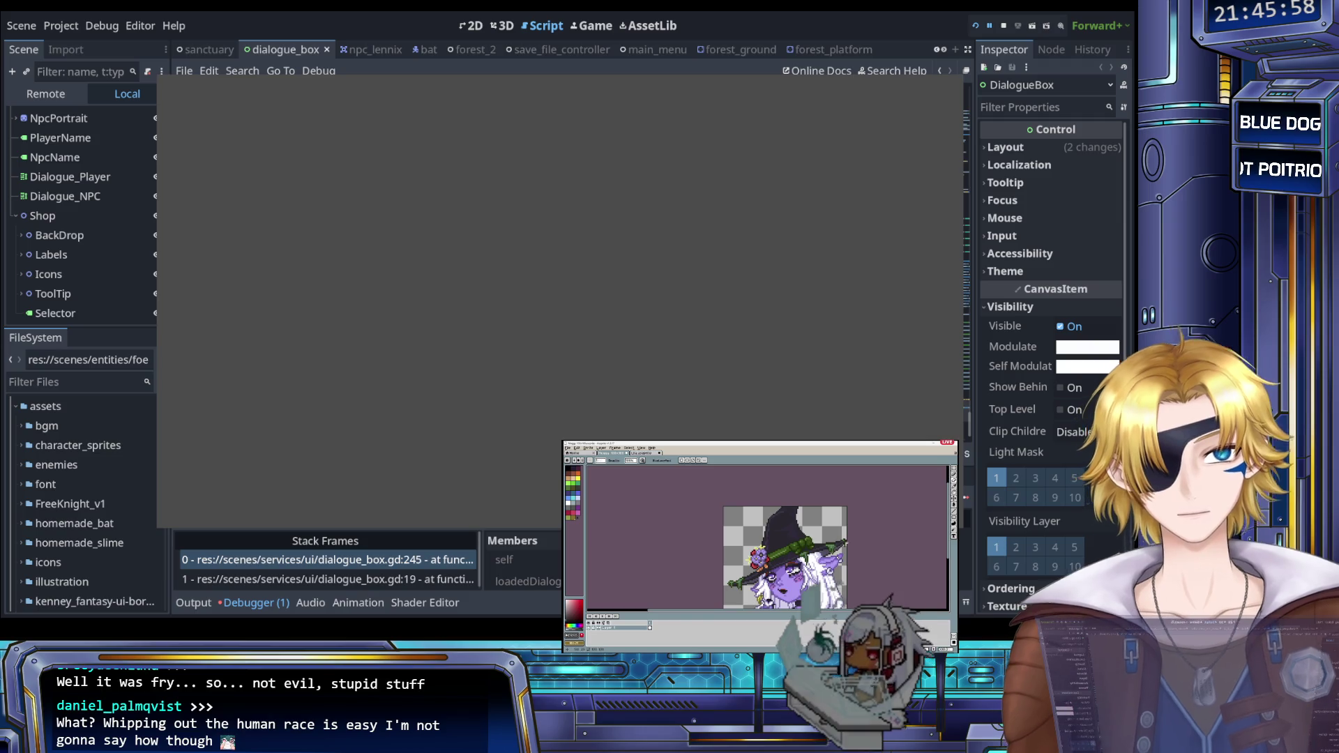
{"action": "key", "text": "F8"}
{"action": "left_click", "coordinate": [647, 237]}
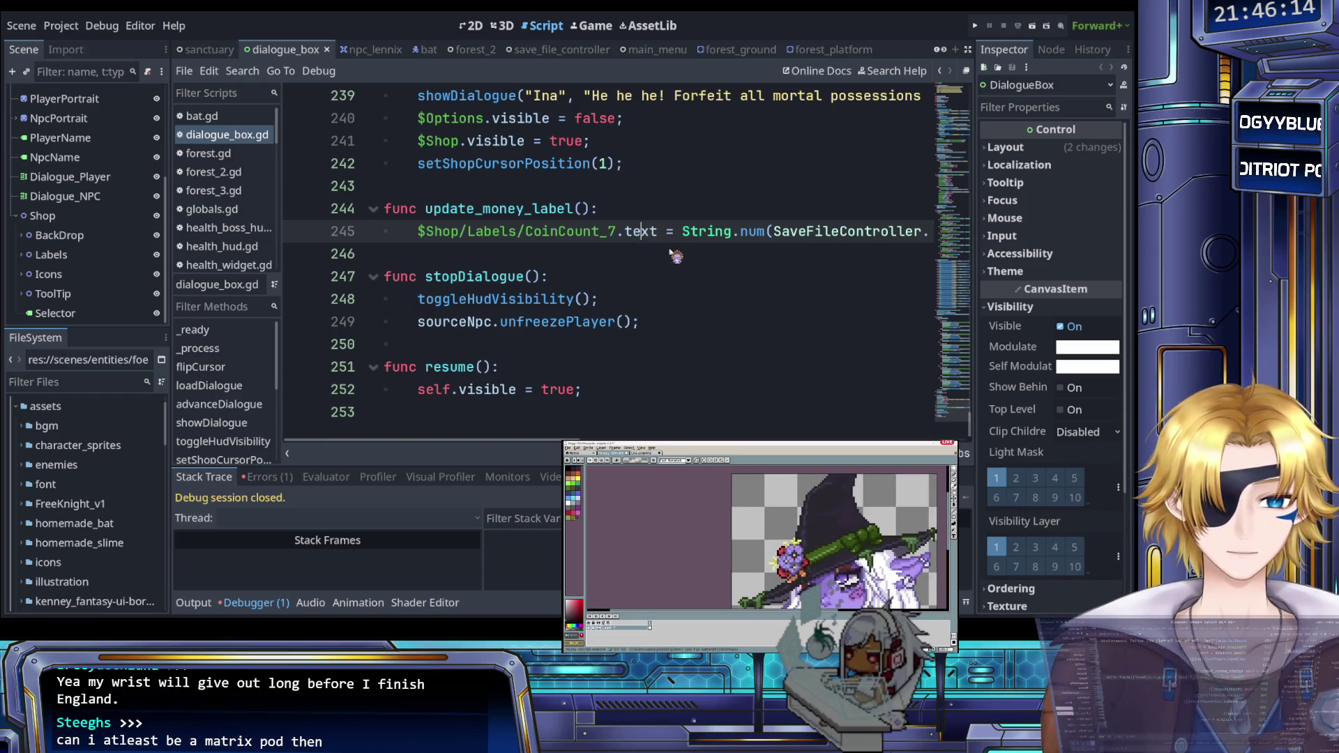
Step: Scroll across line 245 and open save_file_controller.gd through SaveFileController
{"action": "scroll", "coordinate": [663, 247], "scroll_direction": "right", "scroll_amount": 5}
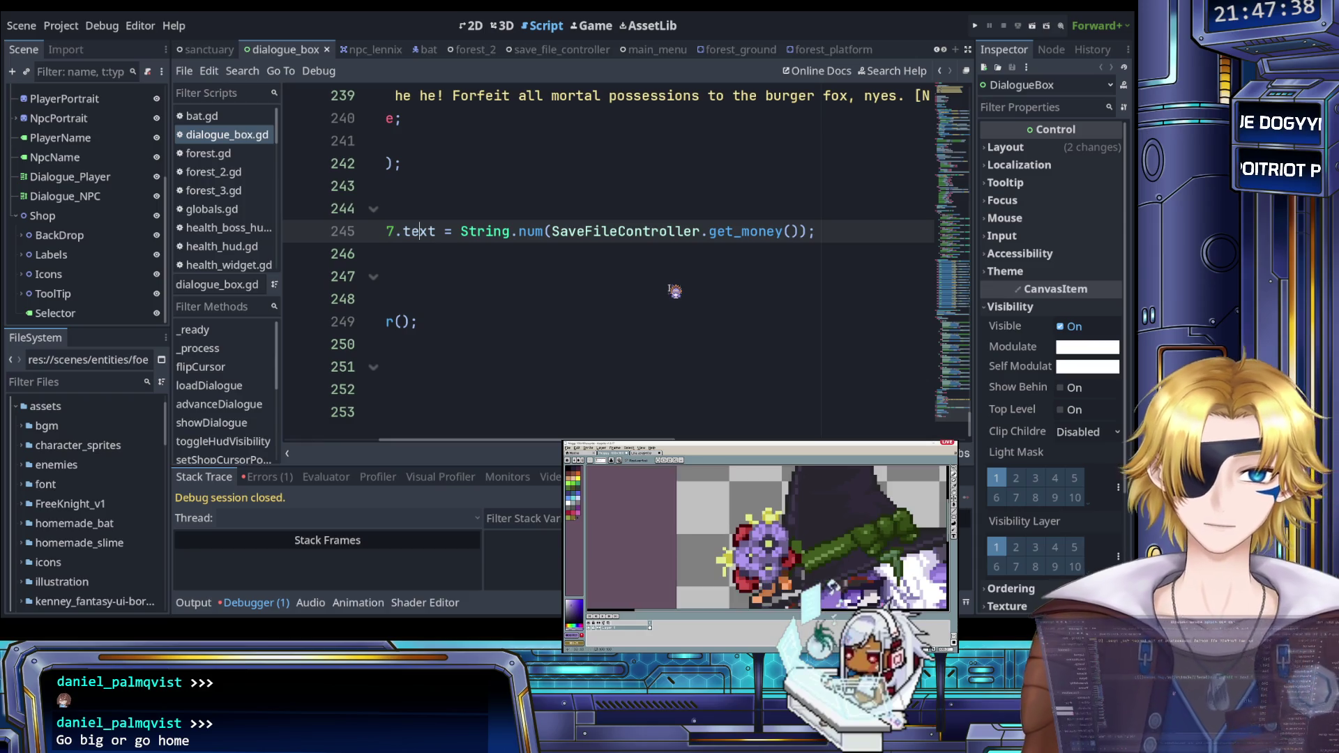
{"action": "scroll", "coordinate": [663, 237], "scroll_direction": "left", "scroll_amount": 5}
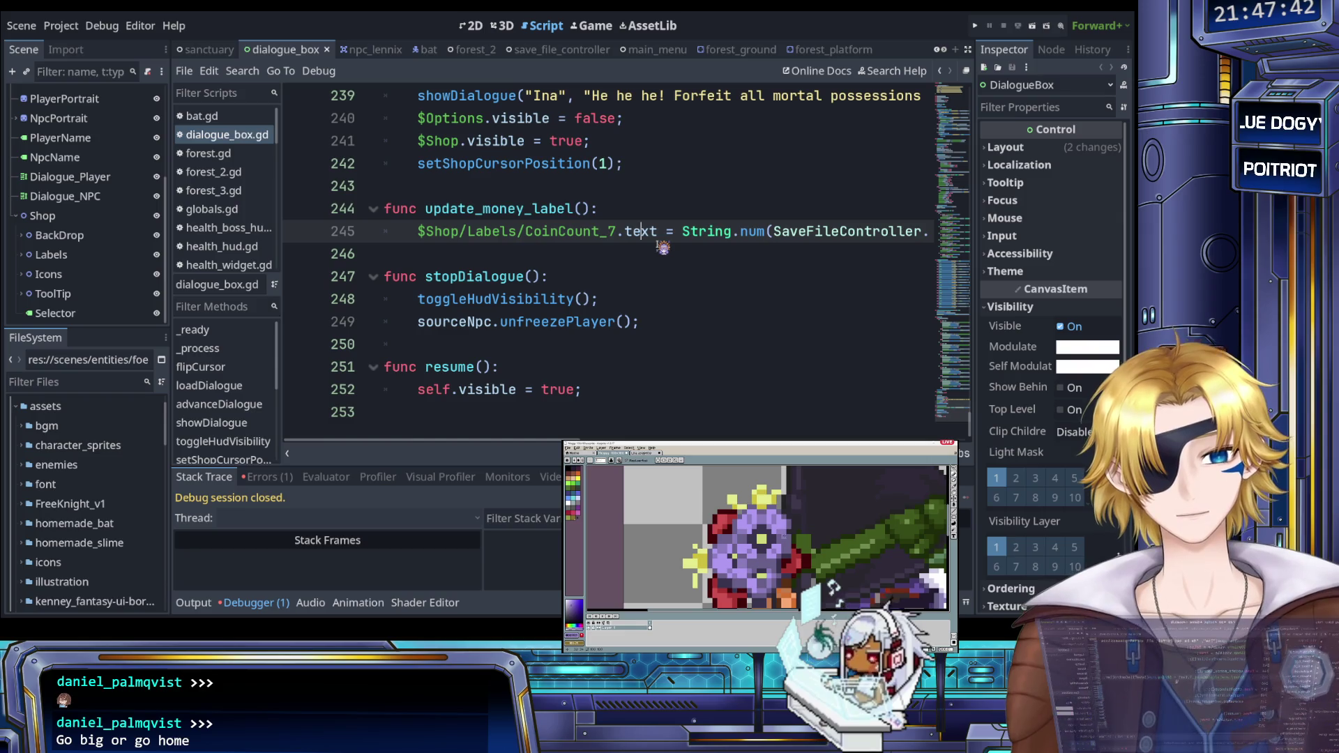
{"action": "scroll", "coordinate": [663, 248], "scroll_direction": "right", "scroll_amount": 3}
{"action": "left_click", "coordinate": [687, 235], "text": "ctrl"}
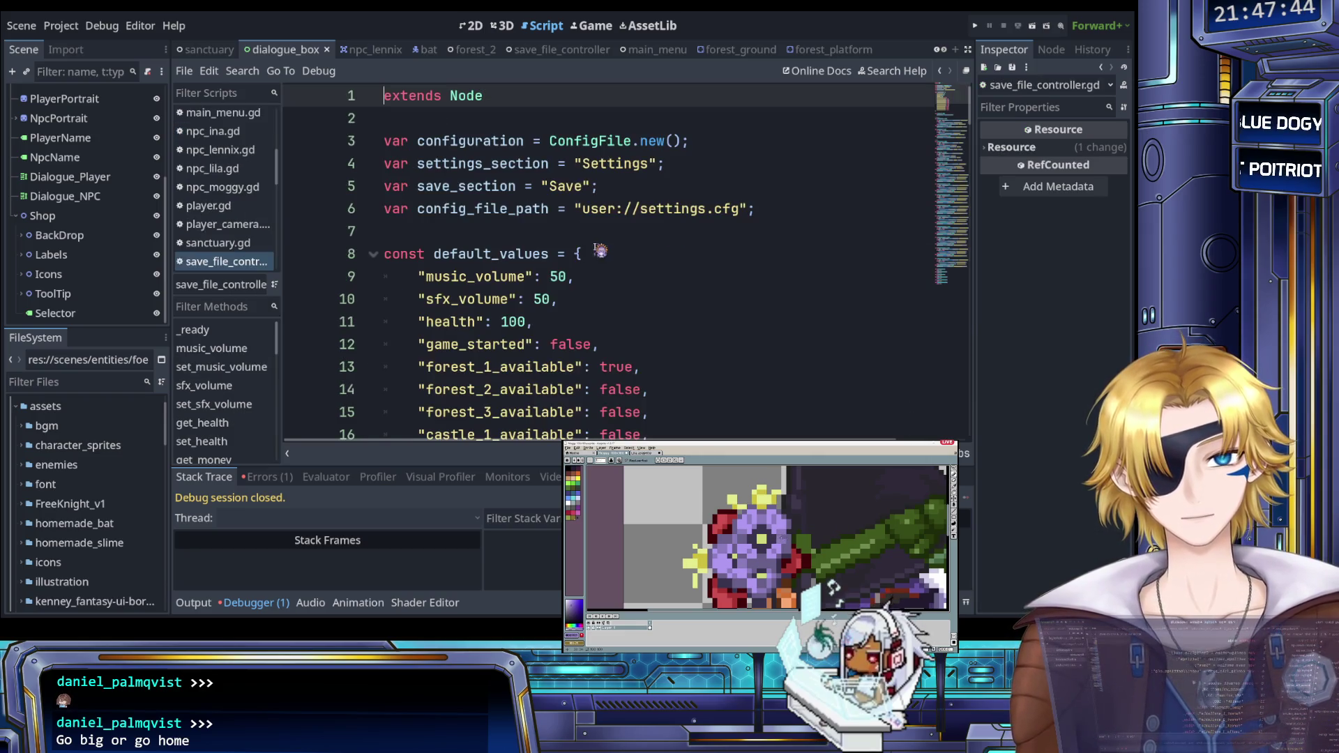
{"action": "scroll", "coordinate": [589, 250], "scroll_direction": "down", "scroll_amount": 3}
{"action": "scroll", "coordinate": [590, 249], "scroll_direction": "down", "scroll_amount": 3}
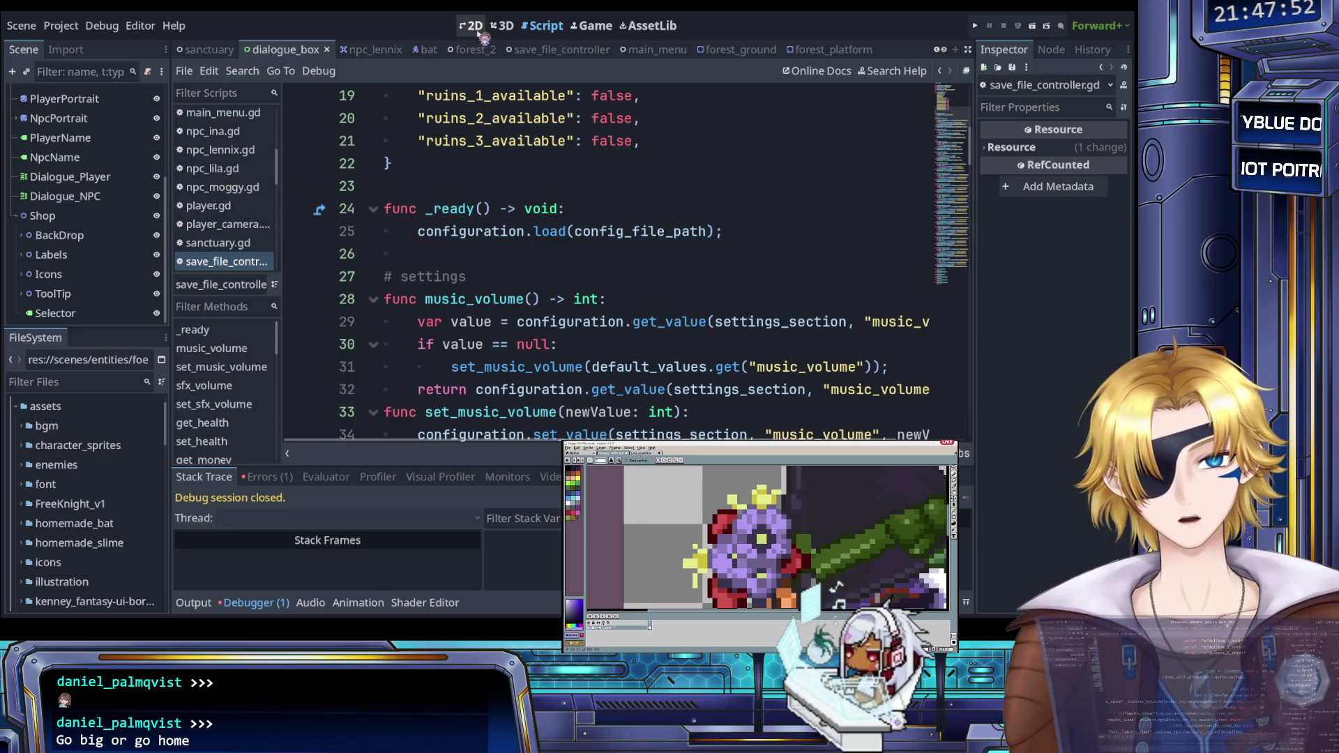
{"action": "left_click", "coordinate": [230, 243]}
{"action": "left_click", "coordinate": [230, 262]}
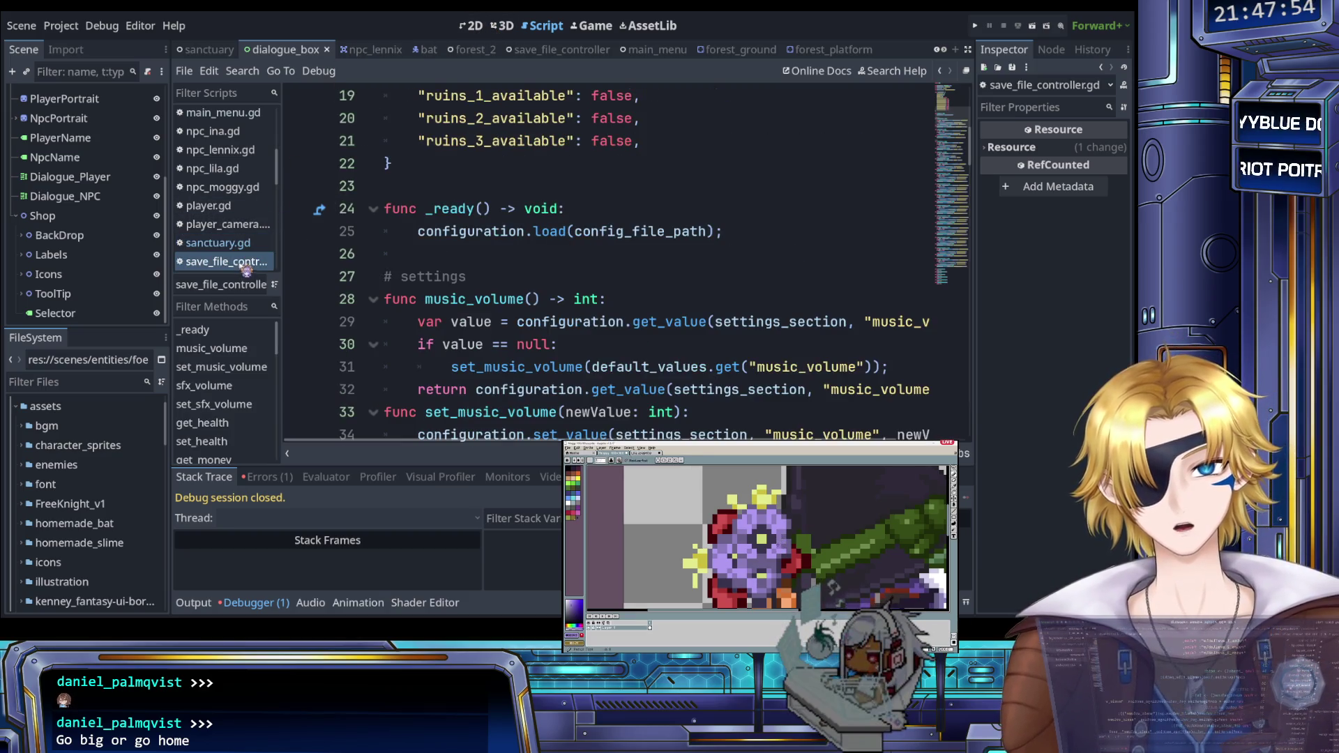
{"action": "left_click", "coordinate": [456, 253]}
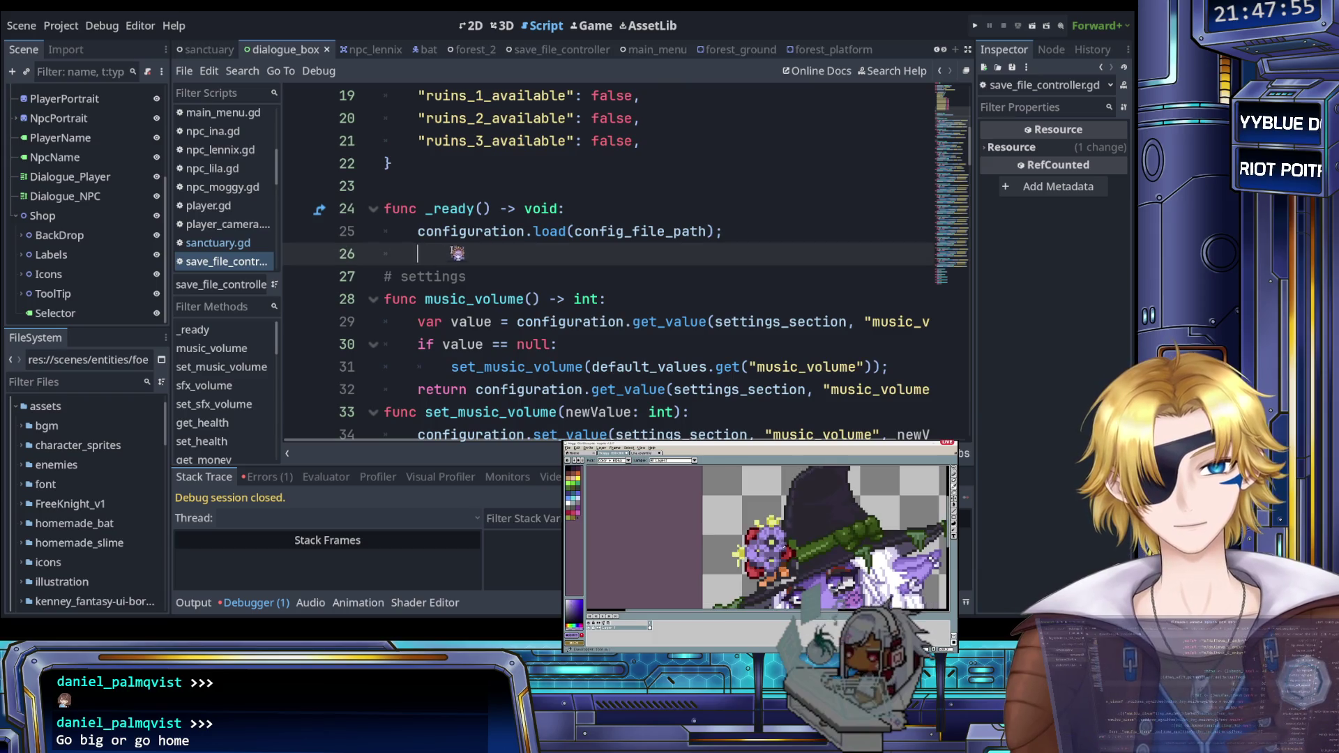
{"action": "left_click", "coordinate": [975, 26]}
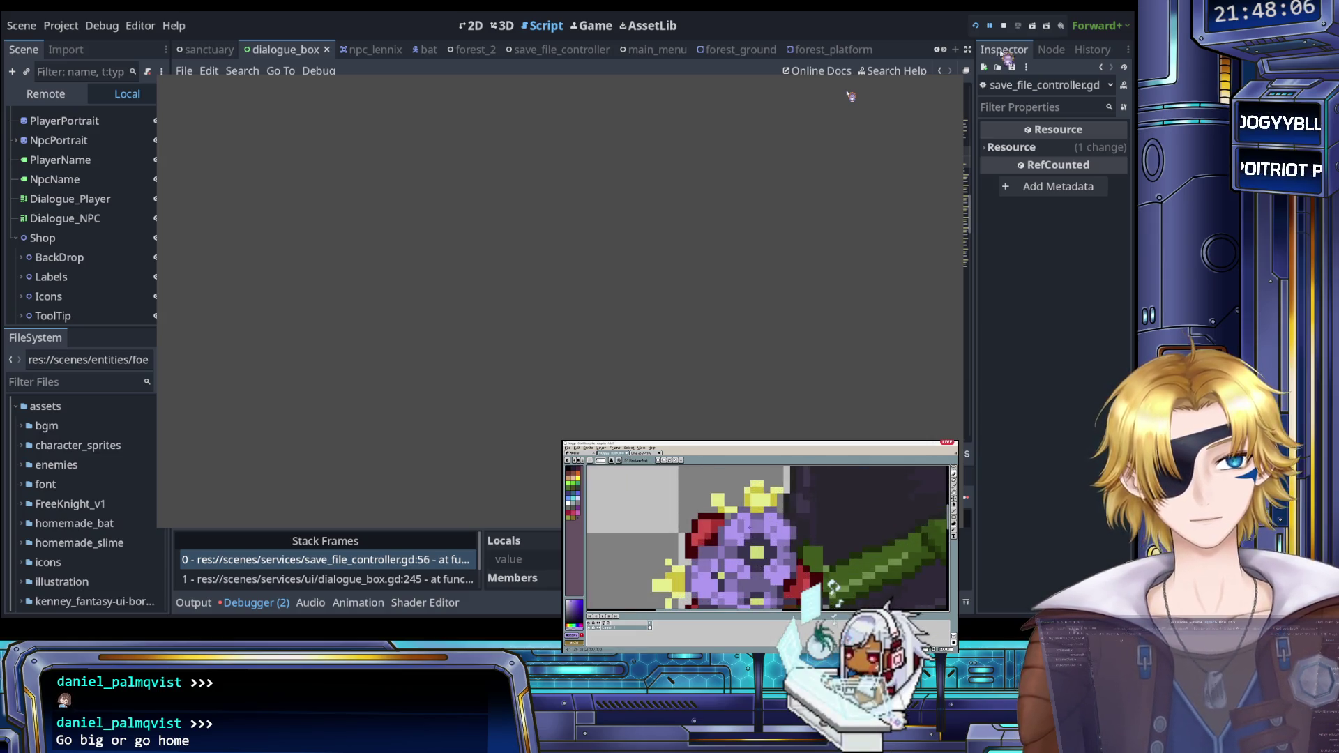
{"action": "left_click", "coordinate": [1004, 26]}
{"action": "left_click", "coordinate": [598, 255]}
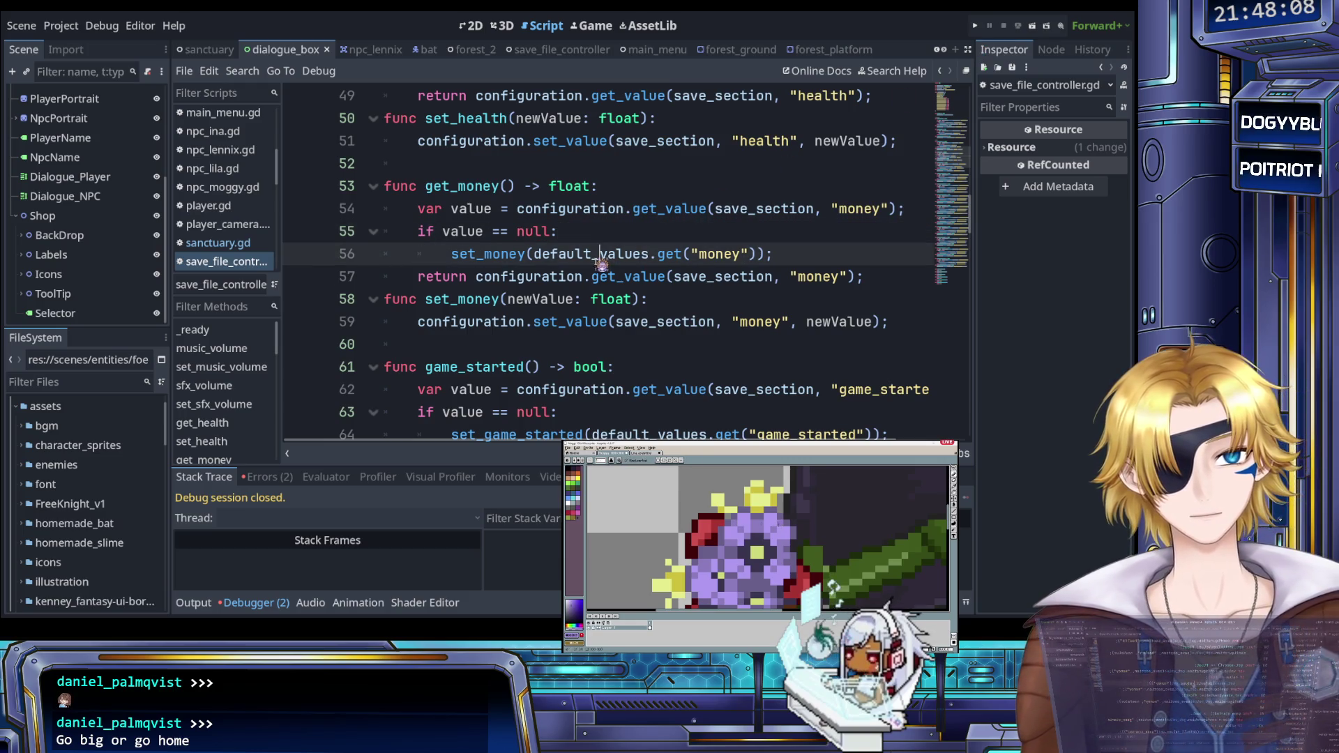
{"action": "key", "text": "ctrl"}
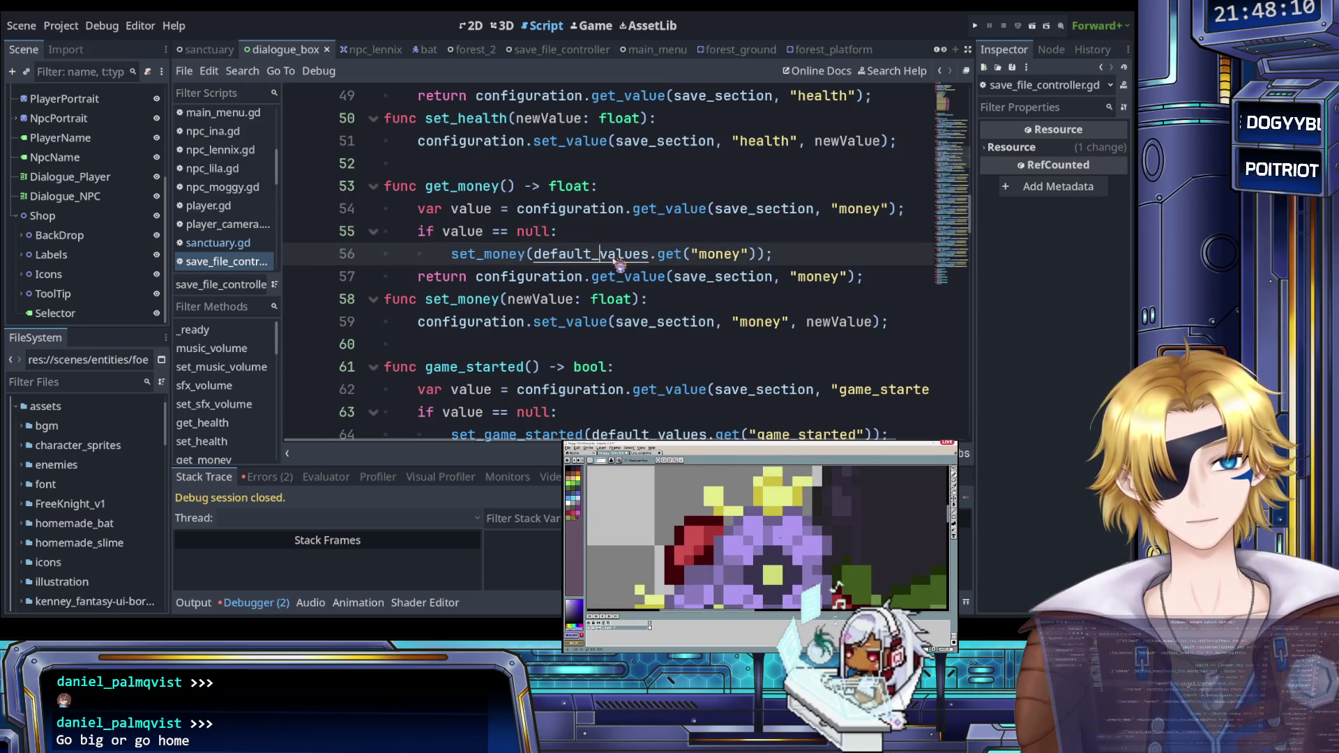
{"action": "left_click", "coordinate": [630, 255], "text": "ctrl"}
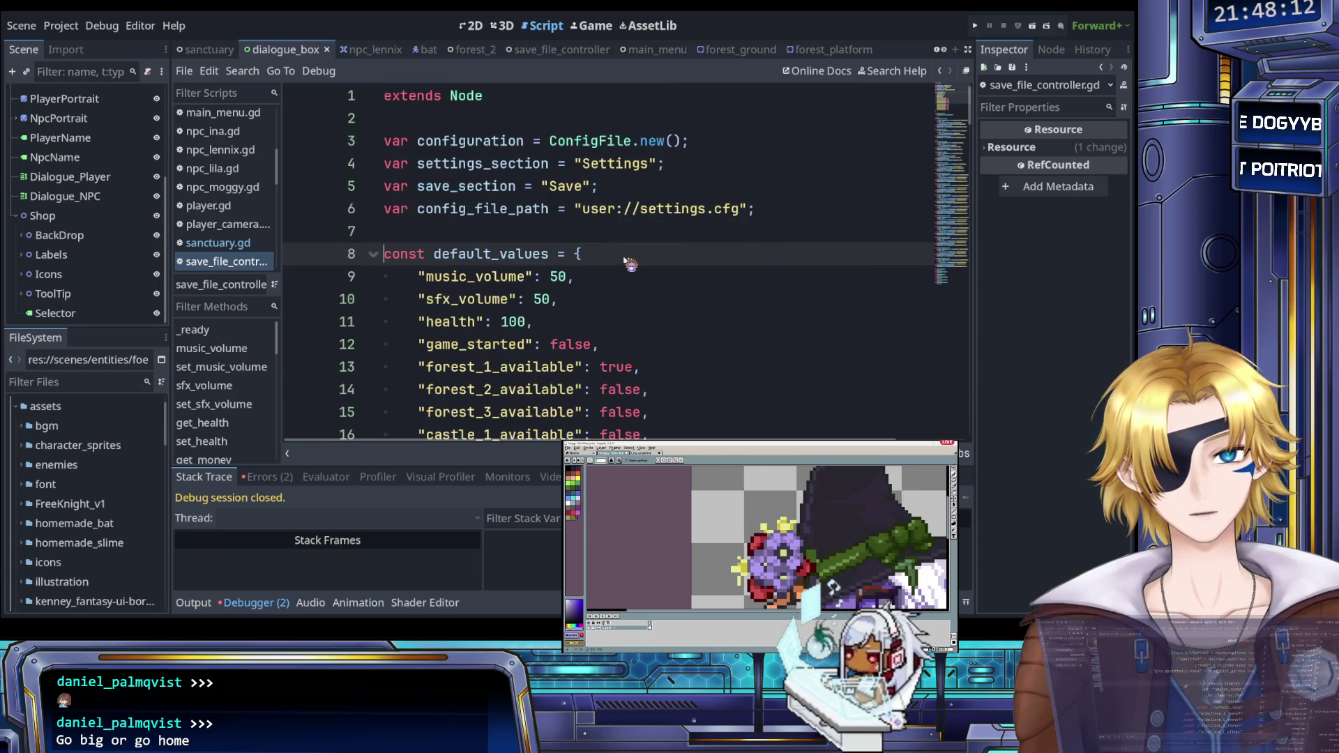
{"action": "scroll", "coordinate": [631, 264], "scroll_direction": "down", "scroll_amount": 1}
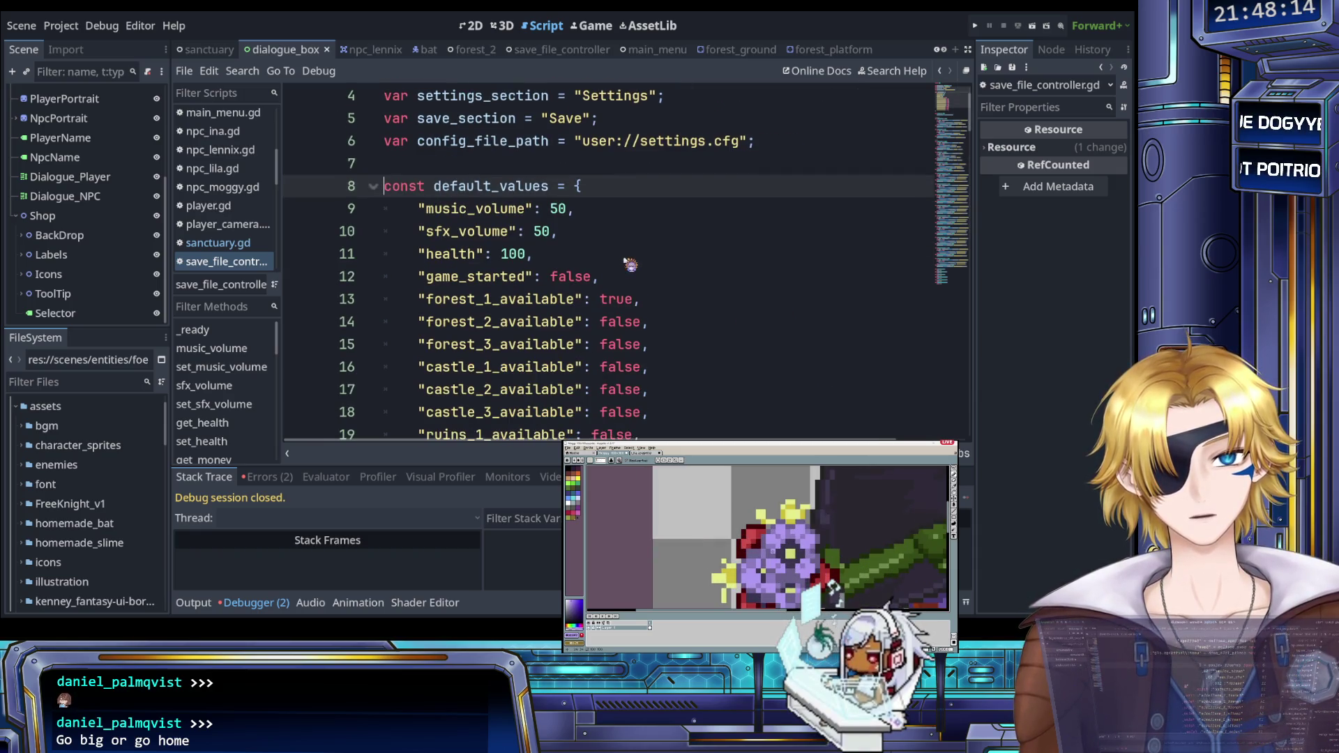
{"action": "scroll", "coordinate": [575, 246], "scroll_direction": "down", "scroll_amount": 2}
{"action": "scroll", "coordinate": [574, 246], "scroll_direction": "up", "scroll_amount": 2}
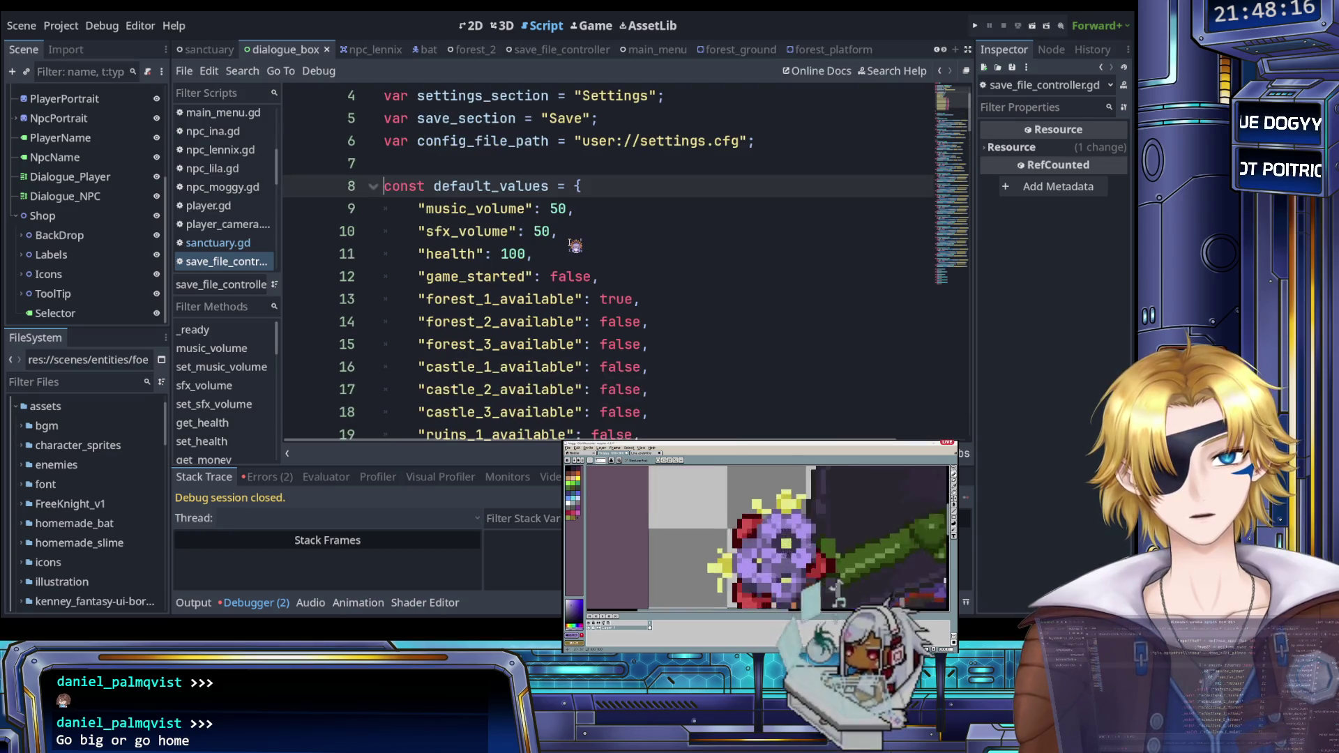
Step: Add "money": 0 after the health entry in default_values and save
{"action": "left_click", "coordinate": [567, 254]}
{"action": "key", "text": "Return"}
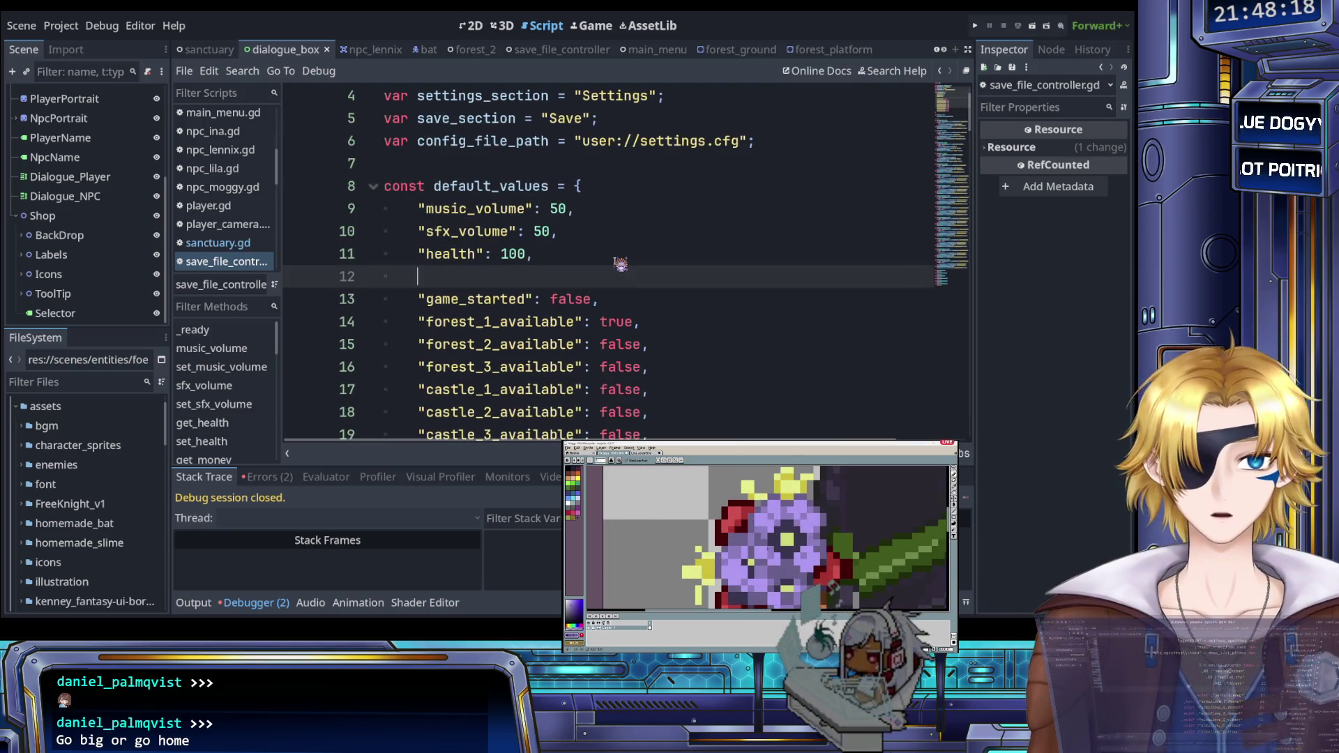
{"action": "type", "text": "\"money\": "}
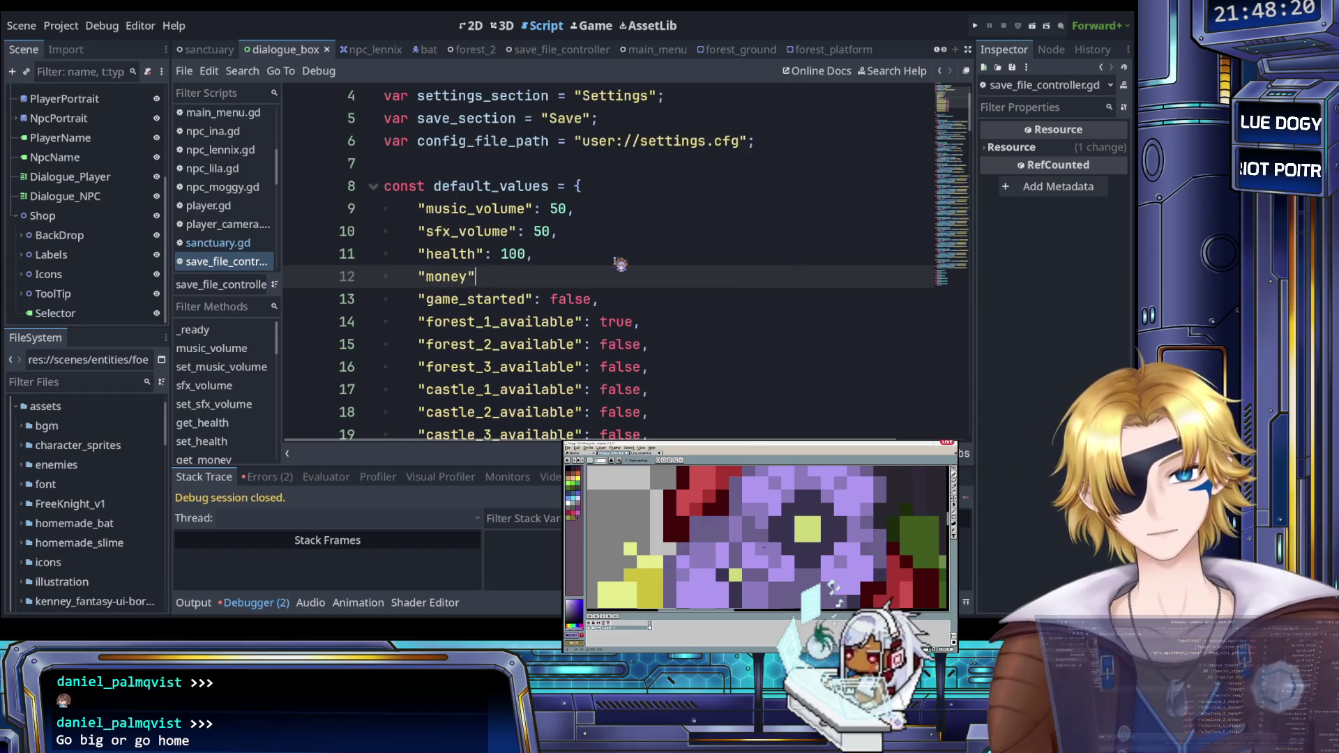
{"action": "type", "text": "0,"}
{"action": "key", "text": "ctrl+s"}
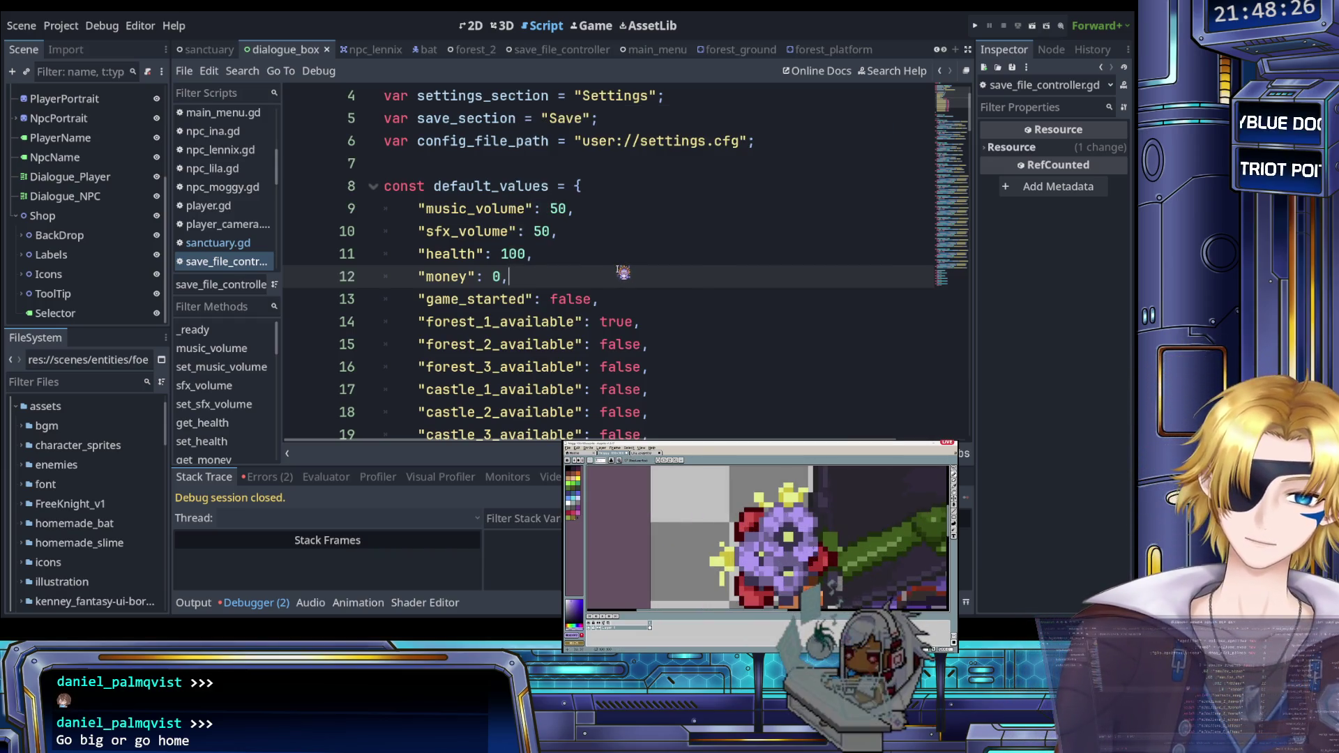
Step: Check the get_money and set_money functions, then run the game
{"action": "scroll", "coordinate": [623, 271], "scroll_direction": "down", "scroll_amount": 9}
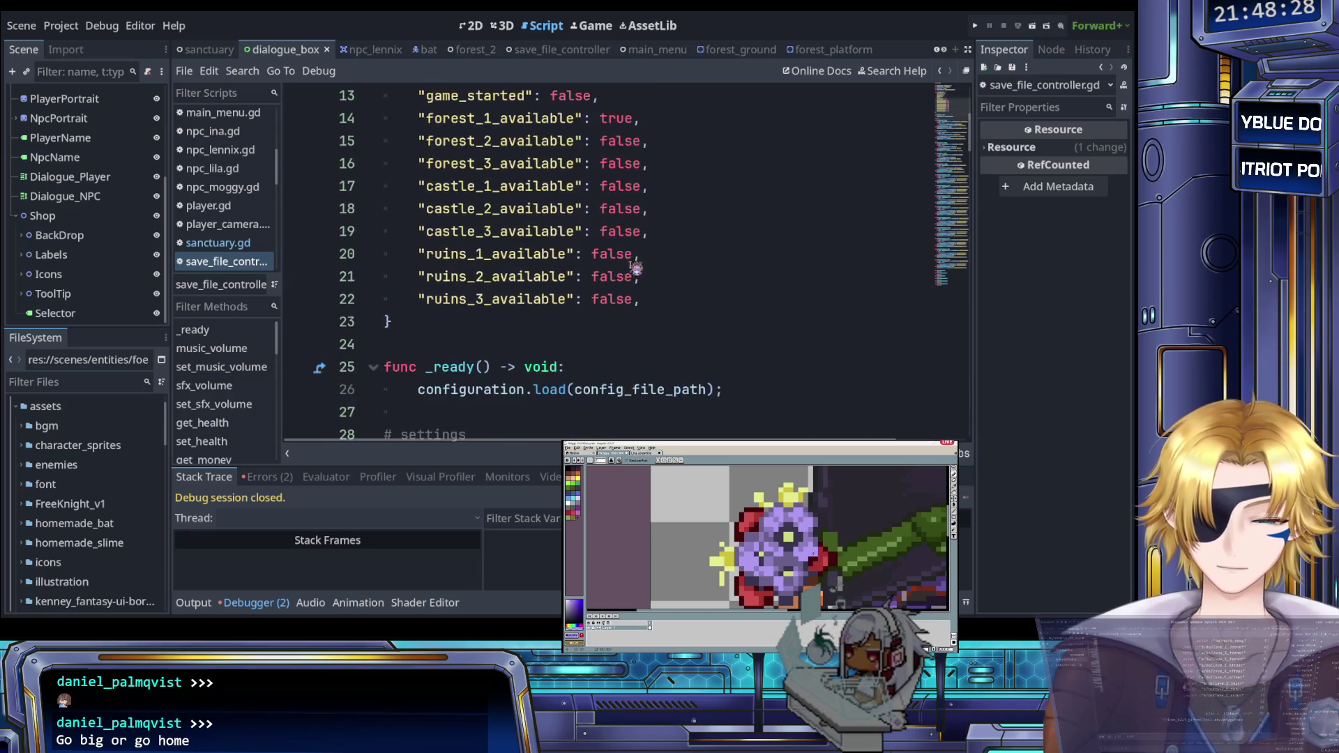
{"action": "scroll", "coordinate": [643, 262], "scroll_direction": "up", "scroll_amount": 1}
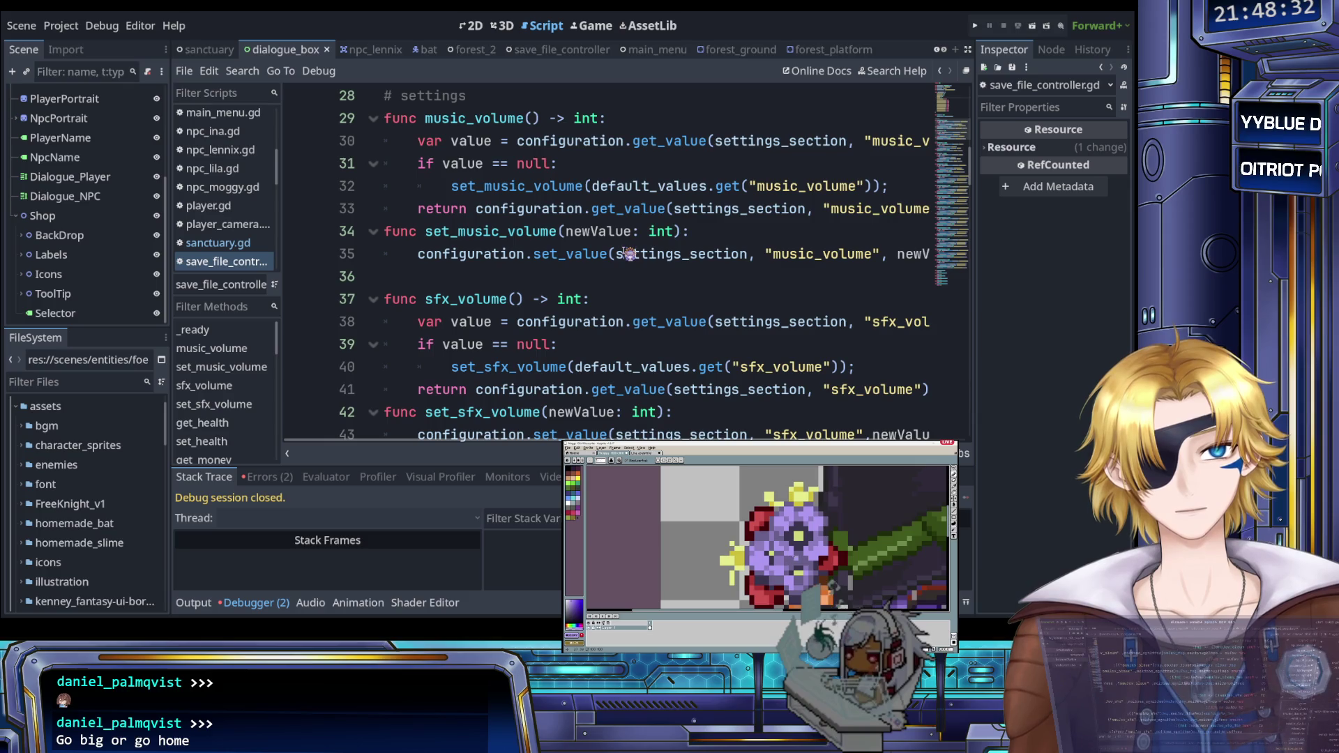
{"action": "scroll", "coordinate": [628, 254], "scroll_direction": "up", "scroll_amount": 1}
{"action": "scroll", "coordinate": [629, 254], "scroll_direction": "down", "scroll_amount": 4}
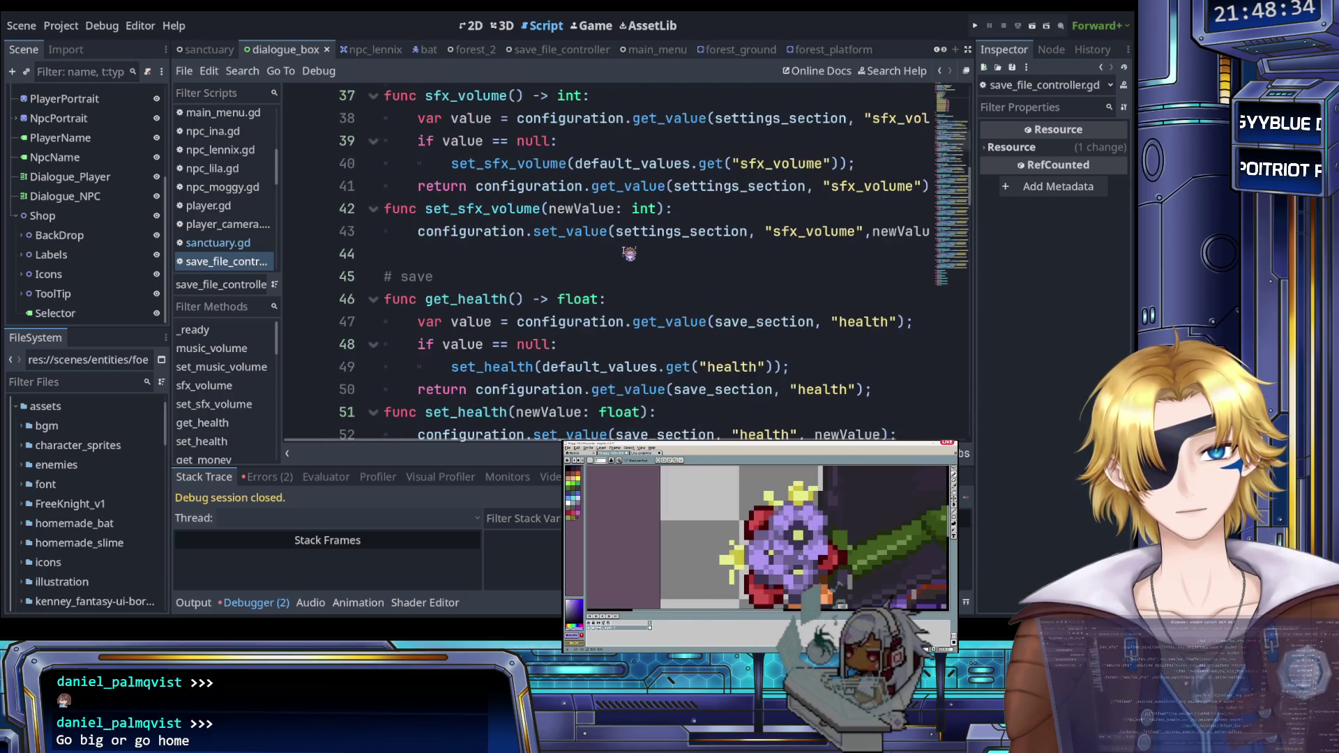
{"action": "scroll", "coordinate": [629, 254], "scroll_direction": "down", "scroll_amount": 3}
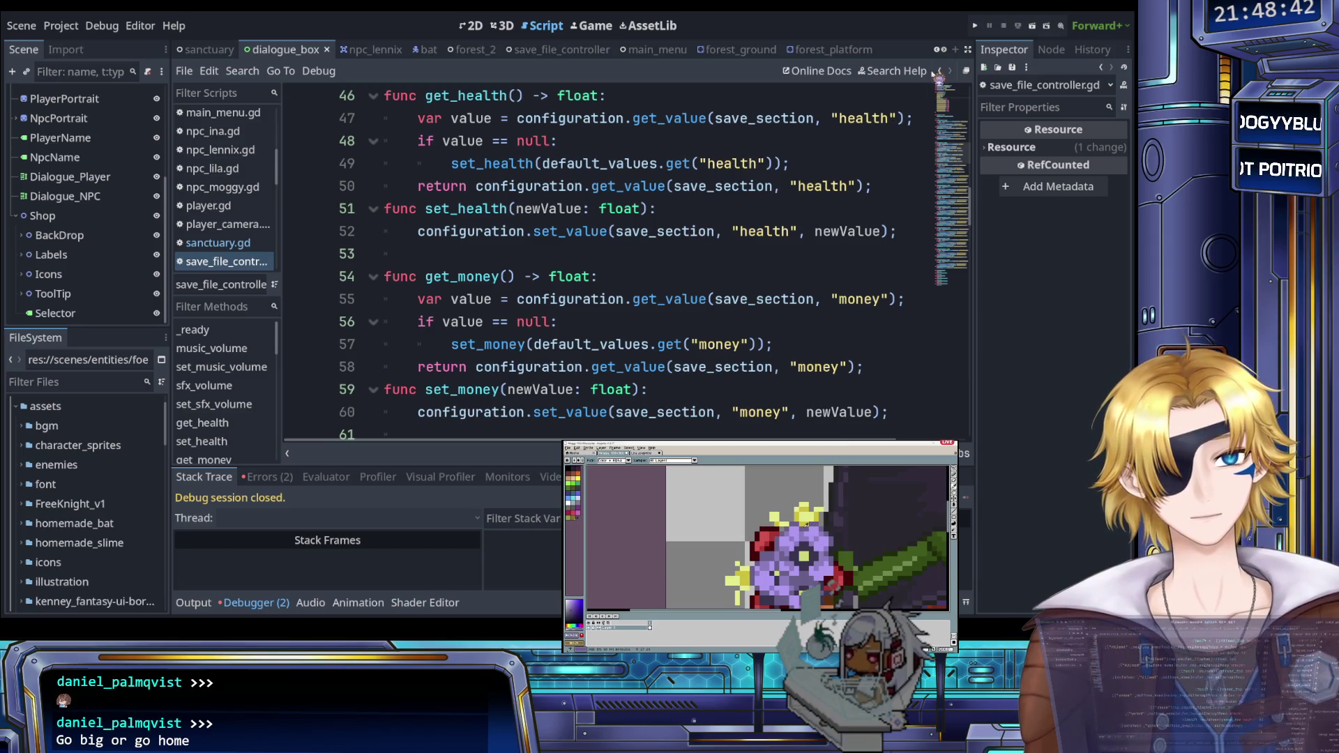
{"action": "left_click", "coordinate": [976, 27]}
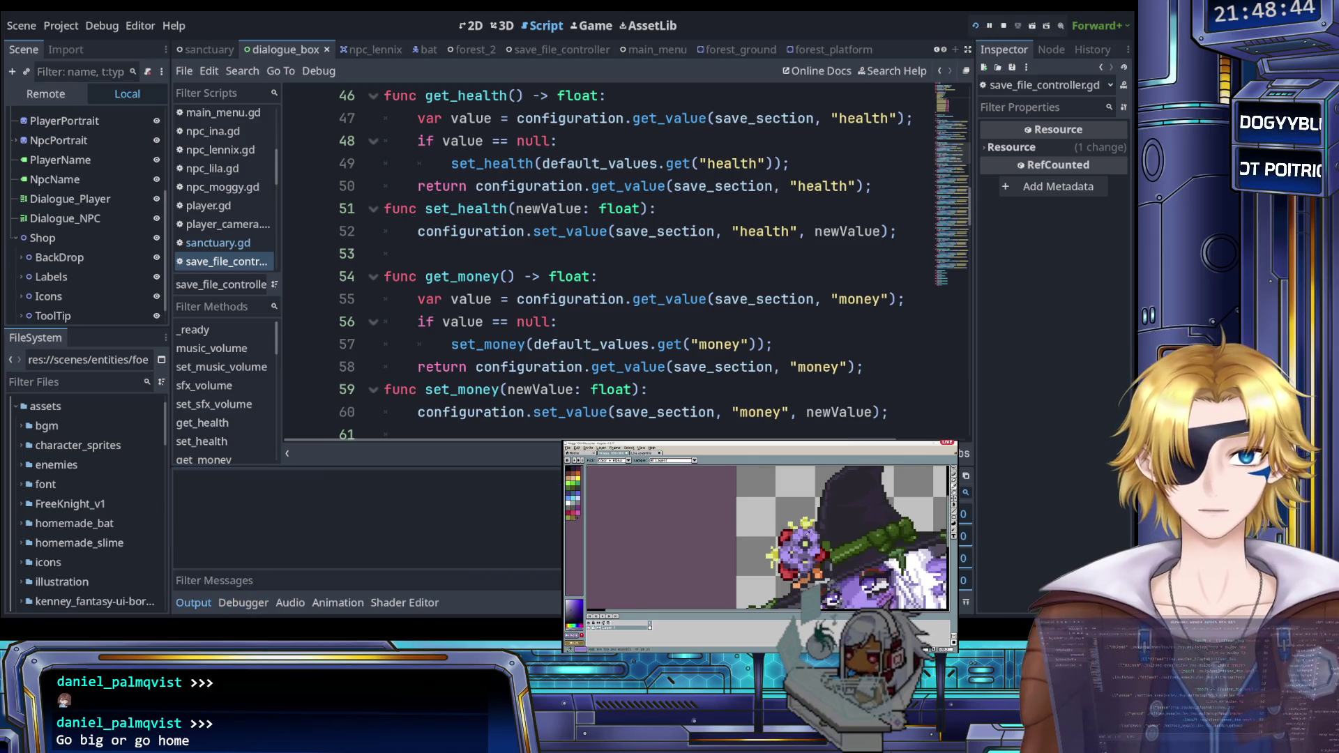
Step: Test the level select in game down to Grandpa's Domain, stop it, and reopen ui_controller.gd
{"action": "key", "text": "Return"}
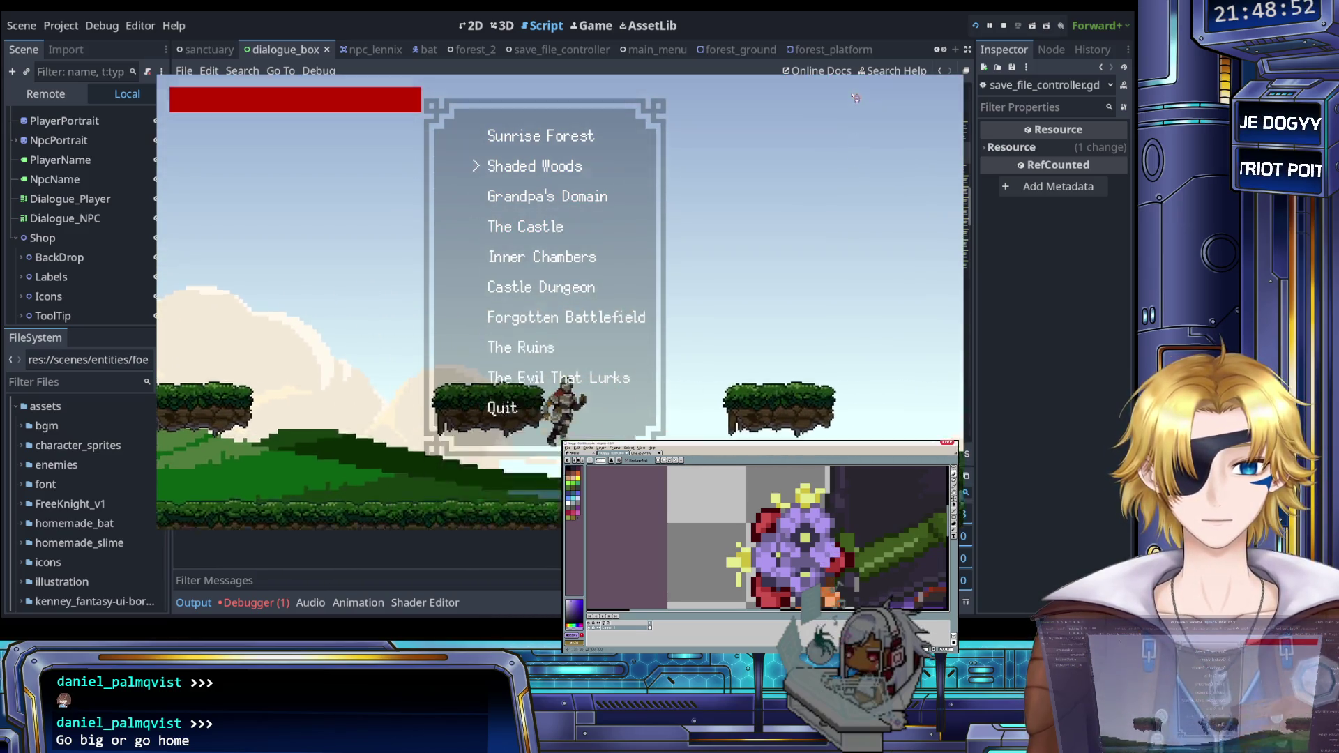
{"action": "key", "text": "Down"}
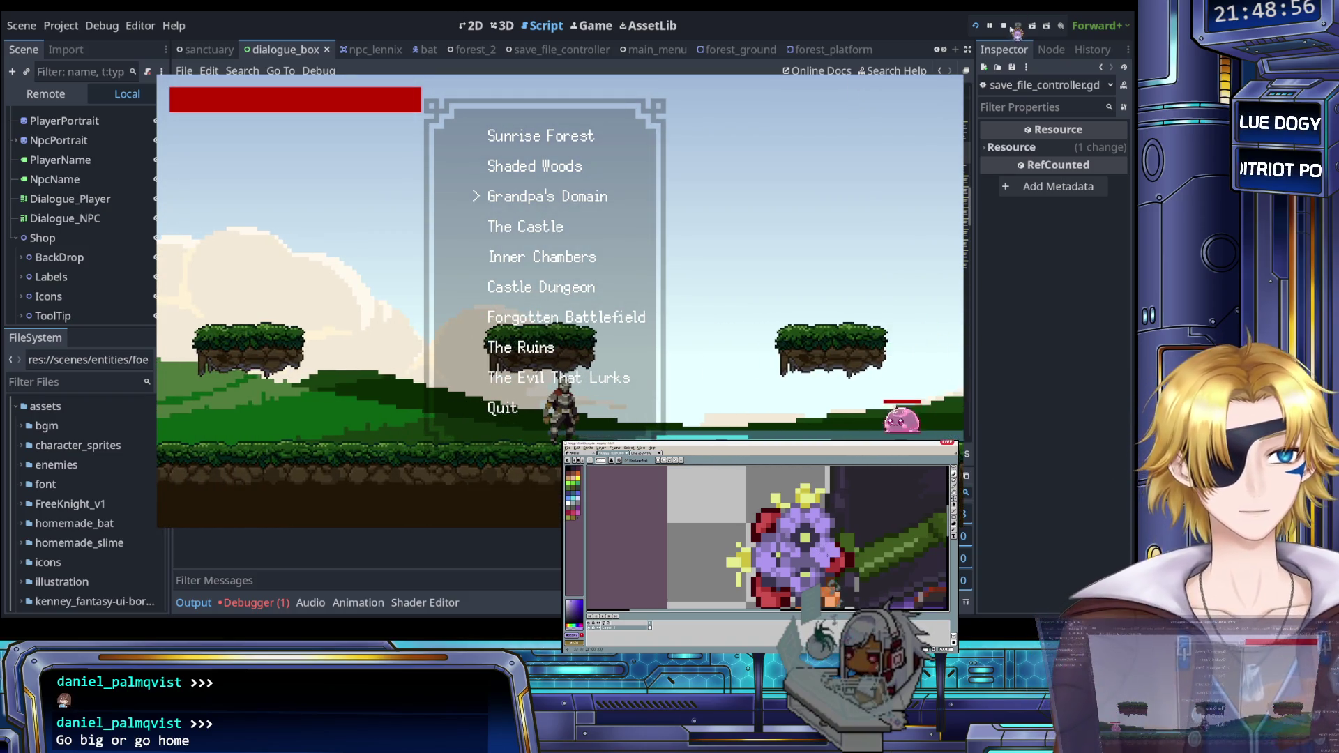
{"action": "key", "text": "F8"}
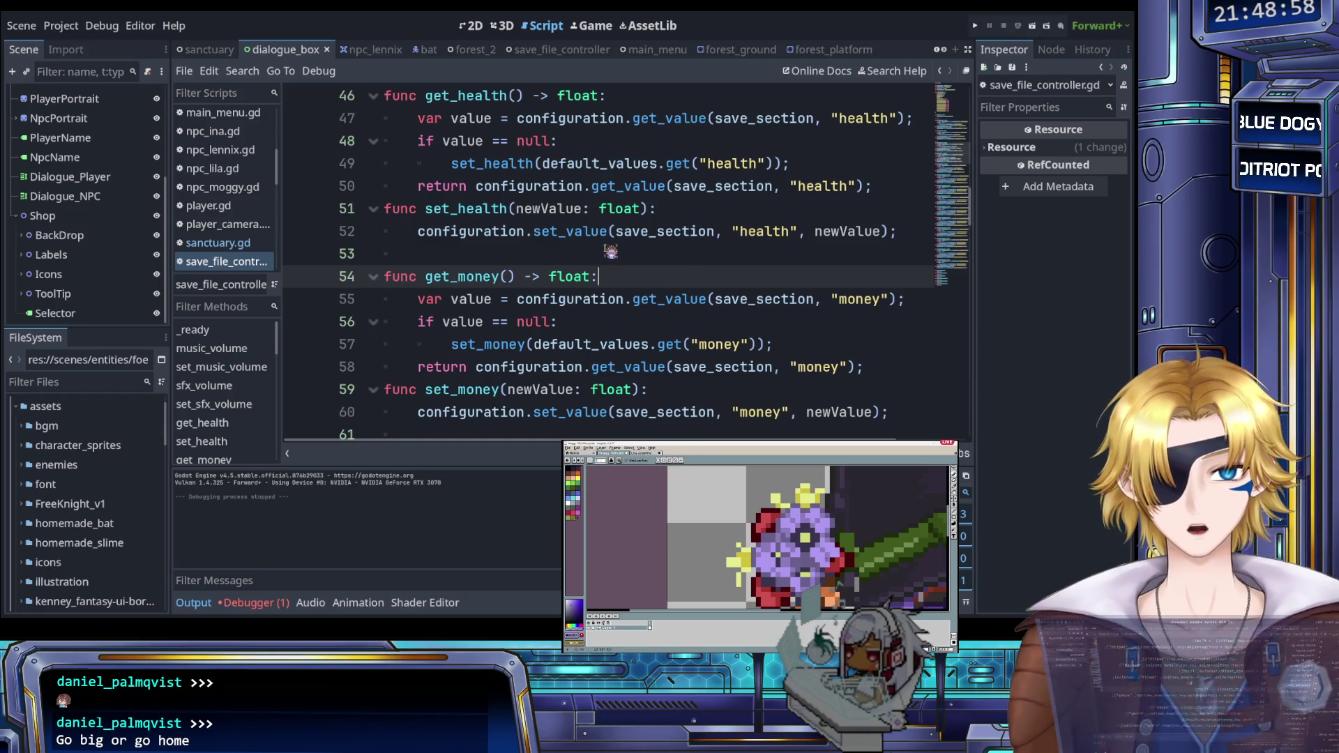
{"action": "scroll", "coordinate": [530, 261], "scroll_direction": "down", "scroll_amount": 6}
{"action": "scroll", "coordinate": [228, 234], "scroll_direction": "down", "scroll_amount": 2}
{"action": "scroll", "coordinate": [229, 233], "scroll_direction": "down", "scroll_amount": 3}
{"action": "left_click", "coordinate": [230, 213]}
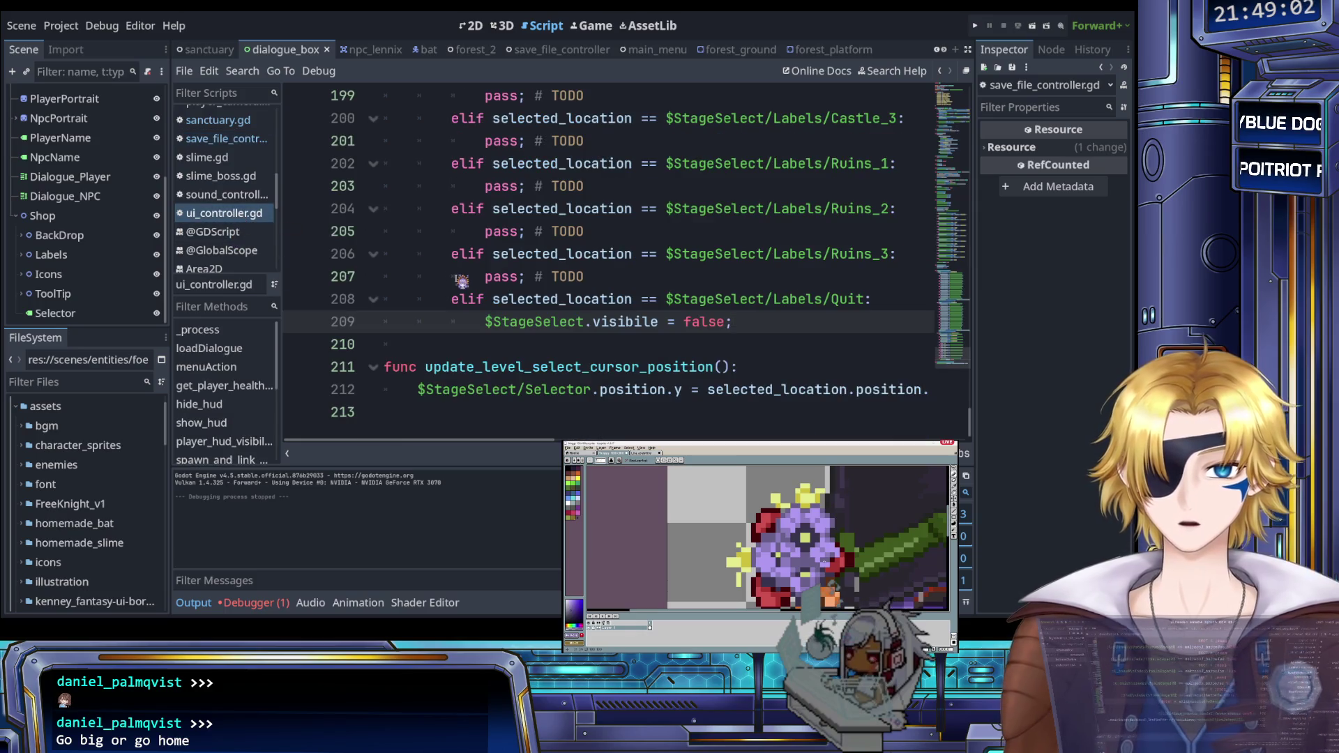
Step: Move the $StageSelect.visibile = false statement out one indentation level
{"action": "left_click_drag", "start_coordinate": [751, 325], "coordinate": [488, 322]}
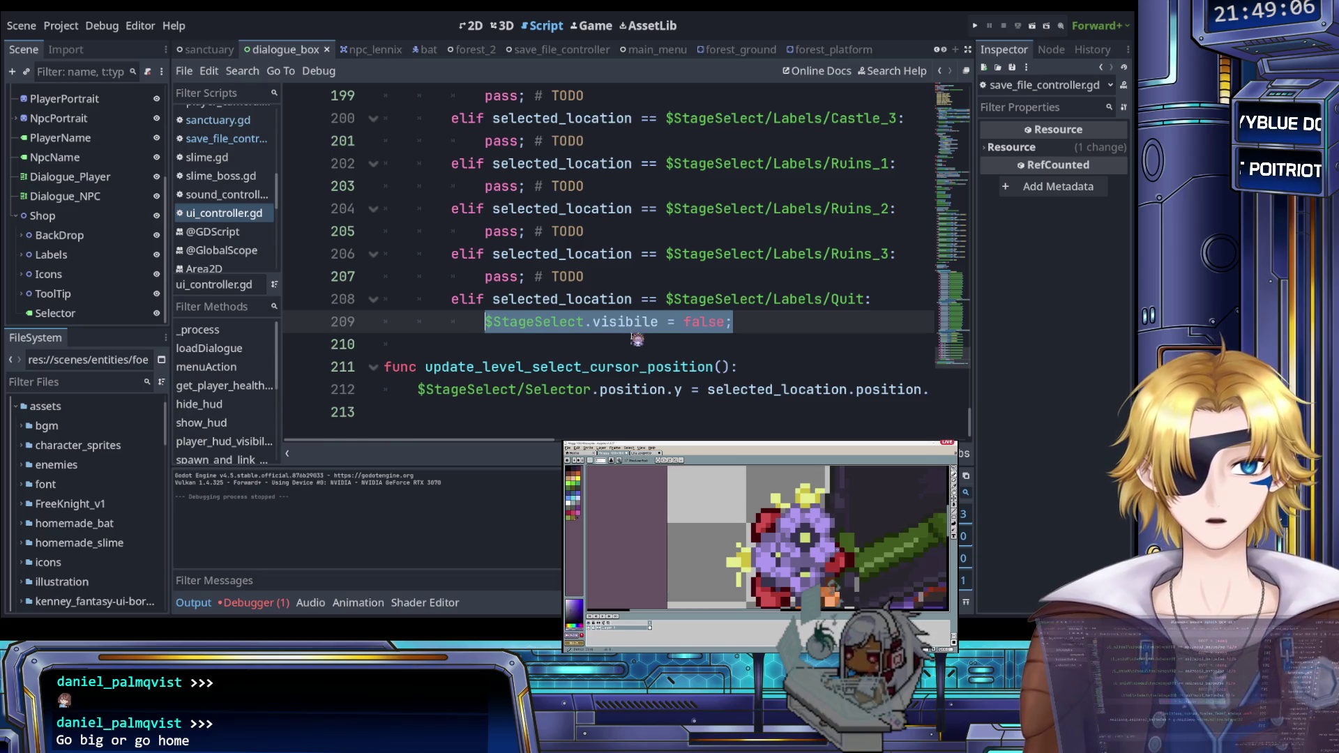
{"action": "scroll", "coordinate": [649, 339], "scroll_direction": "up", "scroll_amount": 5}
{"action": "scroll", "coordinate": [668, 338], "scroll_direction": "down", "scroll_amount": 5}
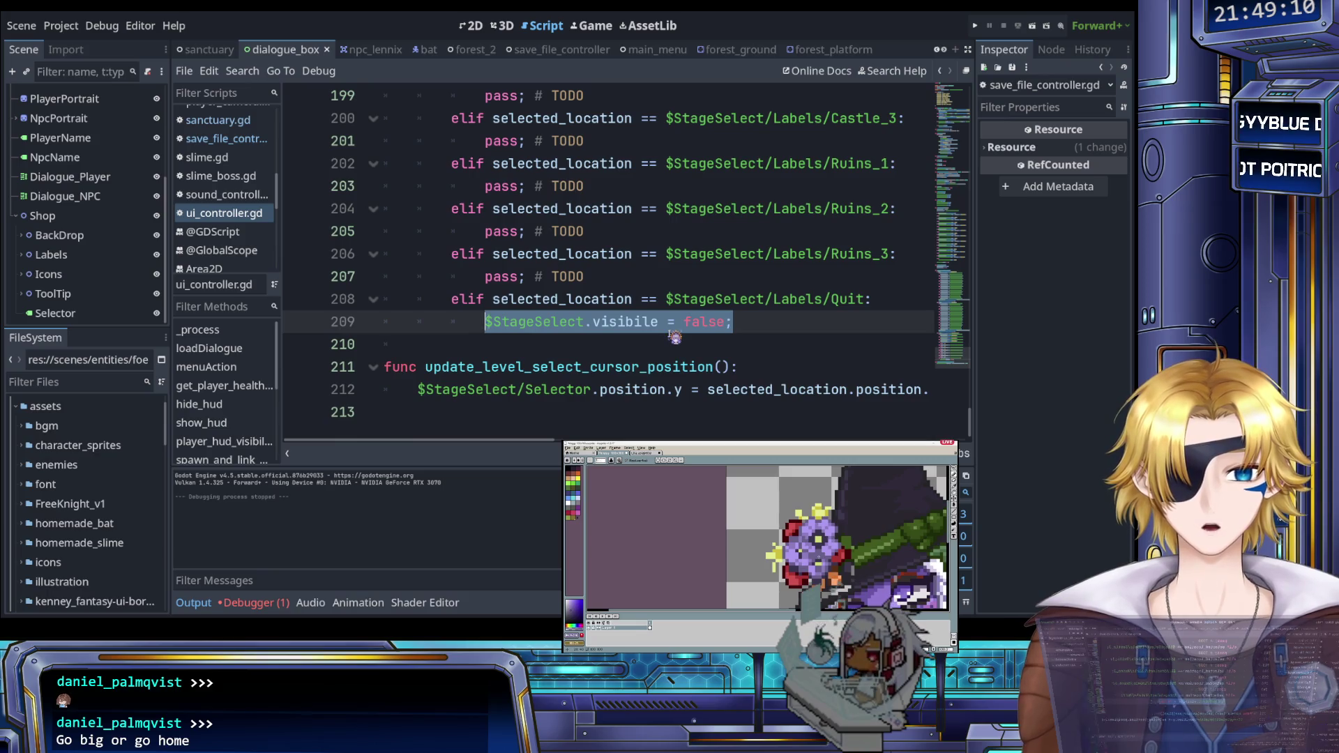
{"action": "key", "text": "ctrl+x"}
{"action": "key", "text": "BackSpace"}
{"action": "key", "text": "ctrl+v"}
Step: Delete the Quit elif line, save ui_controller.gd, and run the project again
{"action": "key", "text": "Up"}
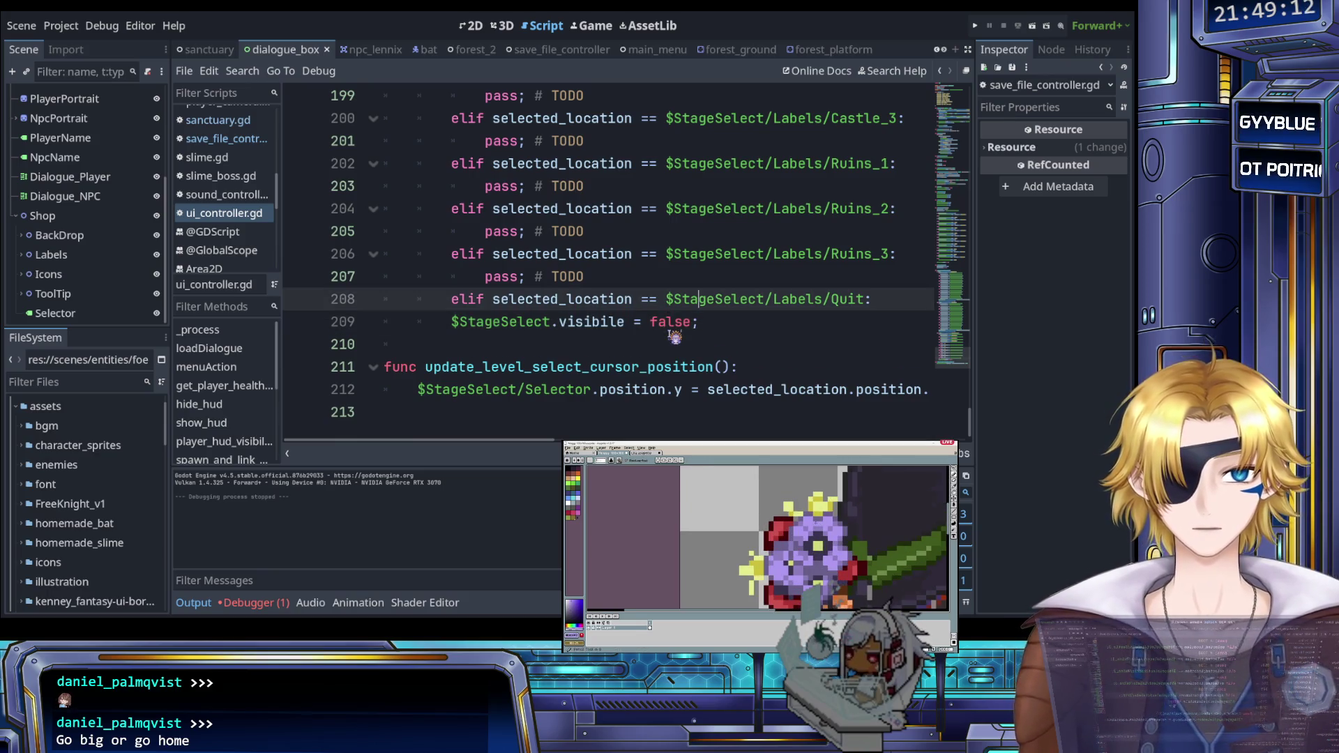
{"action": "key", "text": "End"}
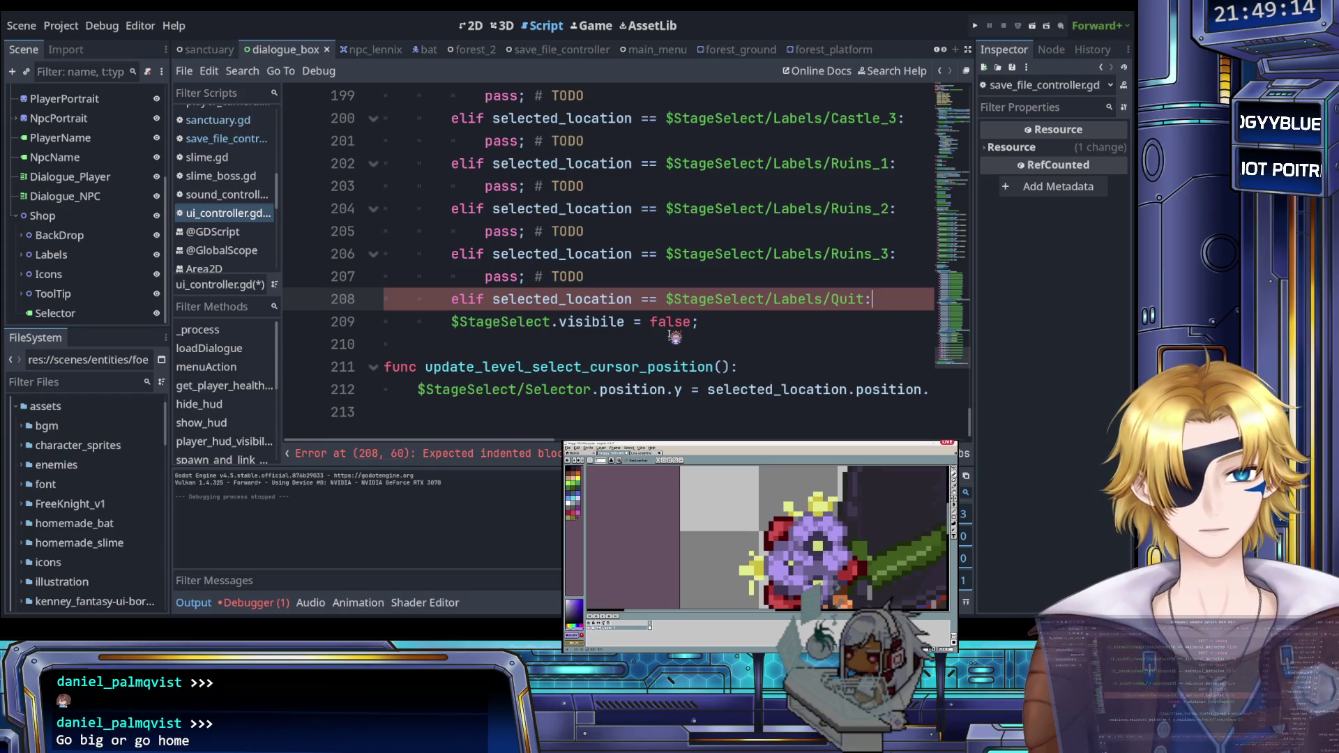
{"action": "key", "text": "shift+Home"}
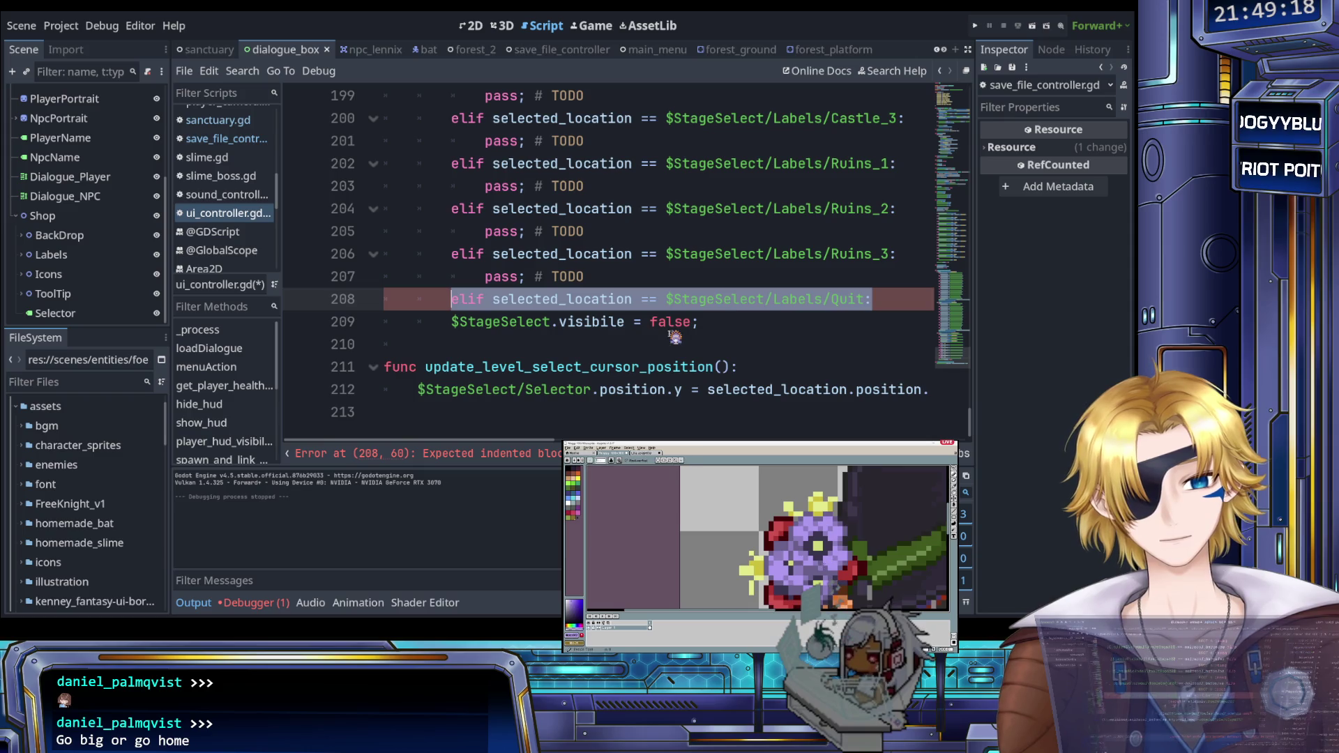
{"action": "key", "text": "BackSpace"}
{"action": "key", "text": "BackSpace"}
{"action": "key", "text": "BackSpace"}
{"action": "key", "text": "ctrl+s"}
{"action": "left_click", "coordinate": [972, 30]}
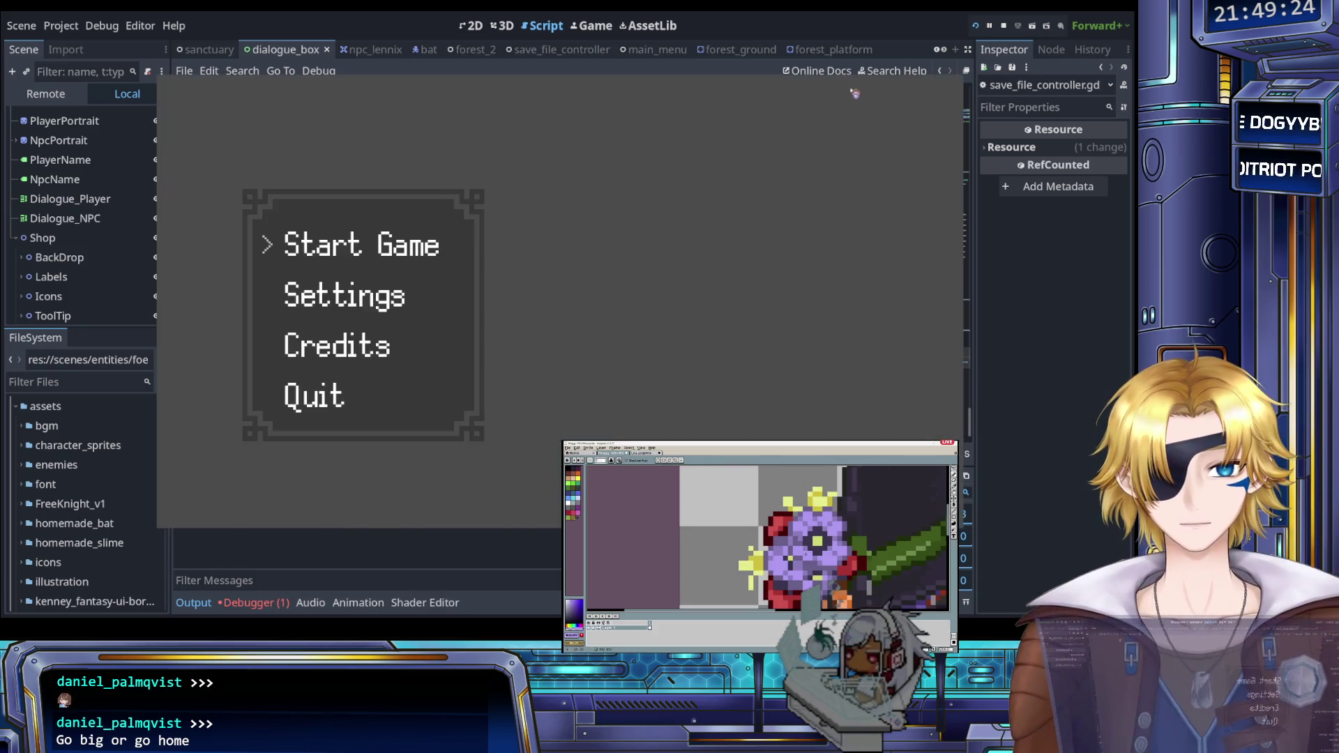
{"action": "key", "text": "Return"}
{"action": "key", "text": "Down"}
{"action": "key", "text": "Down"}
{"action": "key", "text": "Down"}
{"action": "key", "text": "Down"}
{"action": "key", "text": "Down"}
{"action": "key", "text": "Down"}
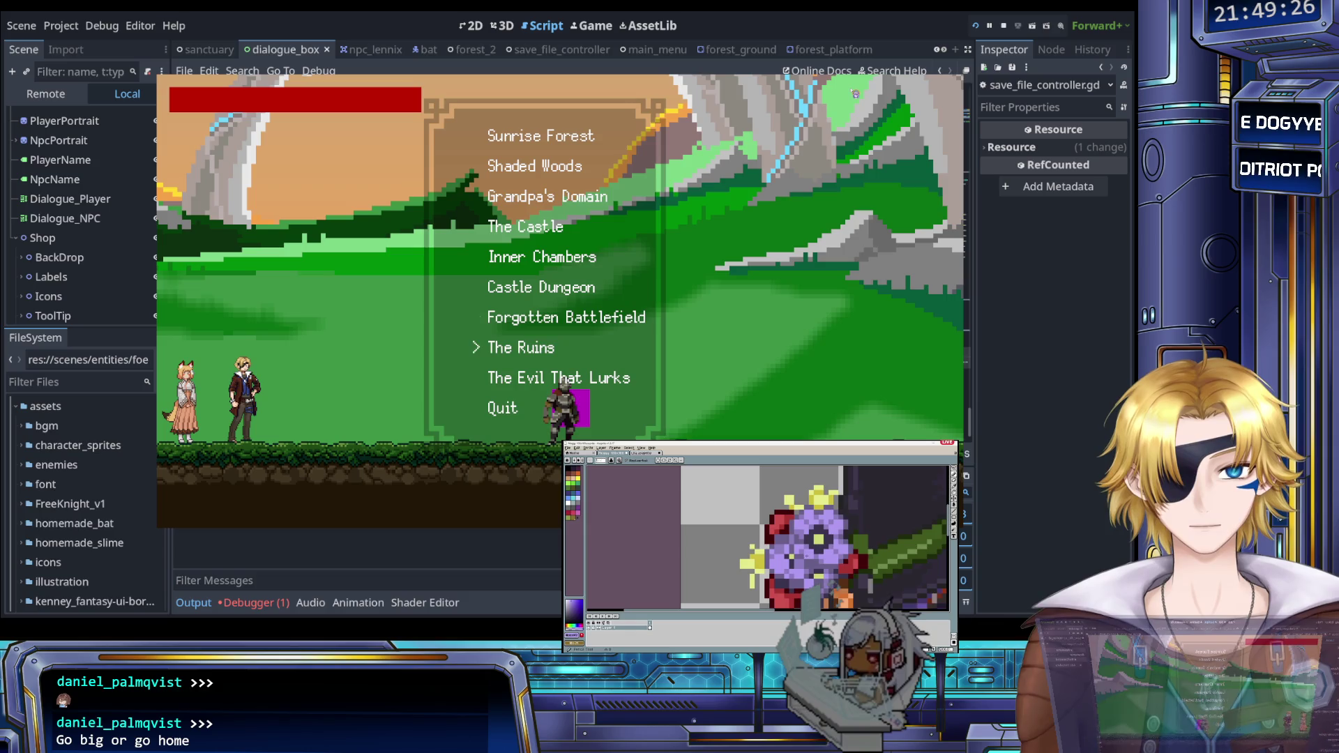
{"action": "key", "text": "Return"}
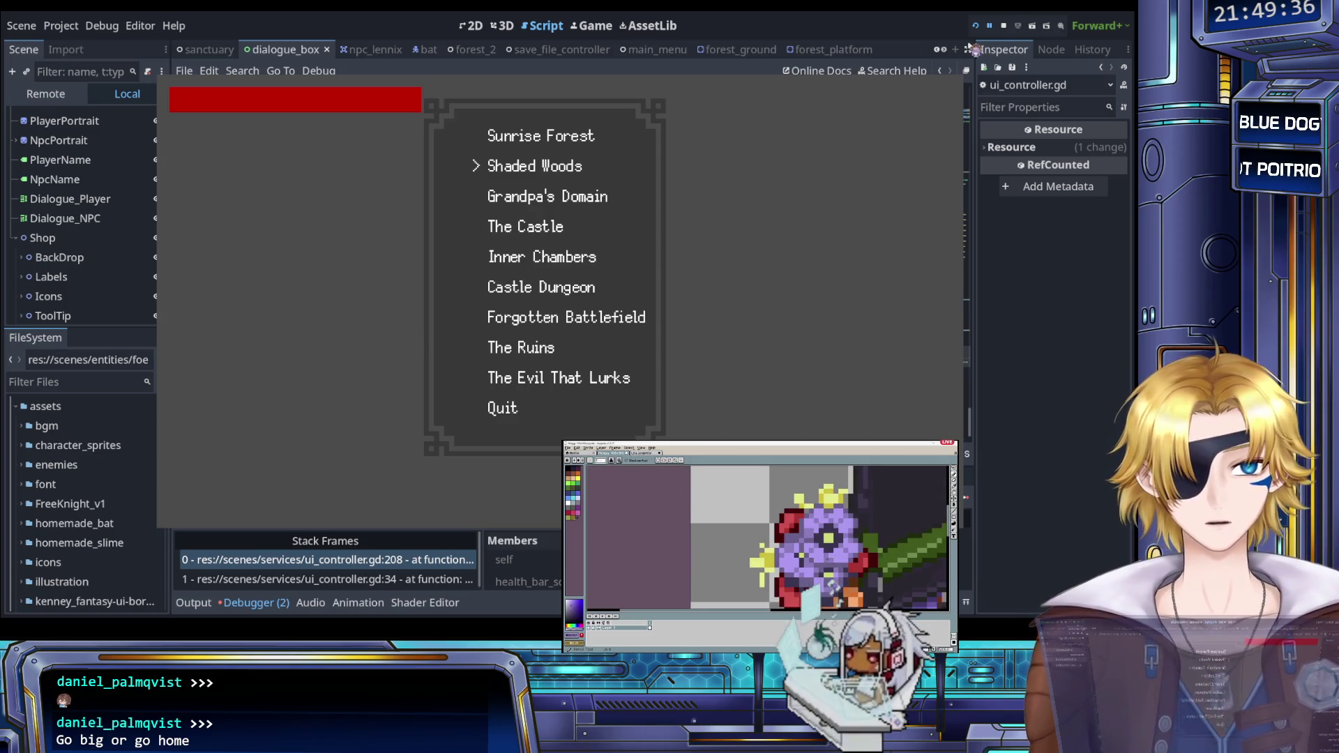
{"action": "left_click", "coordinate": [1003, 26]}
{"action": "key", "text": "F5"}
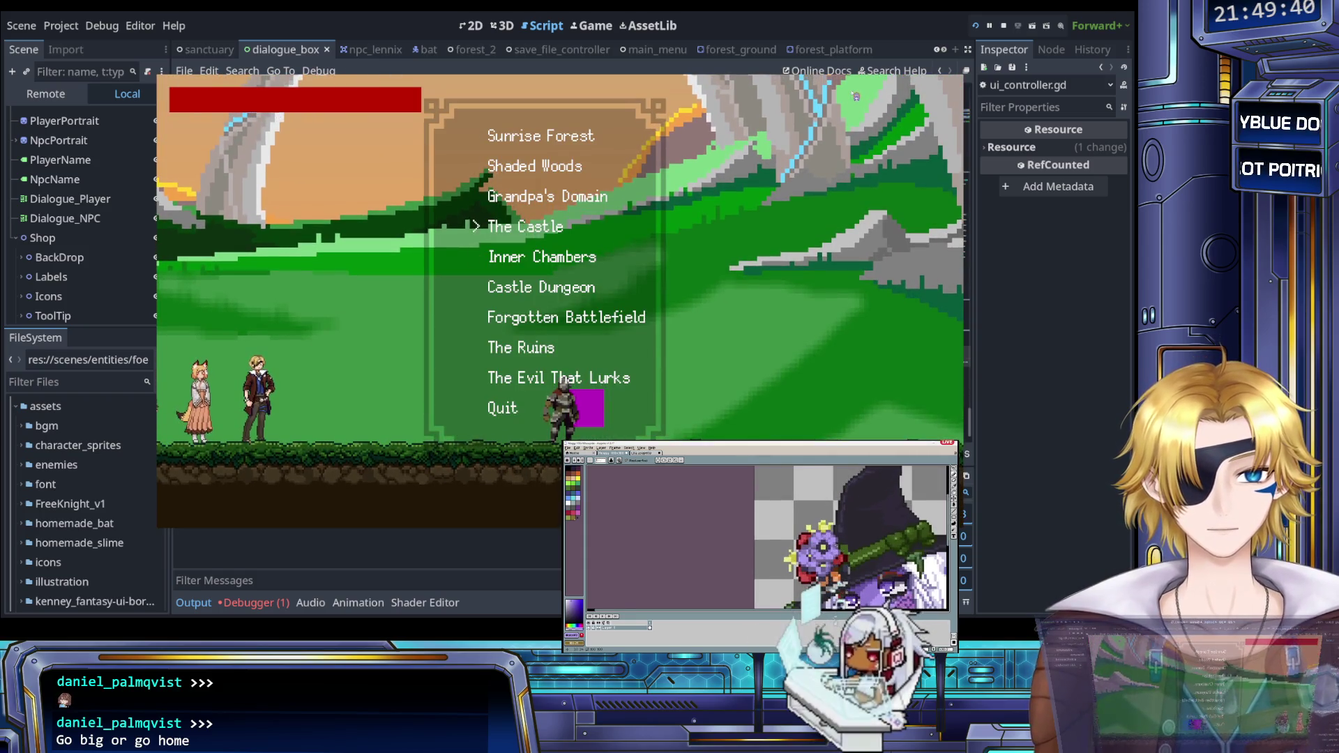
{"action": "key", "text": "Return"}
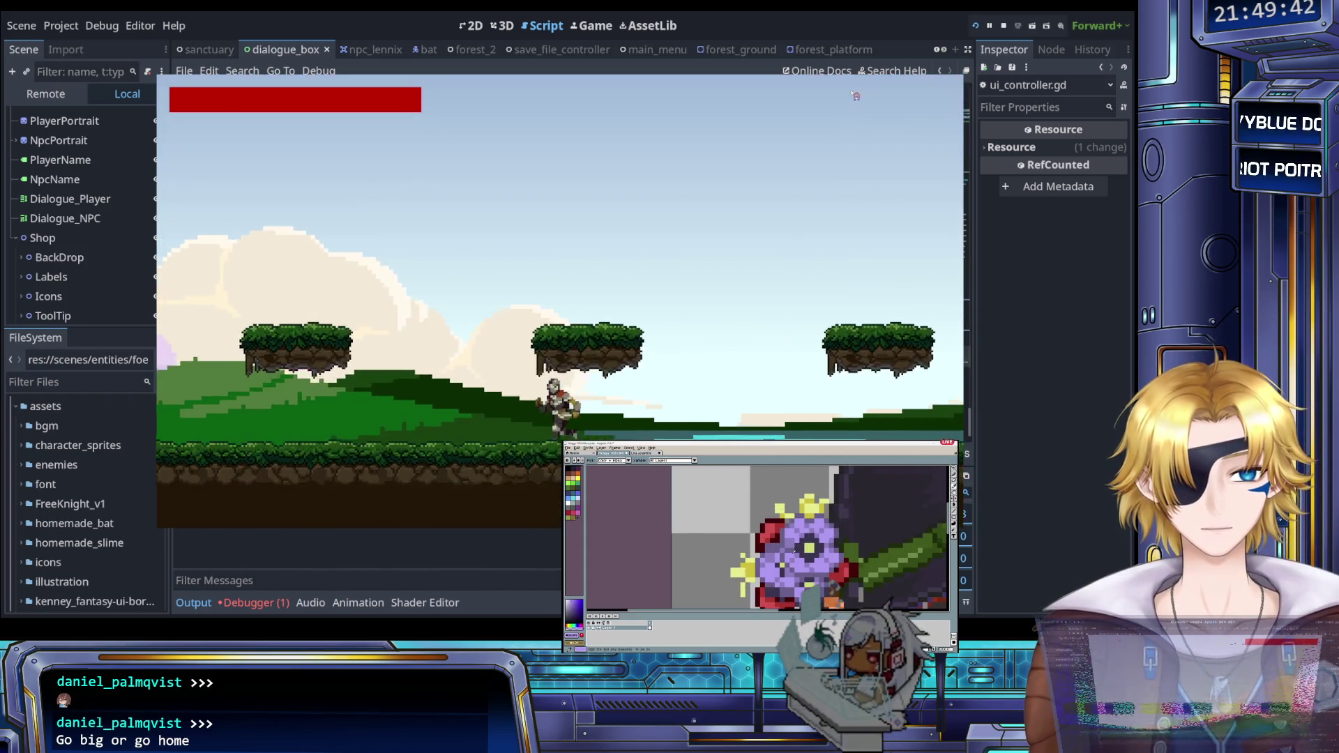
{"action": "key", "text": "Right"}
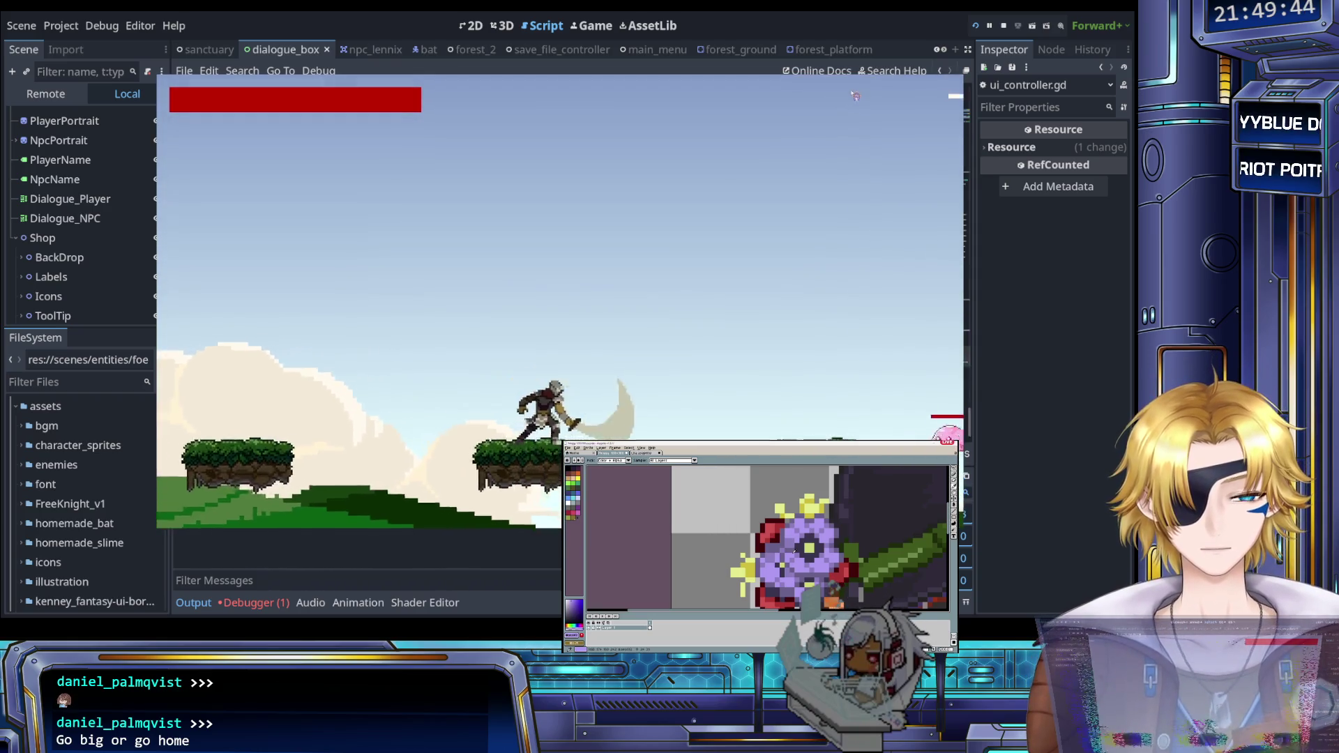
{"action": "key", "text": "Right"}
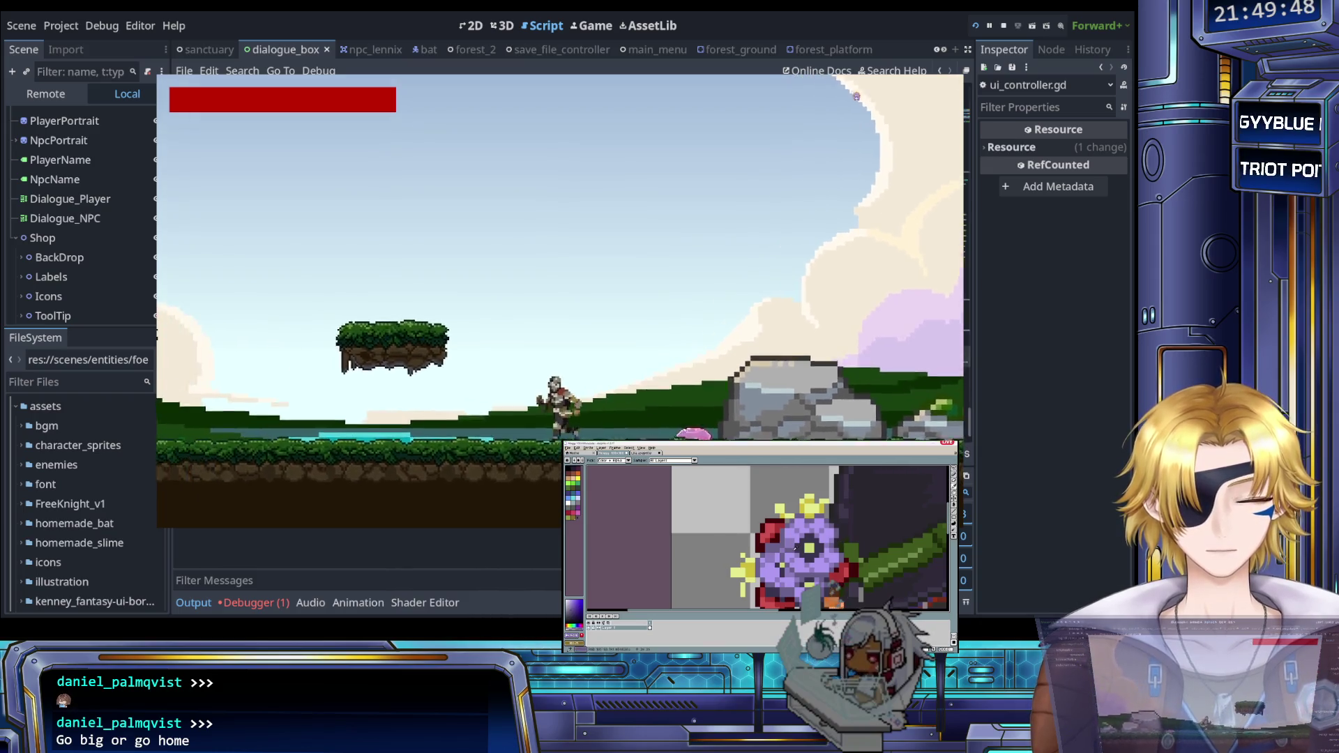
{"action": "key", "text": "space"}
{"action": "key", "text": "Right"}
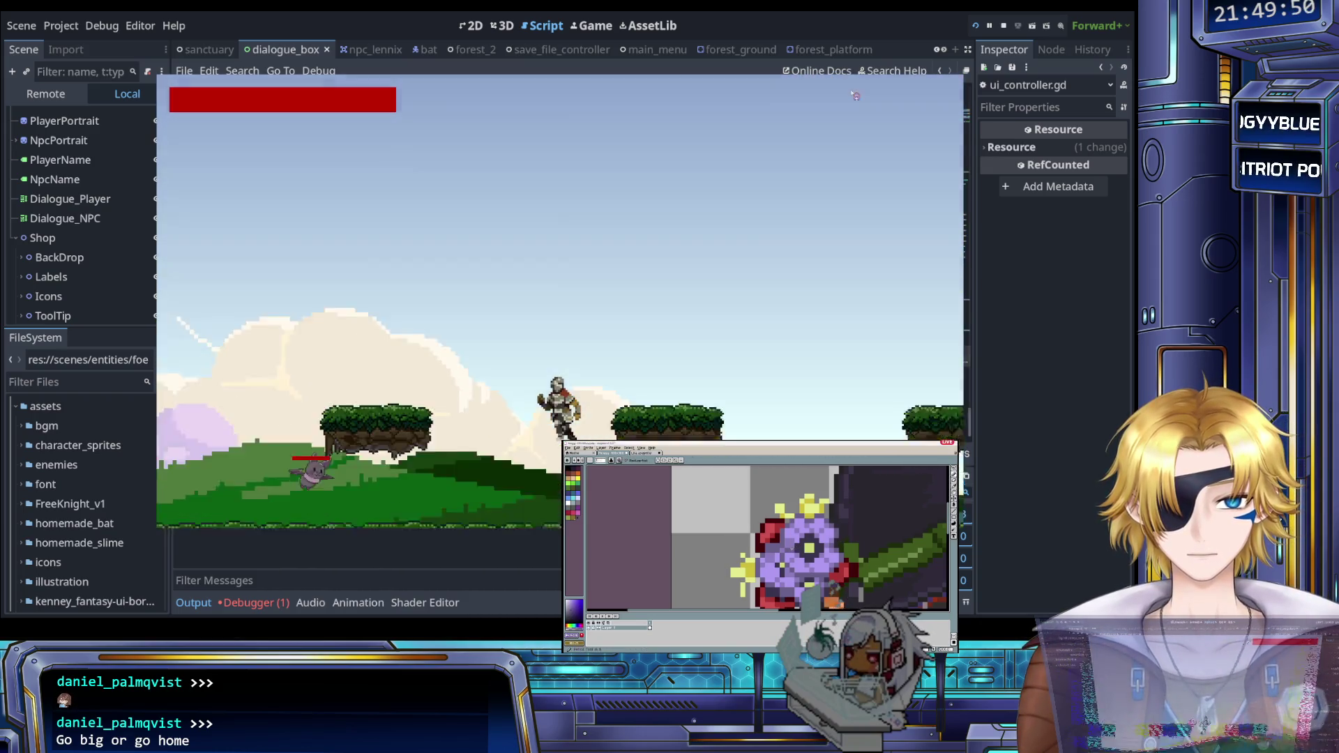
{"action": "key", "text": "Right"}
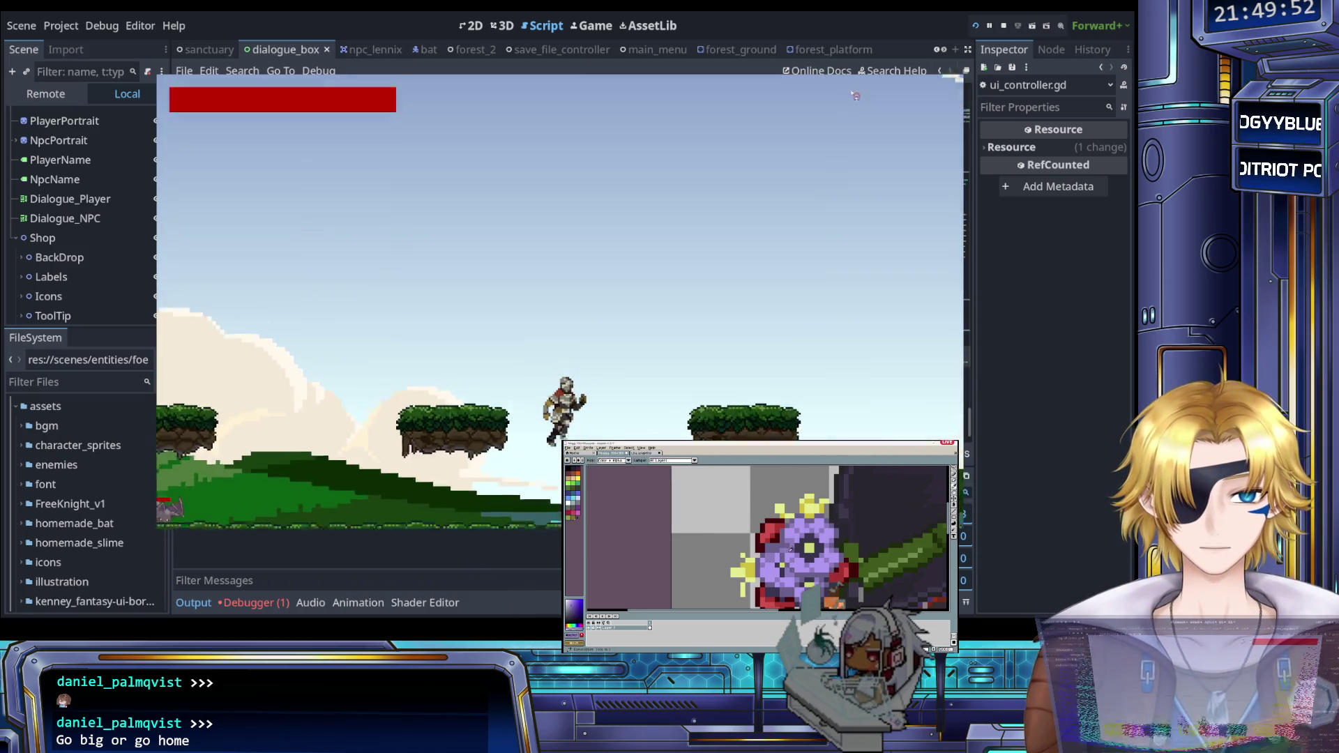
{"action": "key", "text": "Escape"}
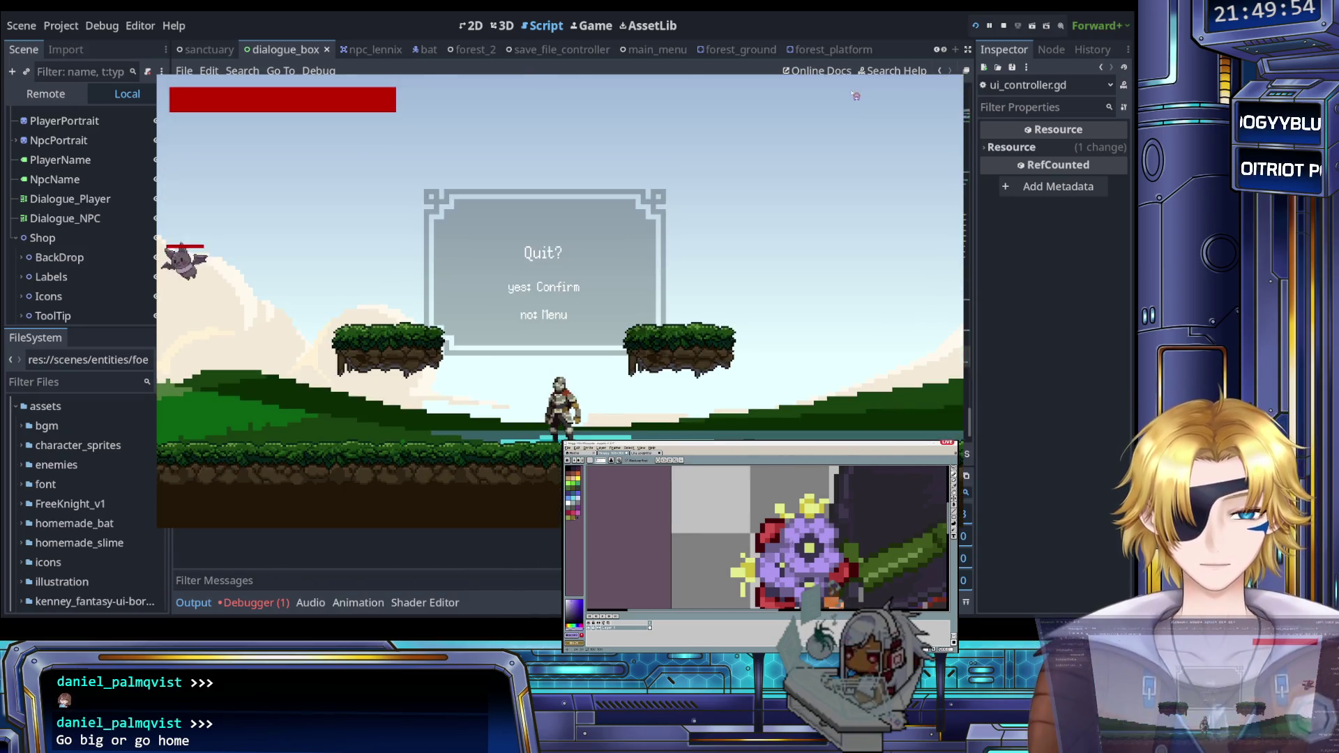
{"action": "key", "text": "Return"}
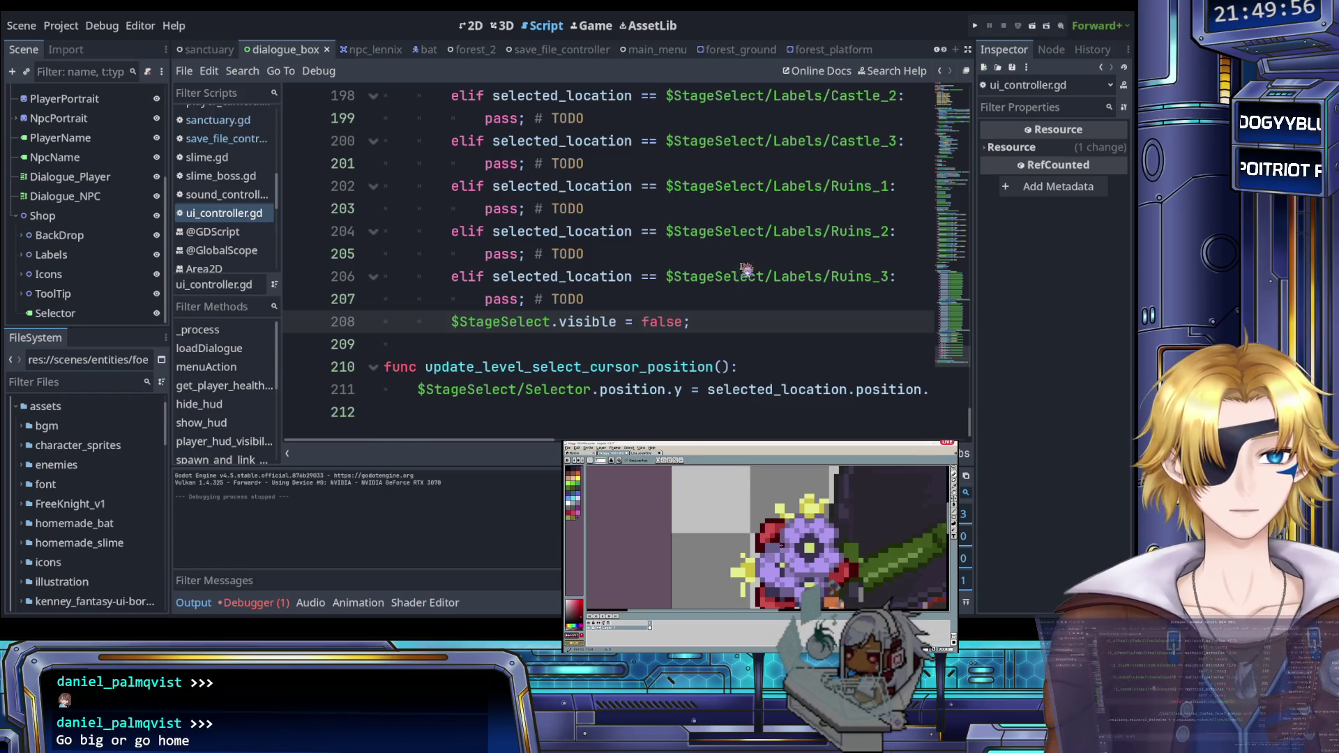
{"action": "left_click", "coordinate": [976, 27]}
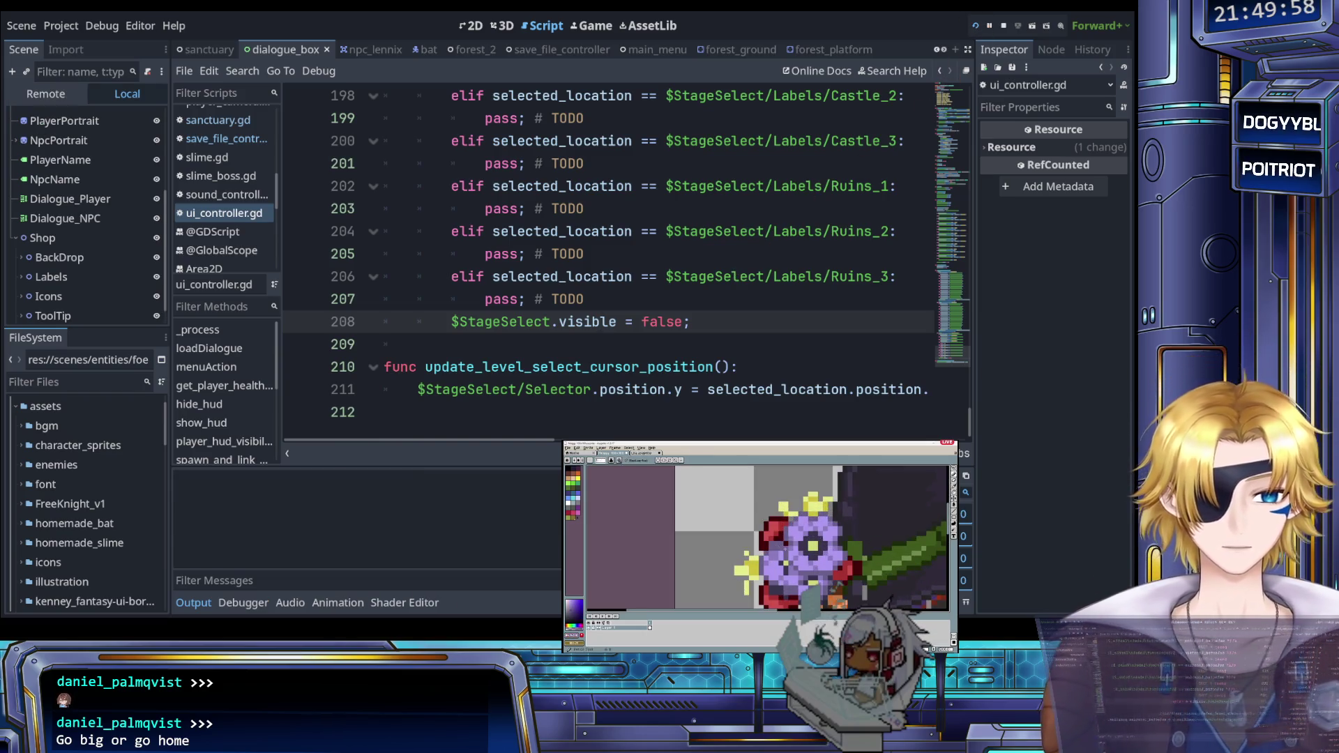
{"action": "key", "text": "Return"}
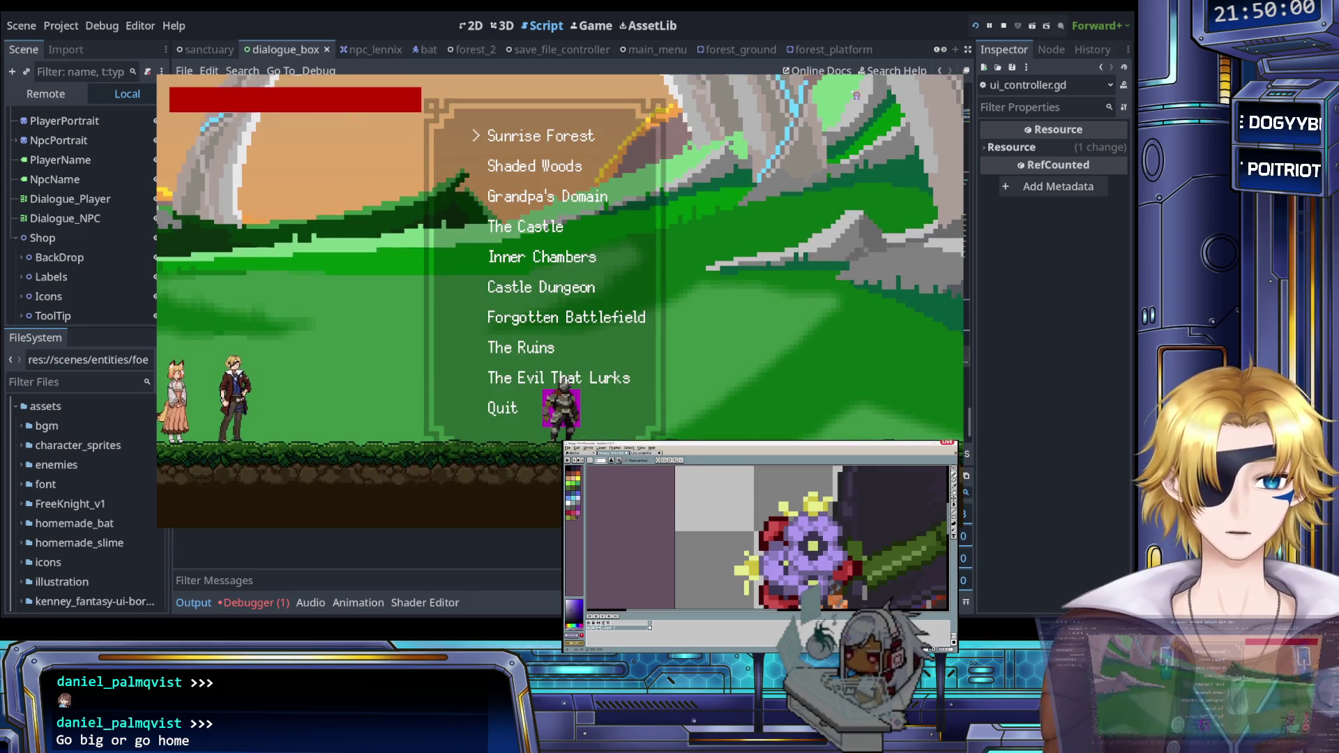
{"action": "key", "text": "Down"}
{"action": "key", "text": "Down"}
{"action": "key", "text": "Down"}
{"action": "key", "text": "Return"}
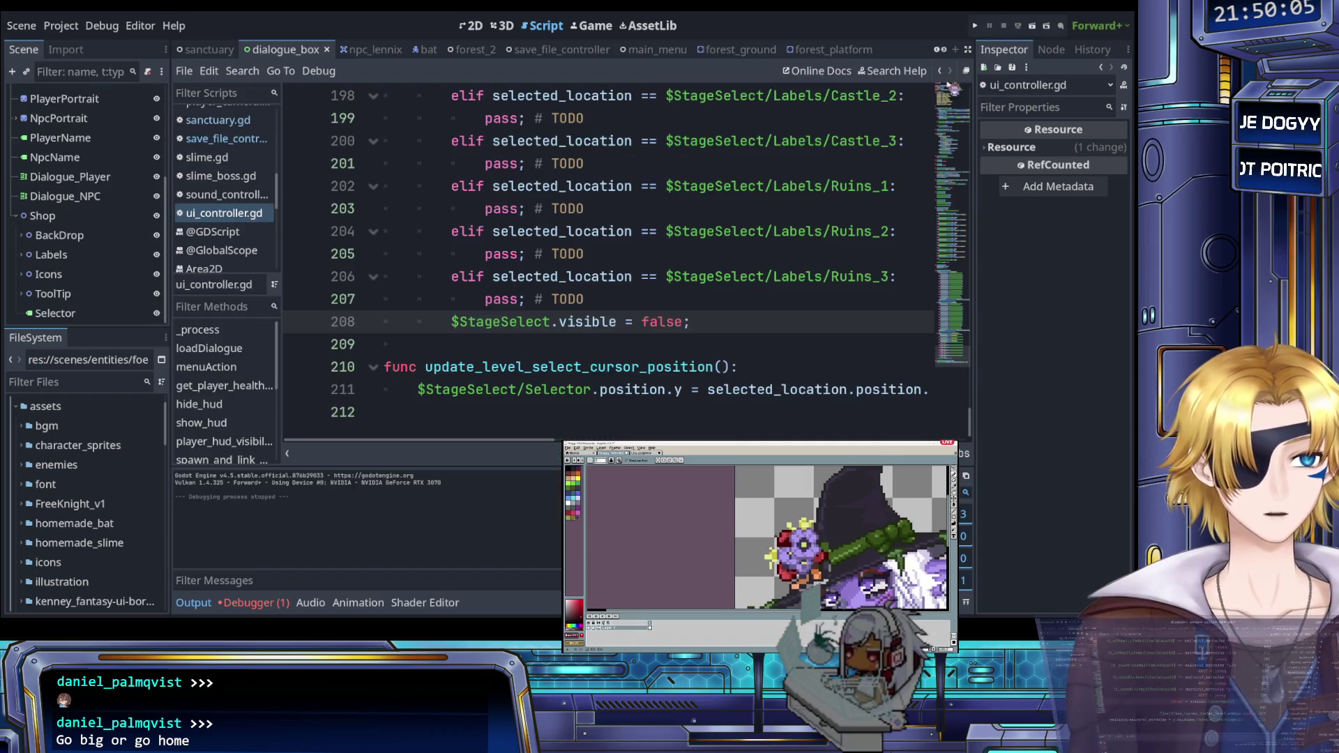
{"action": "left_click", "coordinate": [1003, 25]}
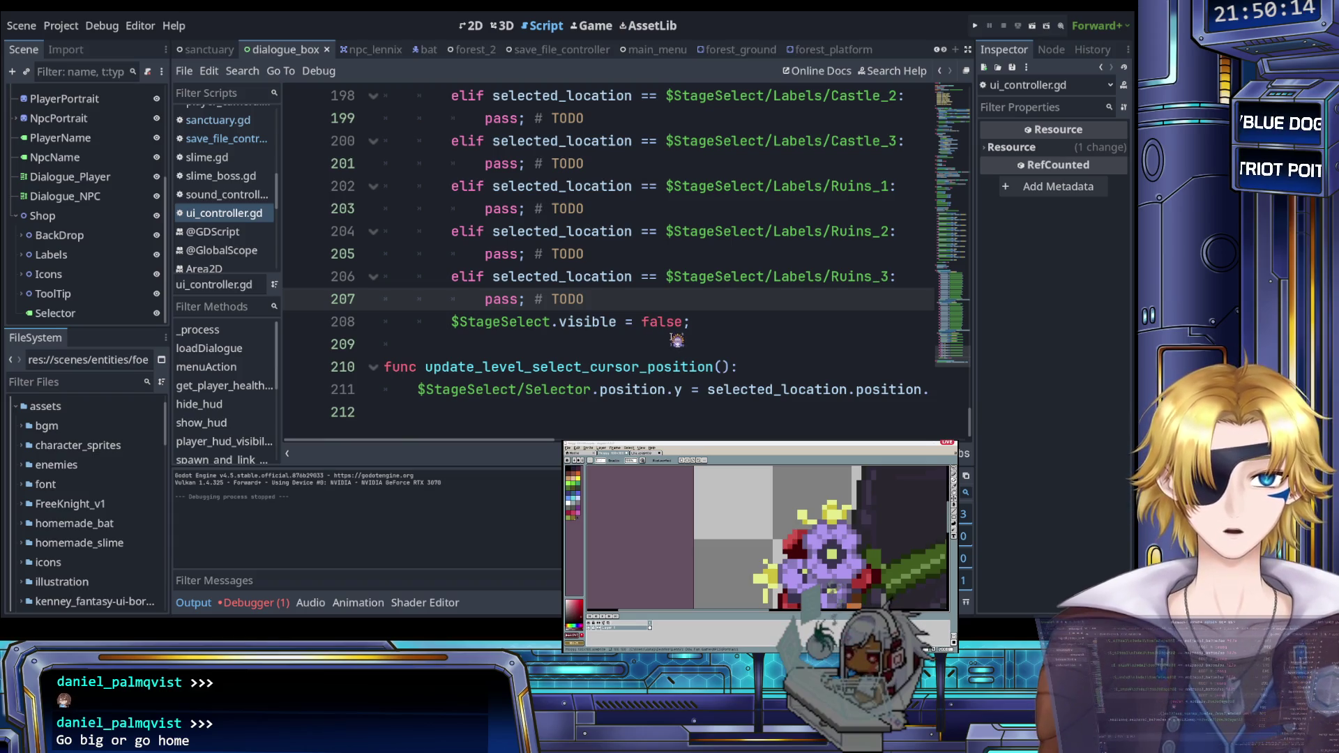
Step: Add an elif for $StageSelect/Labels/Quit calling unfreeze_target.unfreeze(), and fix the misspelled 'visibile'
{"action": "key", "text": "Return"}
{"action": "type", "text": "elif selected_location == $StageSelect/Labels/Quit:"}
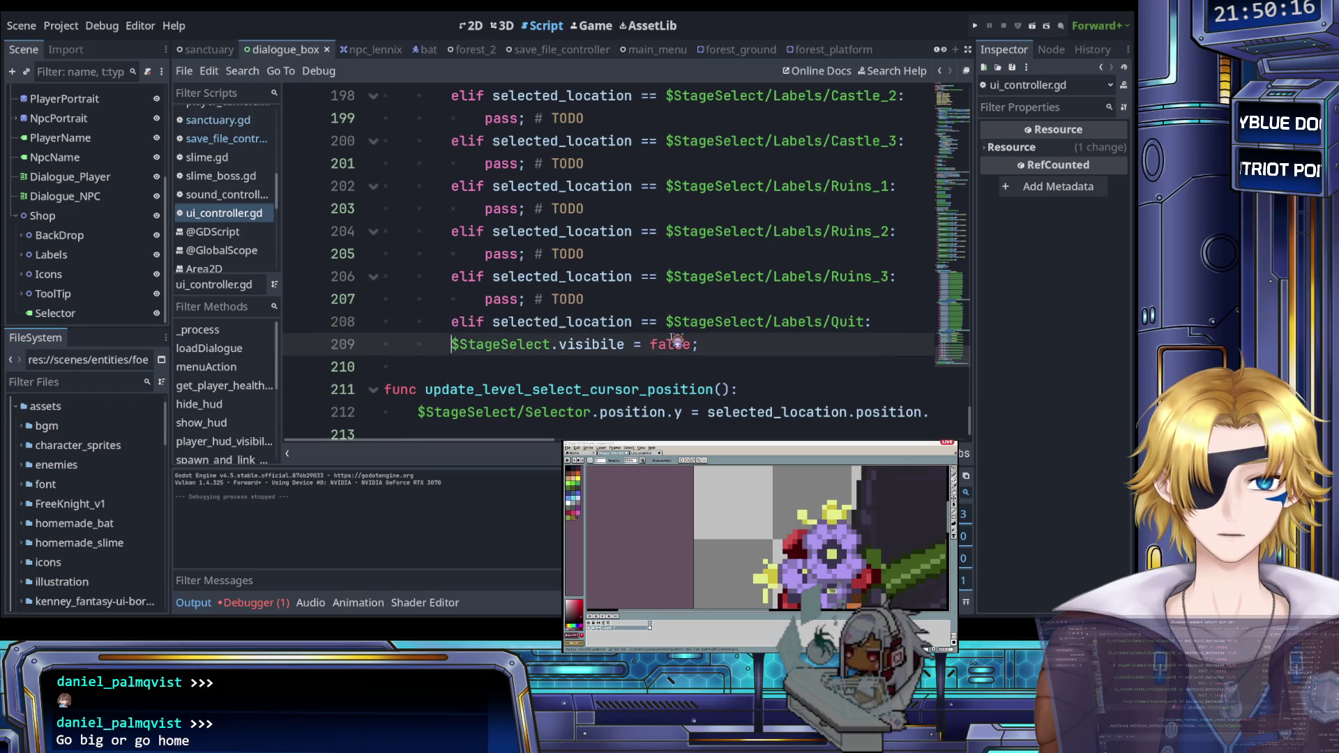
{"action": "key", "text": "Right"}
{"action": "key", "text": "Right"}
{"action": "key", "text": "Right"}
{"action": "key", "text": "Delete"}
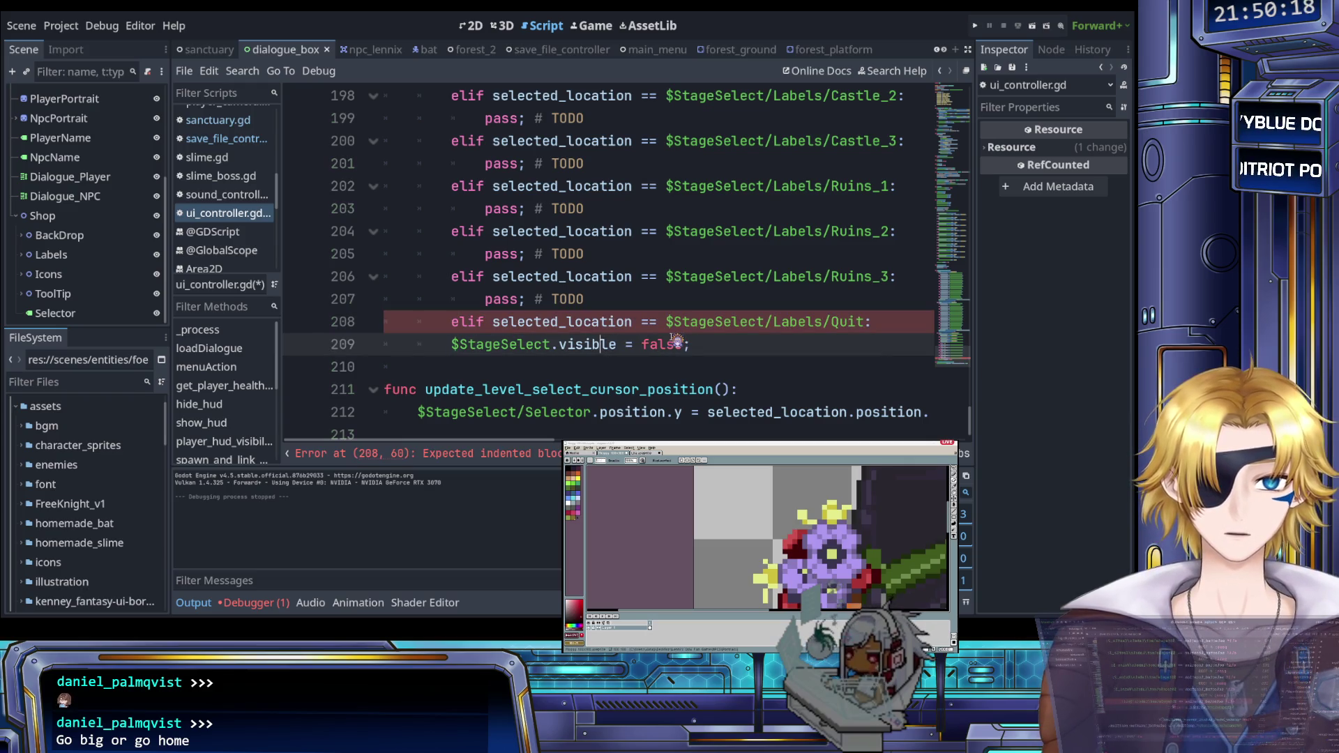
{"action": "key", "text": "Return"}
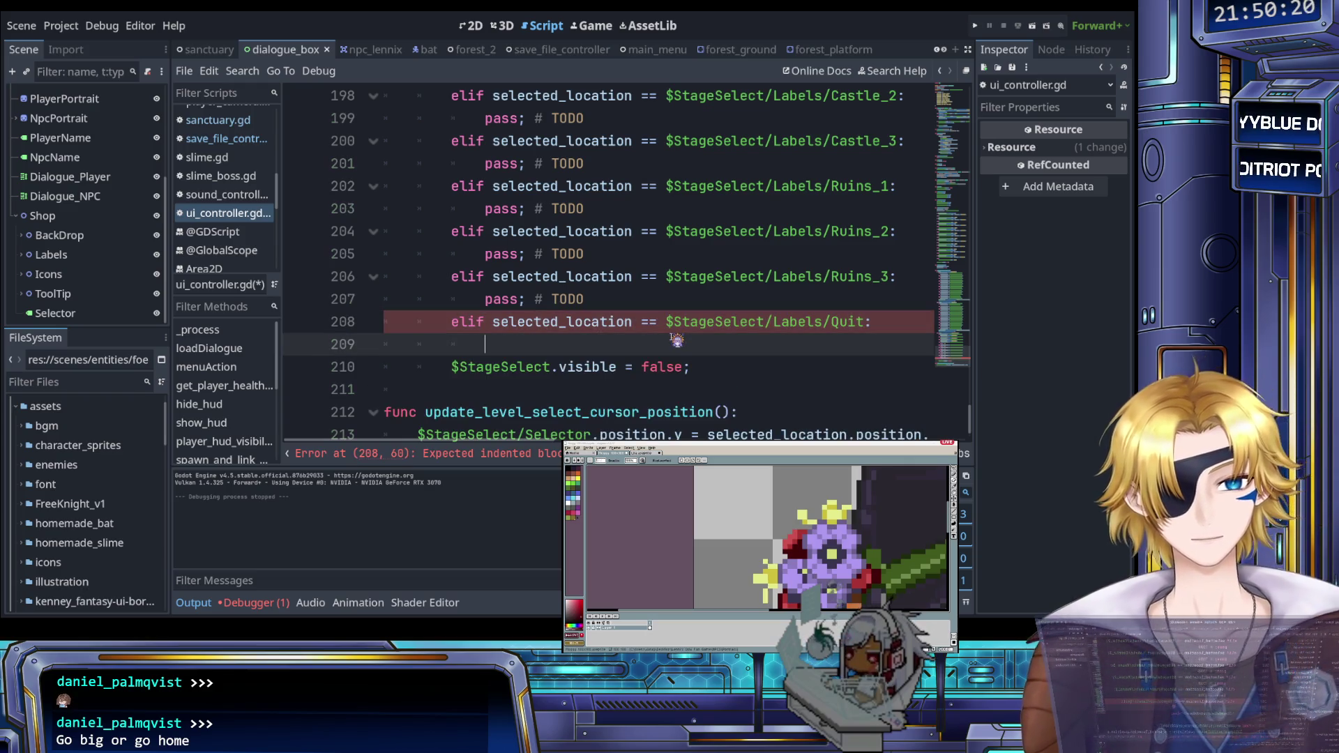
{"action": "type", "text": "unfr"}
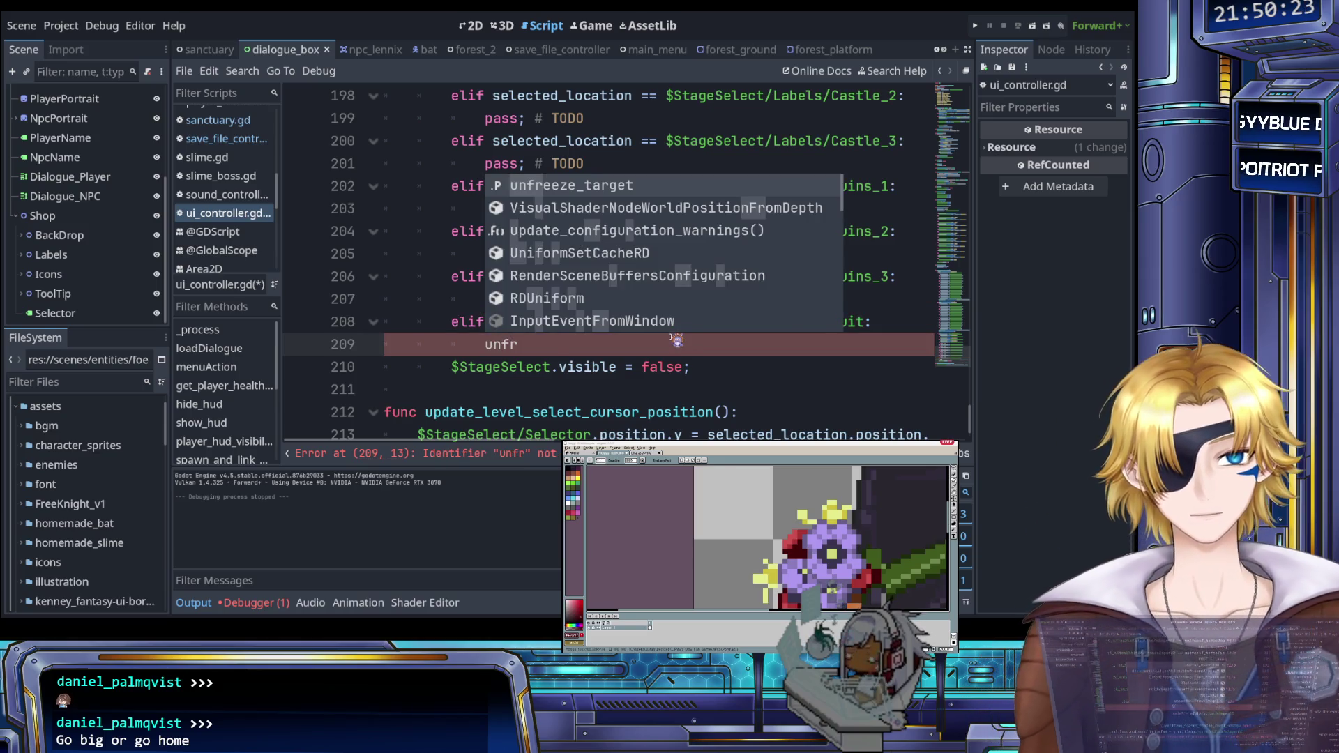
{"action": "key", "text": "Return"}
{"action": "type", "text": ".unfreeze();"}
{"action": "key", "text": "Return"}
{"action": "type", "text": ";"}
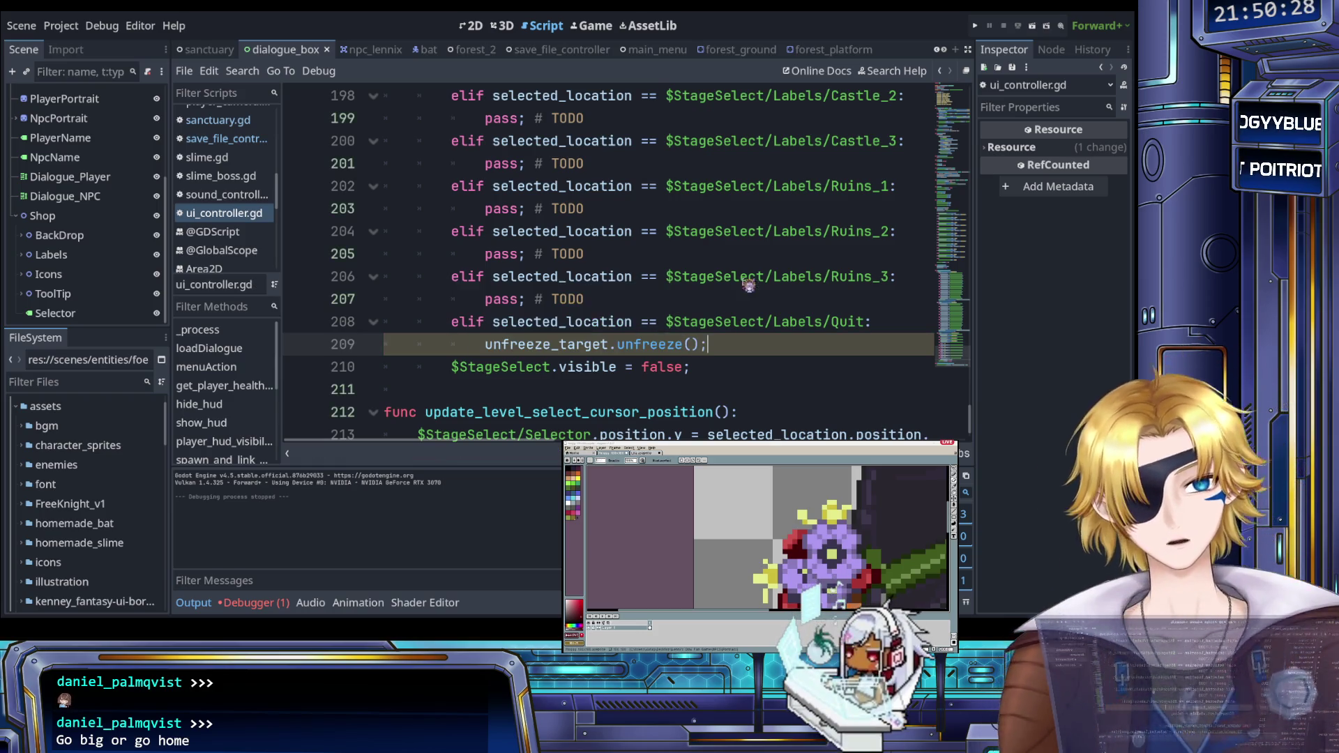
Step: Run the game, pick Quit in the stage select, and stop it after the error
{"action": "key", "text": "F5"}
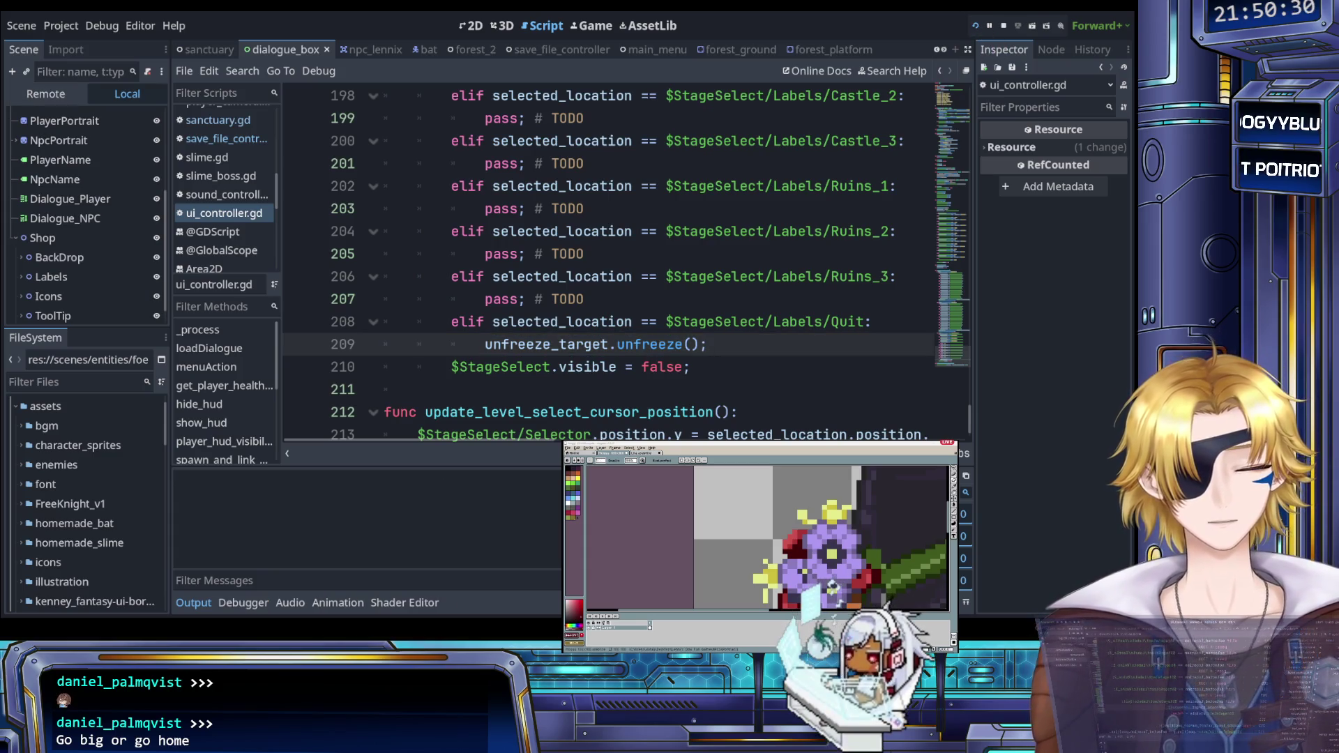
{"action": "key", "text": "Down"}
{"action": "key", "text": "Down"}
{"action": "key", "text": "Down"}
{"action": "key", "text": "Return"}
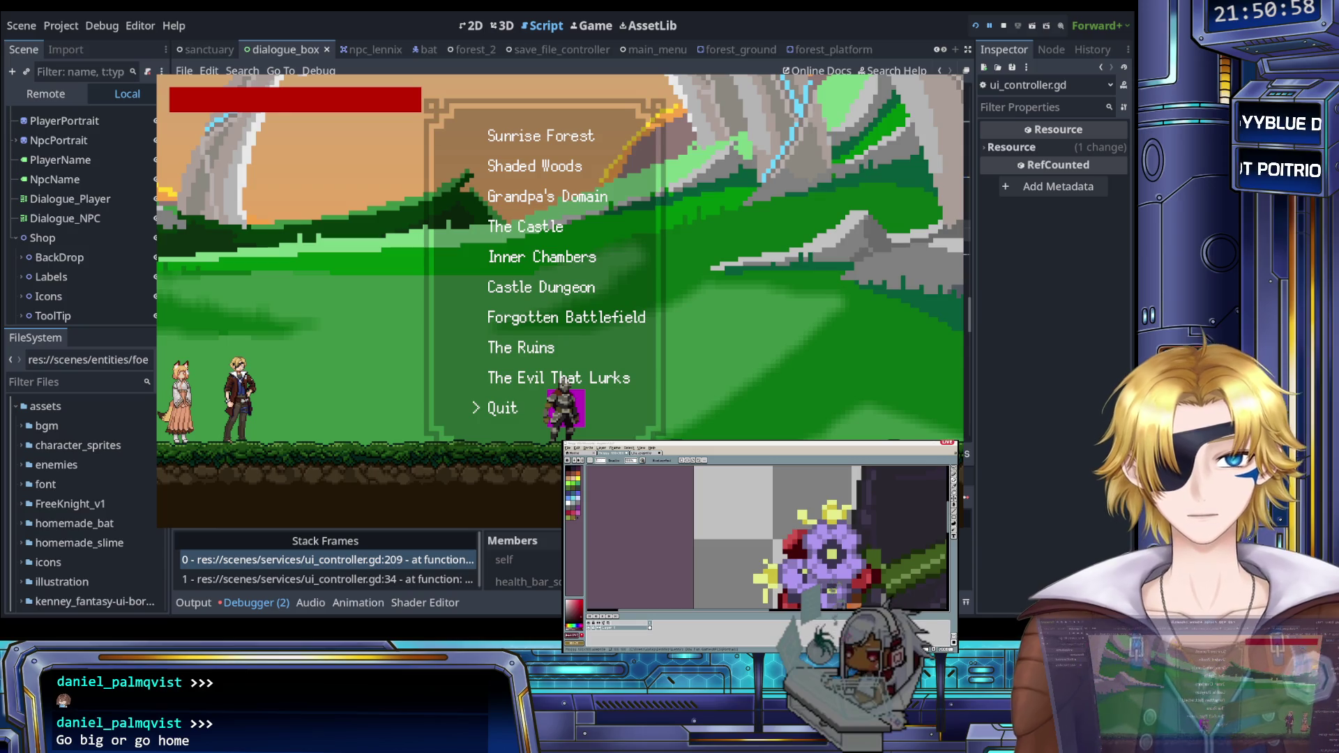
{"action": "left_click", "coordinate": [1003, 25]}
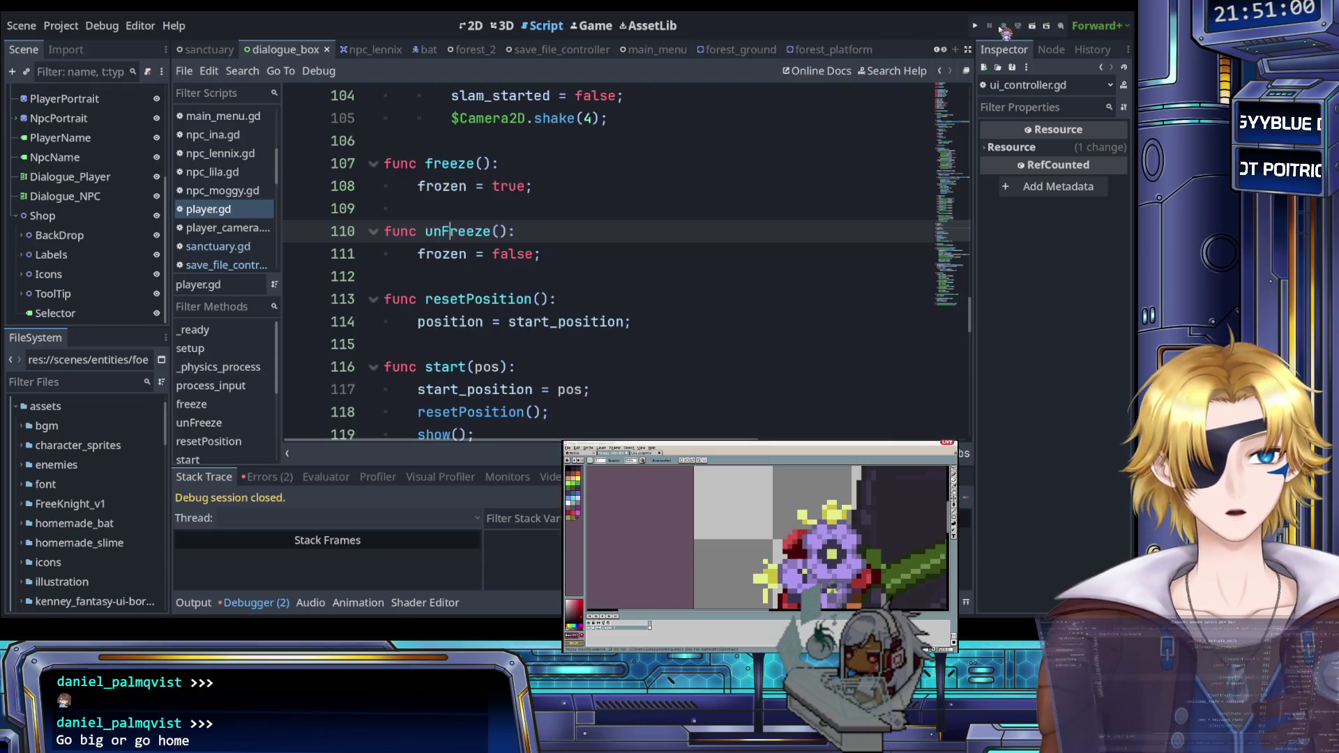
Step: Rename the call on line 209 to unFreeze and save ui_controller.gd
{"action": "scroll", "coordinate": [233, 227], "scroll_direction": "down", "scroll_amount": 5}
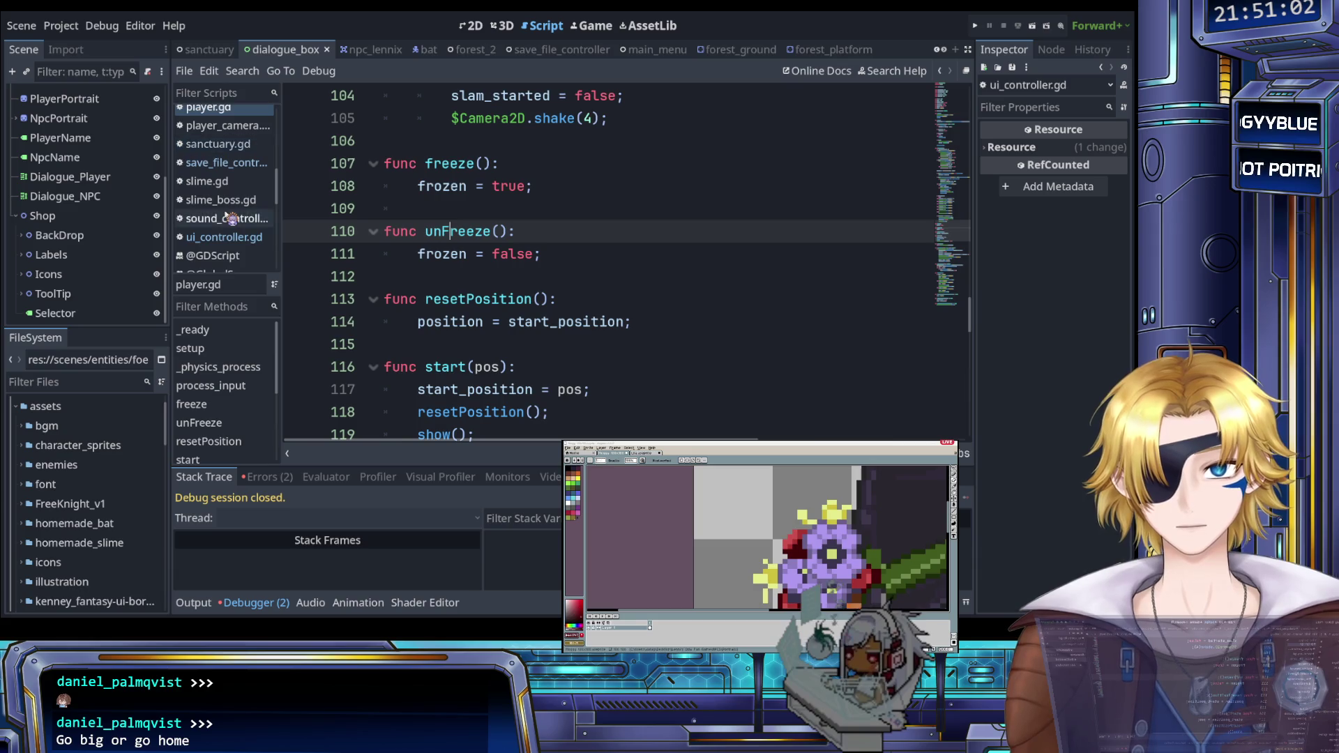
{"action": "left_click", "coordinate": [232, 233]}
{"action": "scroll", "coordinate": [519, 310], "scroll_direction": "down", "scroll_amount": 12}
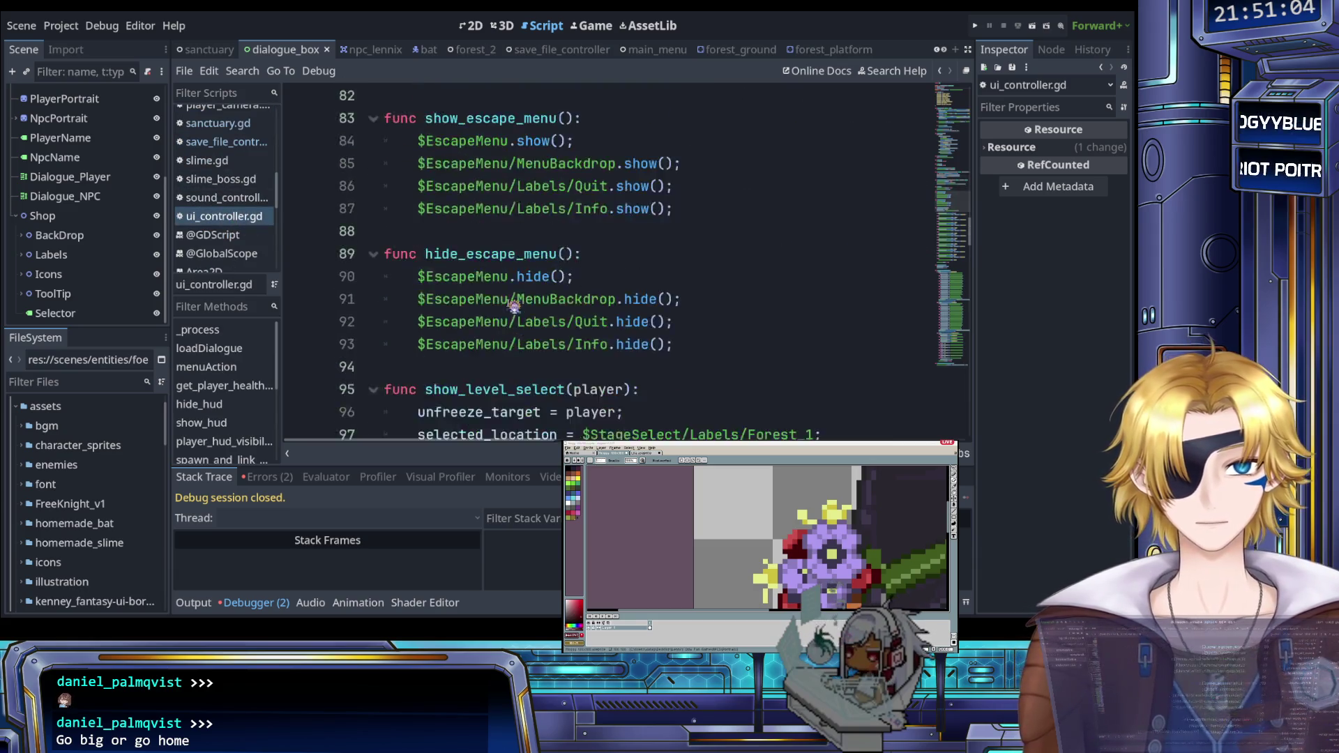
{"action": "scroll", "coordinate": [519, 310], "scroll_direction": "down", "scroll_amount": 20}
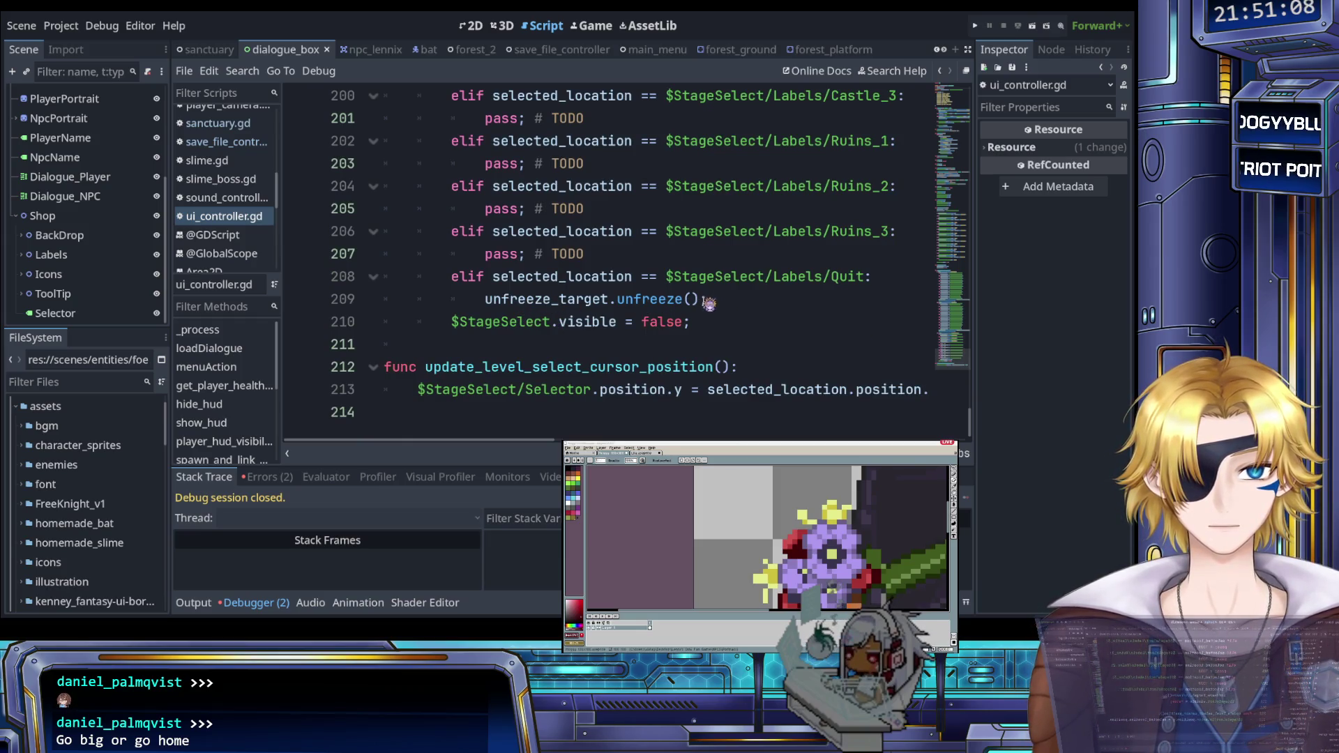
{"action": "double_click", "coordinate": [662, 300]}
{"action": "type", "text": "unFreeze"}
{"action": "key", "text": "ctrl+s"}
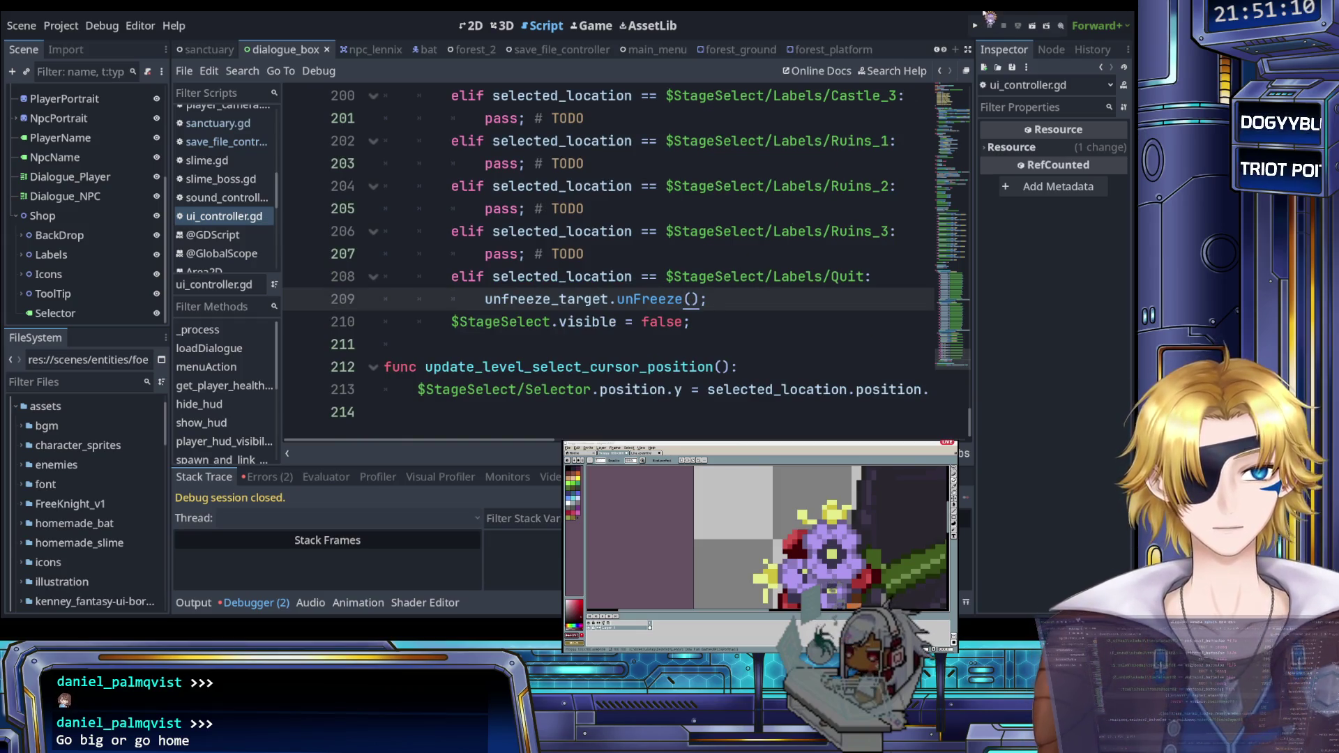
Step: Rerun the game, confirm Quit closes the stage select, then stop it
{"action": "left_click", "coordinate": [975, 26]}
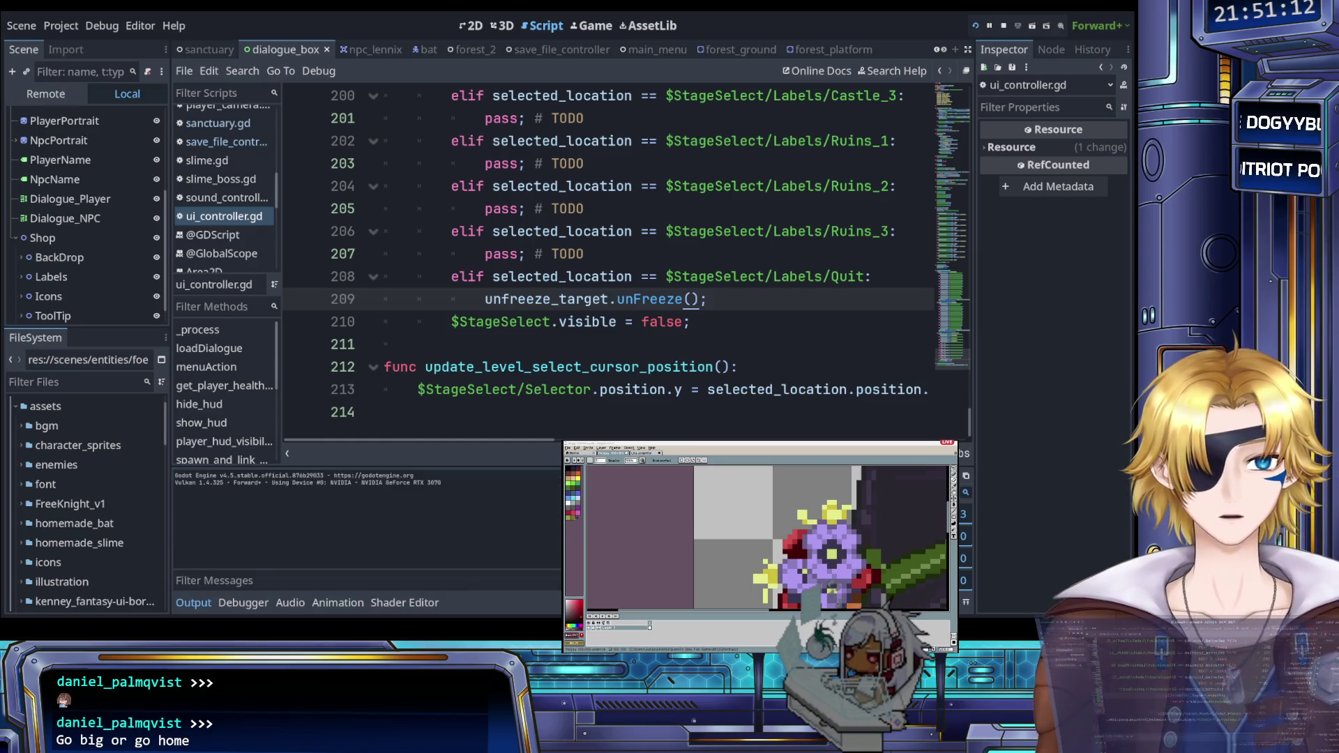
{"action": "key", "text": "Down"}
{"action": "key", "text": "Down"}
{"action": "key", "text": "Down"}
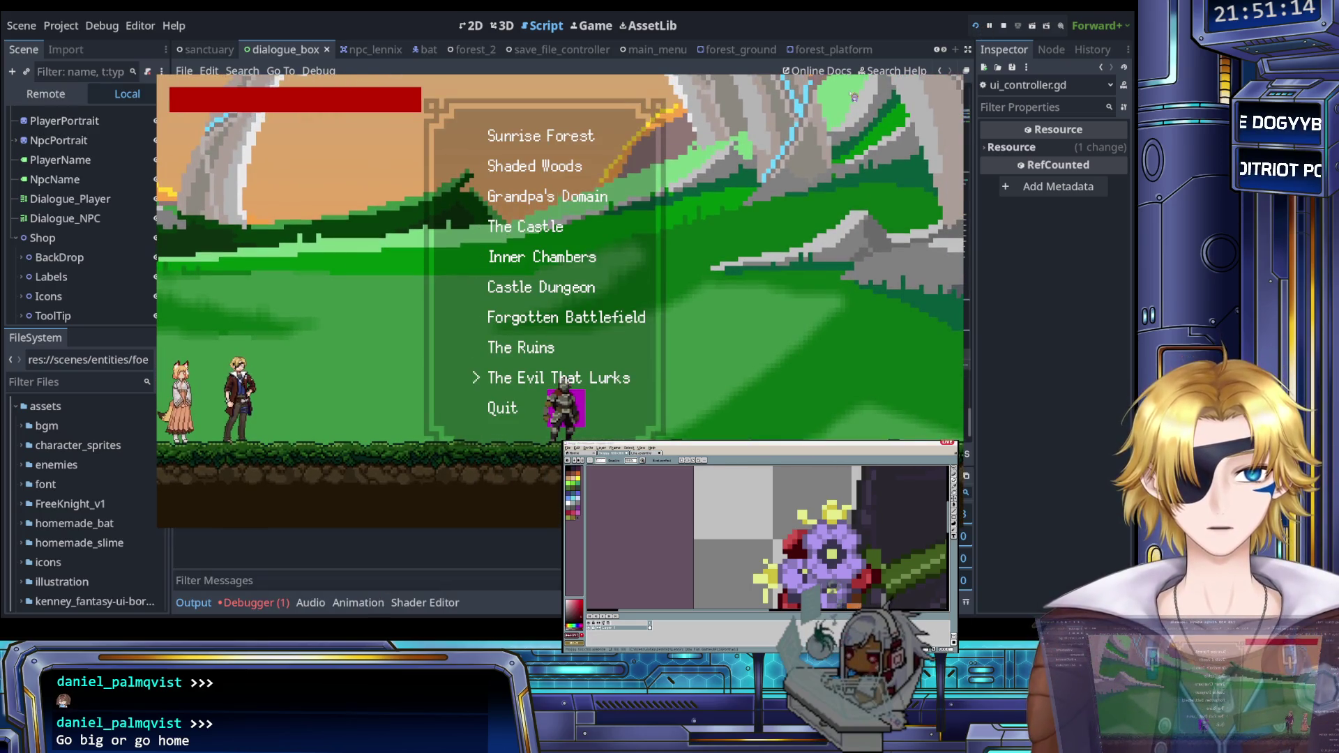
{"action": "key", "text": "Return"}
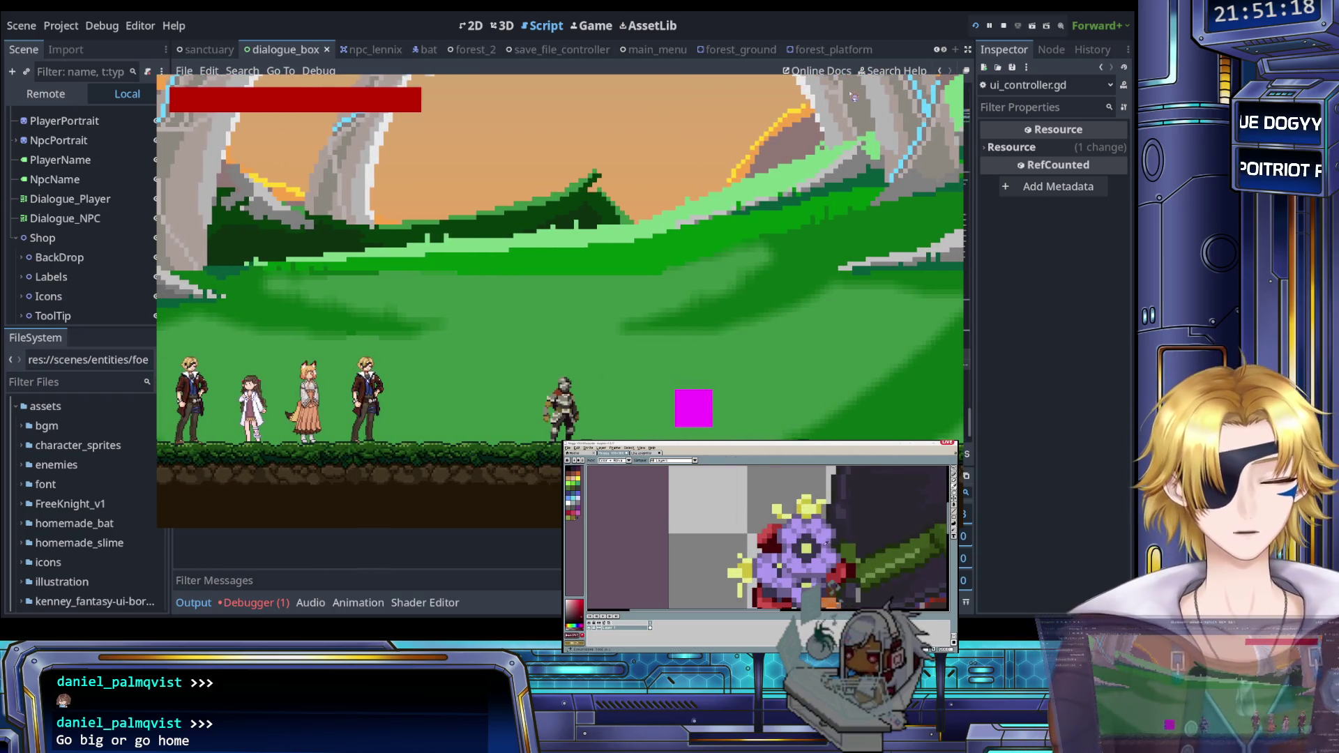
{"action": "left_click", "coordinate": [1003, 26]}
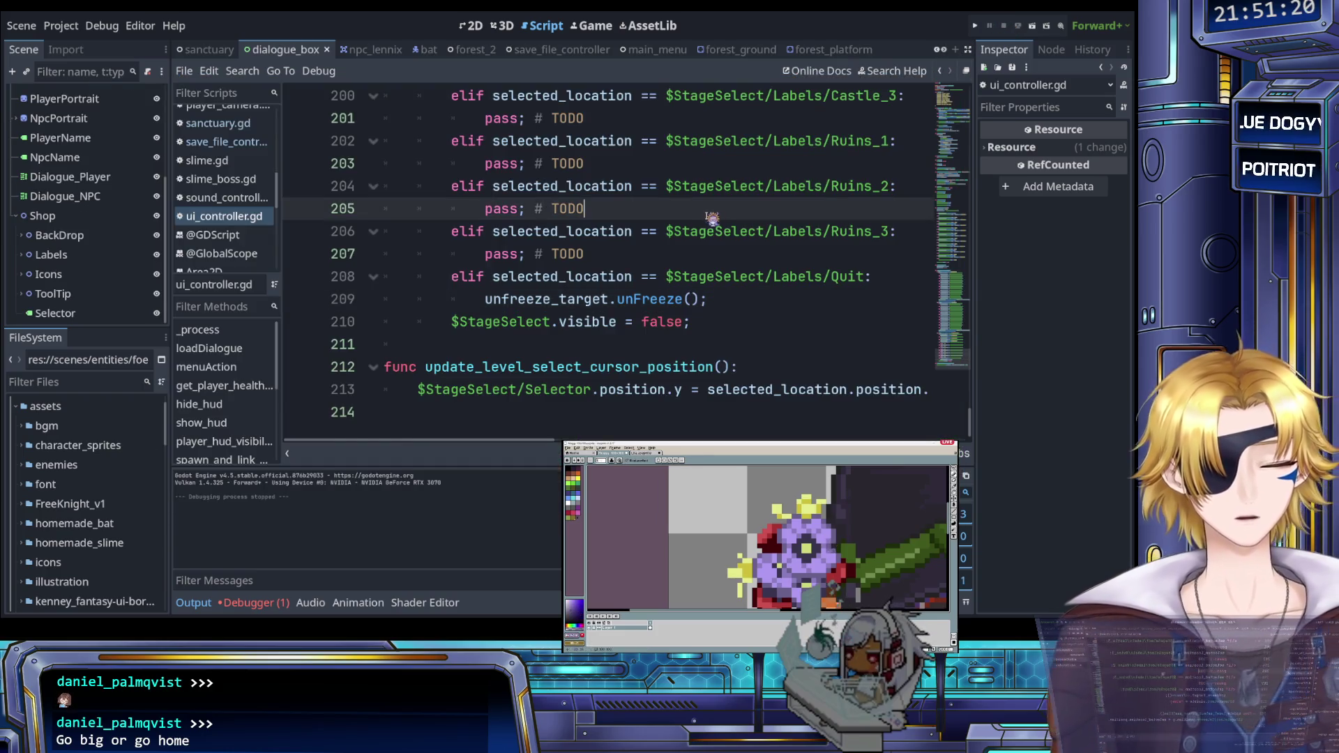
{"action": "scroll", "coordinate": [673, 241], "scroll_direction": "up", "scroll_amount": 7}
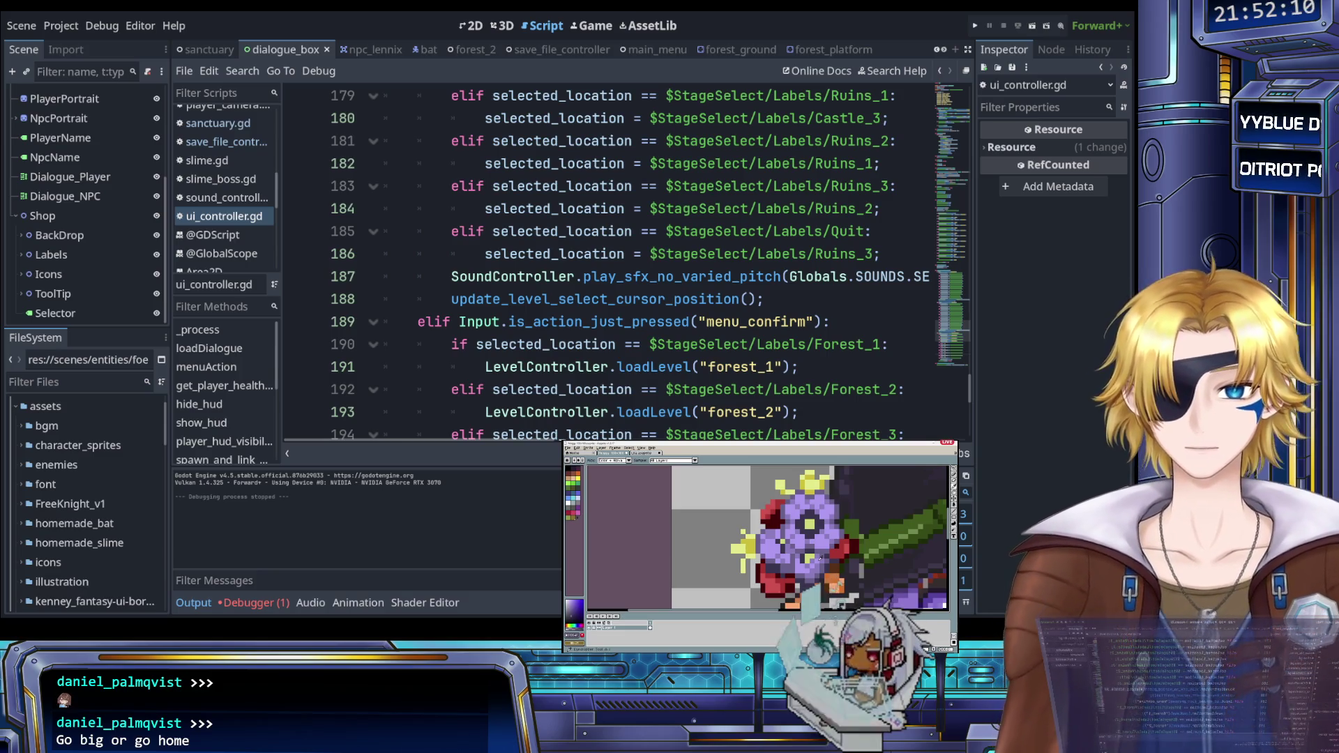
{"action": "left_click", "coordinate": [759, 344]}
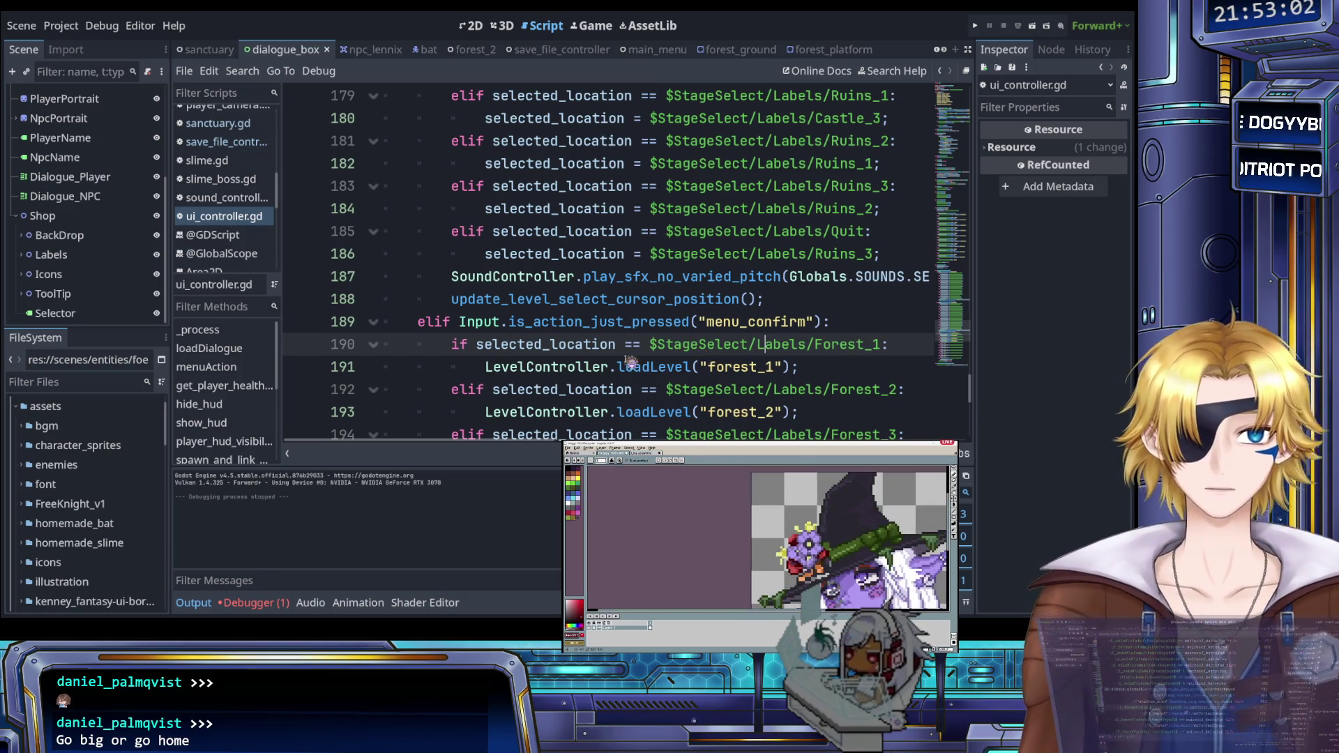
{"action": "scroll", "coordinate": [617, 362], "scroll_direction": "up", "scroll_amount": 7}
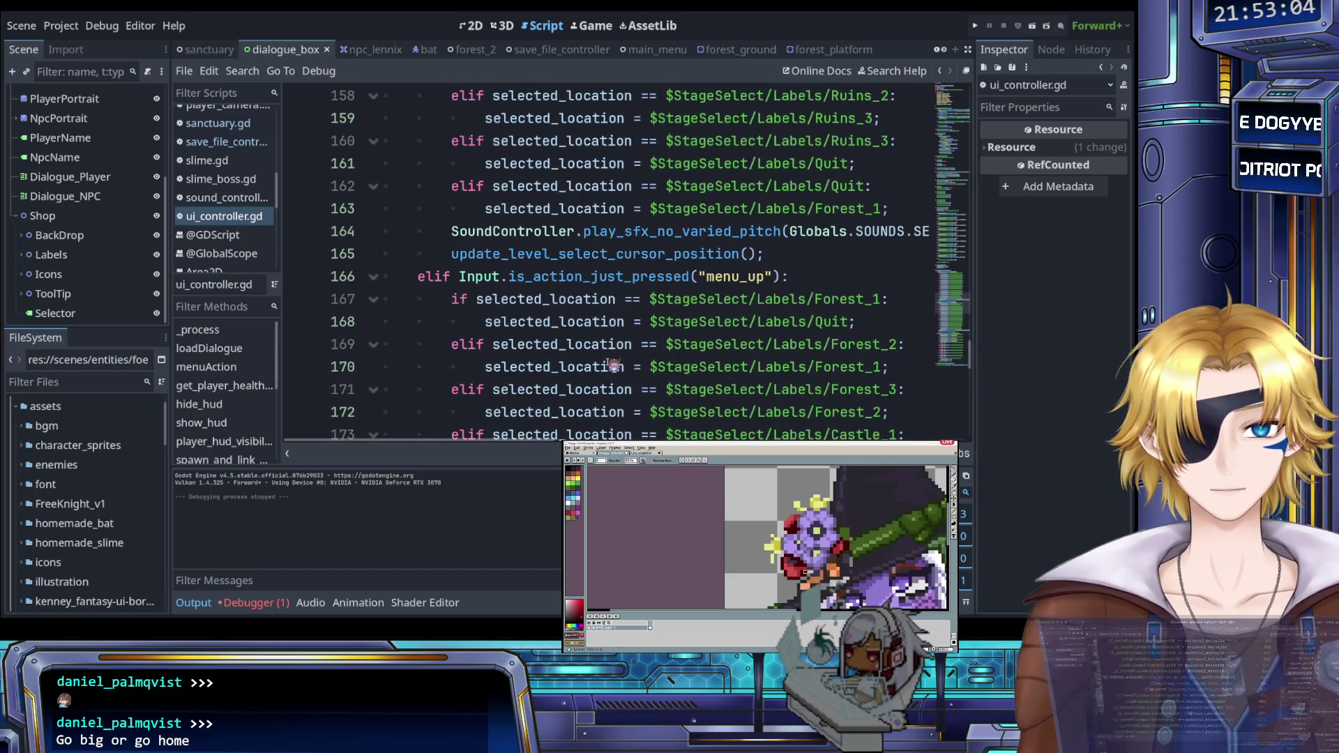
{"action": "scroll", "coordinate": [617, 362], "scroll_direction": "down", "scroll_amount": 5}
{"action": "scroll", "coordinate": [612, 369], "scroll_direction": "up", "scroll_amount": 3}
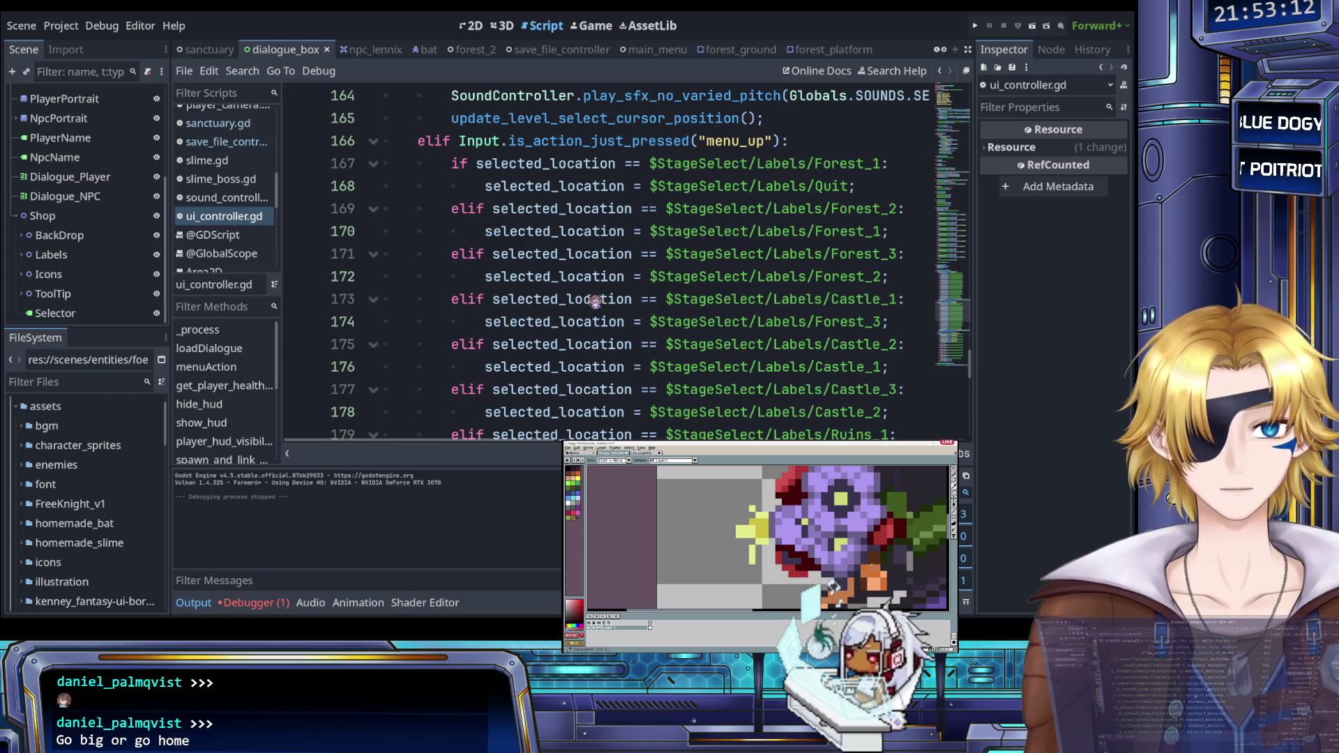
{"action": "scroll", "coordinate": [594, 301], "scroll_direction": "up", "scroll_amount": 3}
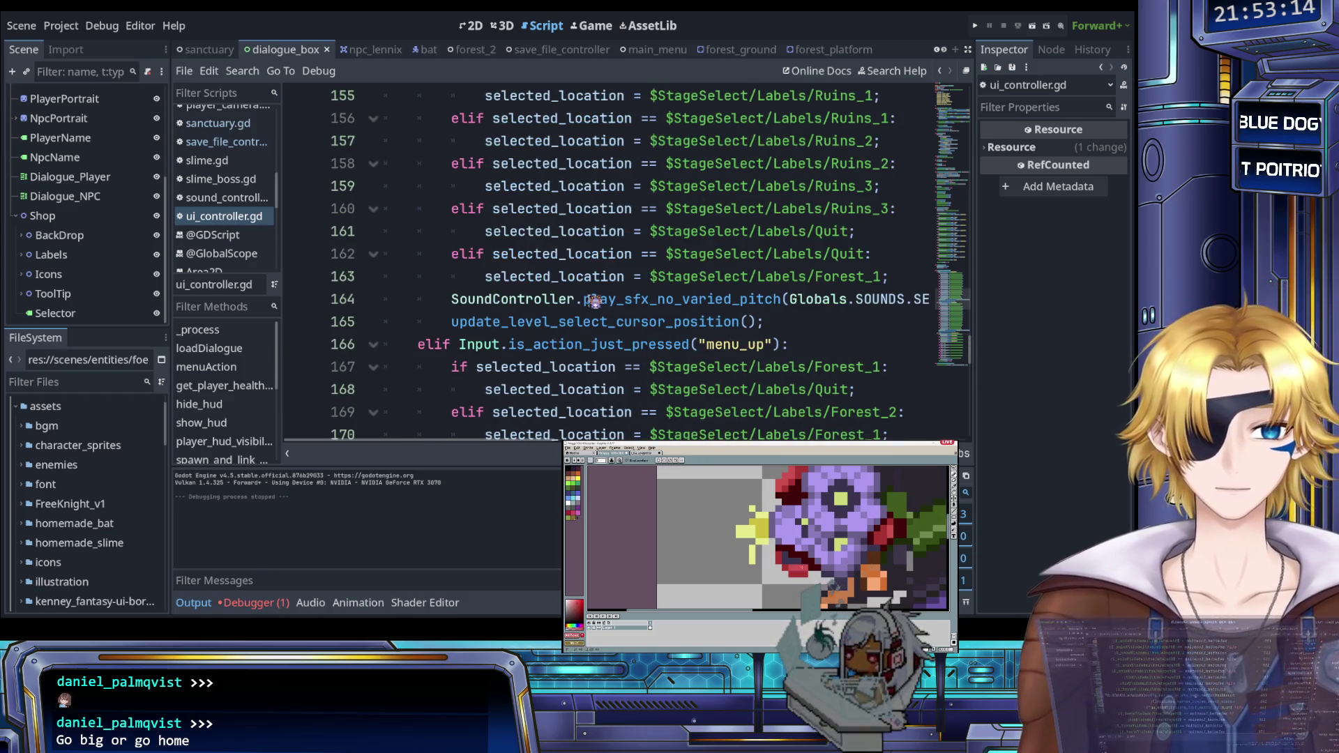
{"action": "scroll", "coordinate": [594, 301], "scroll_direction": "up", "scroll_amount": 1}
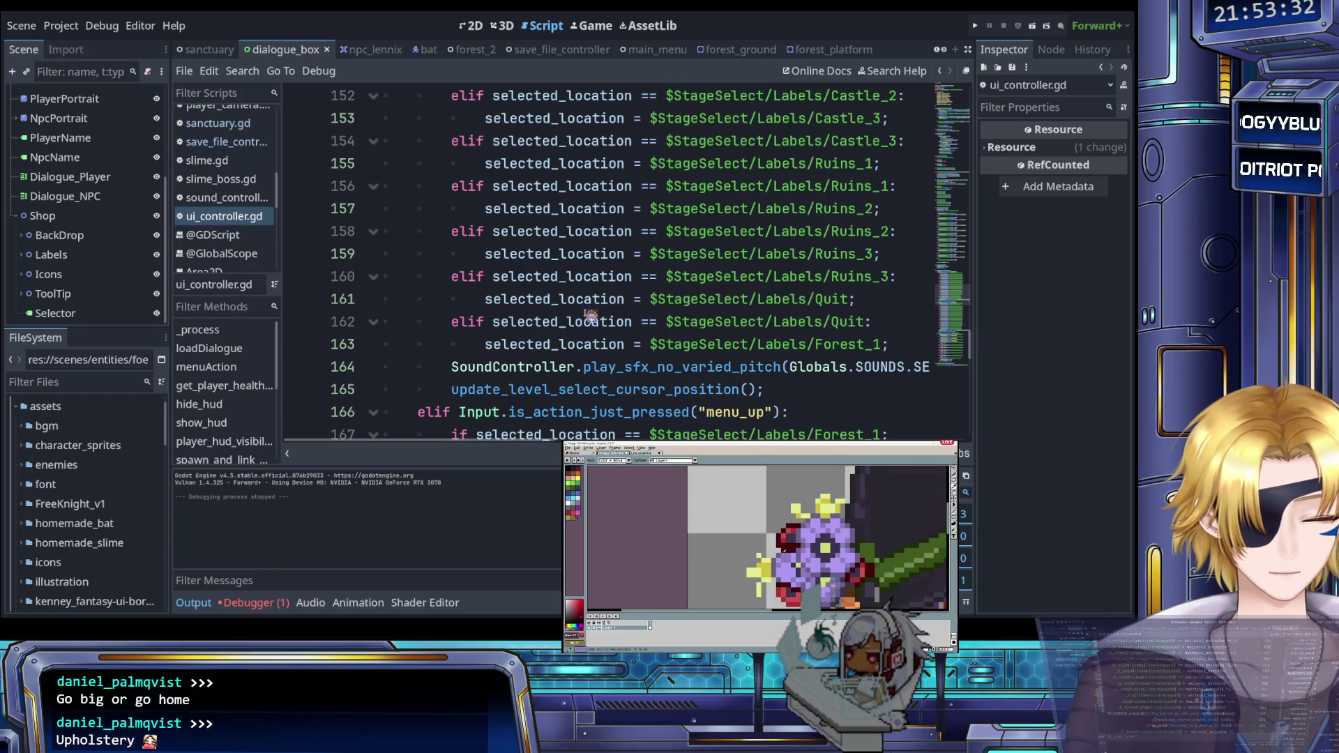
{"action": "scroll", "coordinate": [579, 321], "scroll_direction": "up", "scroll_amount": 2}
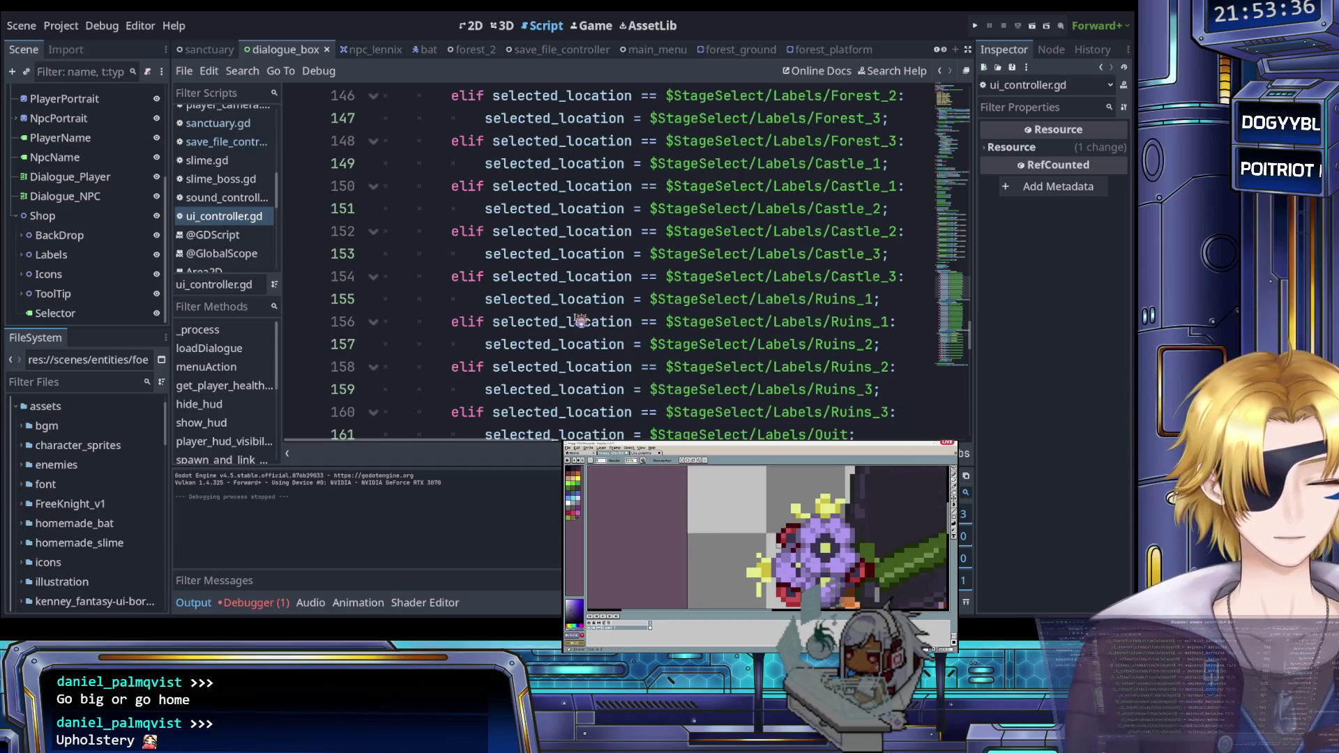
{"action": "scroll", "coordinate": [579, 322], "scroll_direction": "up", "scroll_amount": 2}
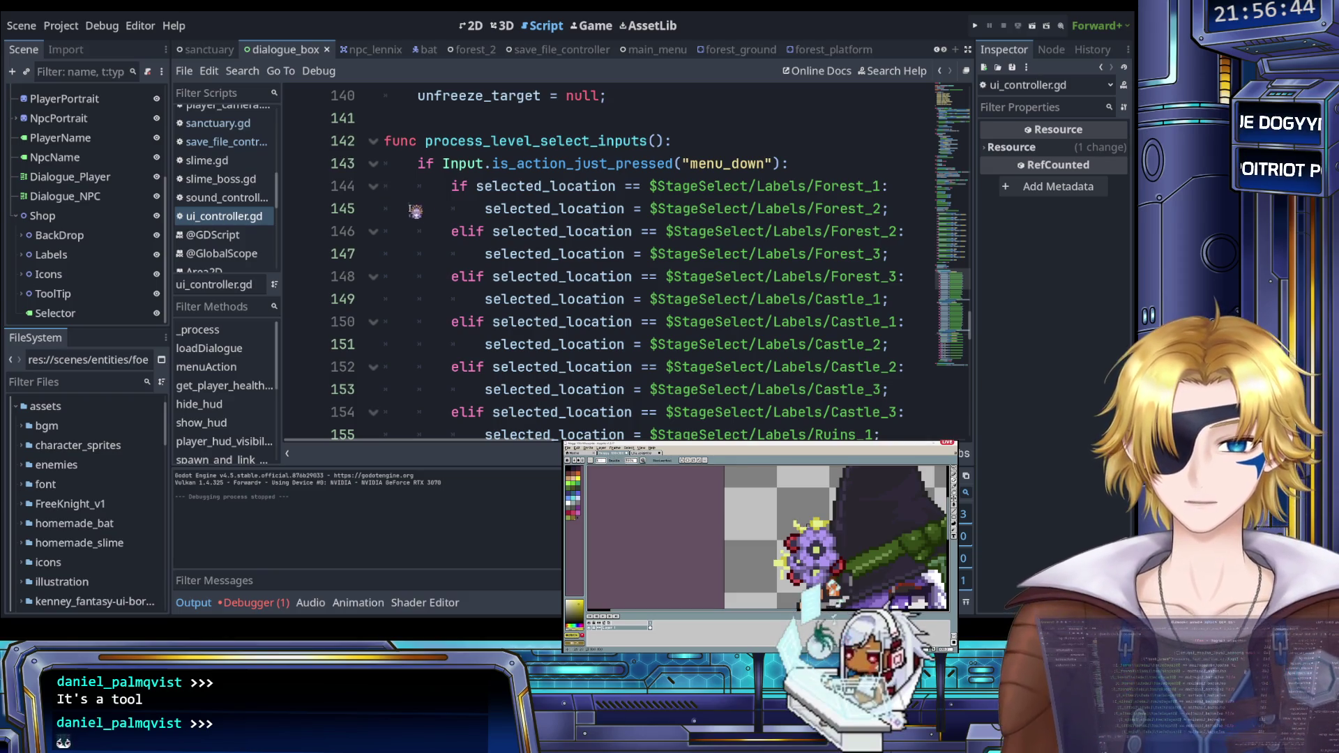
{"action": "scroll", "coordinate": [446, 213], "scroll_direction": "down", "scroll_amount": 3}
{"action": "scroll", "coordinate": [489, 217], "scroll_direction": "down", "scroll_amount": 4}
{"action": "scroll", "coordinate": [495, 219], "scroll_direction": "up", "scroll_amount": 7}
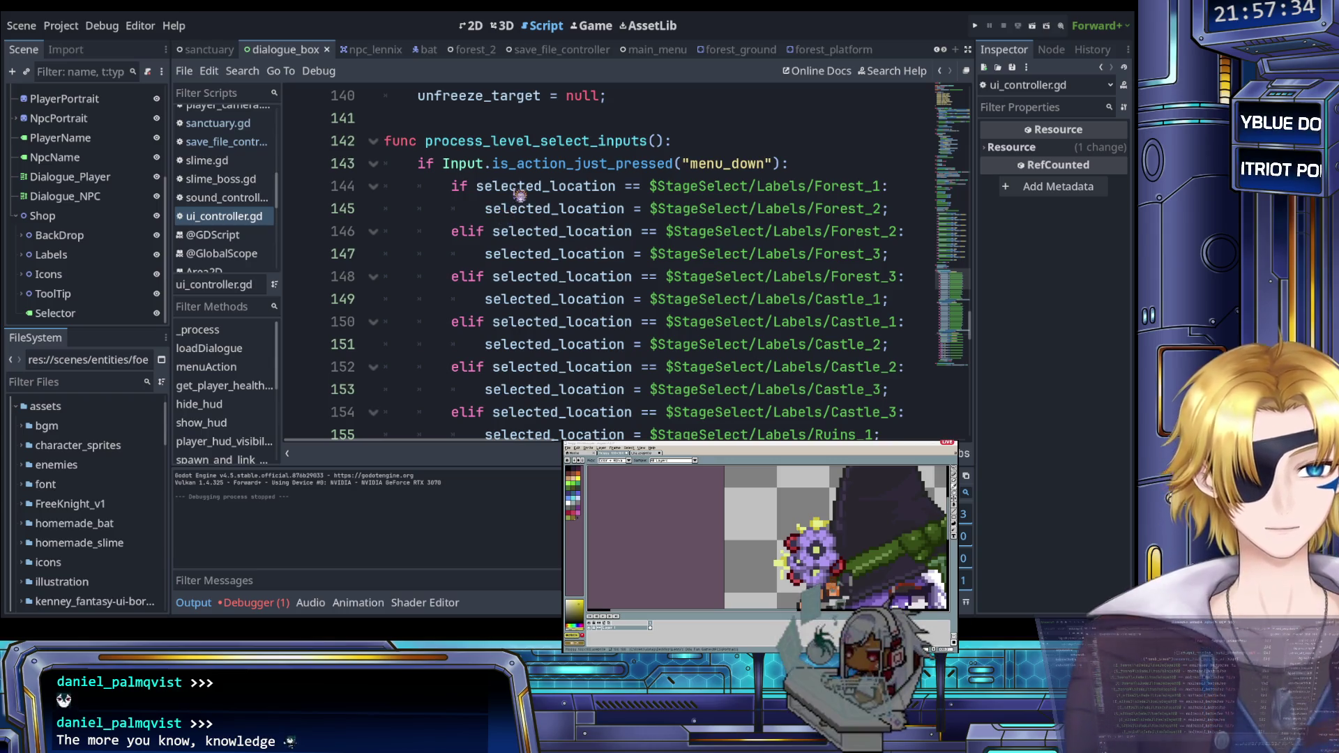
{"action": "scroll", "coordinate": [524, 235], "scroll_direction": "down", "scroll_amount": 4}
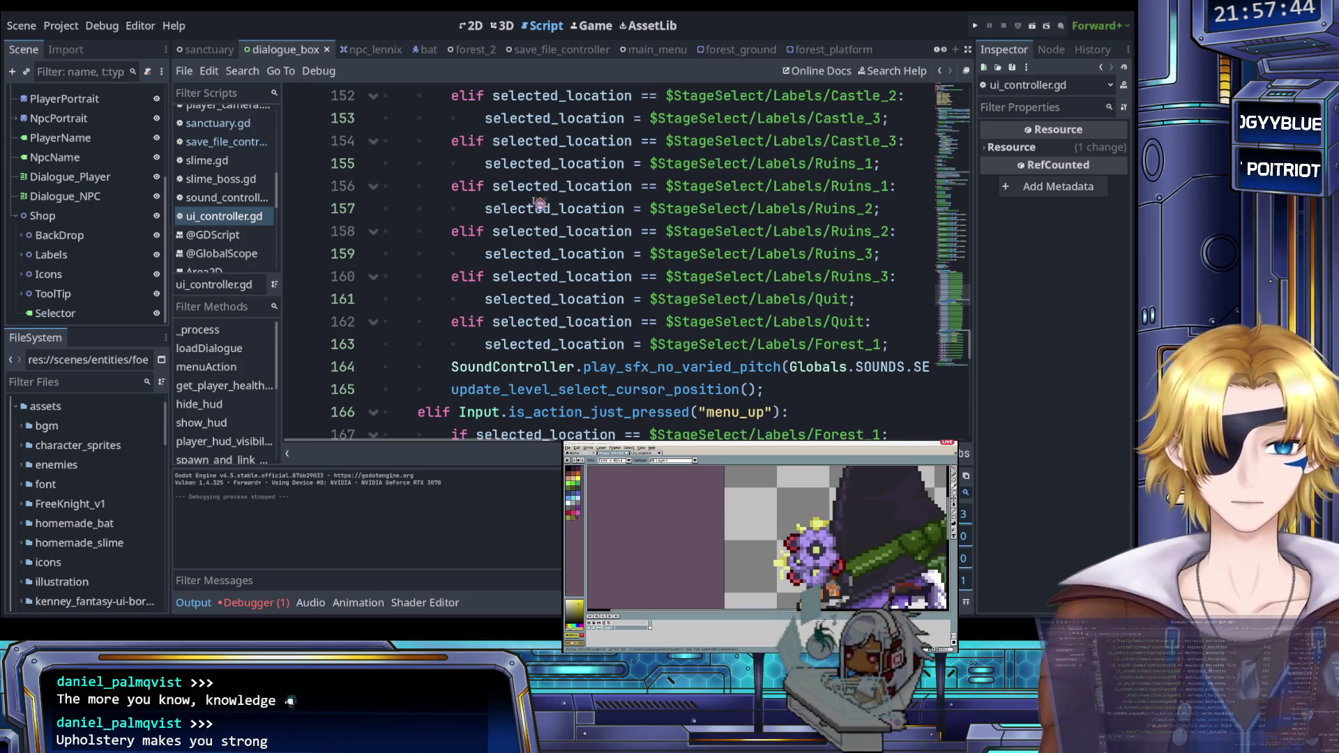
{"action": "left_click", "coordinate": [453, 277]}
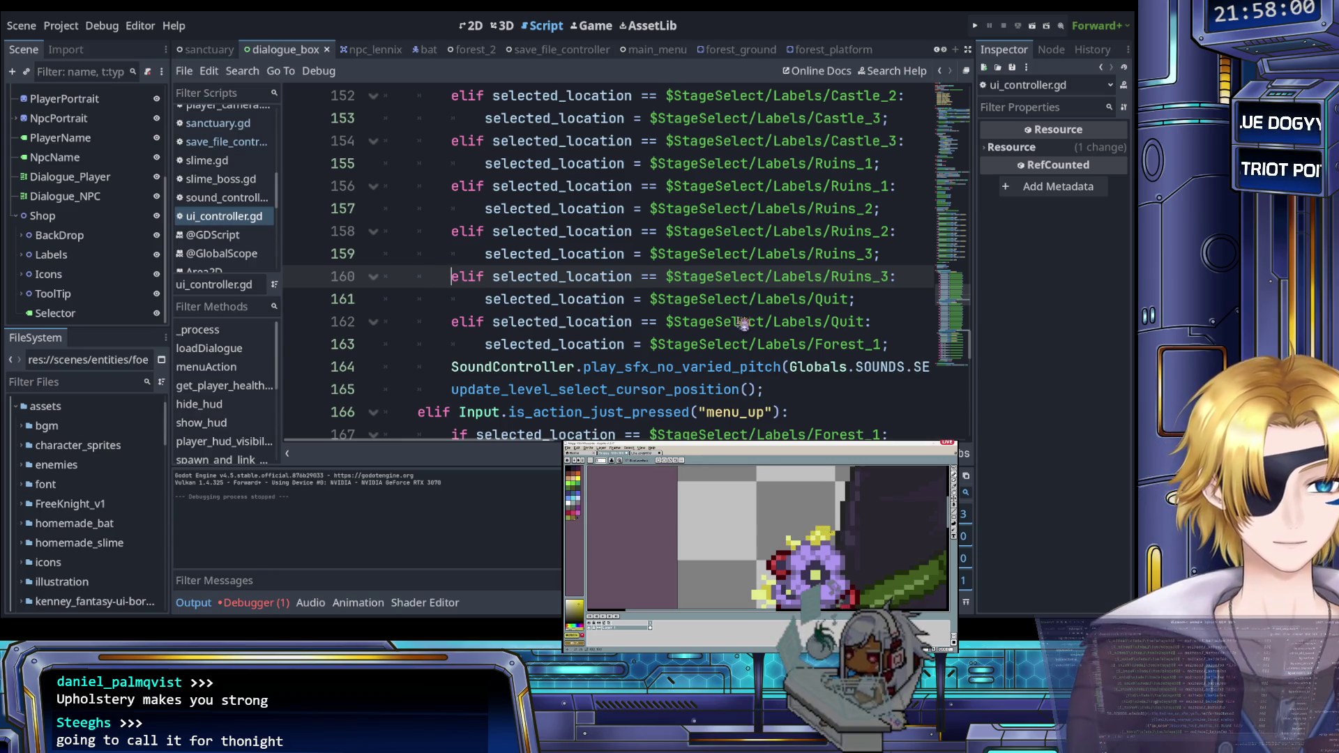
{"action": "left_click", "coordinate": [886, 320]}
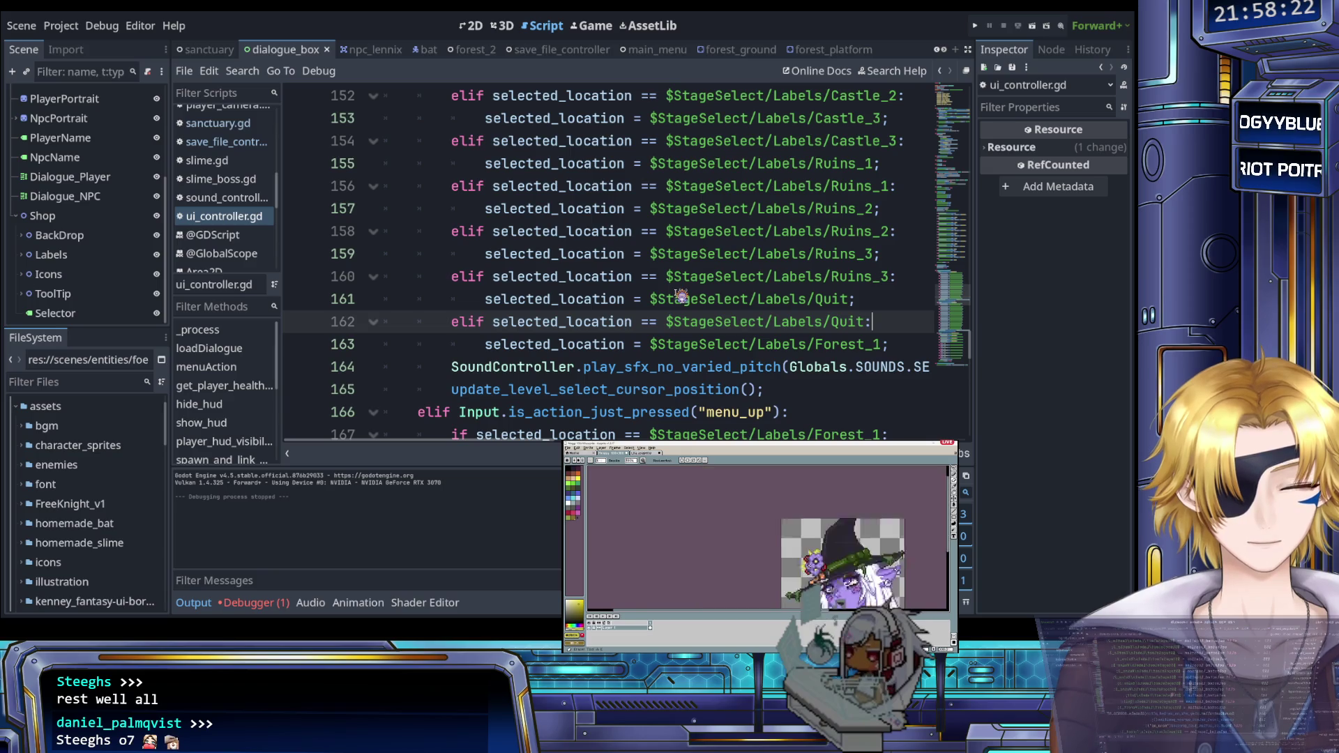
{"action": "scroll", "coordinate": [604, 298], "scroll_direction": "down", "scroll_amount": 12}
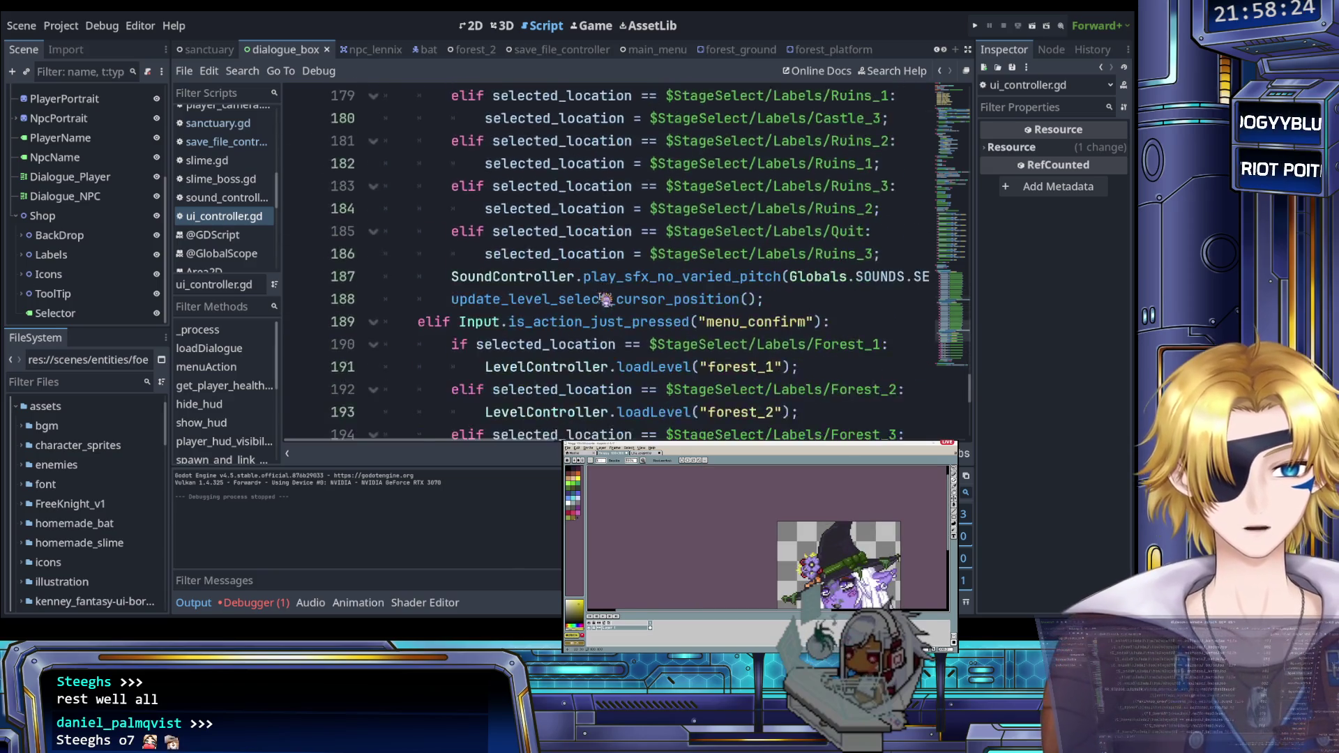
{"action": "scroll", "coordinate": [605, 298], "scroll_direction": "down", "scroll_amount": 4}
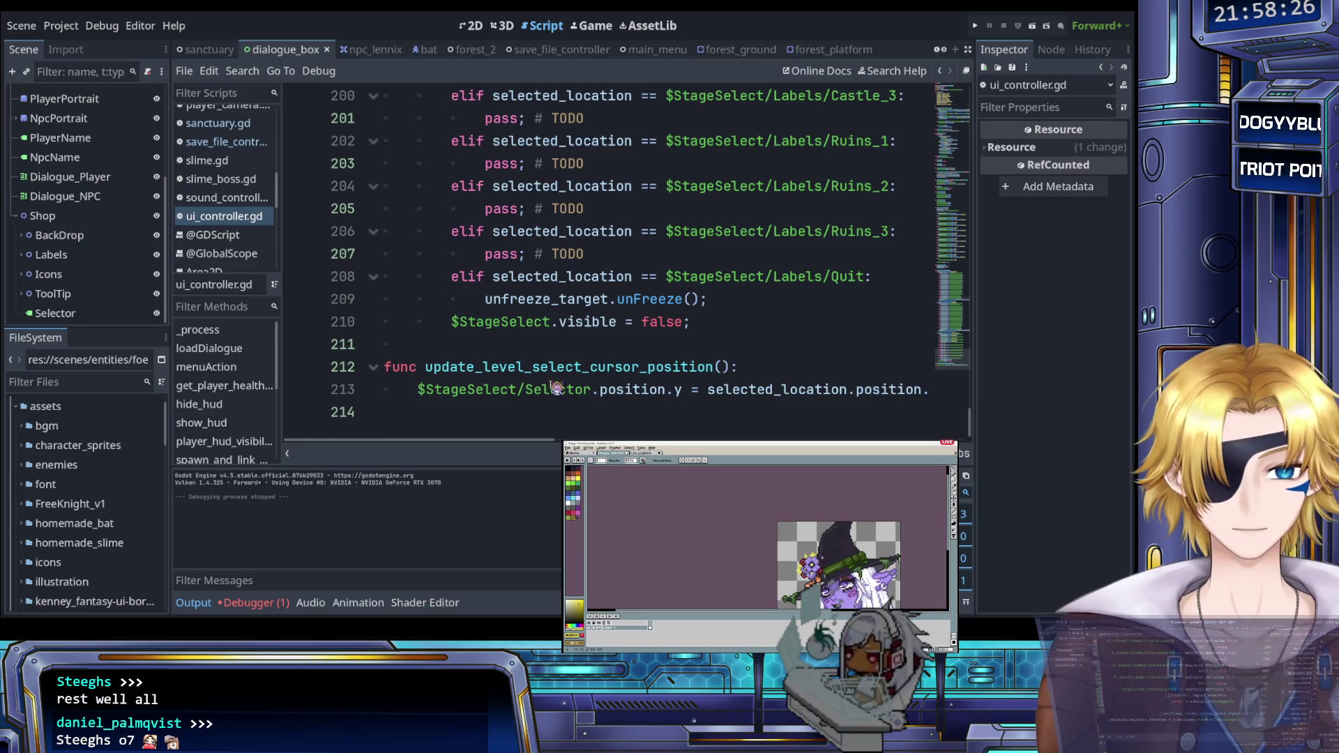
{"action": "left_click", "coordinate": [486, 344]}
Step: On a new line after hide_level_select, start a function named get_last_unlocked_label
{"action": "key", "text": "Return"}
{"action": "key", "text": "Return"}
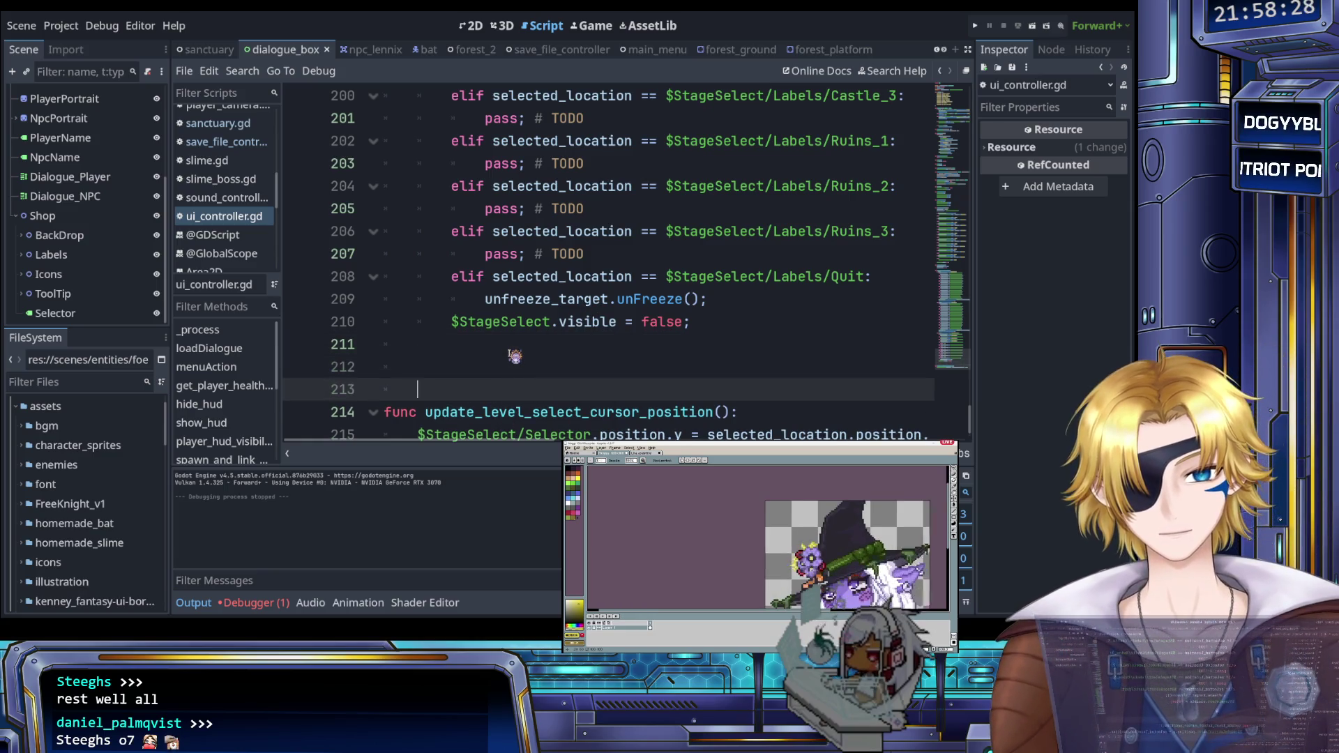
{"action": "type", "text": "func get"}
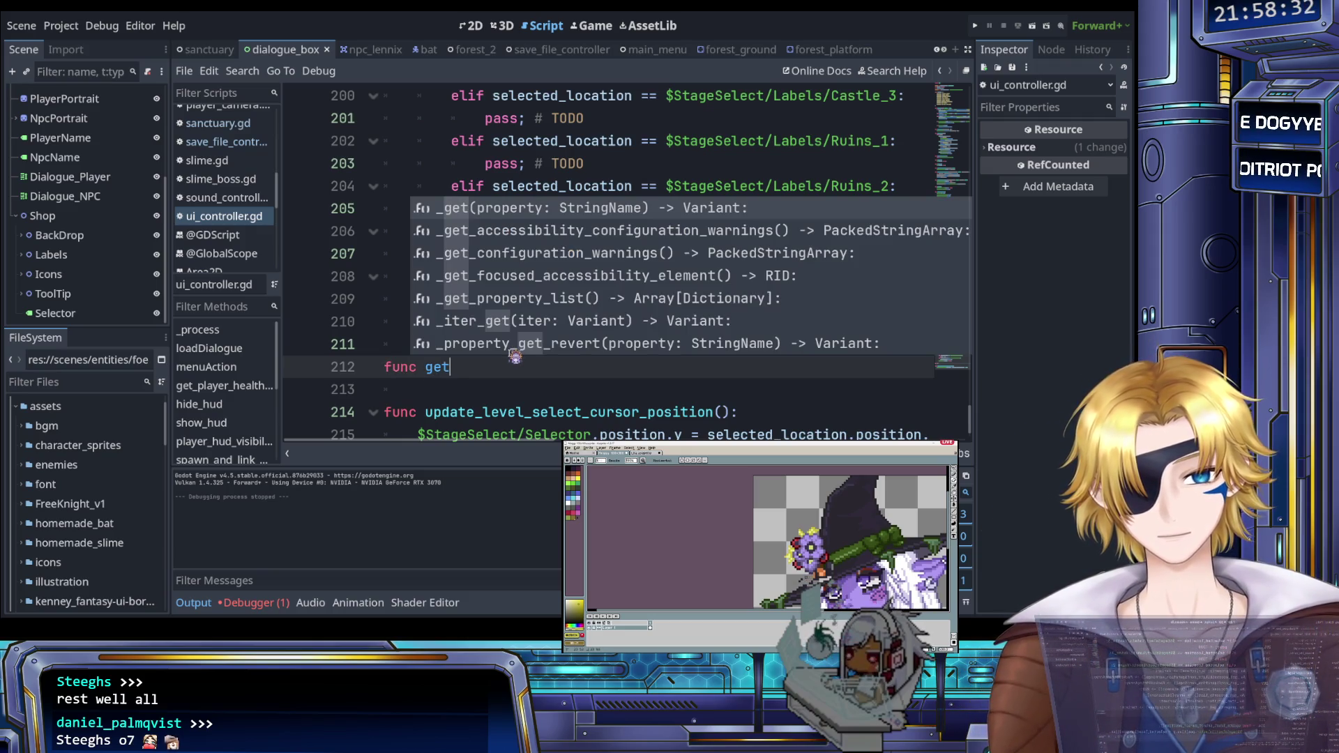
{"action": "type", "text": "Last"}
{"action": "key", "text": "BackSpace"}
{"action": "key", "text": "BackSpace"}
{"action": "key", "text": "BackSpace"}
{"action": "type", "text": "_last"}
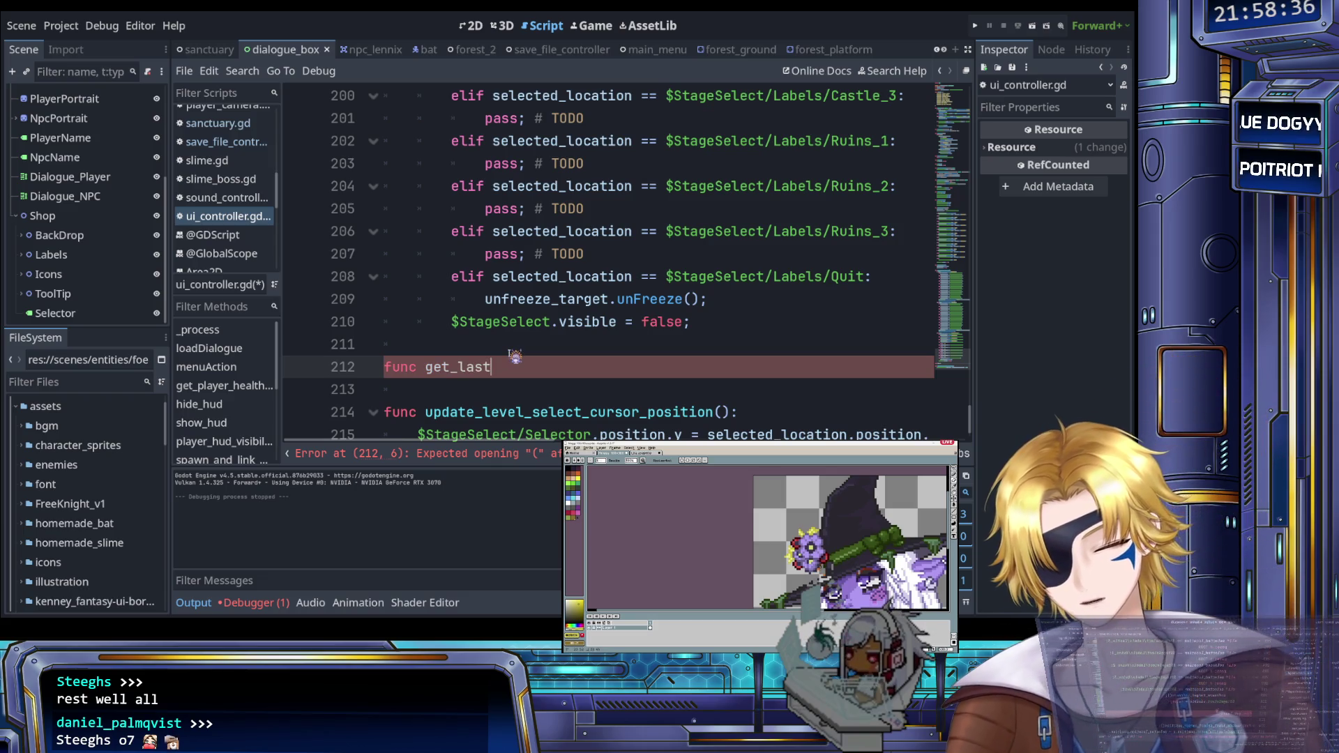
{"action": "type", "text": "_unlocked()"}
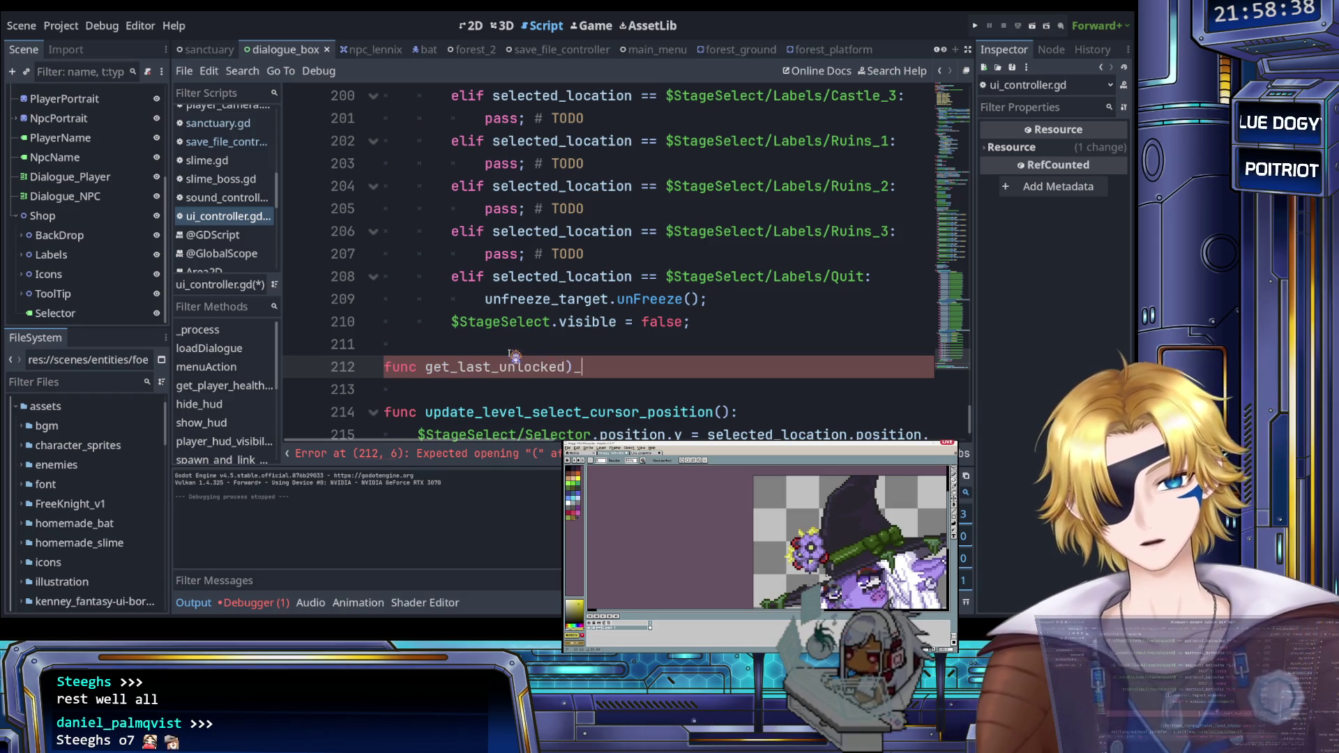
{"action": "type", "text": "_label"}
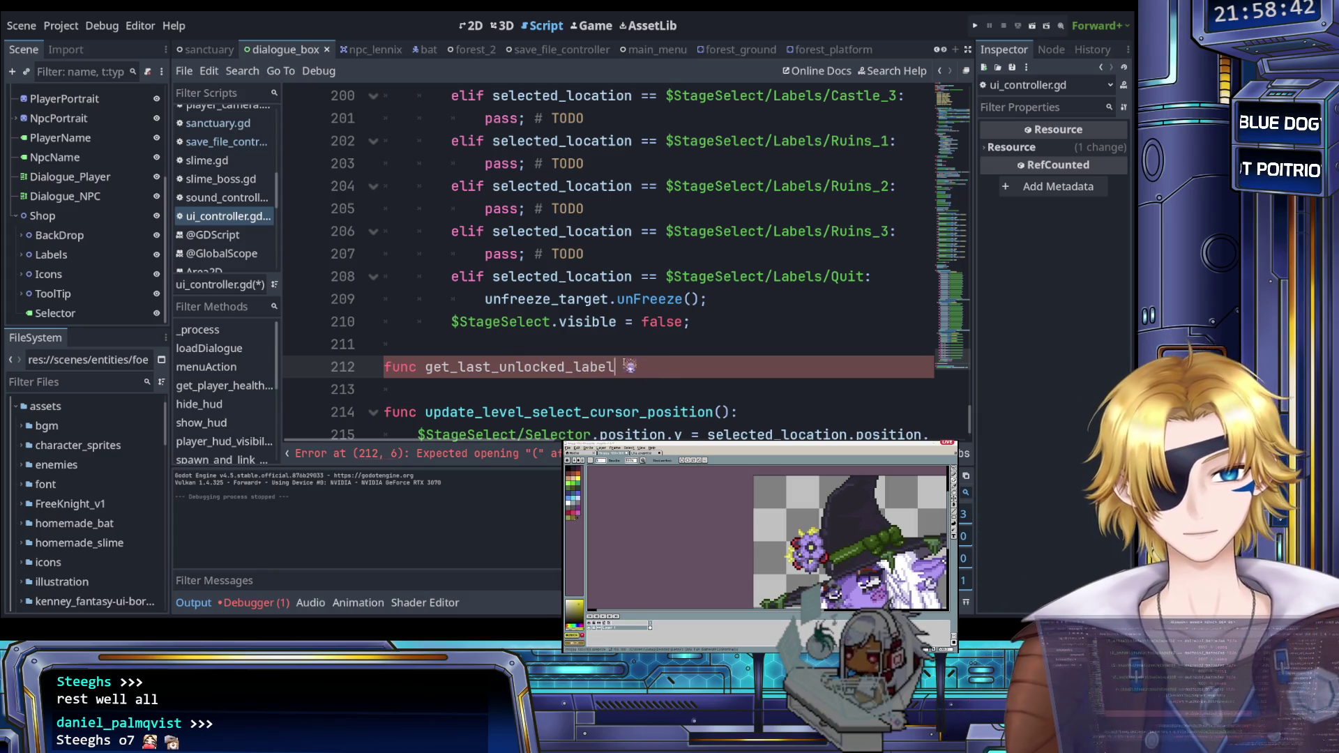
{"action": "left_click_drag", "start_coordinate": [630, 367], "coordinate": [580, 369]}
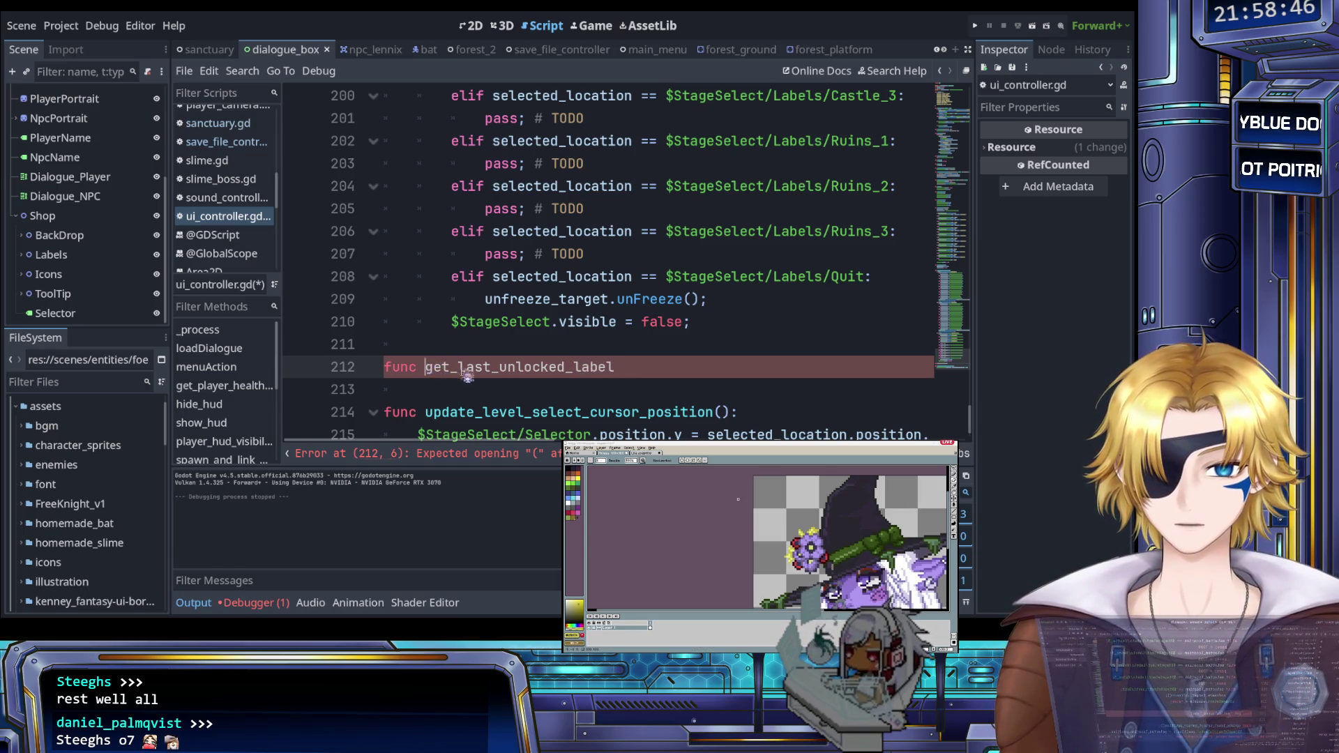
{"action": "scroll", "coordinate": [492, 377], "scroll_direction": "up", "scroll_amount": 8}
{"action": "scroll", "coordinate": [493, 377], "scroll_direction": "up", "scroll_amount": 15}
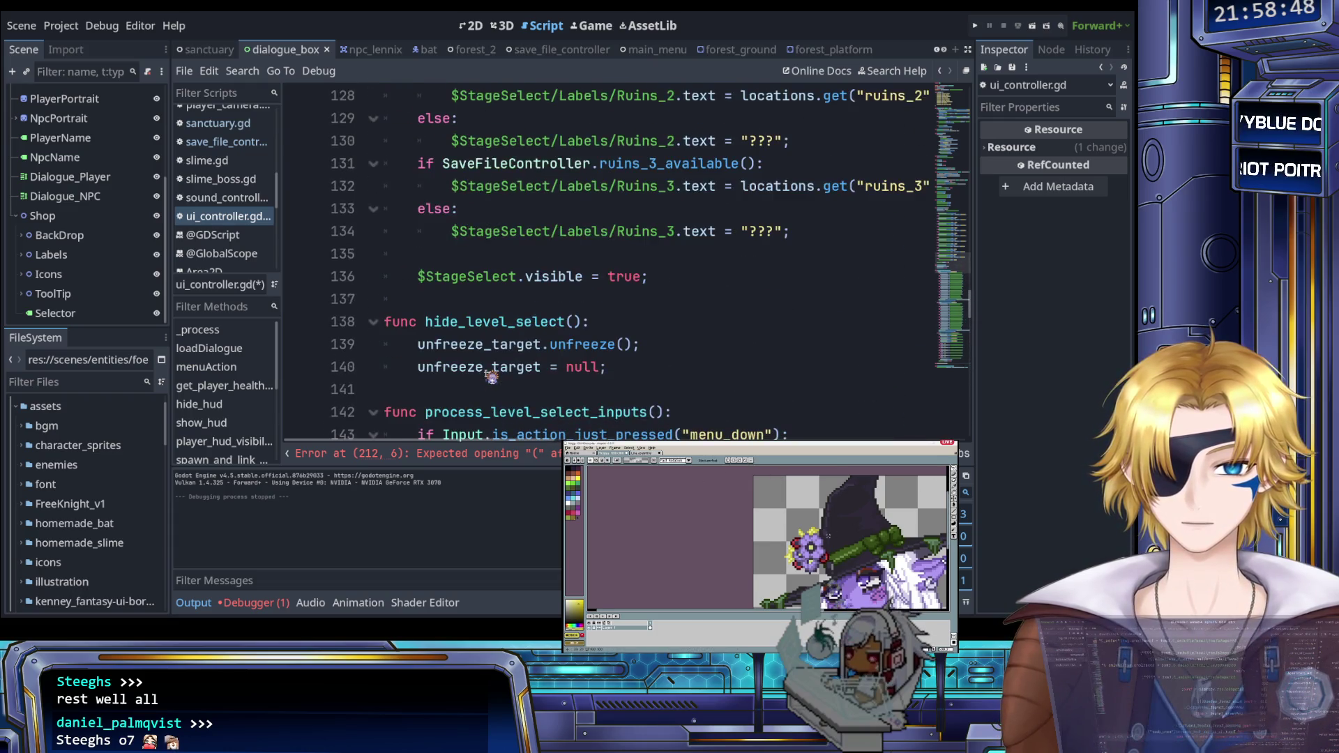
Step: Move level_select_ after get_last_ and end the declaration with ():, opening an indented body line
{"action": "scroll", "coordinate": [483, 376], "scroll_direction": "down", "scroll_amount": 20}
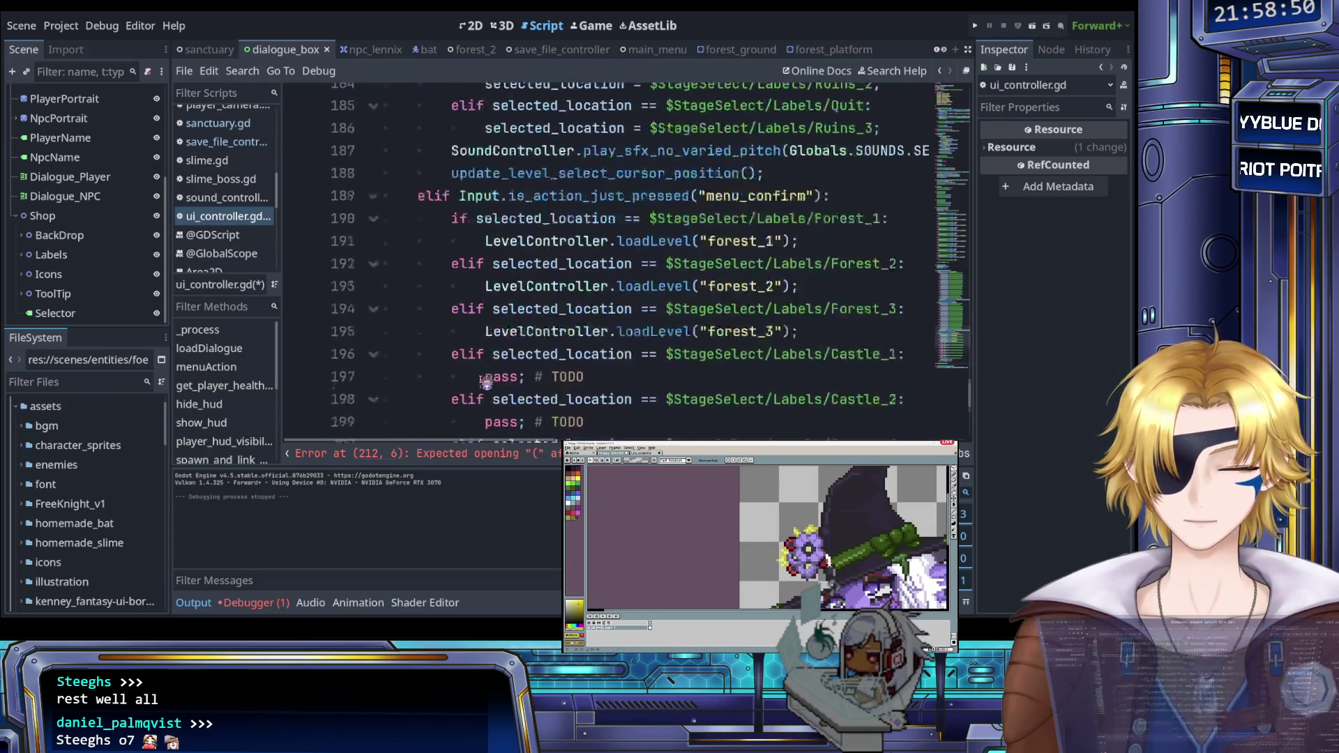
{"action": "type", "text": "l"}
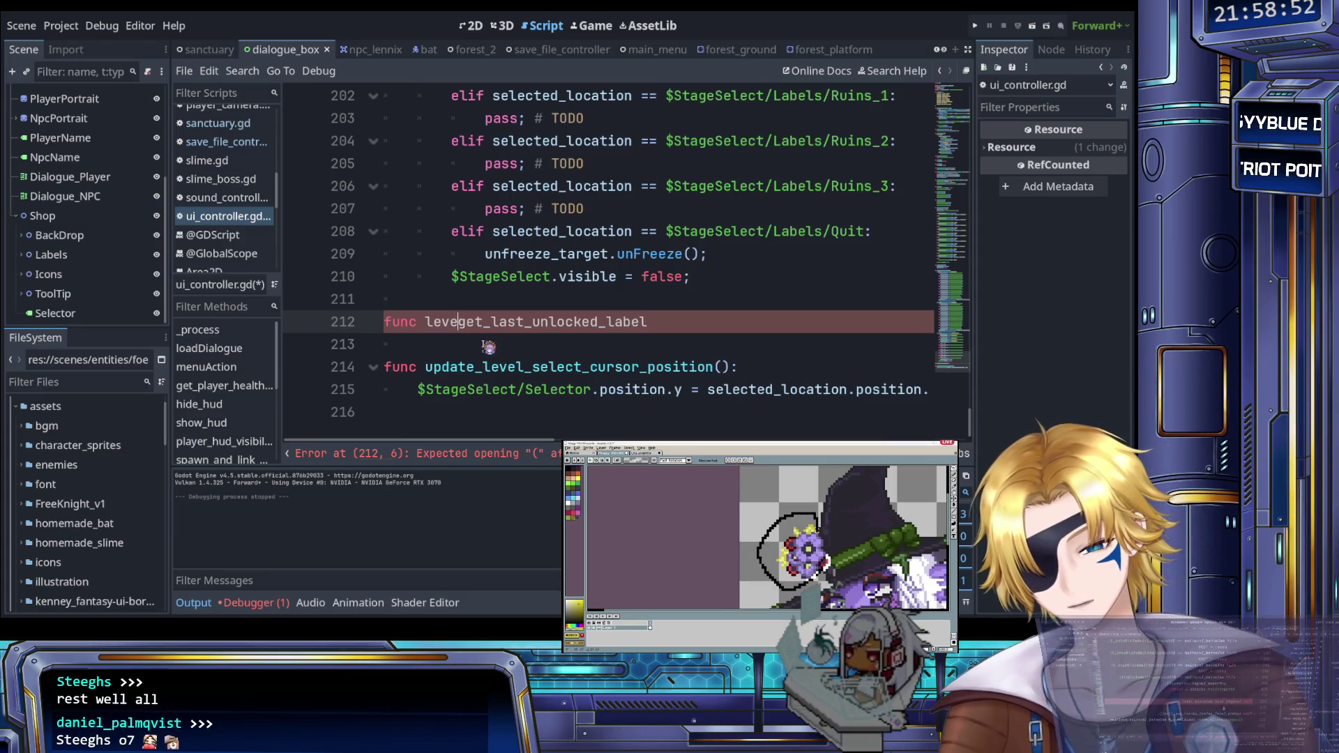
{"action": "type", "text": "evel_select_"}
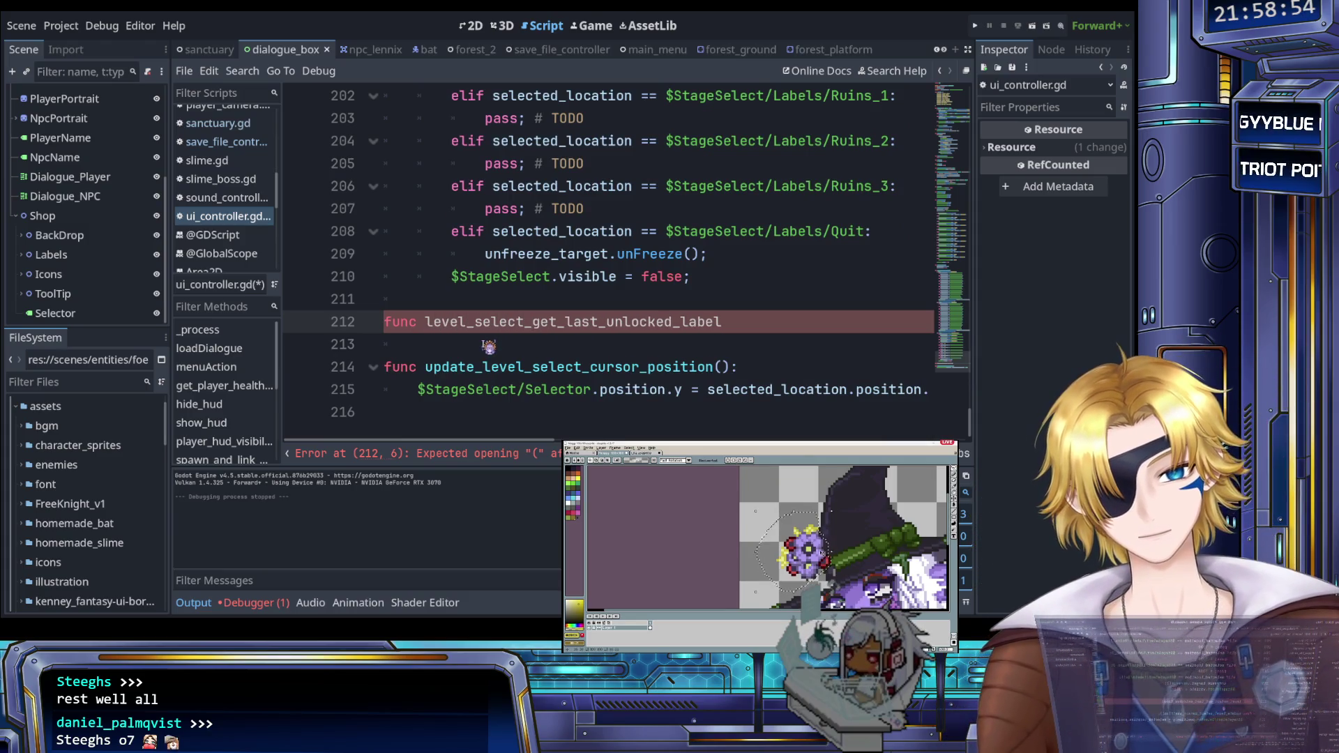
{"action": "key", "text": "Right"}
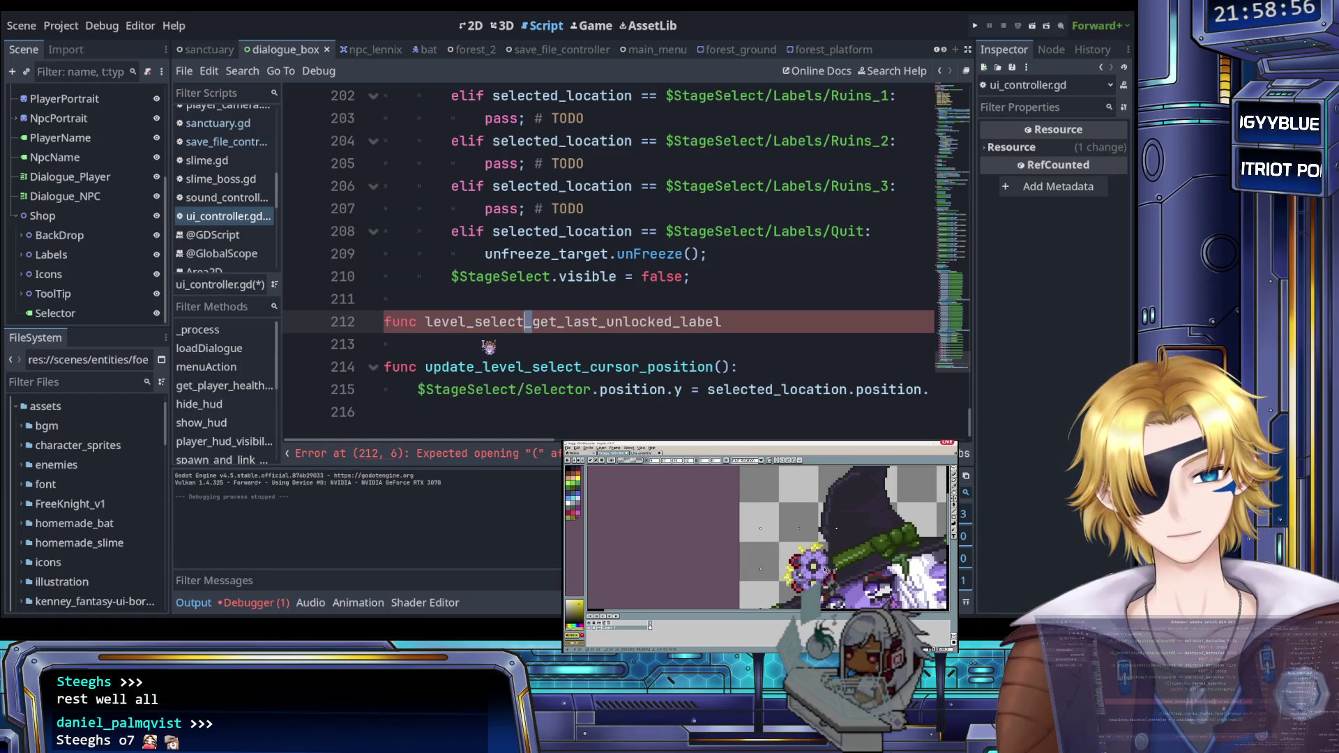
{"action": "key", "text": "shift+Left"}
{"action": "key", "text": "shift+Left"}
{"action": "key", "text": "shift+Left"}
{"action": "key", "text": "ctrl+c"}
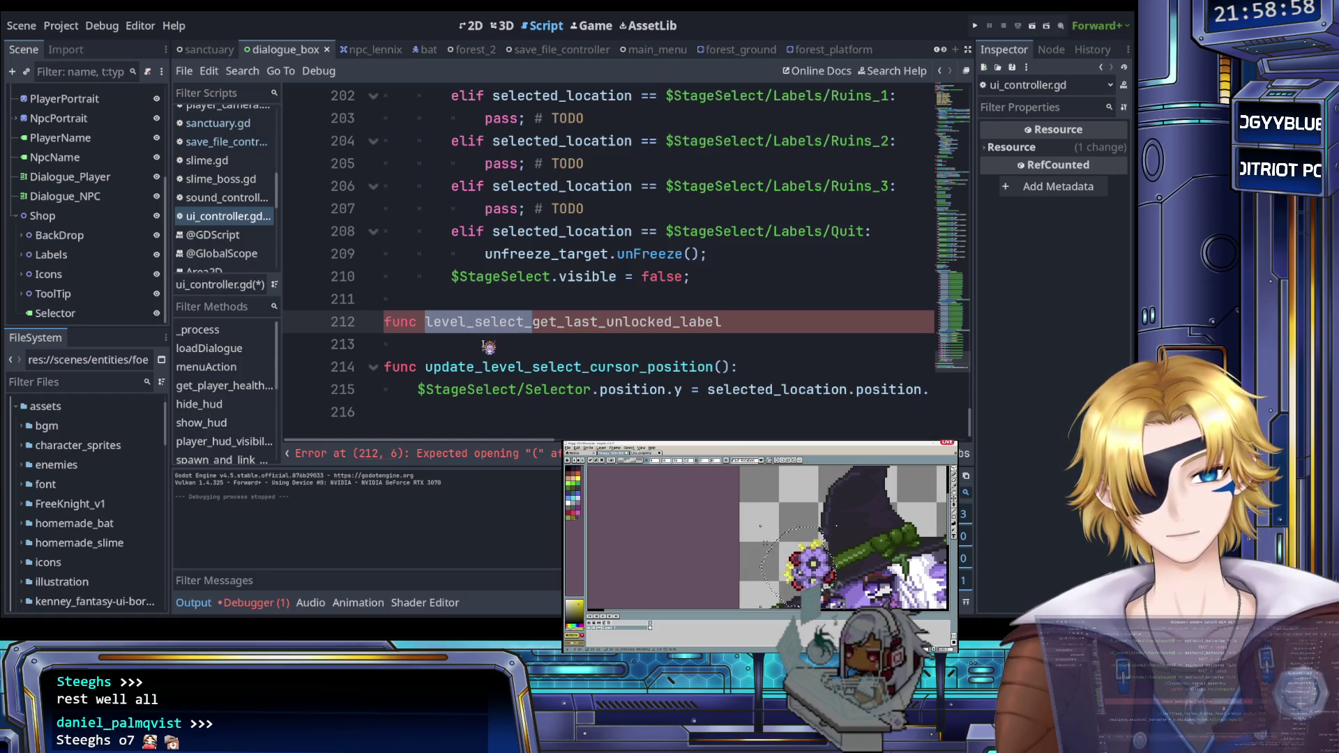
{"action": "key", "text": "BackSpace"}
{"action": "key", "text": "Right"}
{"action": "key", "text": "Right"}
{"action": "key", "text": "Right"}
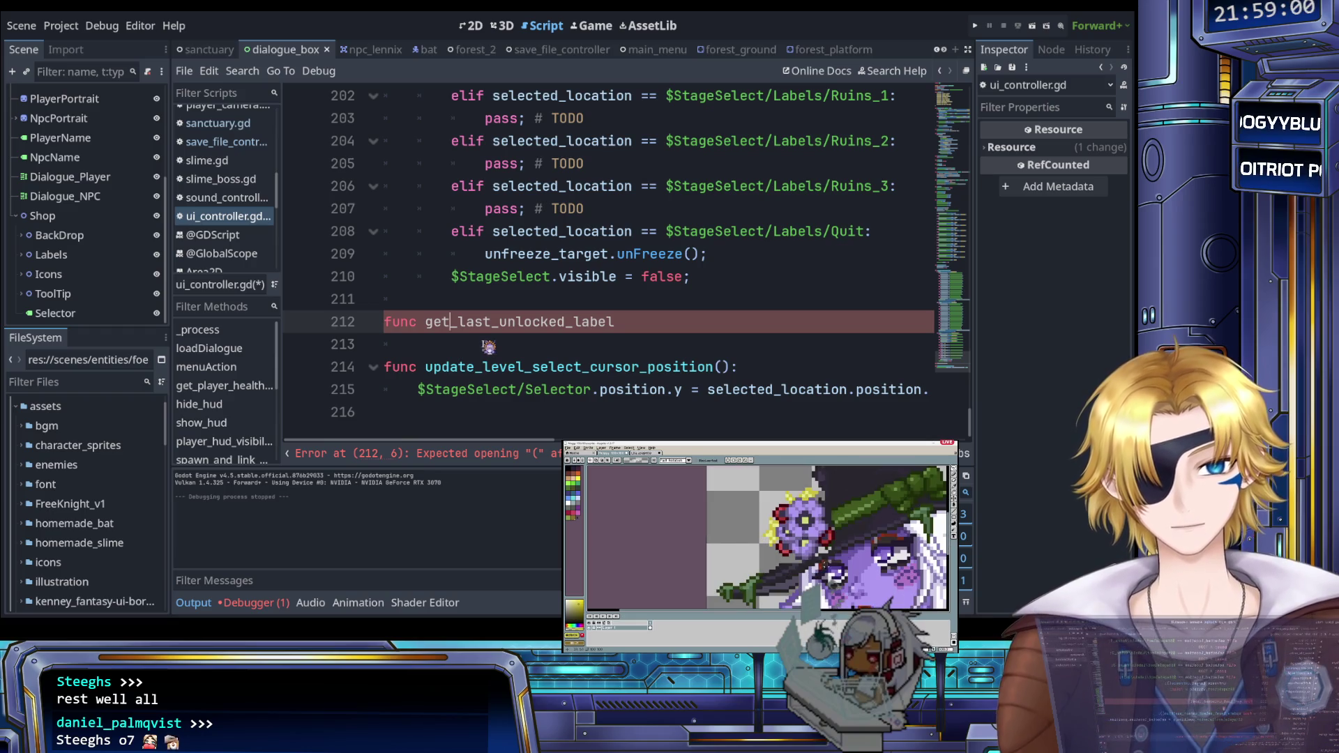
{"action": "key", "text": "Right"}
{"action": "key", "text": "Right"}
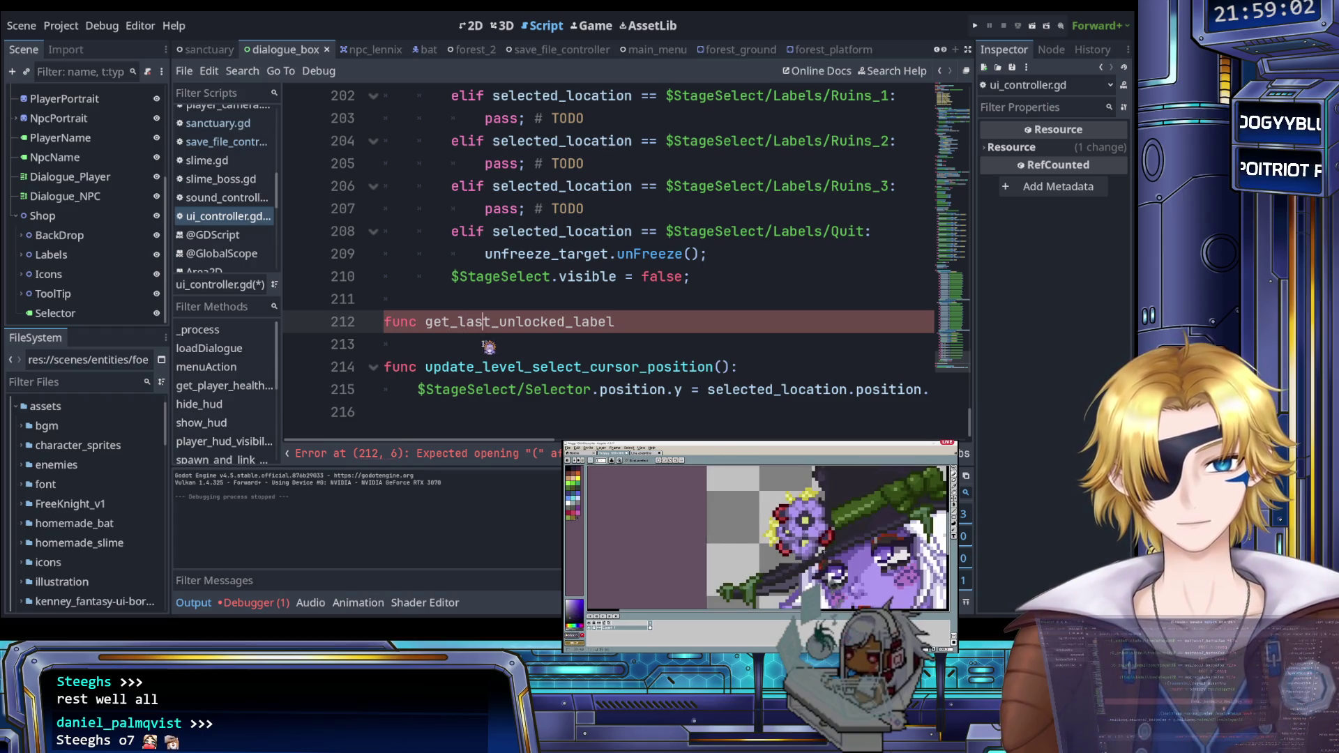
{"action": "key", "text": "ctrl+v"}
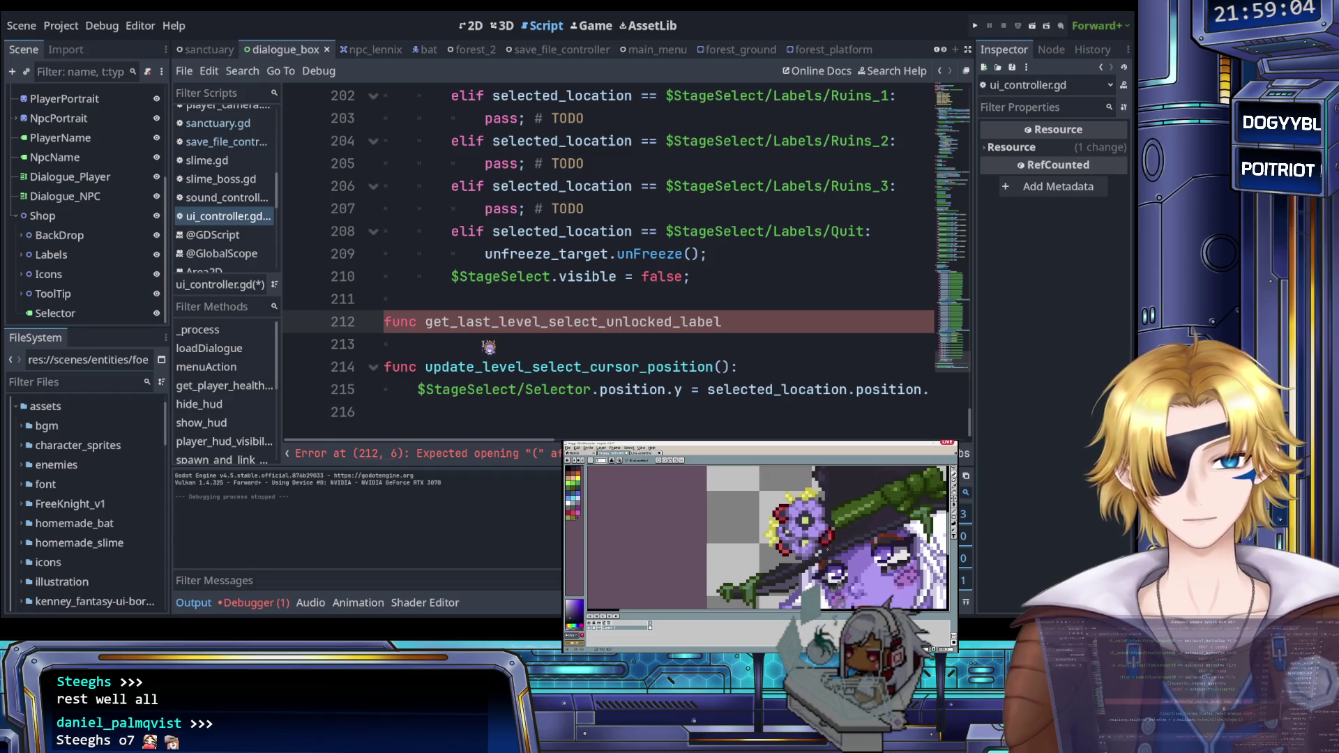
{"action": "left_click", "coordinate": [756, 322]}
{"action": "type", "text": "()"}
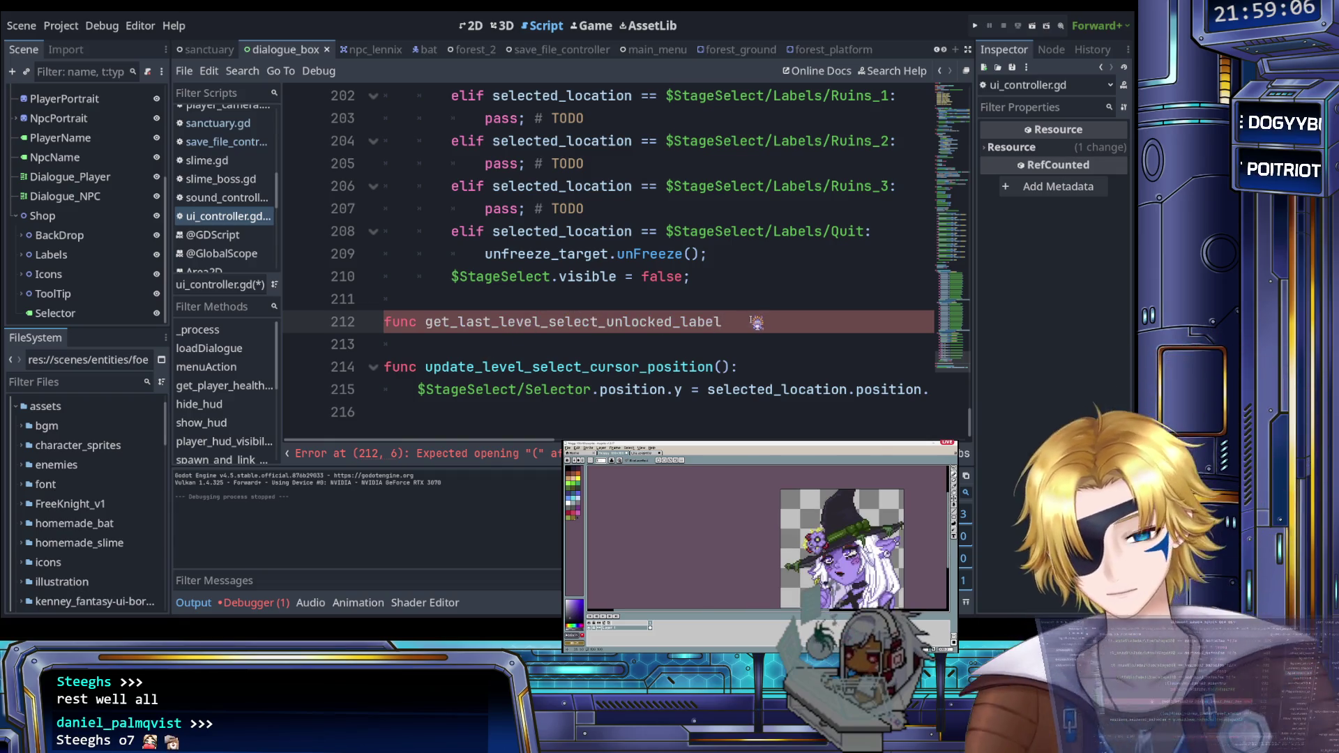
{"action": "type", "text": ":"}
{"action": "key", "text": "Return"}
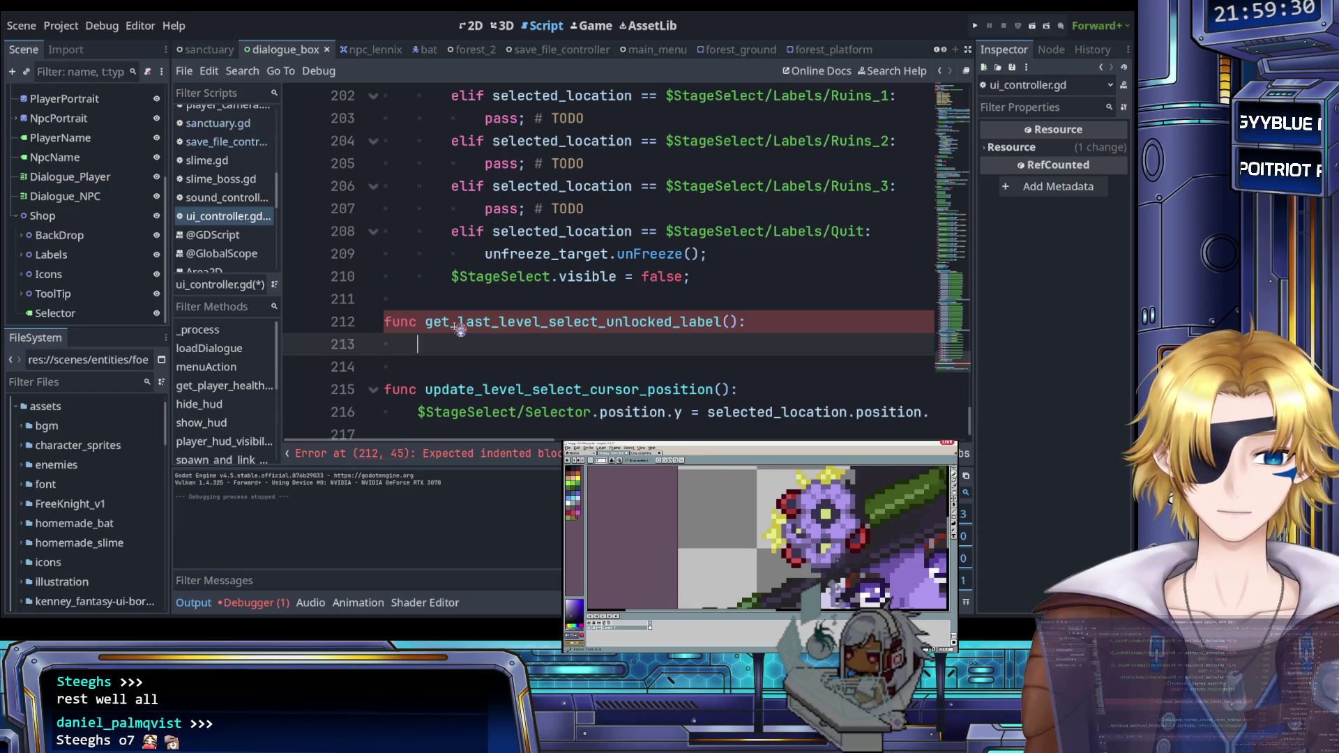
Step: Begin an if statement referencing $StageSelect/Labels/Ruins_3 using the path autocomplete
{"action": "type", "text": "i"}
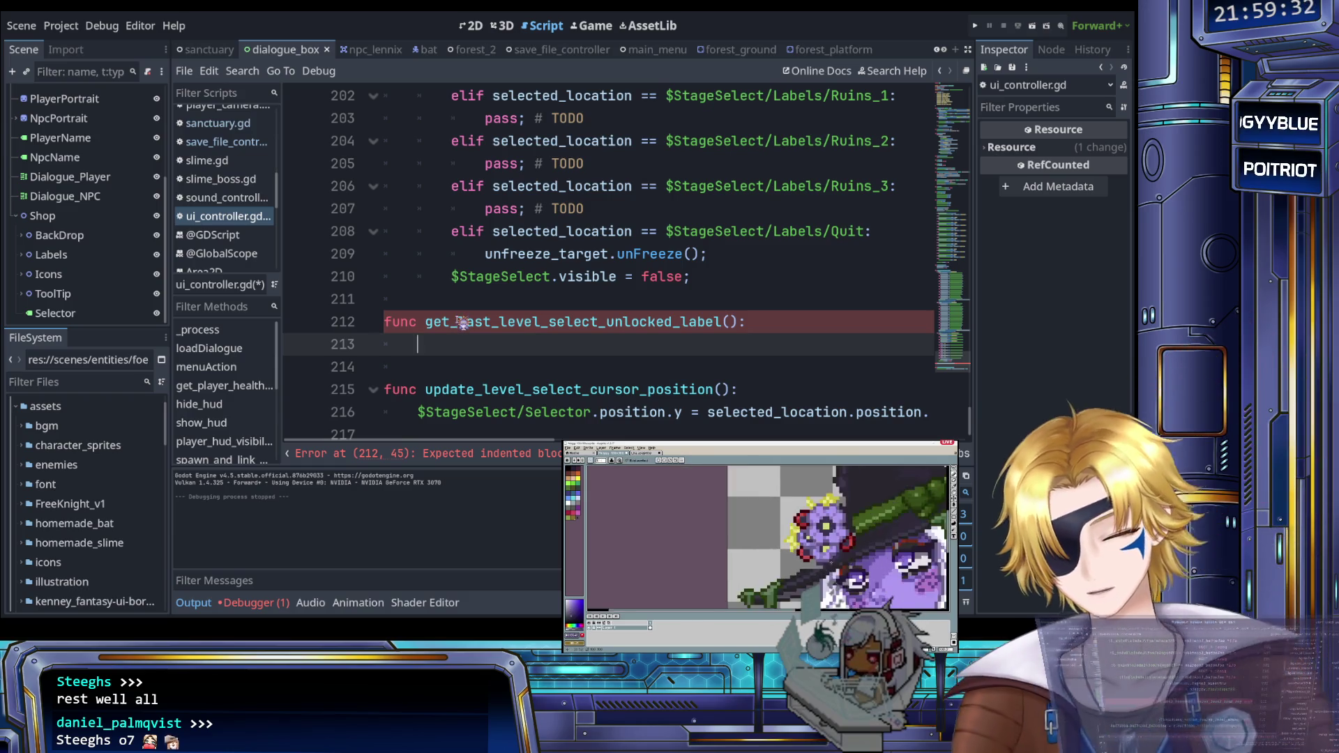
{"action": "type", "text": "f"}
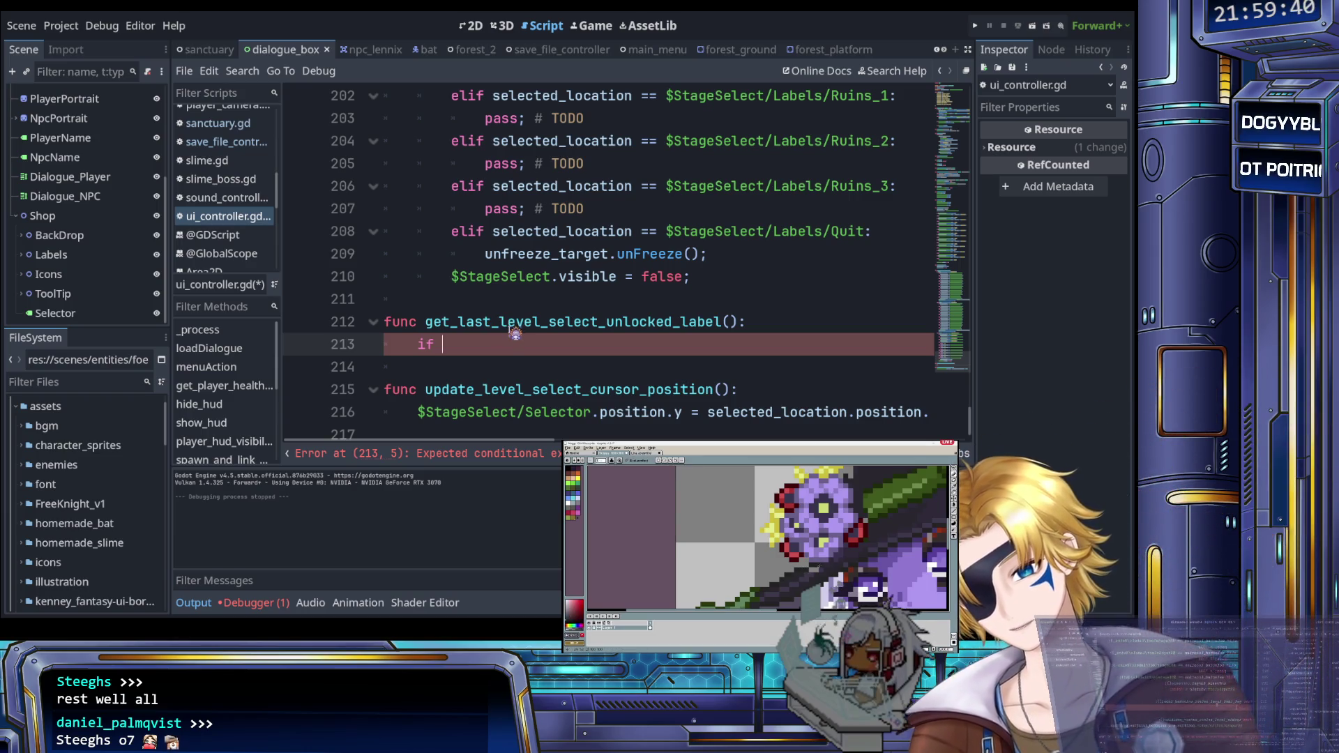
{"action": "type", "text": "R"}
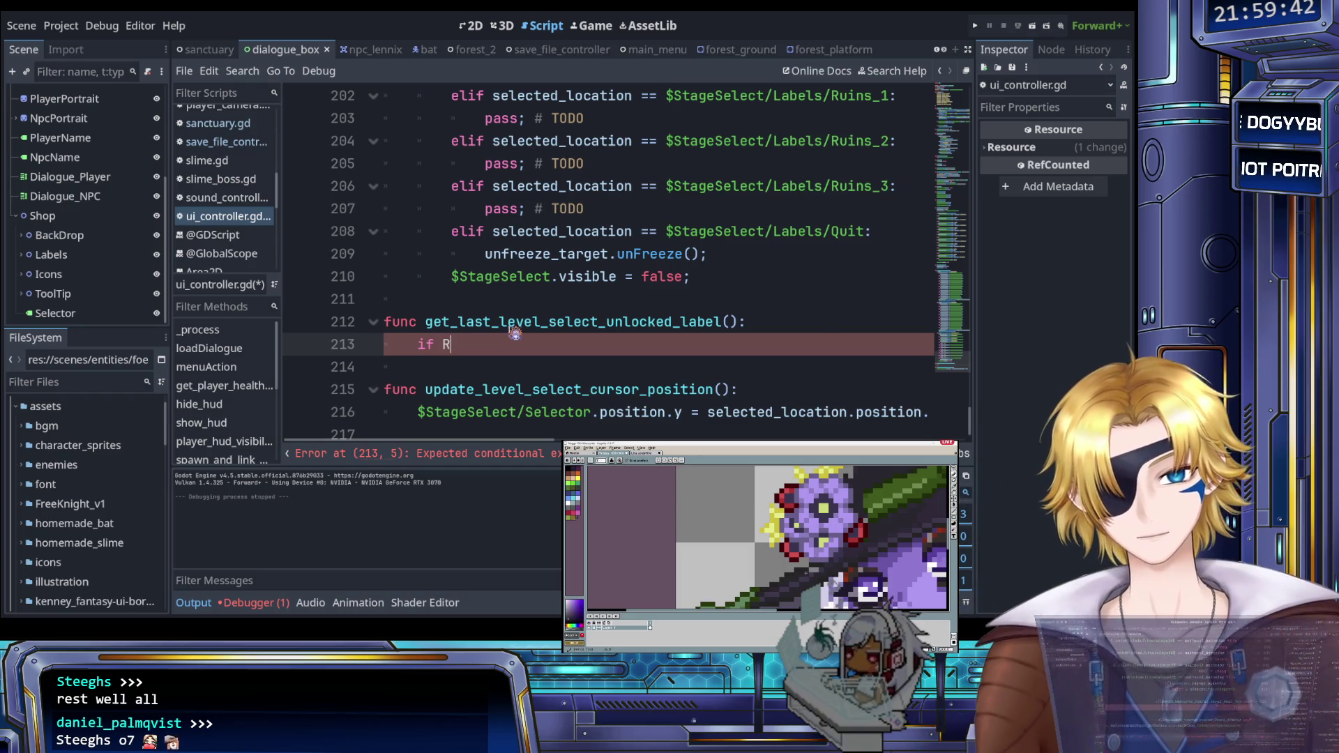
{"action": "key", "text": "BackSpace"}
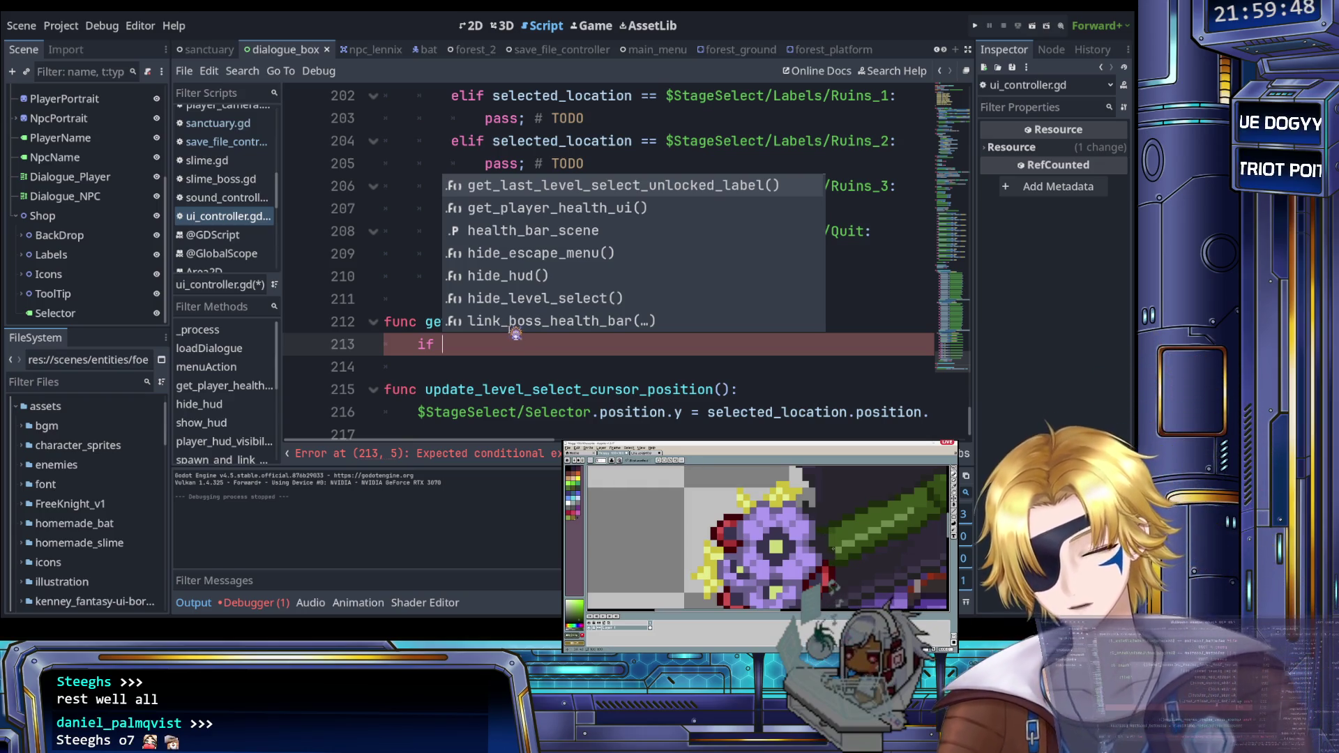
{"action": "type", "text": "$RRuins"}
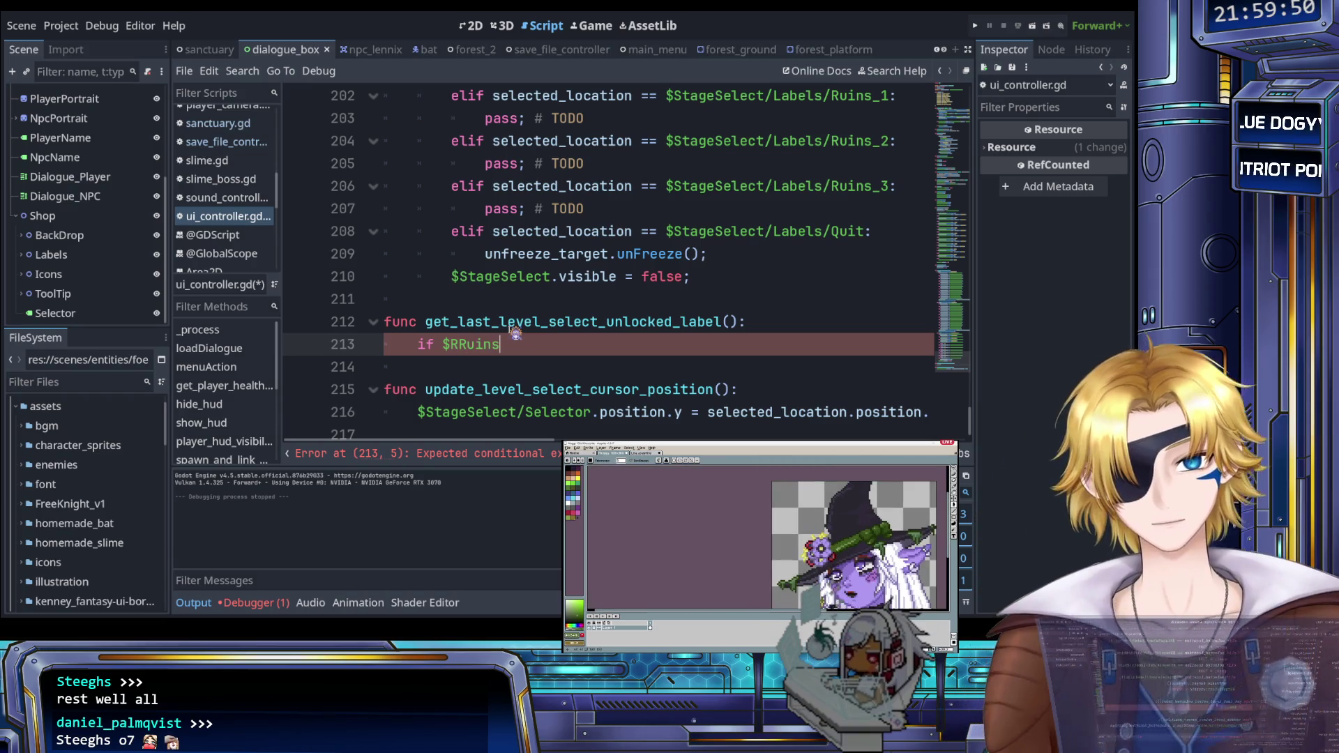
{"action": "key", "text": "BackSpace"}
{"action": "key", "text": "BackSpace"}
{"action": "key", "text": "BackSpace"}
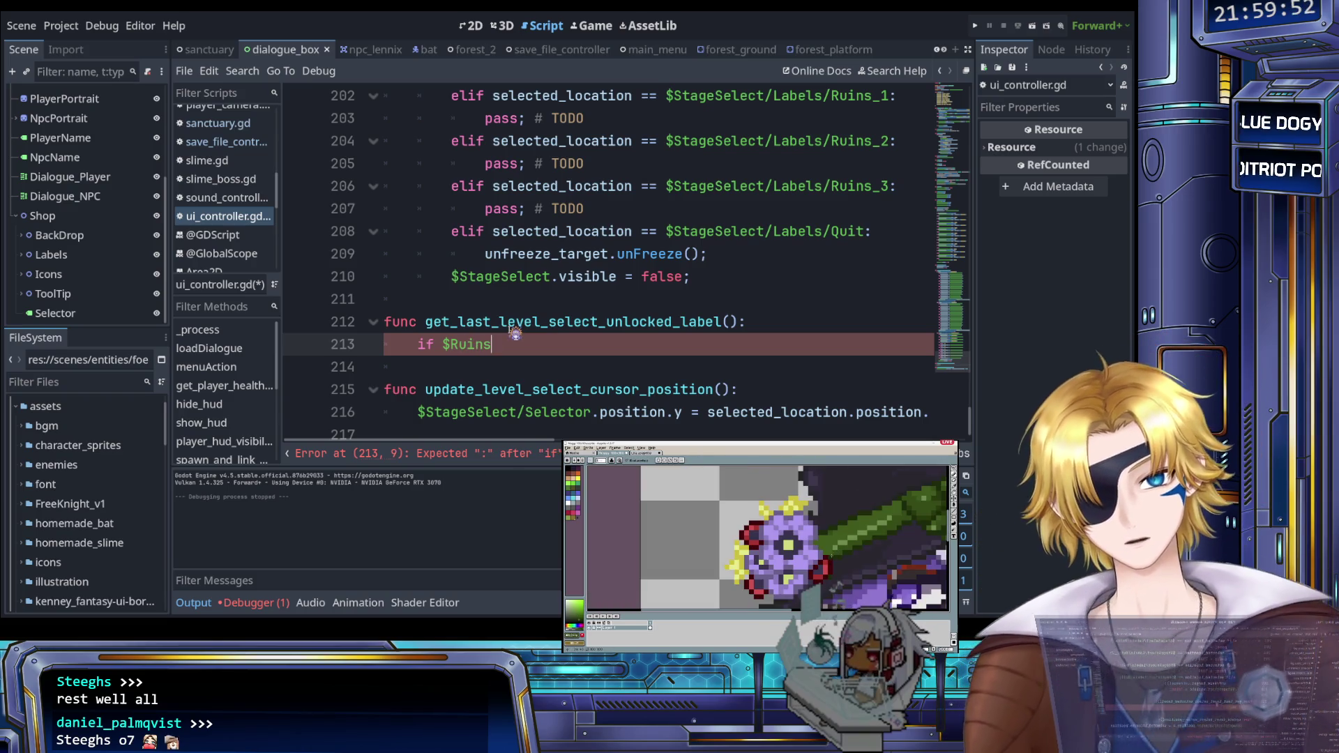
{"action": "type", "text": "_3"}
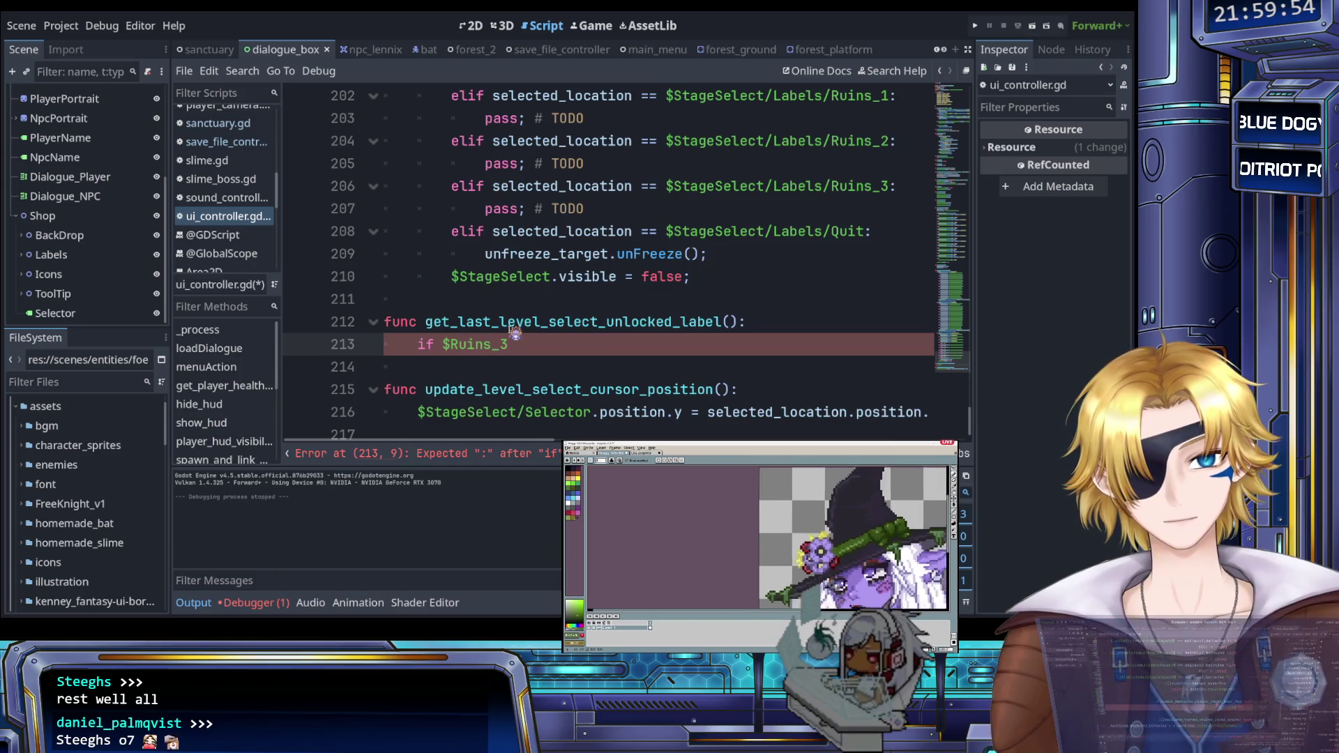
{"action": "key", "text": "BackSpace"}
{"action": "key", "text": "BackSpace"}
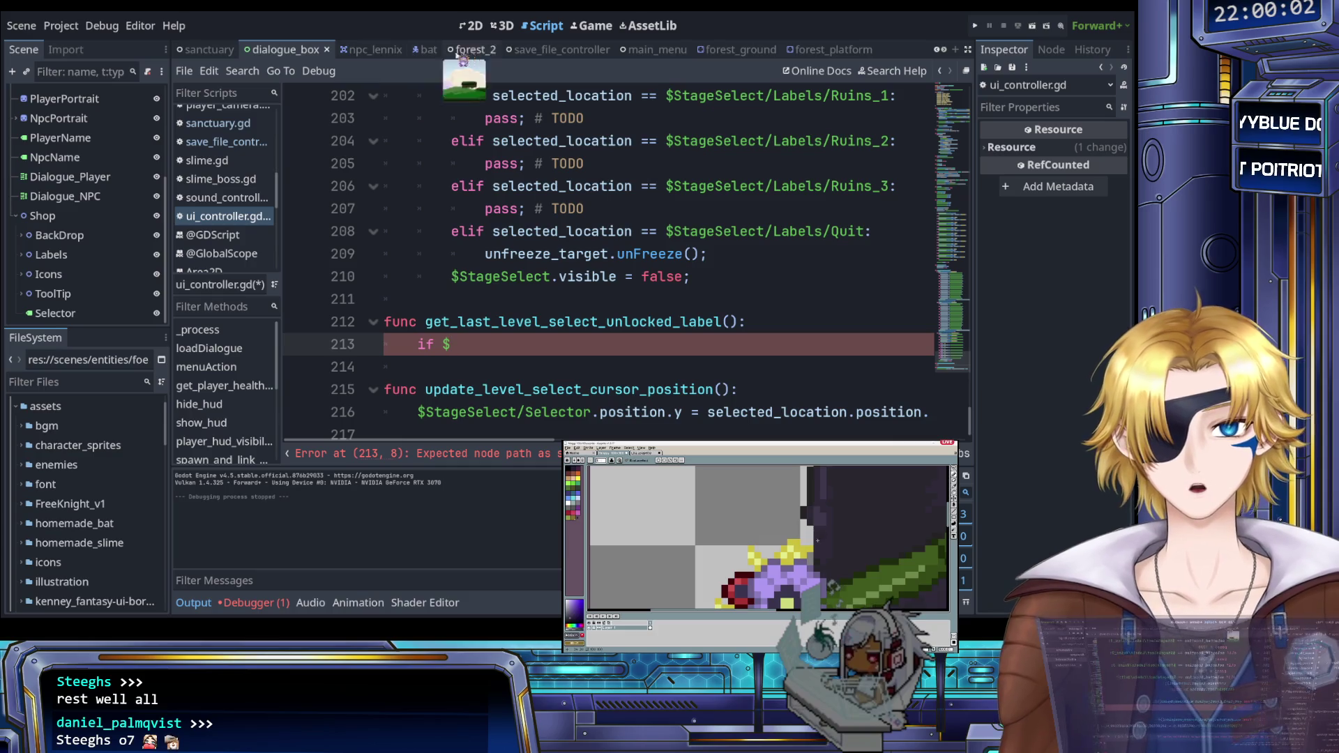
{"action": "scroll", "coordinate": [656, 56], "scroll_direction": "up", "scroll_amount": 2}
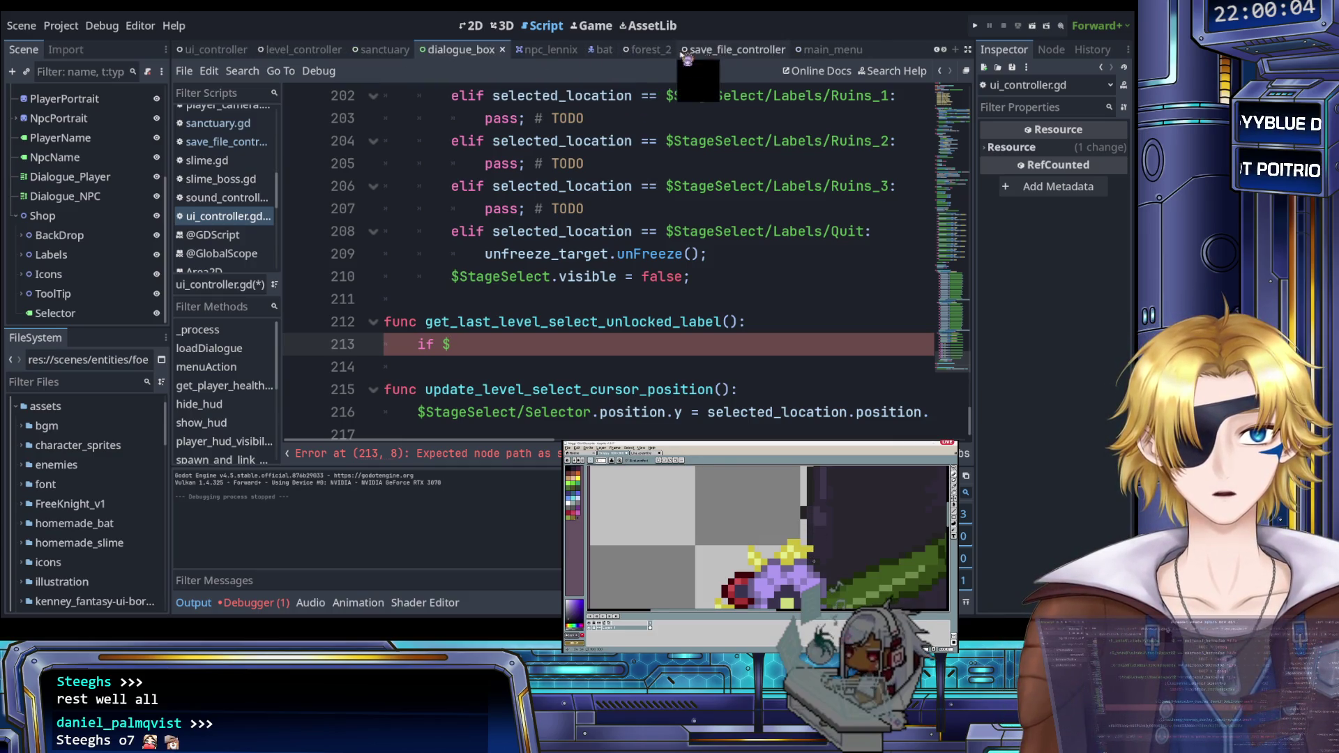
{"action": "scroll", "coordinate": [523, 51], "scroll_direction": "up", "scroll_amount": 2}
{"action": "left_click", "coordinate": [399, 53]}
{"action": "left_click", "coordinate": [479, 345]}
{"action": "type", "text": "Ruins"}
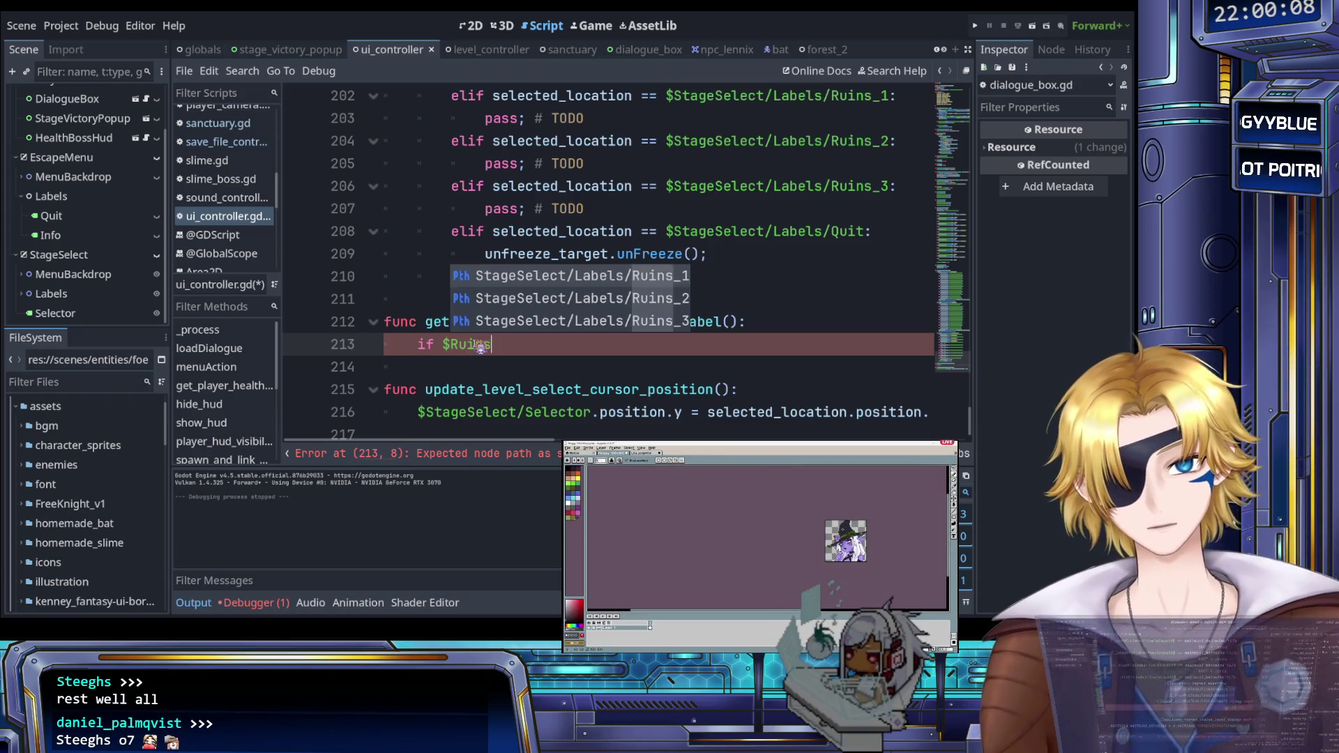
{"action": "key", "text": "Down"}
{"action": "key", "text": "Down"}
{"action": "key", "text": "Return"}
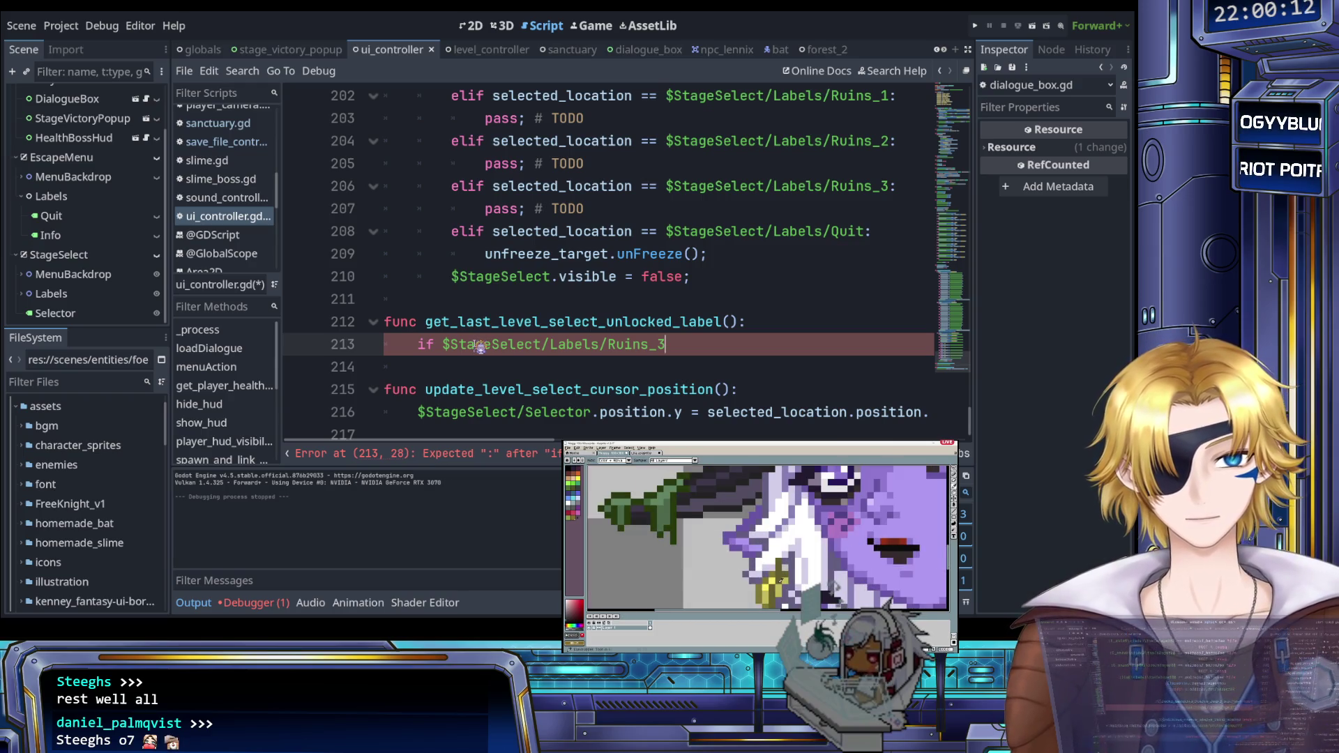
Step: Complete the condition as !Ruins_3.text == "???": and add a blank line above the if
{"action": "type", "text": ".la"}
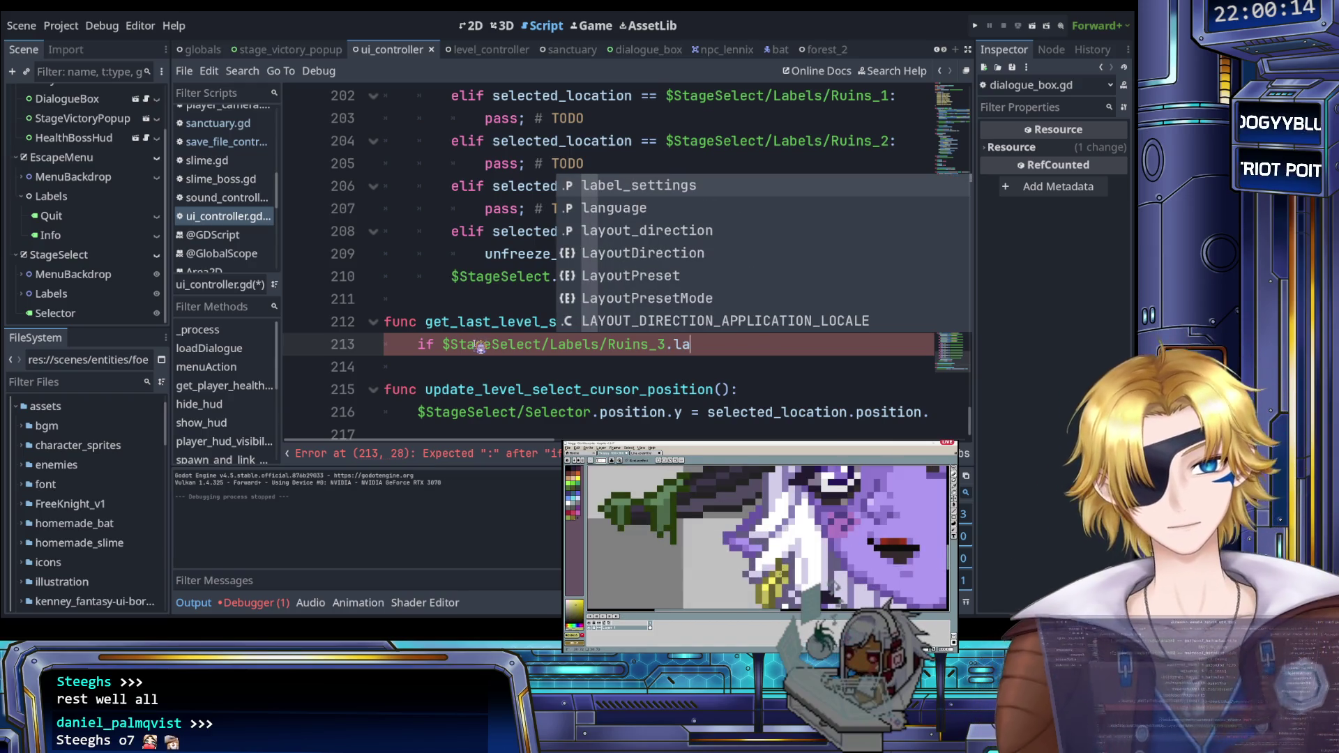
{"action": "key", "text": "BackSpace"}
{"action": "key", "text": "BackSpace"}
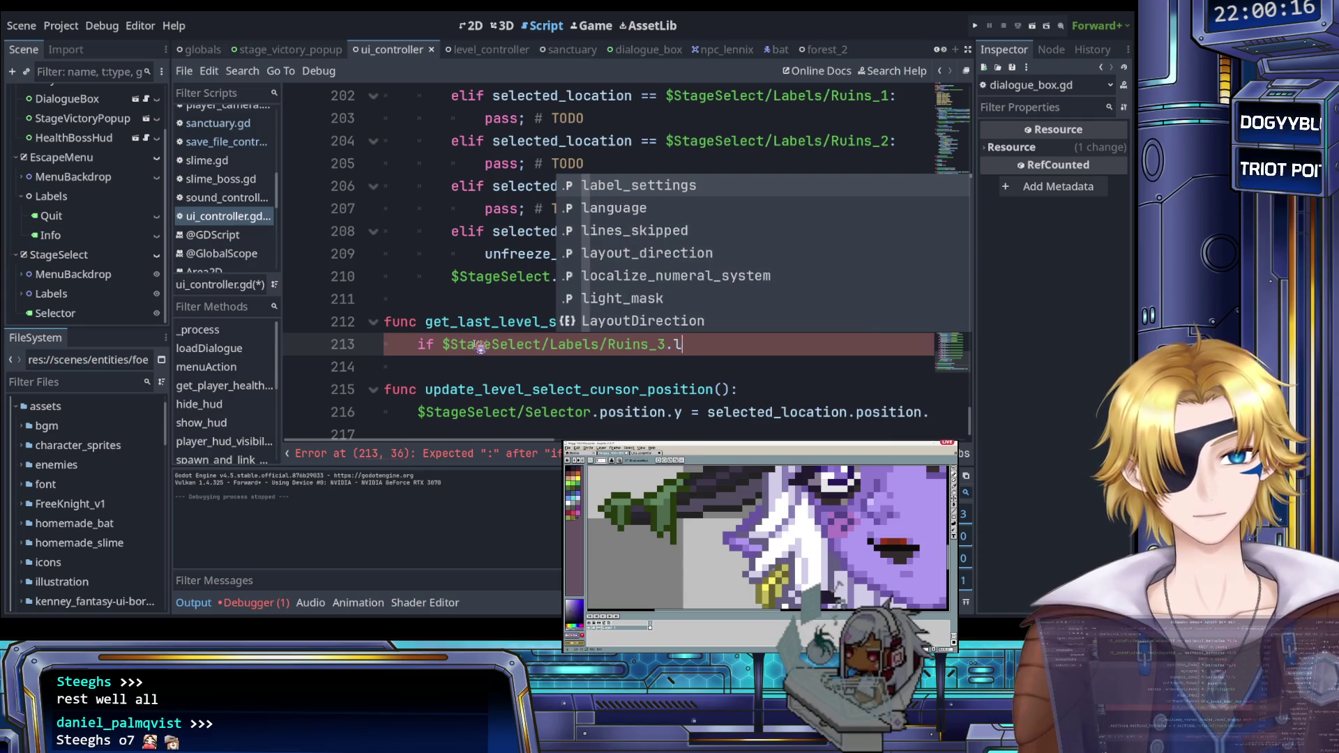
{"action": "type", "text": "te"}
{"action": "key", "text": "Return"}
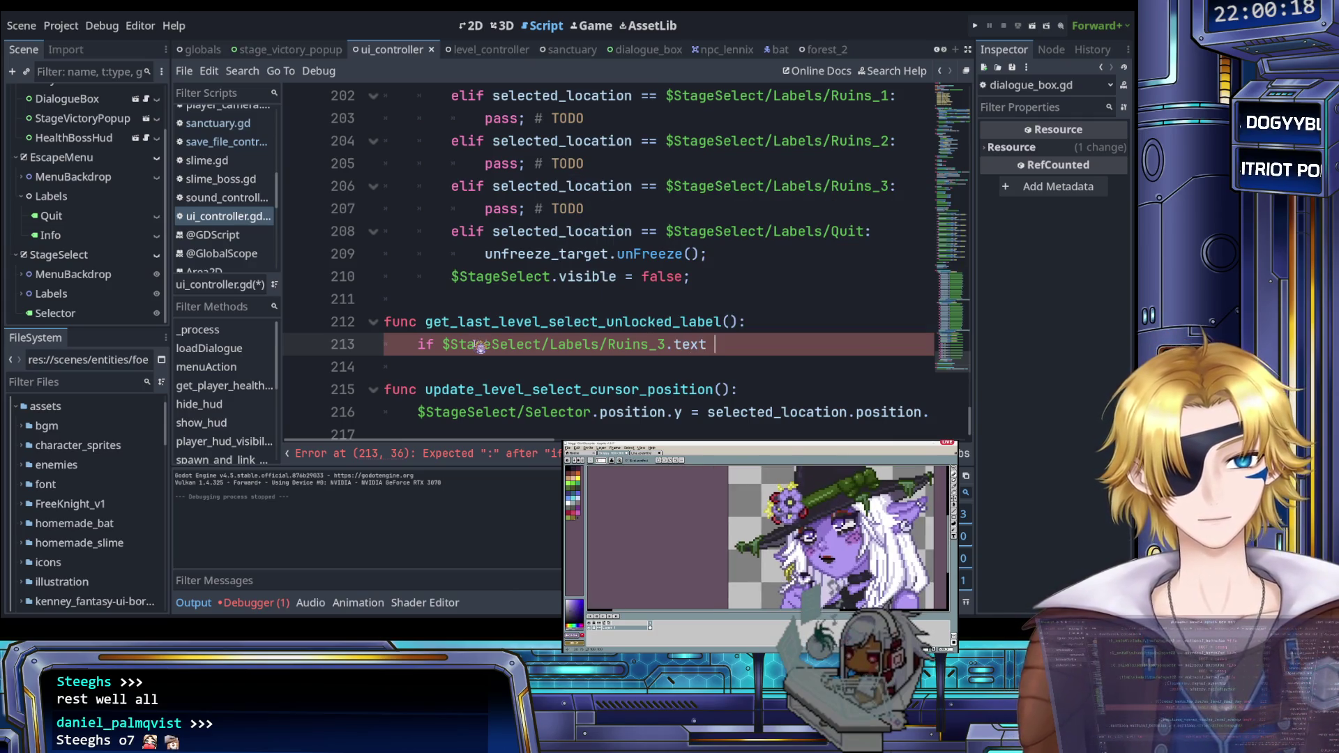
{"action": "type", "text": "== "}
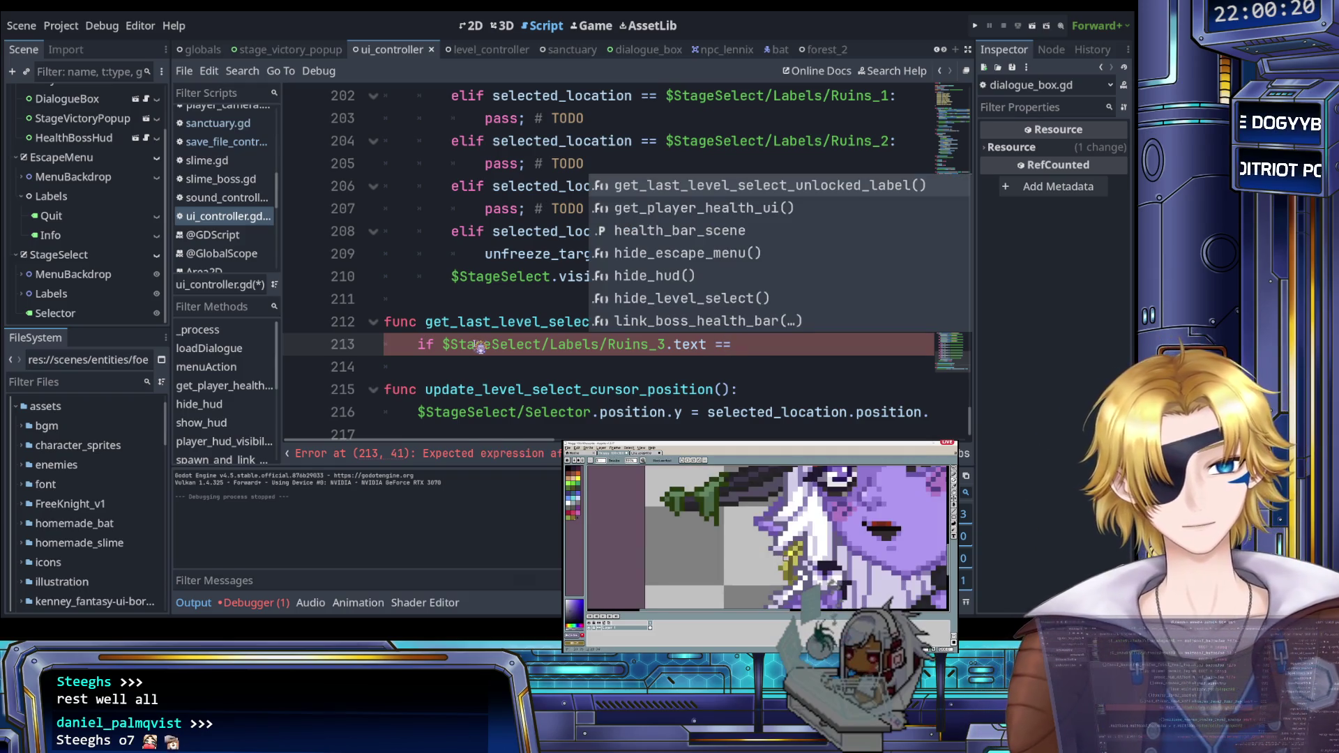
{"action": "type", "text": "\"?"}
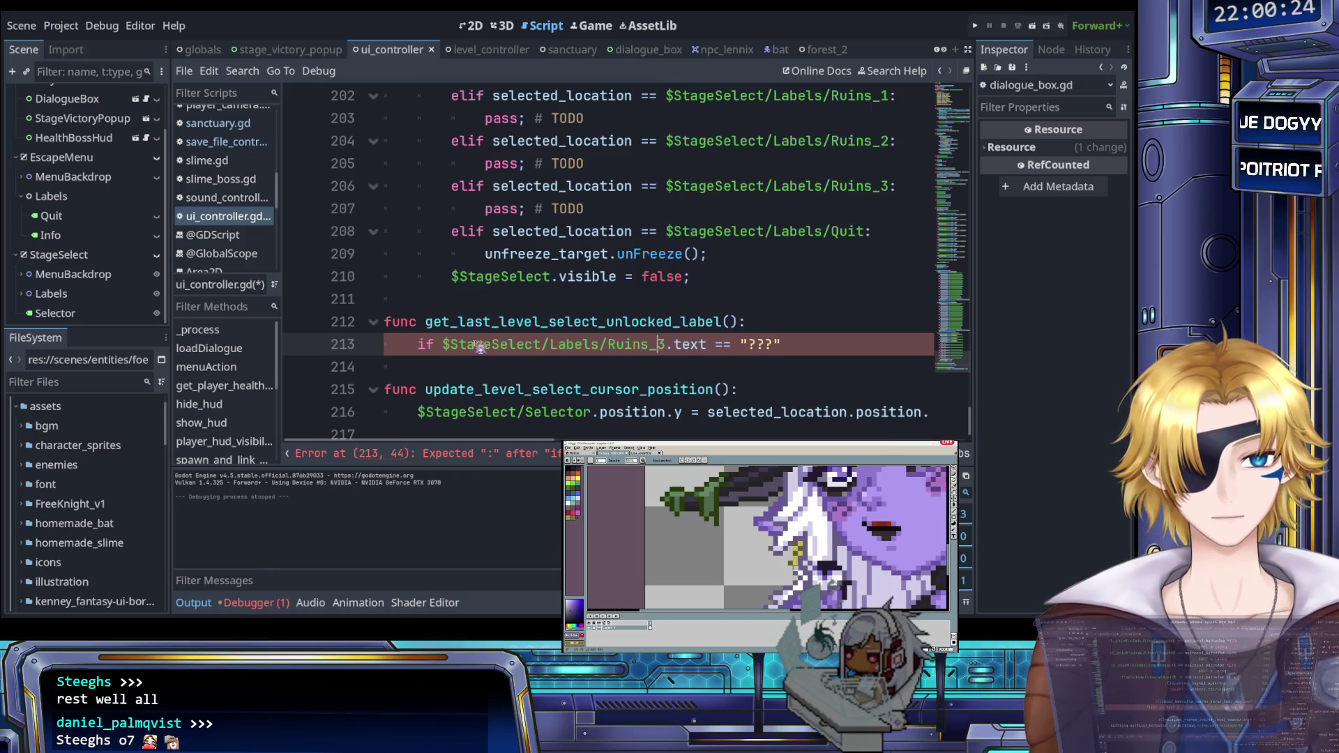
{"action": "type", "text": "!"}
{"action": "key", "text": "Right"}
{"action": "key", "text": "Right"}
{"action": "key", "text": "Right"}
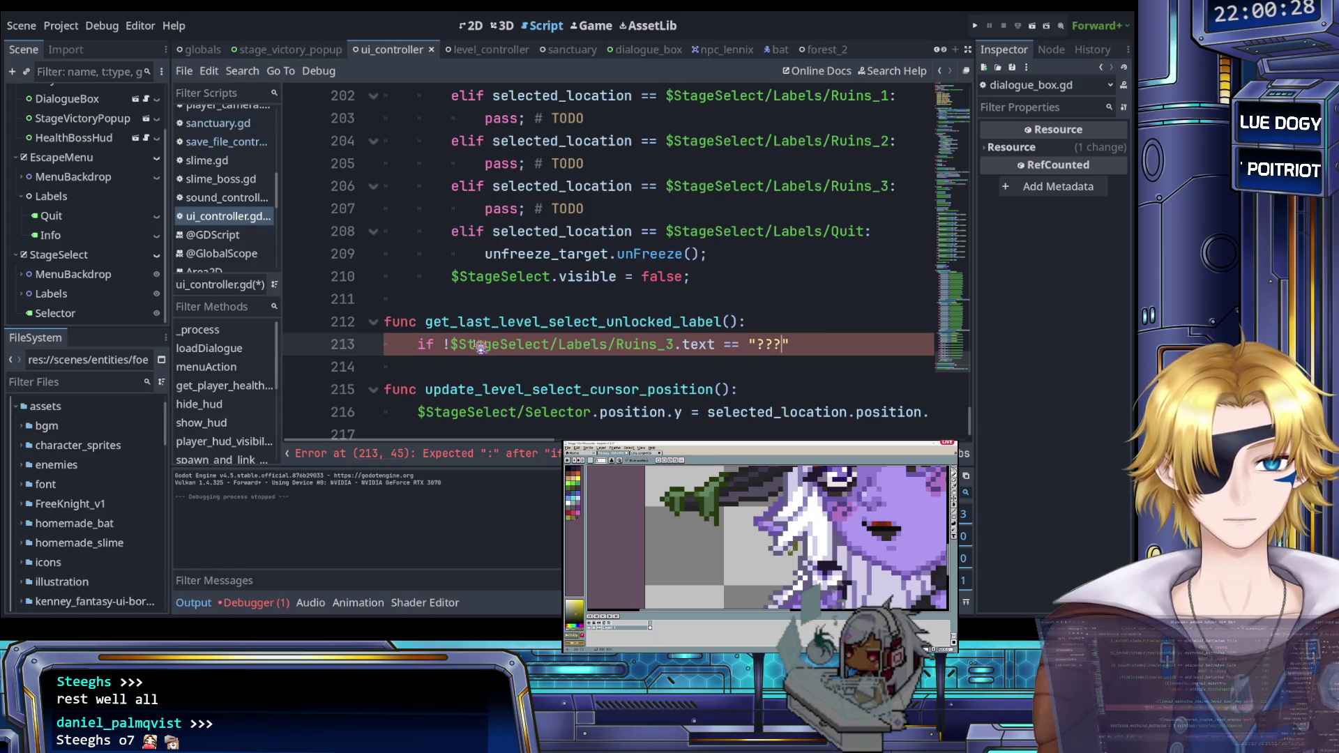
{"action": "type", "text": ":"}
{"action": "key", "text": "Return"}
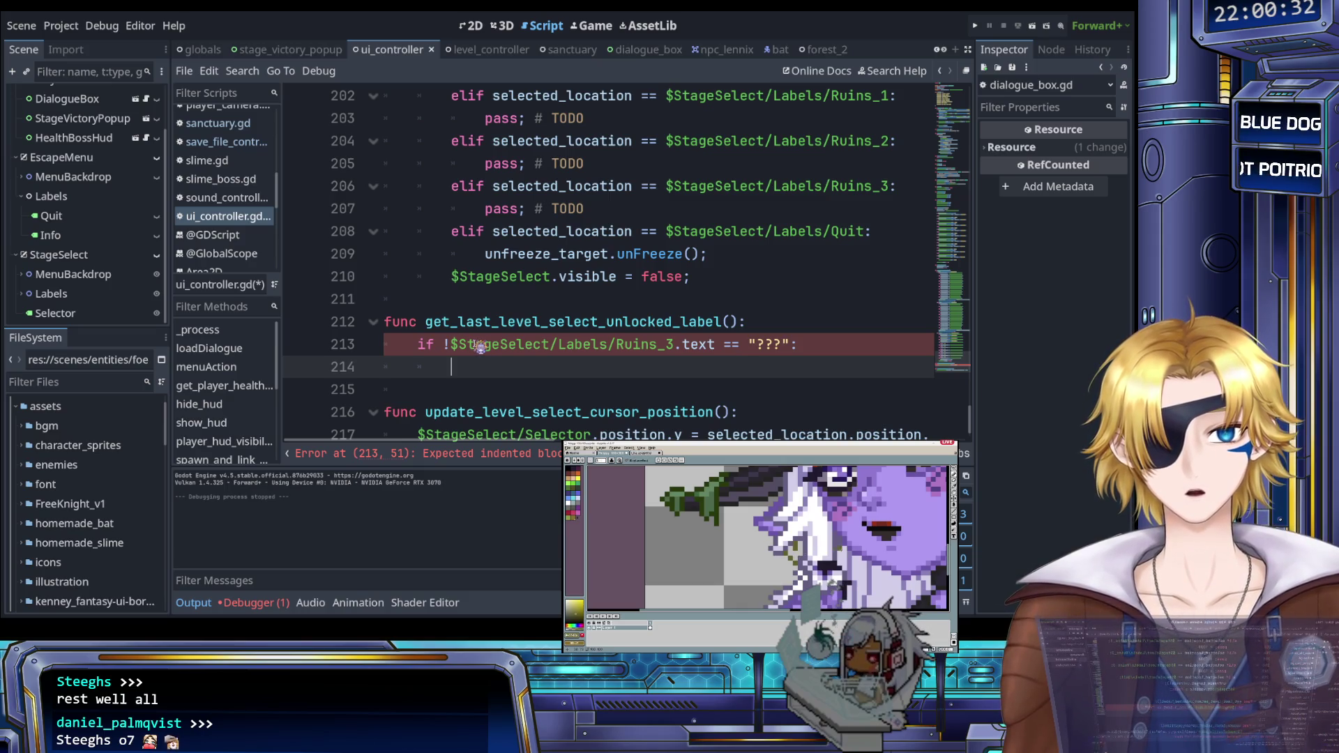
{"action": "key", "text": "Up"}
{"action": "key", "text": "Right"}
{"action": "key", "text": "Right"}
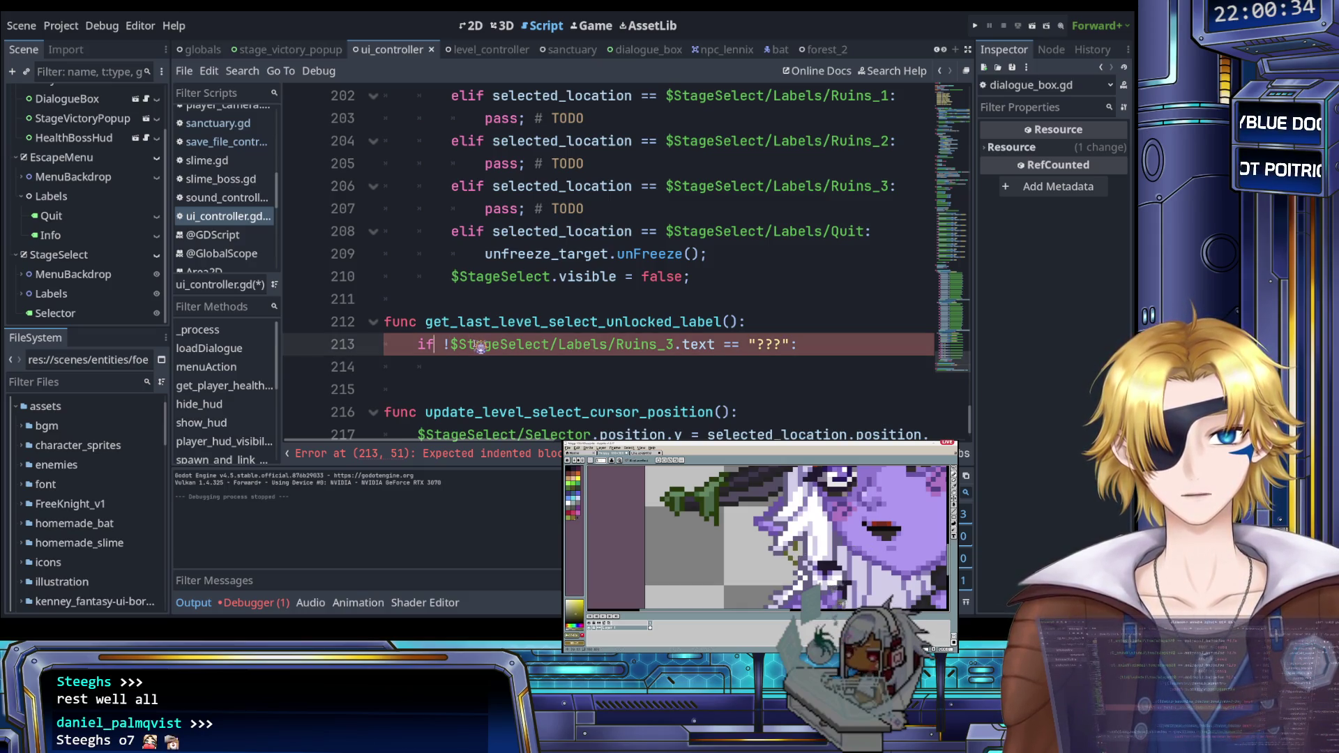
{"action": "key", "text": "Return"}
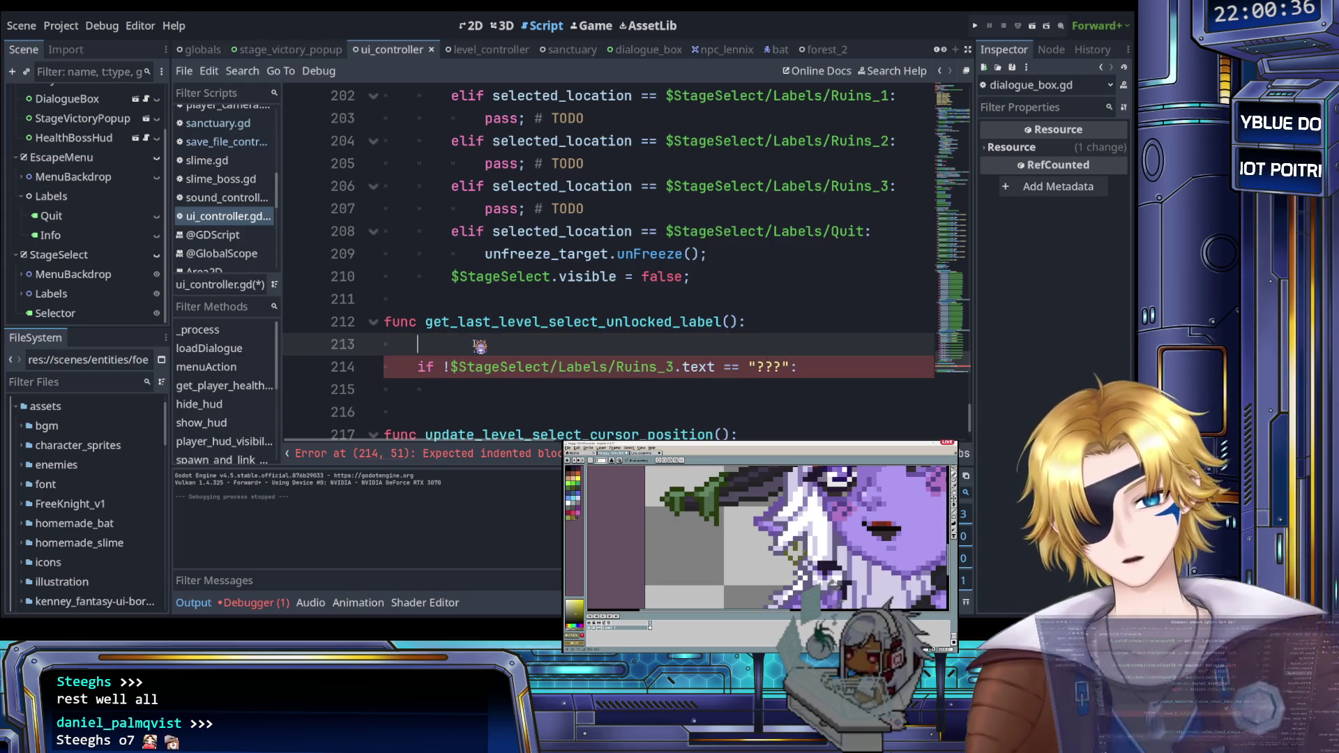
Step: Declare var last_unlocked set to $StageSelect/Labels/Forest_1 above the if
{"action": "type", "text": "var last"}
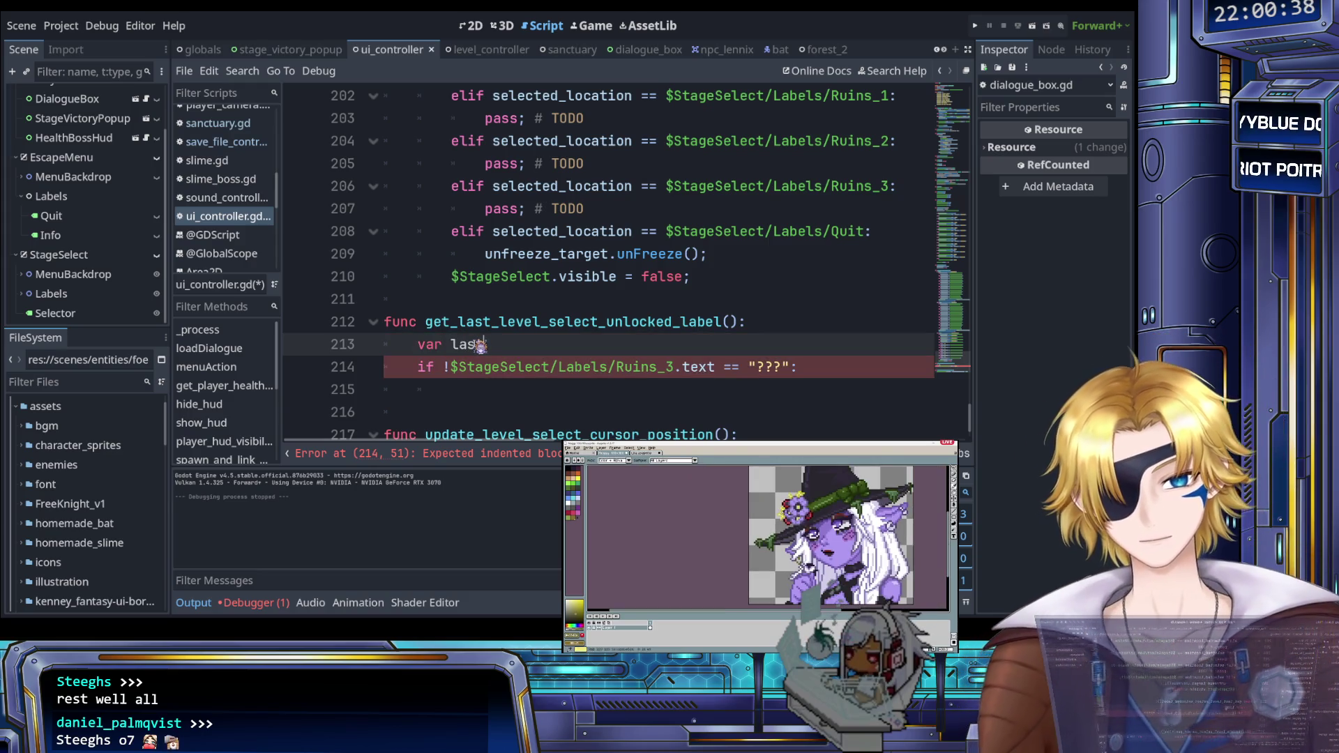
{"action": "type", "text": "_unlocked ="}
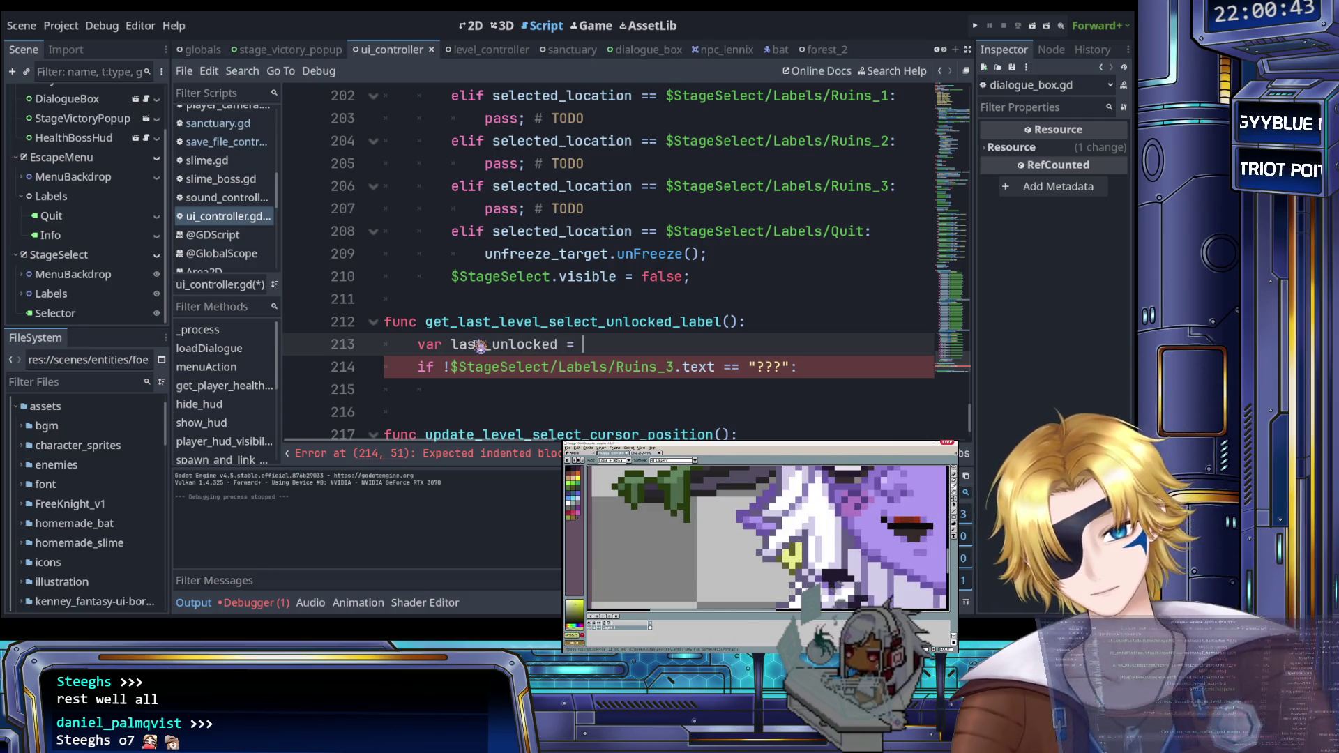
{"action": "key", "text": "ctrl+space"}
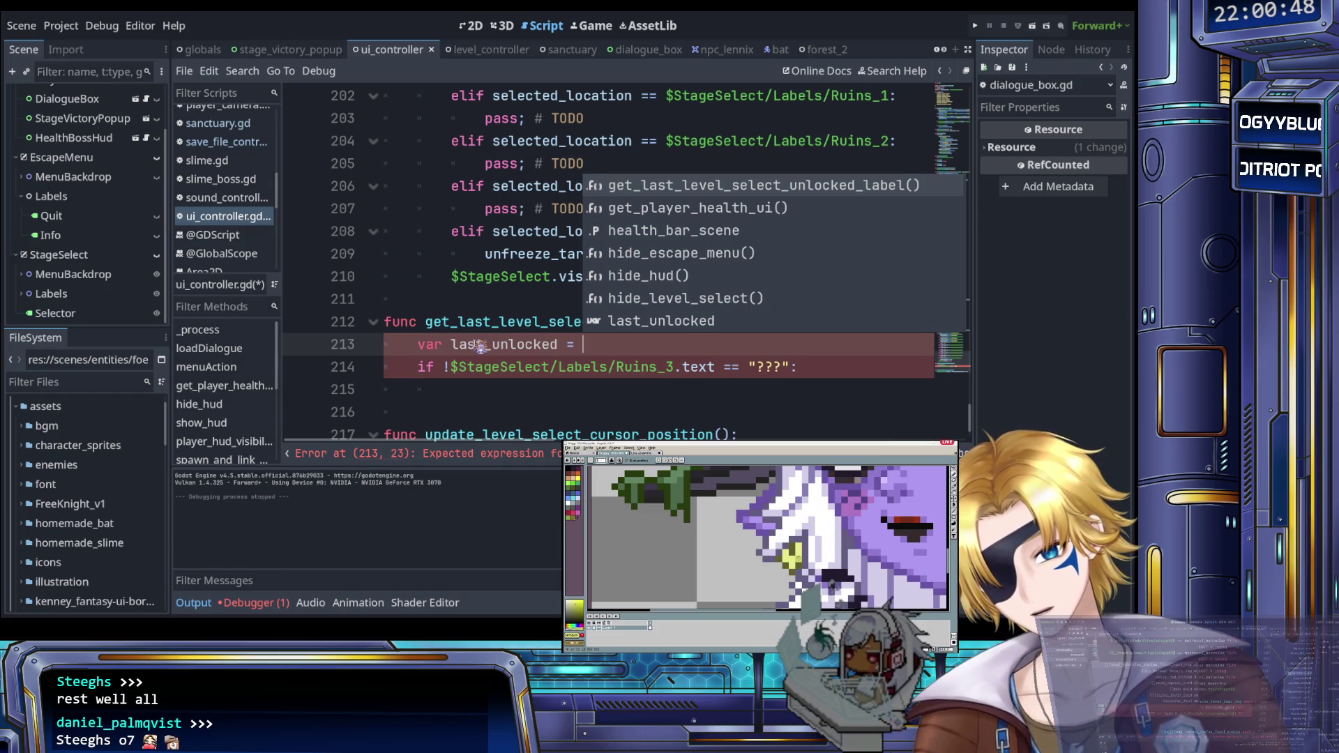
{"action": "type", "text": "$For"}
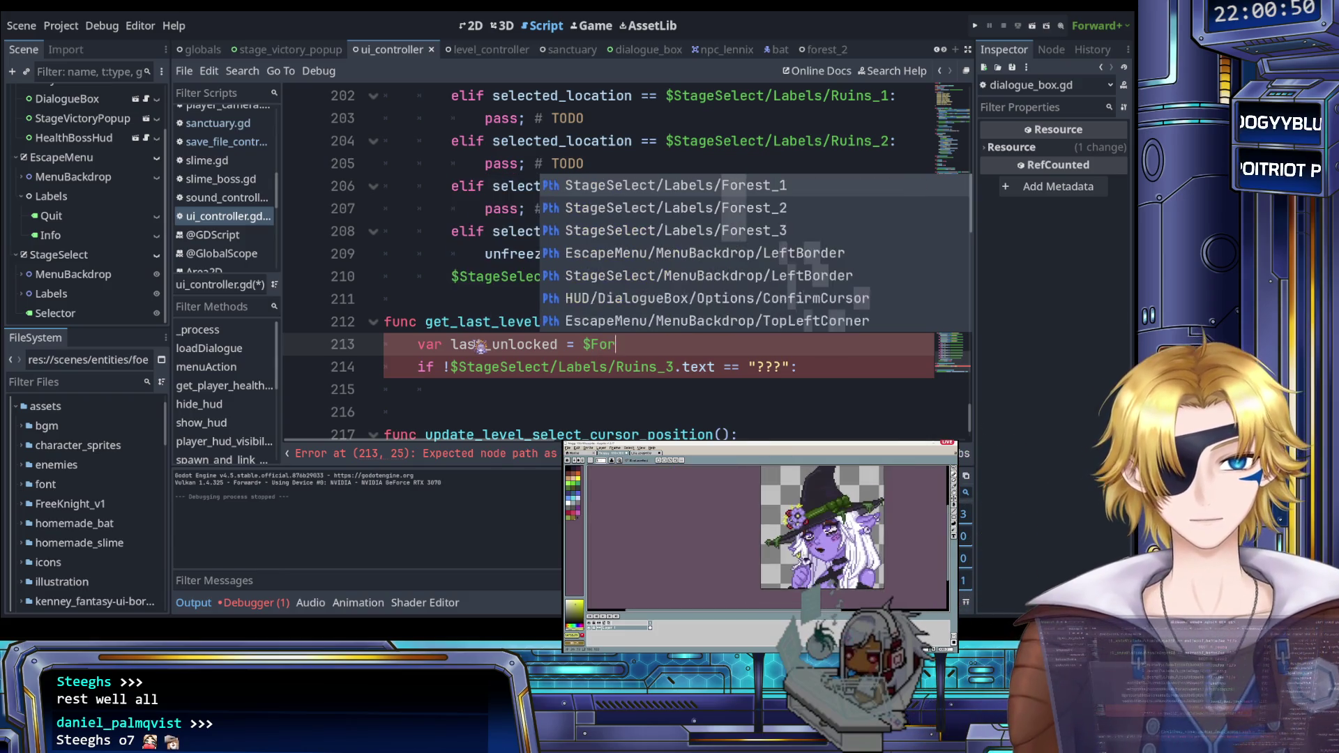
{"action": "type", "text": "est"}
{"action": "key", "text": "Return"}
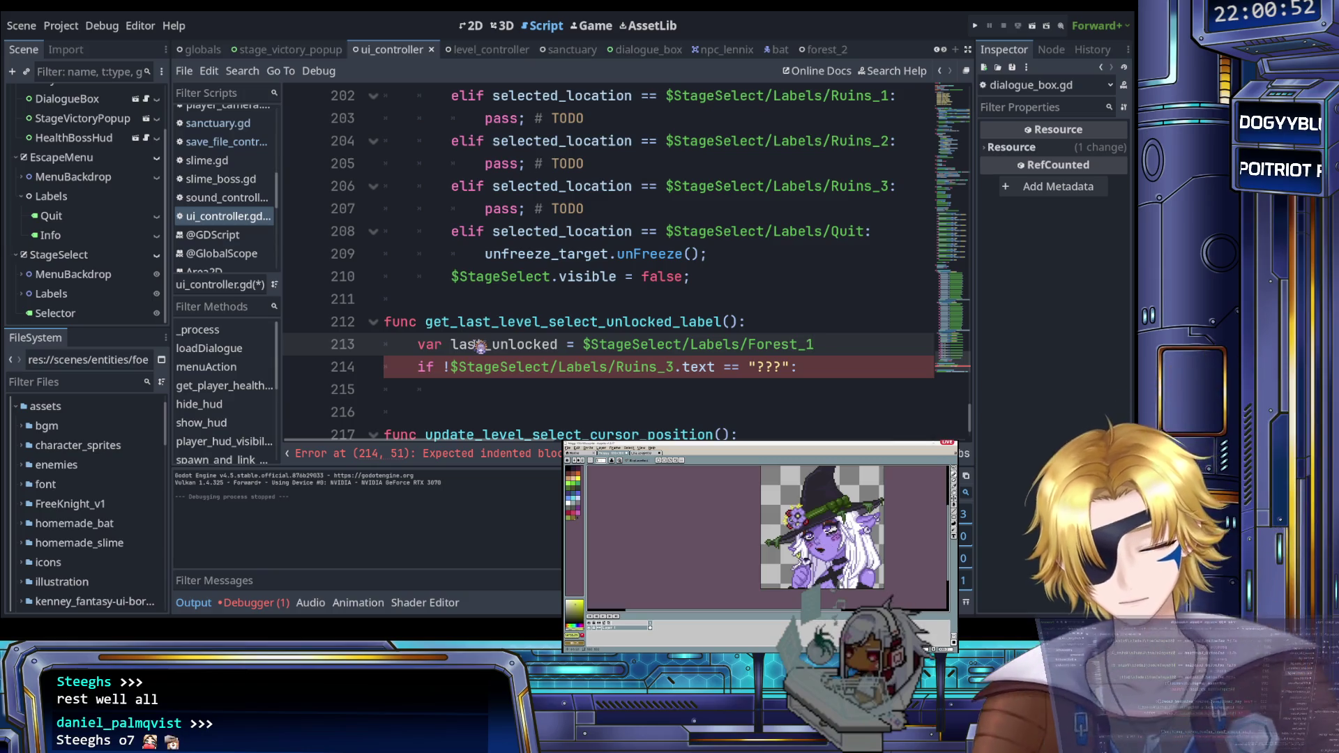
{"action": "type", "text": ";"}
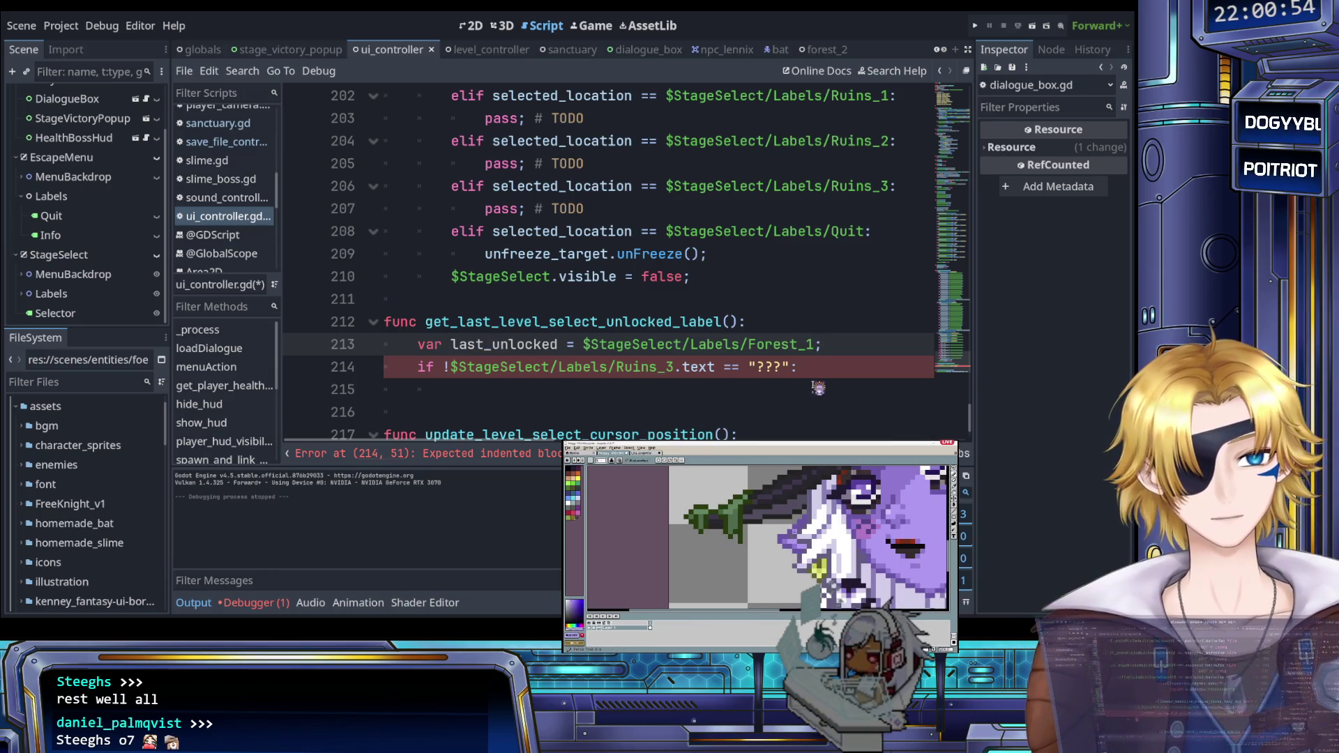
Step: Inside the if, assign last_unlocked to $StageSelect/Labels/Ruins_3, then outdent the next line
{"action": "left_click", "coordinate": [818, 387]}
{"action": "type", "text": "lastr"}
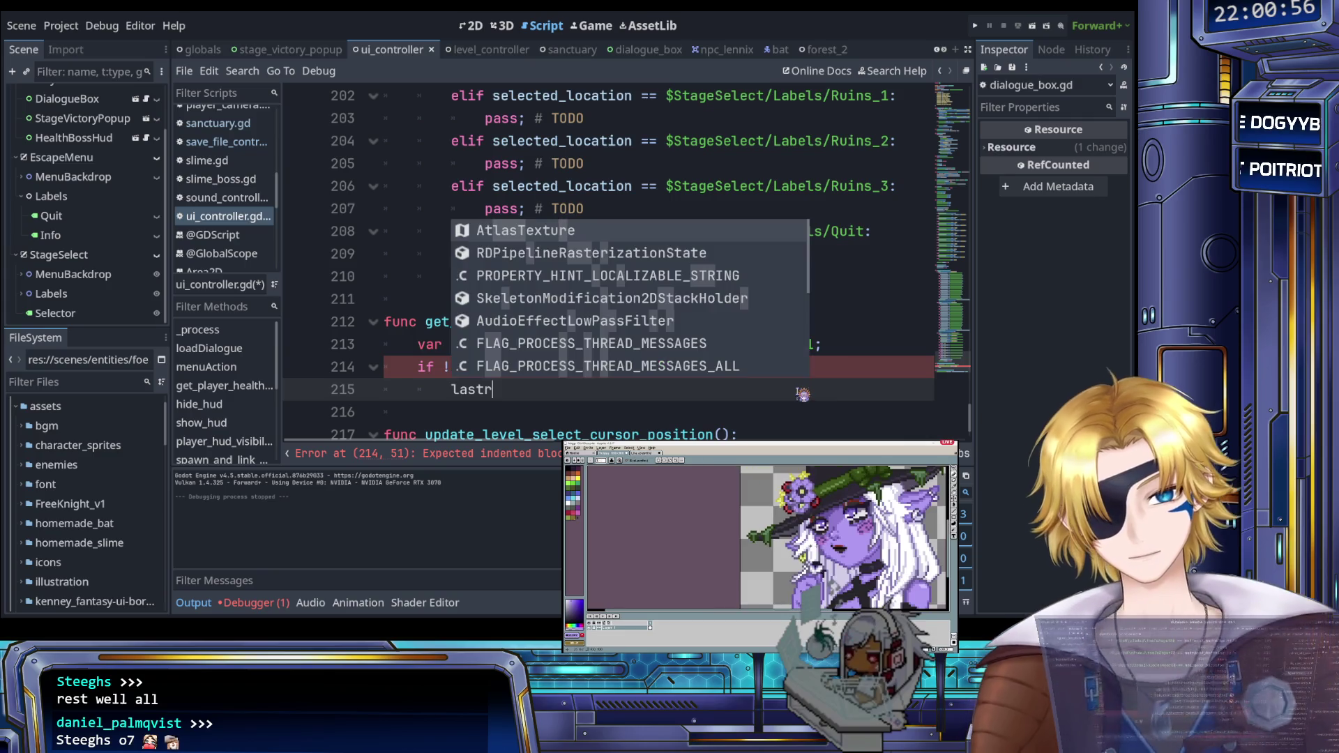
{"action": "key", "text": "BackSpace"}
{"action": "key", "text": "Return"}
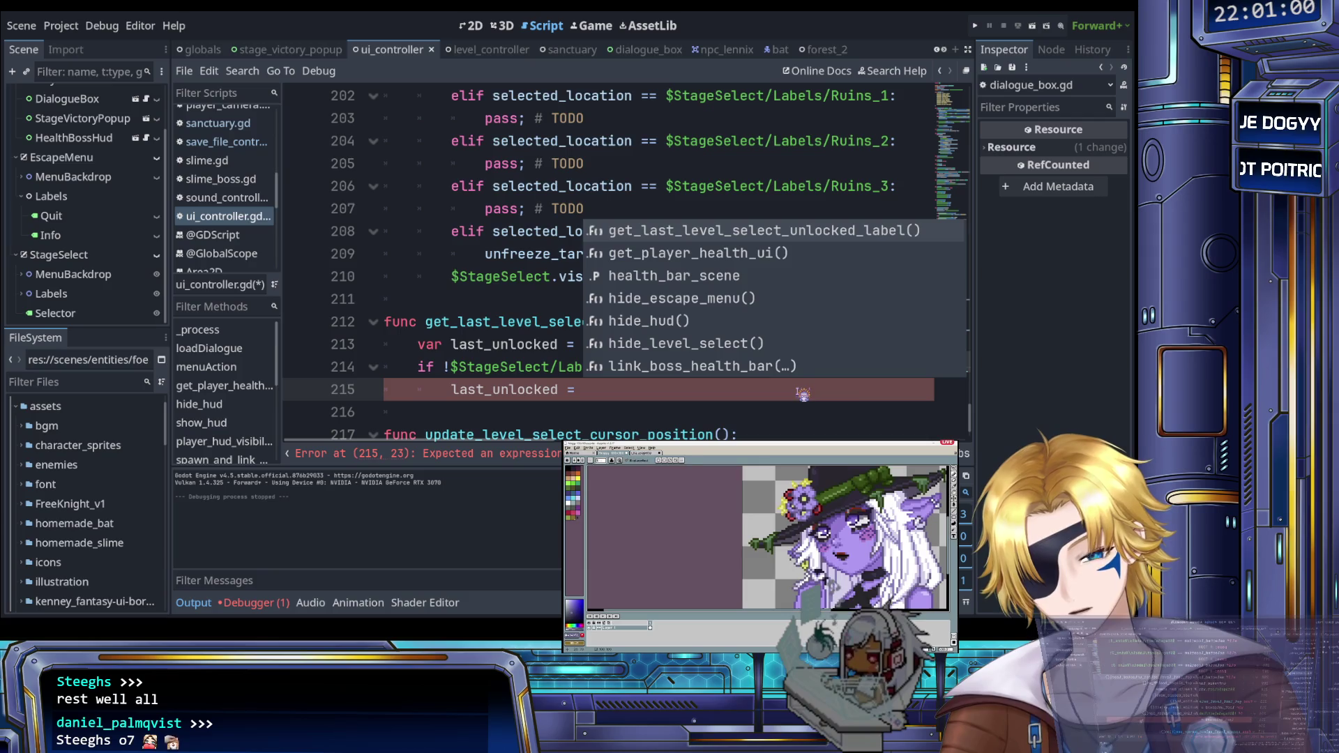
{"action": "type", "text": "$Stage"}
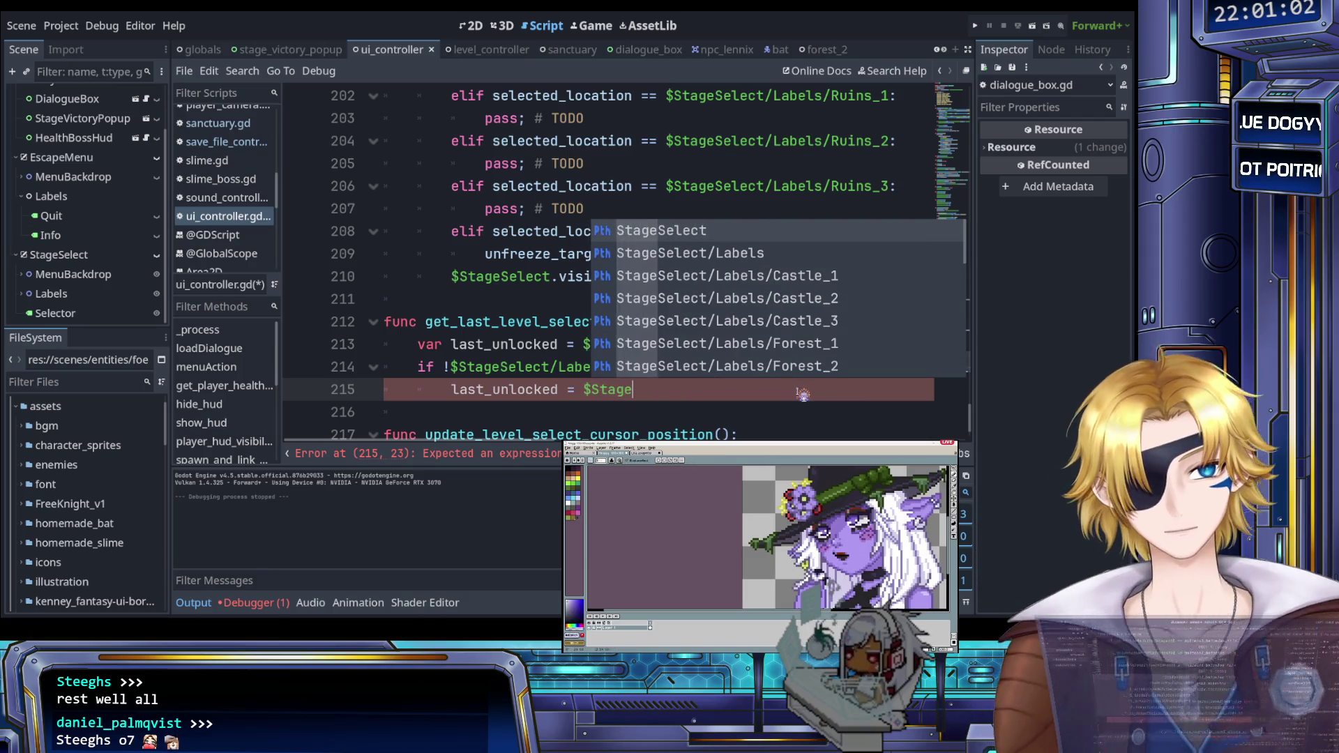
{"action": "key", "text": "Down"}
{"action": "key", "text": "Down"}
{"action": "key", "text": "Down"}
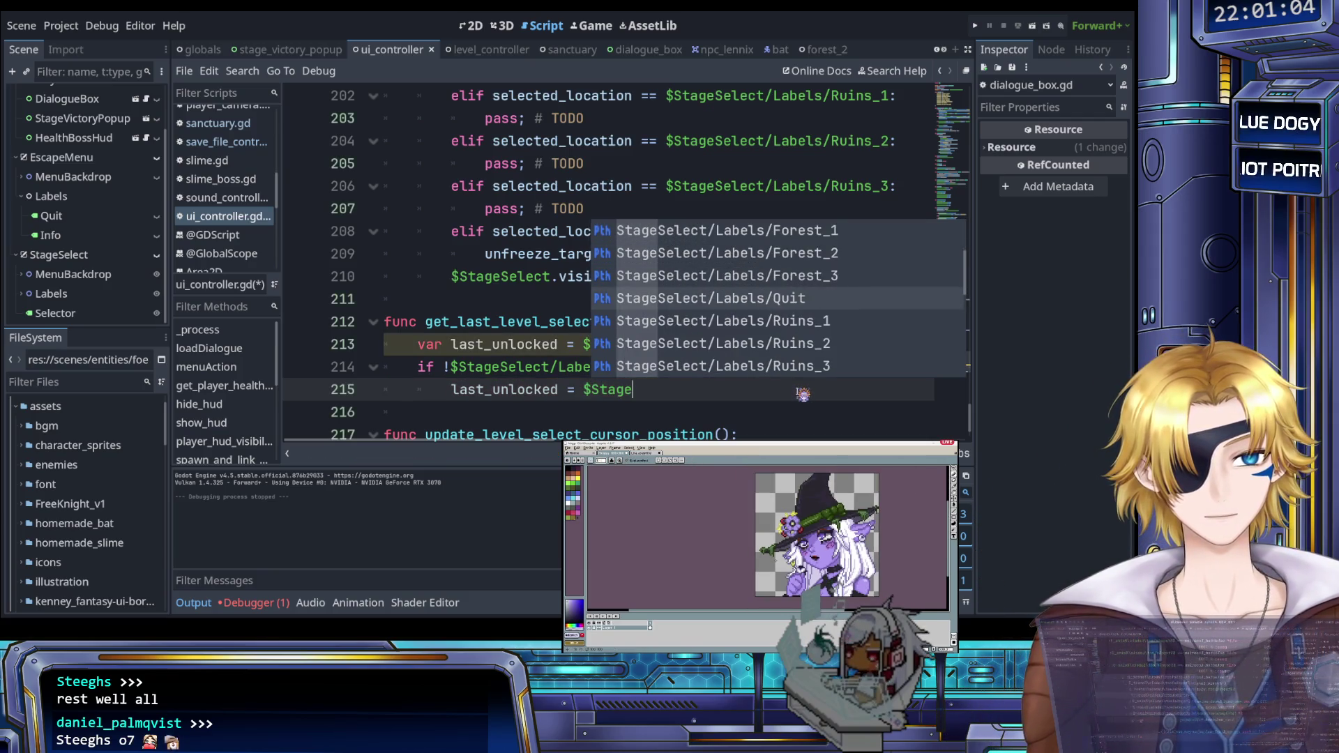
{"action": "key", "text": "Down"}
{"action": "key", "text": "Down"}
{"action": "key", "text": "Return"}
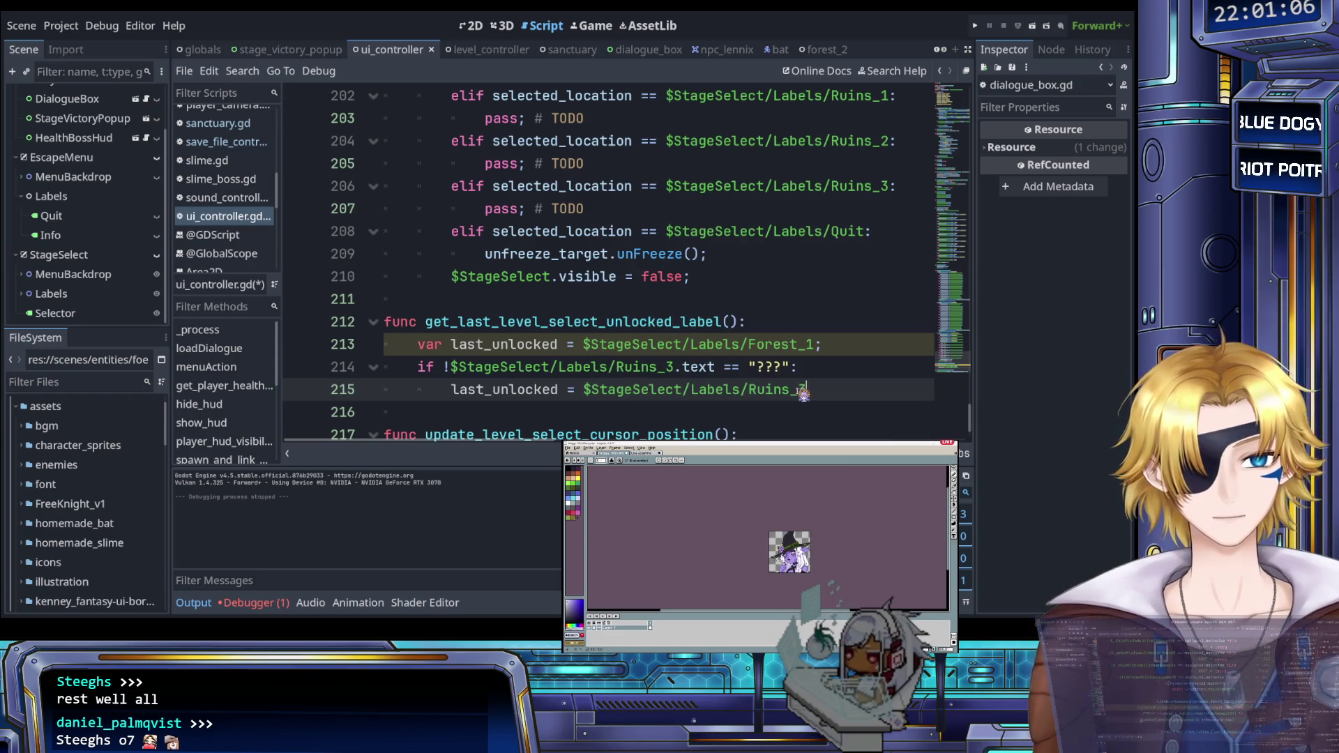
{"action": "key", "text": "Return"}
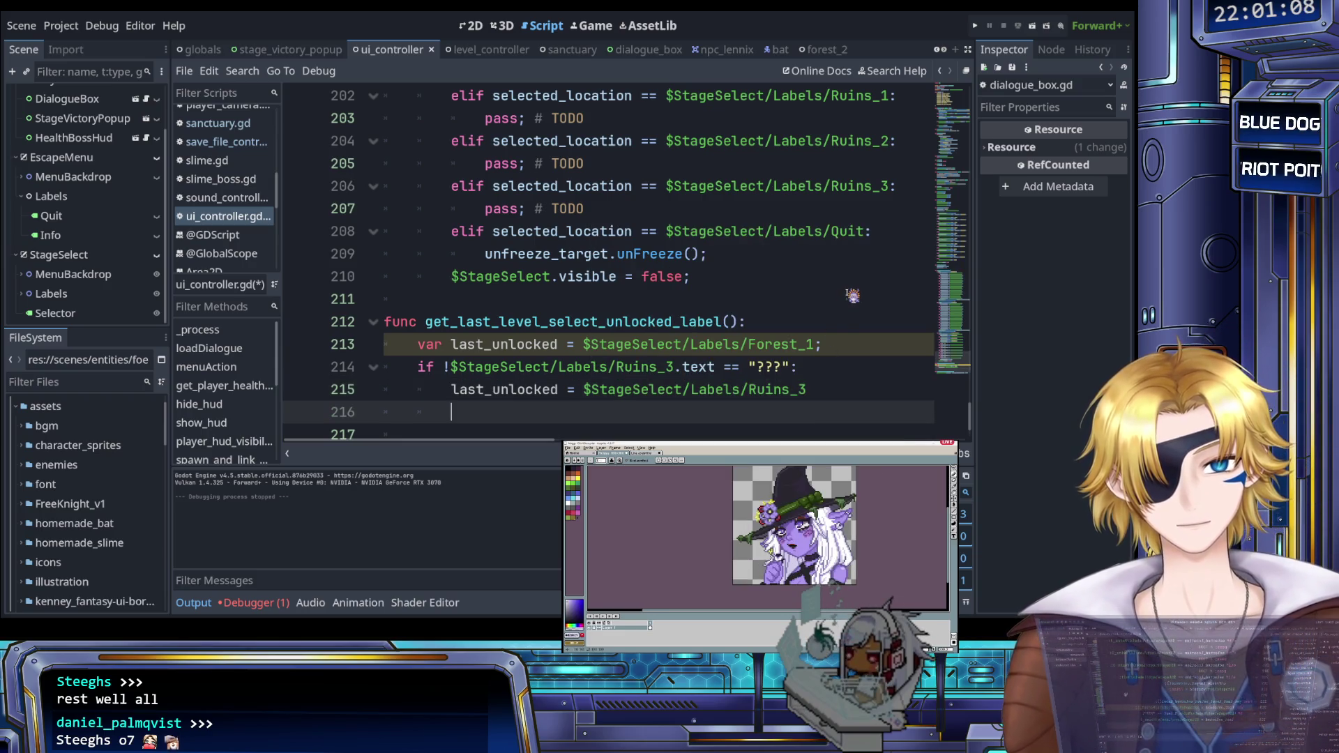
{"action": "key", "text": "BackSpace"}
Step: Write an elif reusing the copied Ruins_3 check and assignment
{"action": "type", "text": "elif"}
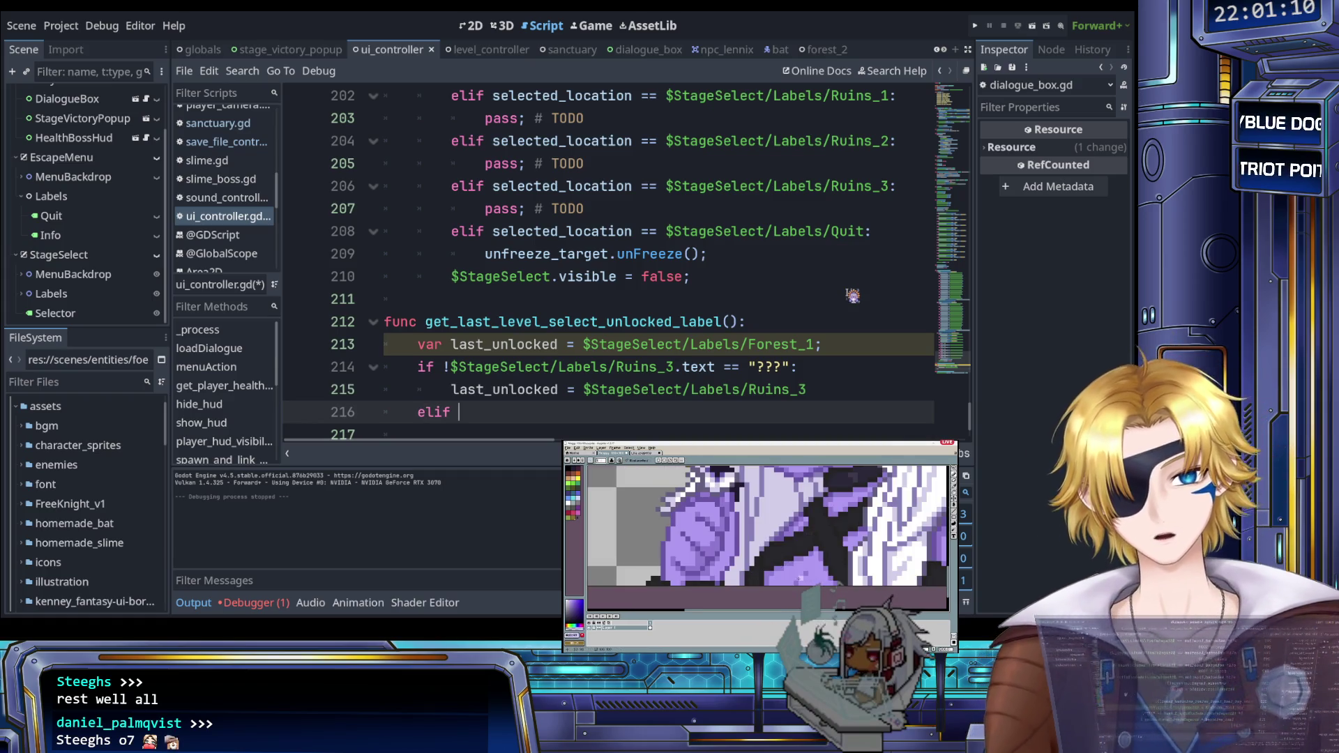
{"action": "left_click_drag", "start_coordinate": [444, 366], "coordinate": [825, 382]}
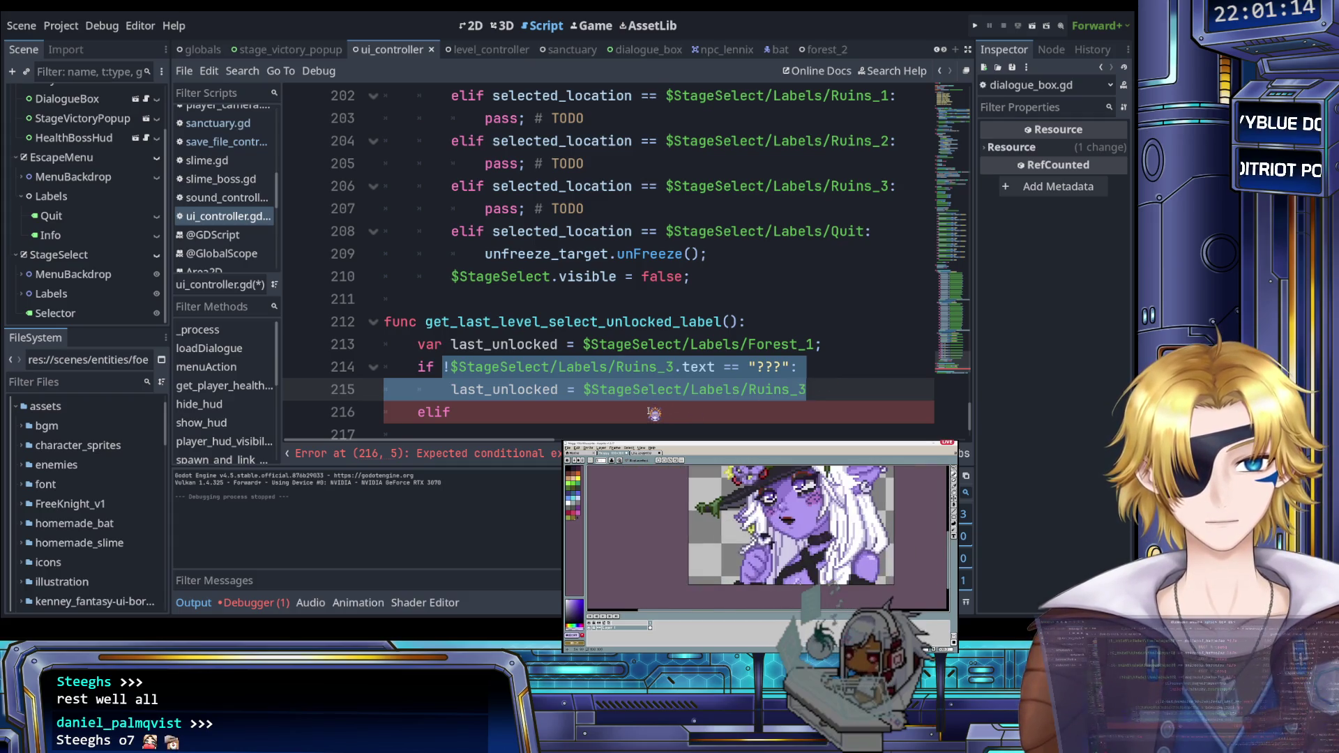
{"action": "key", "text": "ctrl+c"}
{"action": "left_click", "coordinate": [643, 412]}
{"action": "key", "text": "ctrl+v"}
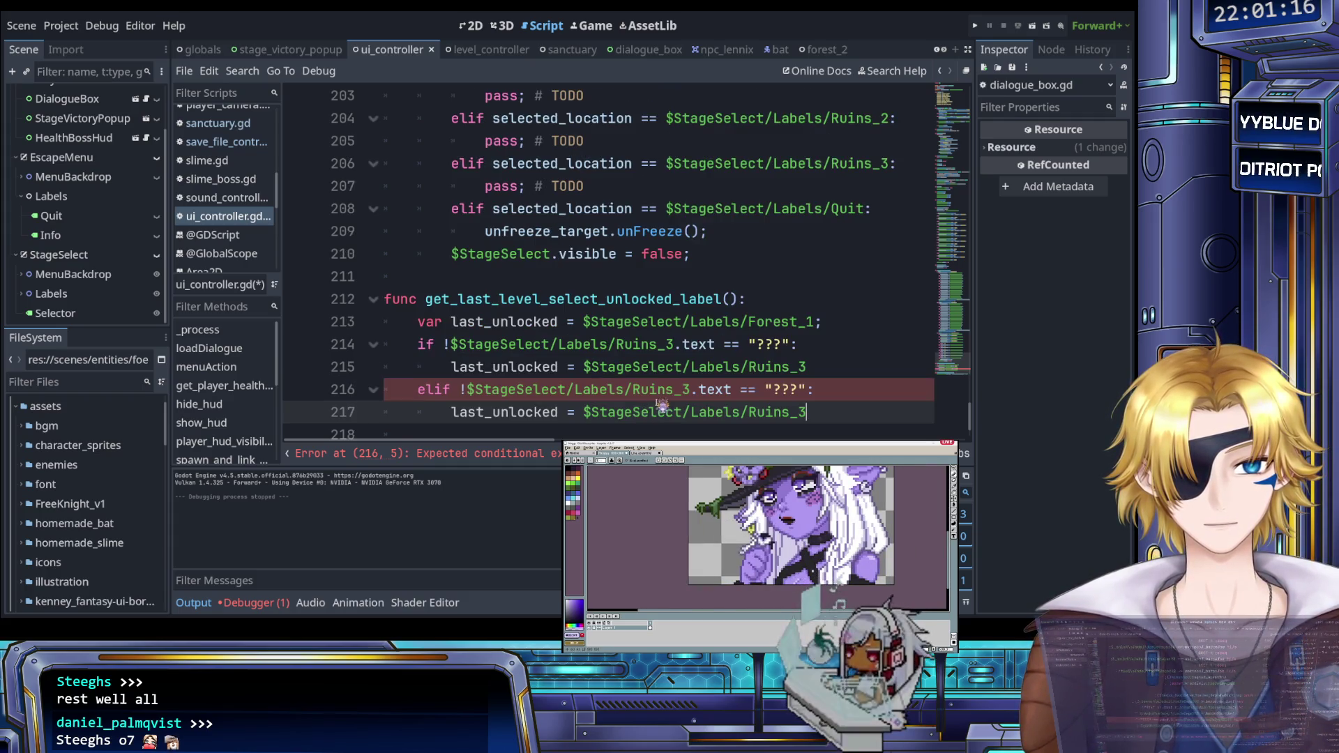
Step: Duplicate the elif branch several times and insert a blank line above the if
{"action": "key", "text": "shift+Up"}
{"action": "key", "text": "shift+Home"}
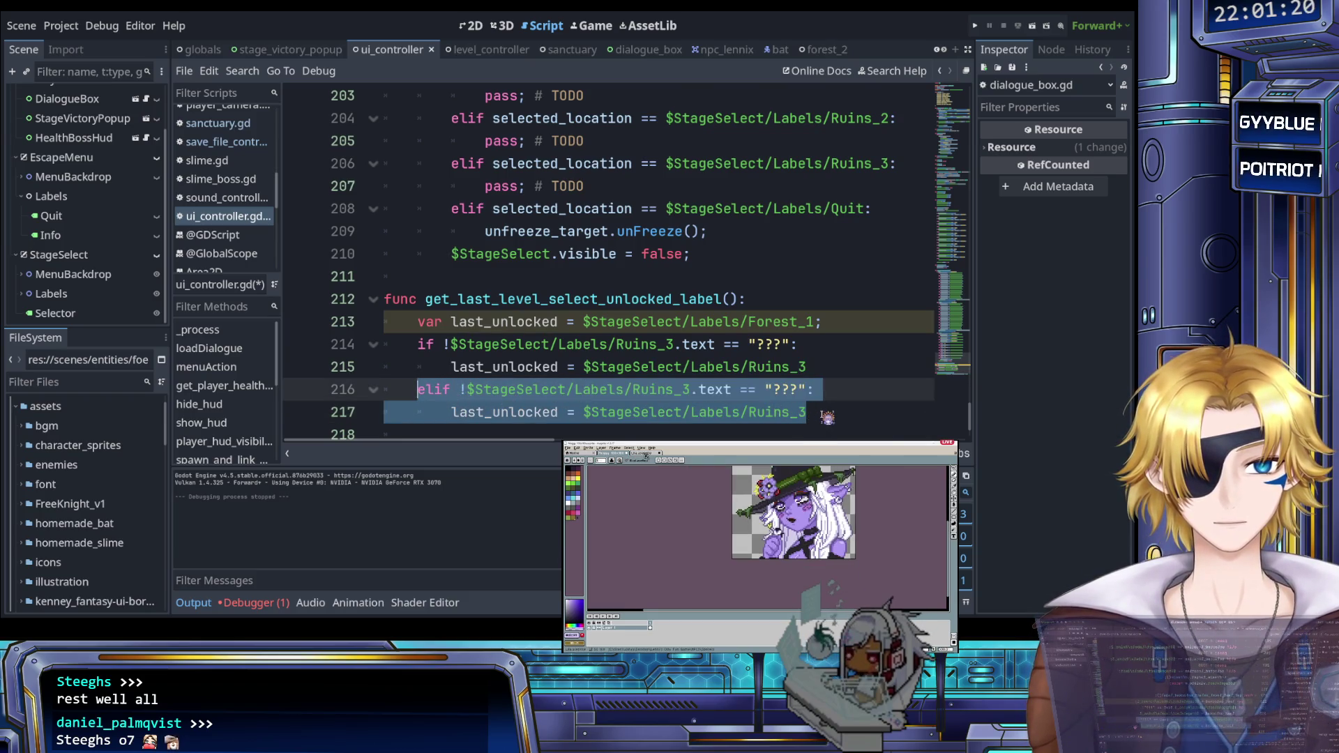
{"action": "key", "text": "End"}
{"action": "key", "text": "Return"}
{"action": "key", "text": "shift+Up"}
{"action": "key", "text": "shift+Up"}
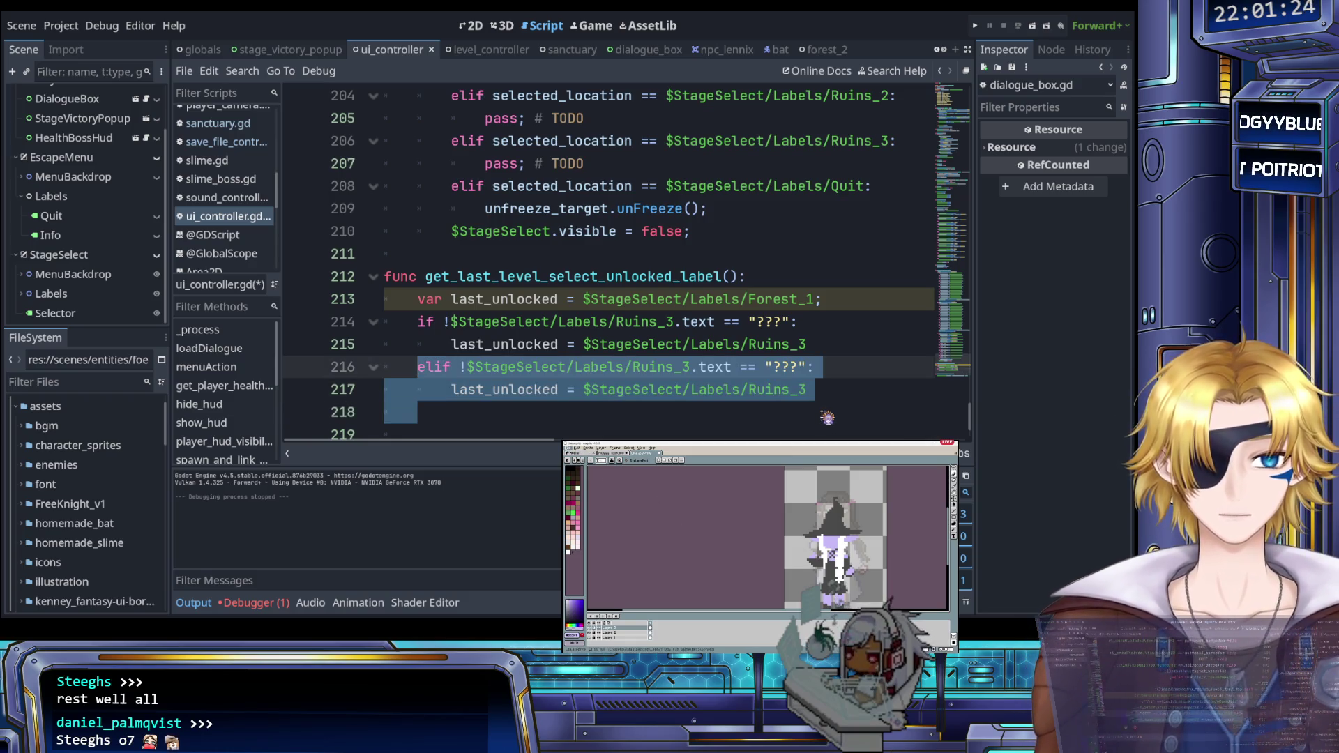
{"action": "left_click", "coordinate": [826, 416]}
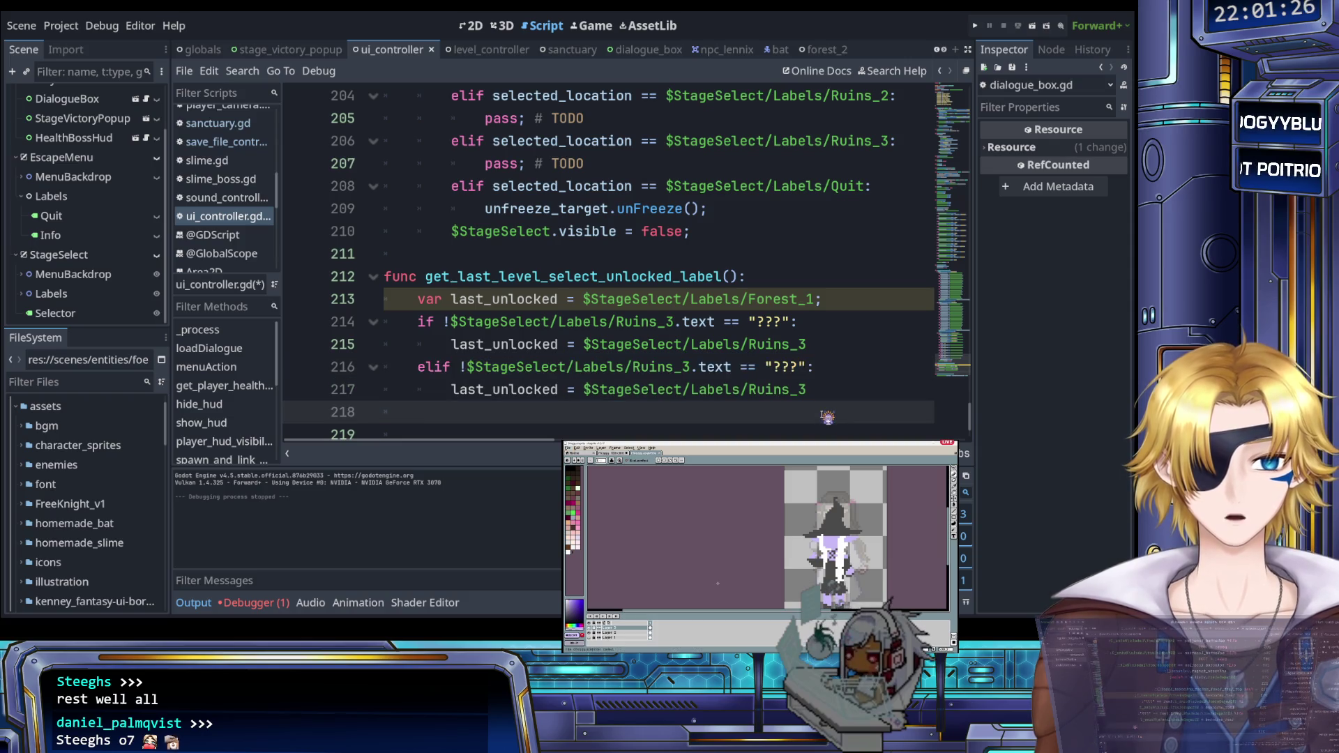
{"action": "key", "text": "ctrl+v"}
{"action": "key", "text": "ctrl+v"}
{"action": "key", "text": "ctrl+v"}
{"action": "key", "text": "ctrl+v"}
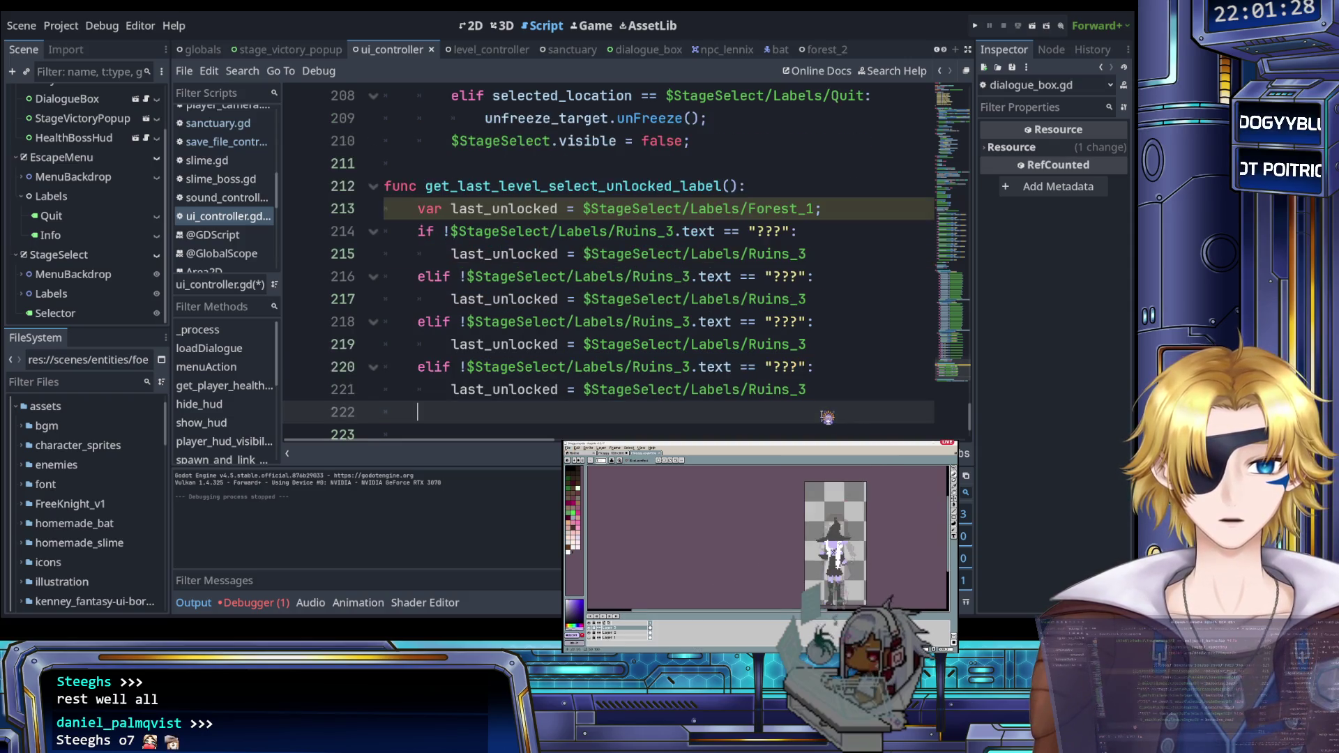
{"action": "key", "text": "ctrl+v"}
{"action": "key", "text": "ctrl+v"}
{"action": "key", "text": "ctrl+v"}
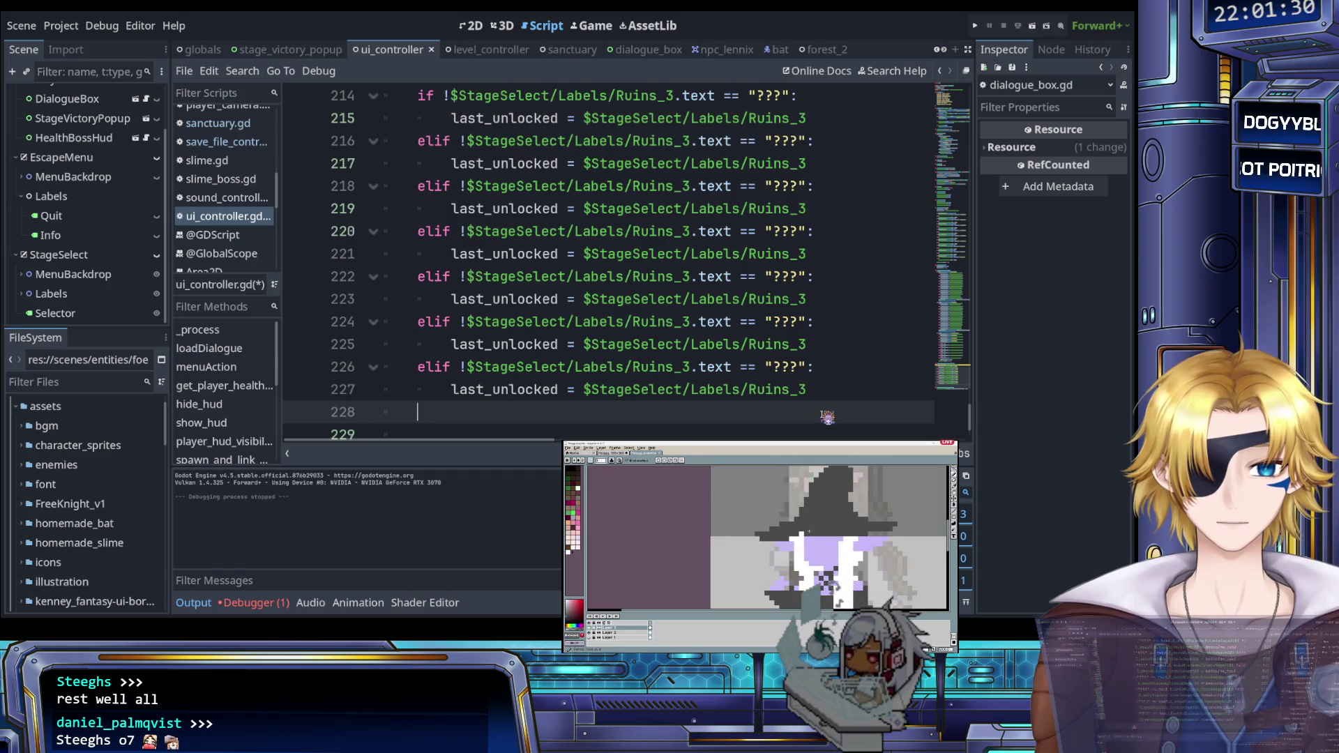
{"action": "scroll", "coordinate": [726, 409], "scroll_direction": "up", "scroll_amount": 4}
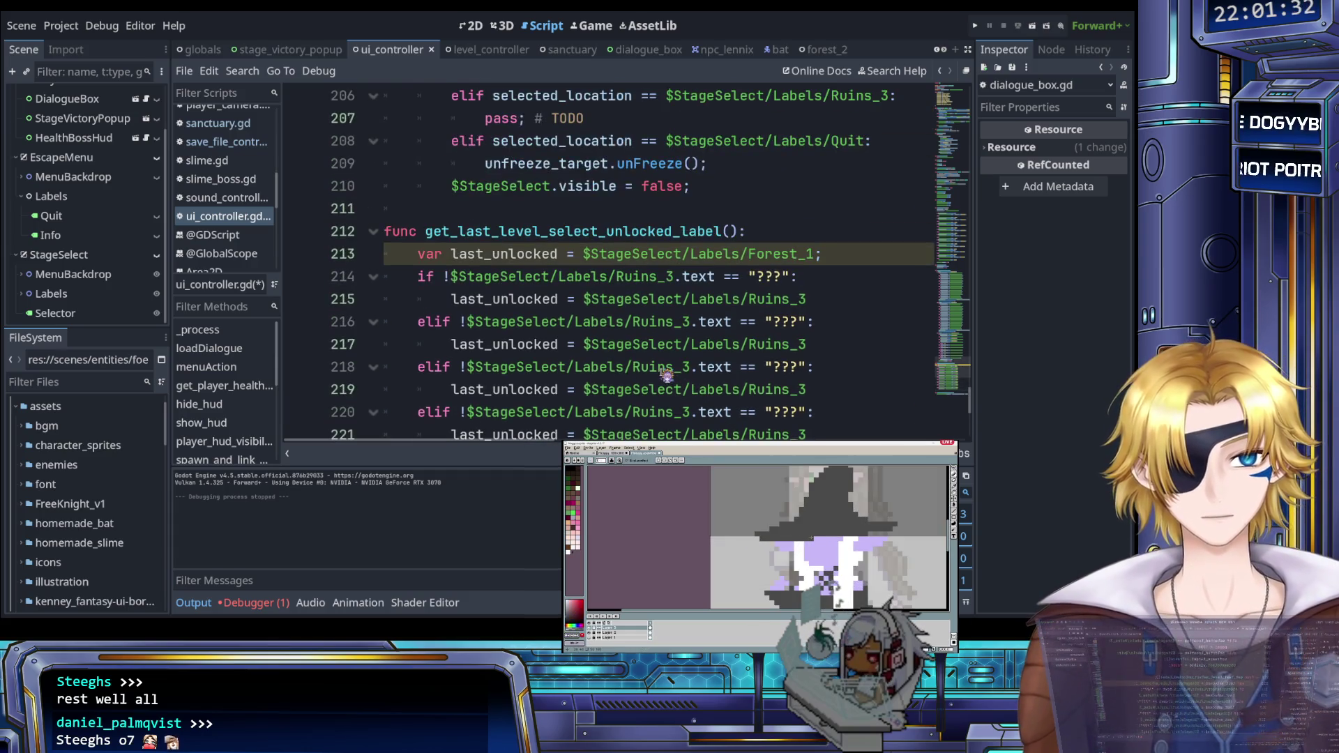
{"action": "left_click", "coordinate": [421, 278]}
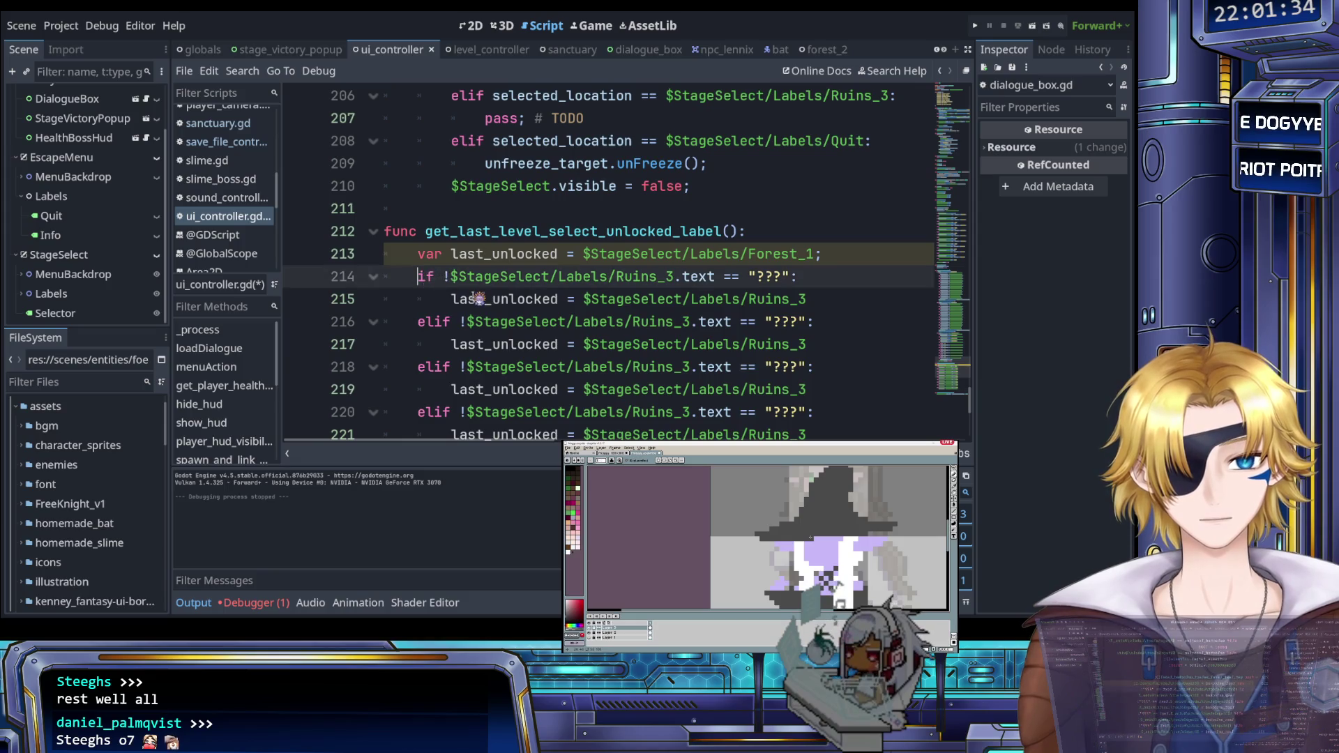
{"action": "key", "text": "Return"}
{"action": "left_click", "coordinate": [697, 344]}
{"action": "scroll", "coordinate": [687, 327], "scroll_direction": "down", "scroll_amount": 2}
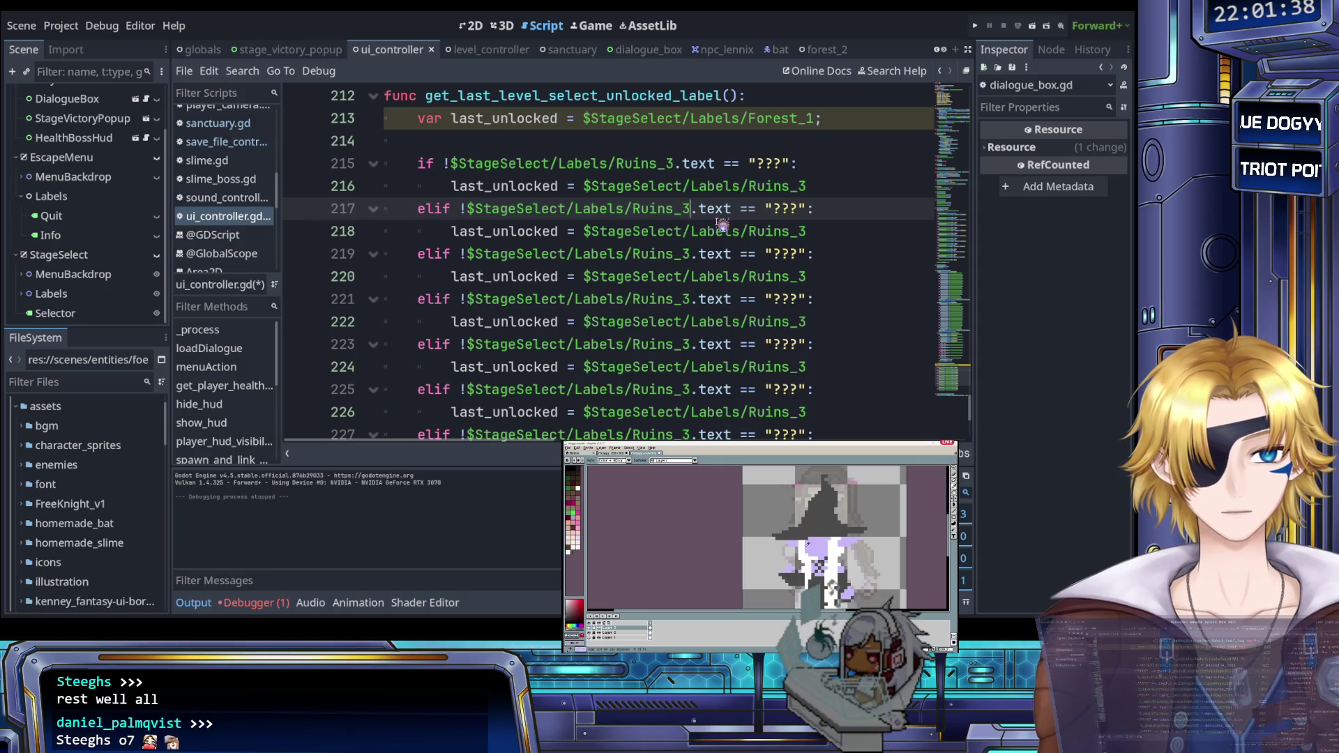
Step: Change the first two duplicated branches to Ruins_2 and Ruins_1
{"action": "key", "text": "shift+Left"}
{"action": "key", "text": "shift+Left"}
{"action": "key", "text": "shift+Left"}
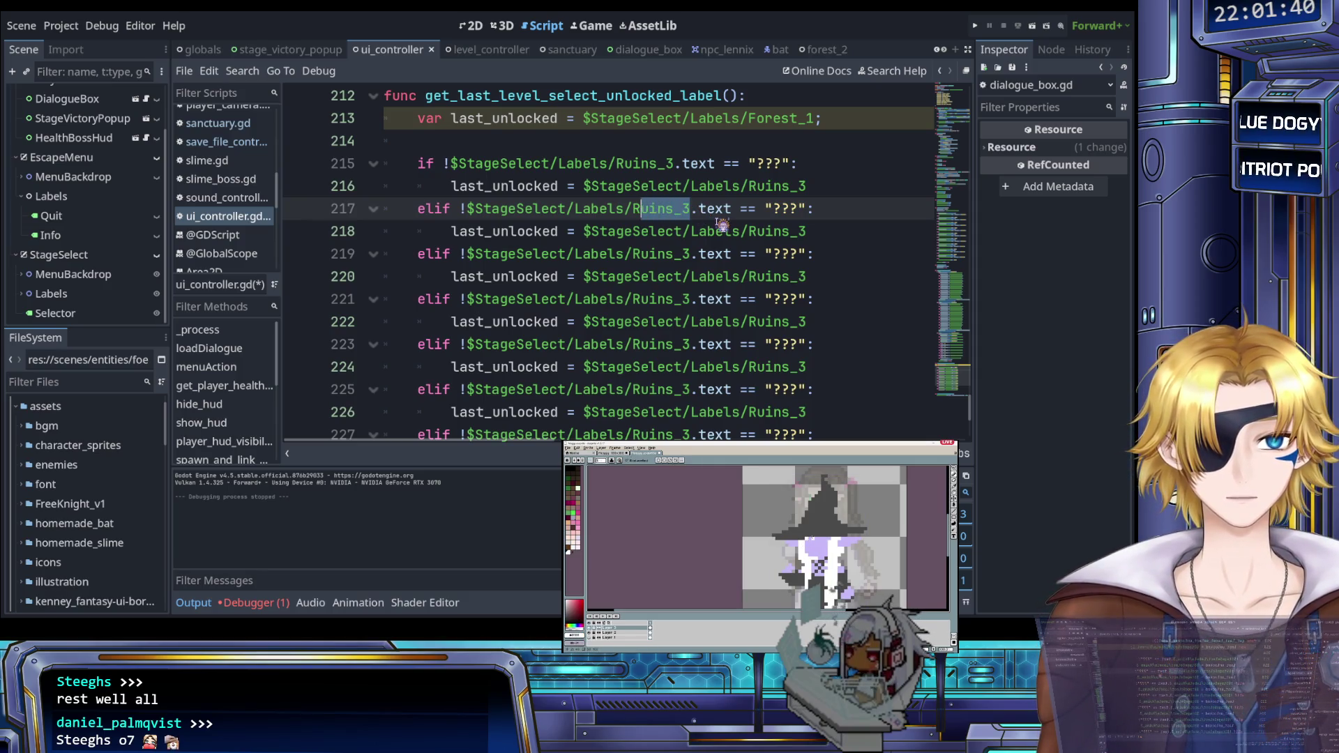
{"action": "key", "text": "ctrl+d"}
{"action": "type", "text": "Ruins_2"}
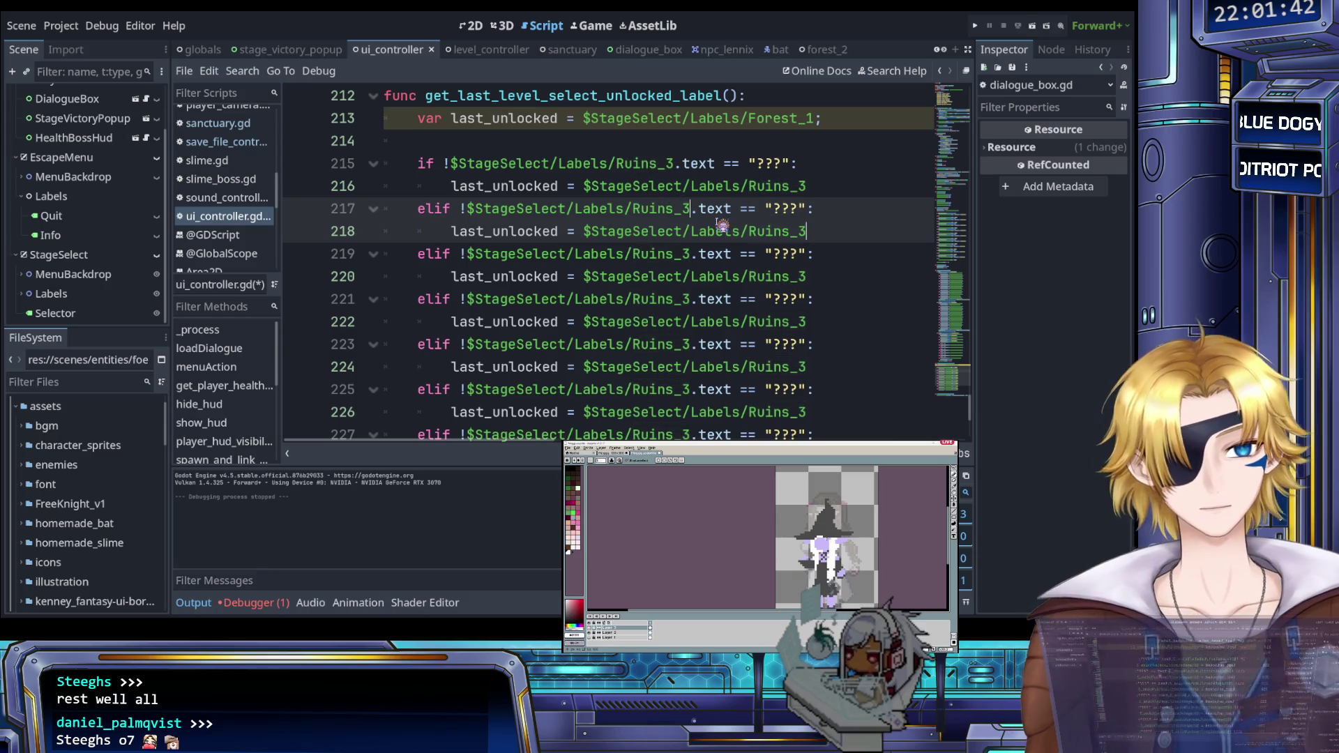
{"action": "key", "text": "Down"}
Step: Change the next three branches to Castle_3, Castle_2 and Castle_1
{"action": "key", "text": "Down"}
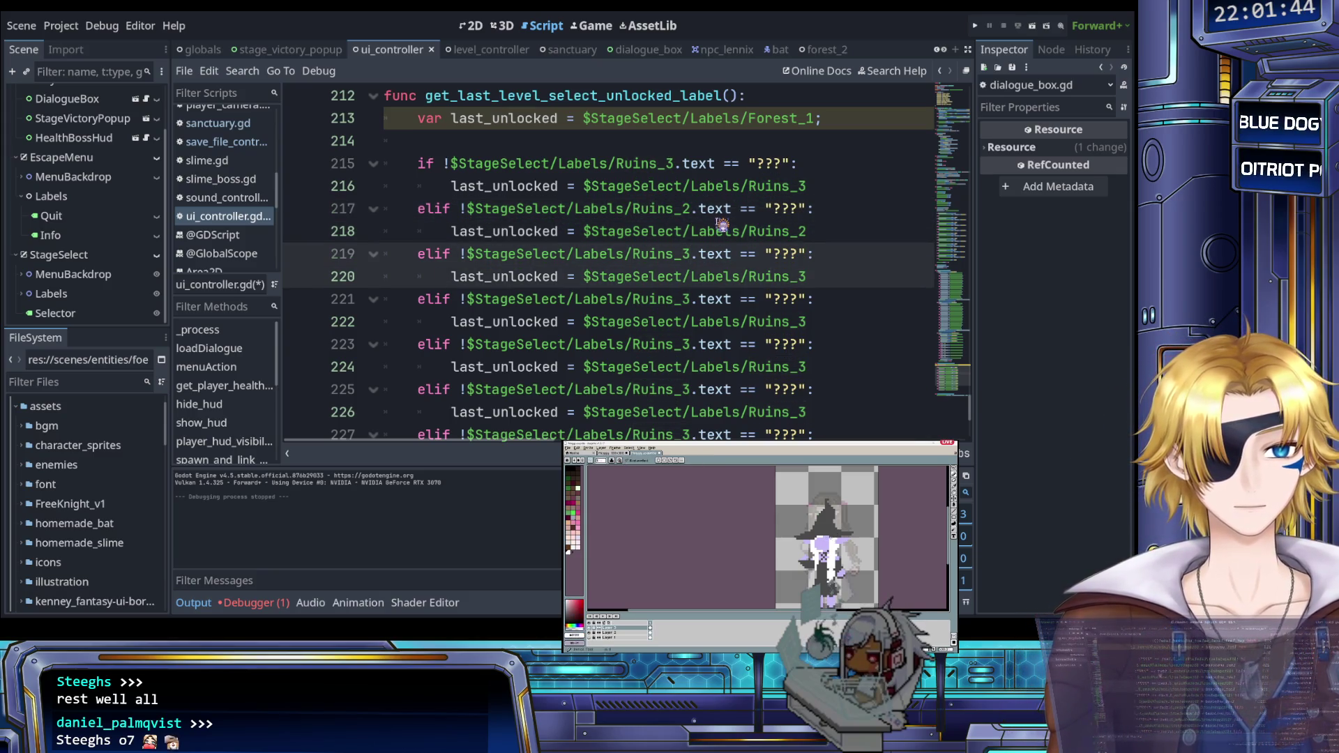
{"action": "key", "text": "BackSpace"}
{"action": "type", "text": "1"}
{"action": "key", "text": "Down"}
{"action": "key", "text": "Down"}
{"action": "key", "text": "ctrl+shift+Left"}
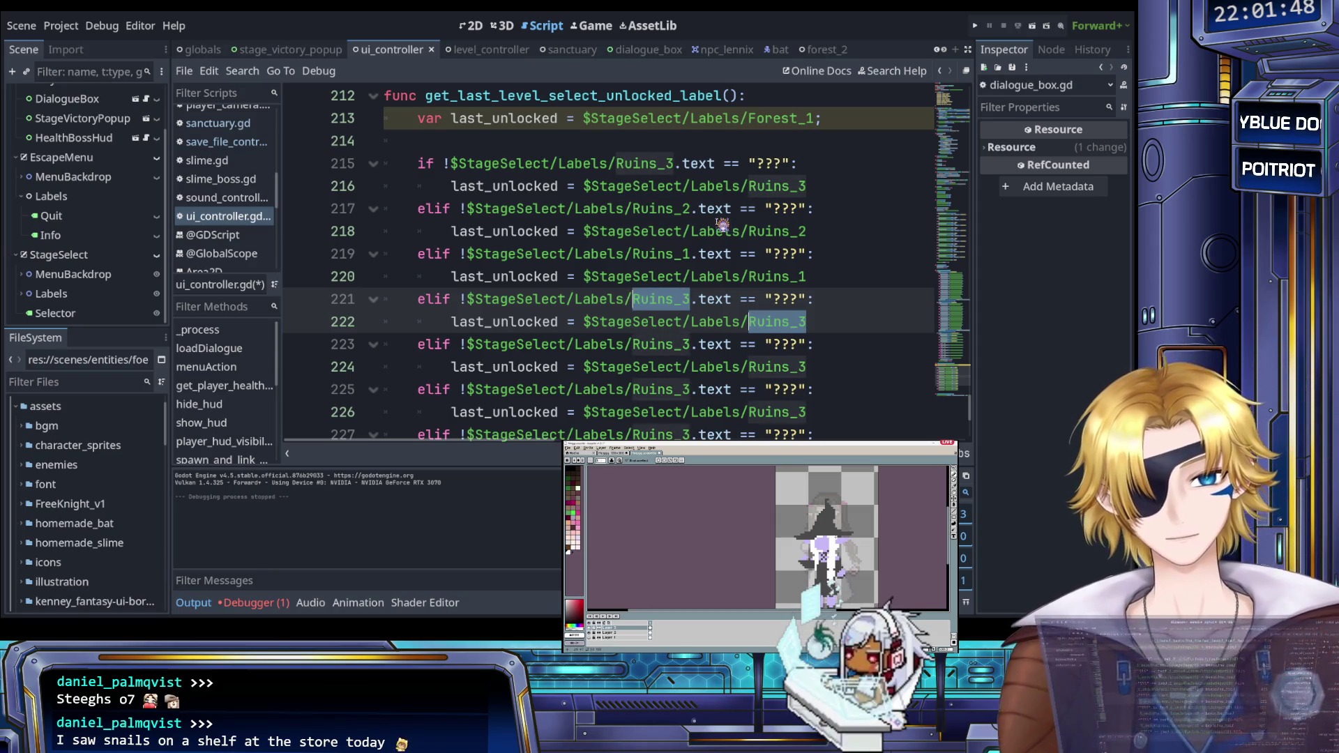
{"action": "type", "text": "Cas"}
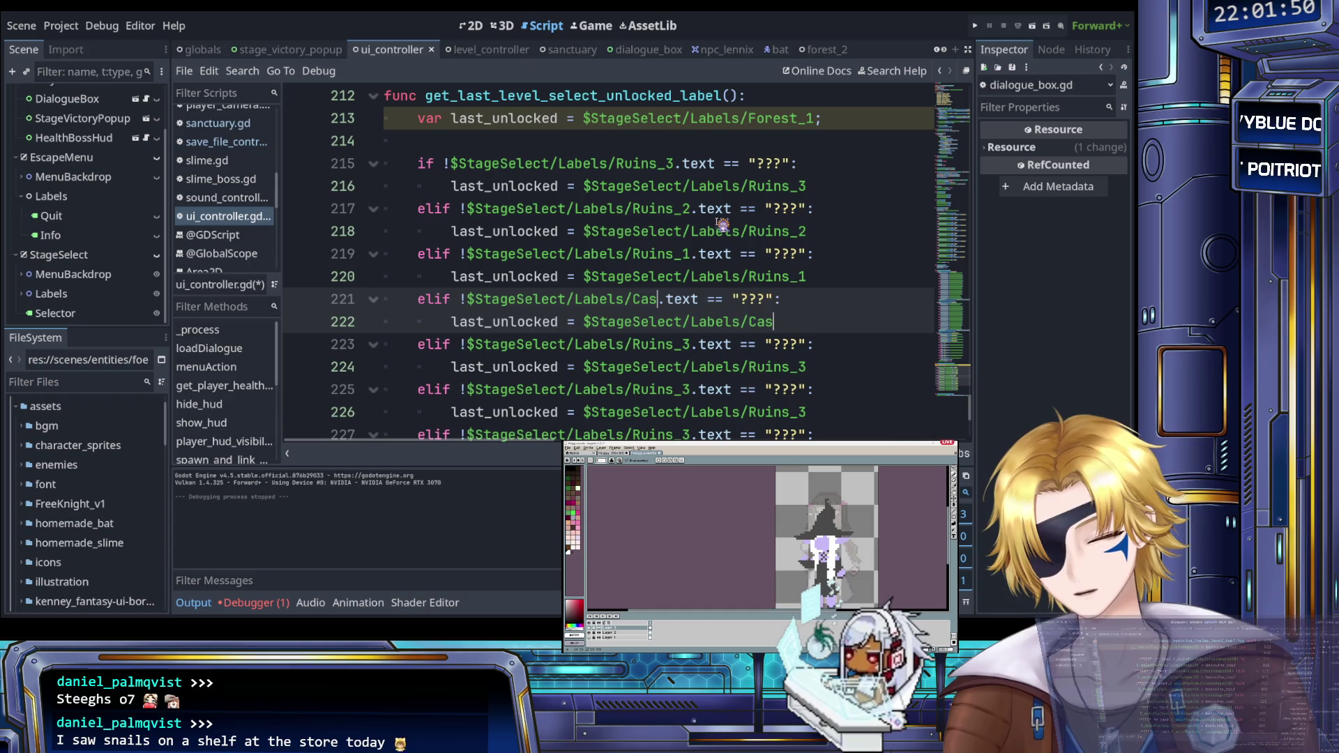
{"action": "type", "text": "tle_3"}
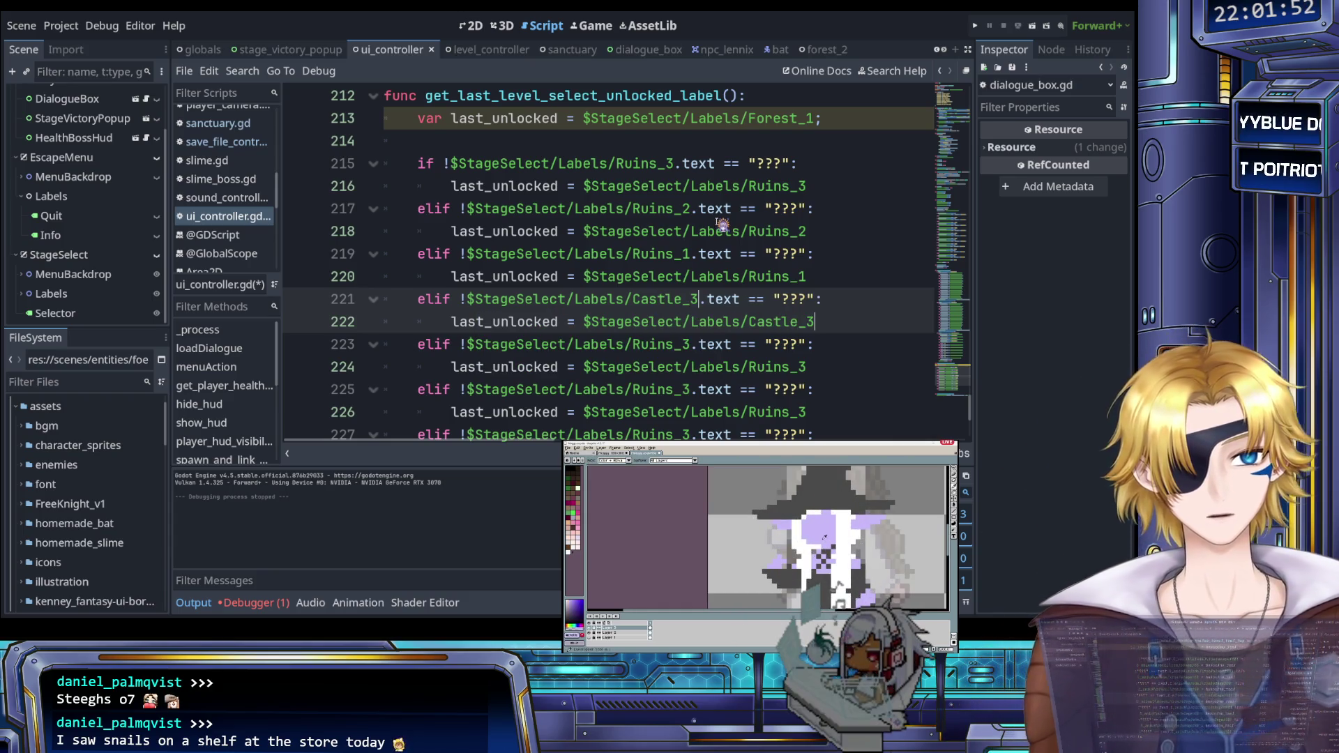
{"action": "key", "text": "Down"}
{"action": "key", "text": "Down"}
{"action": "key", "text": "ctrl+shift+Left"}
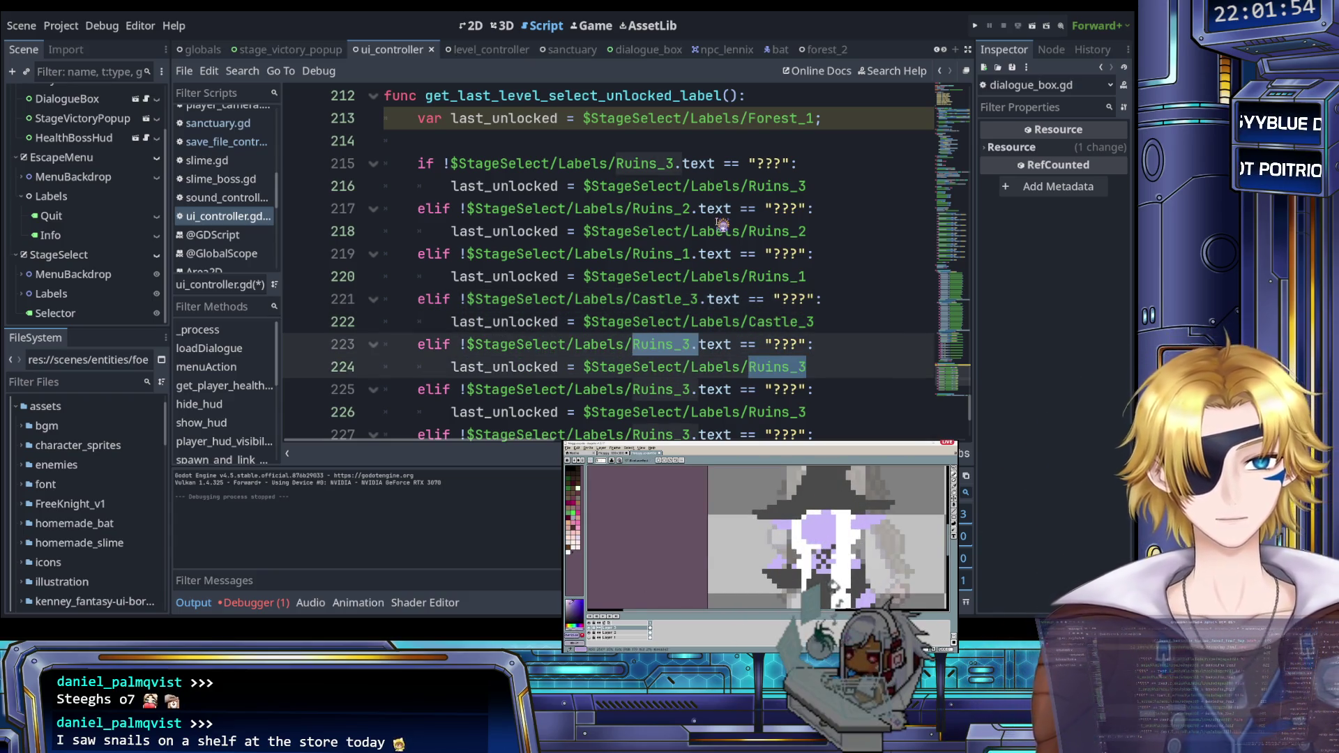
{"action": "type", "text": "CV"}
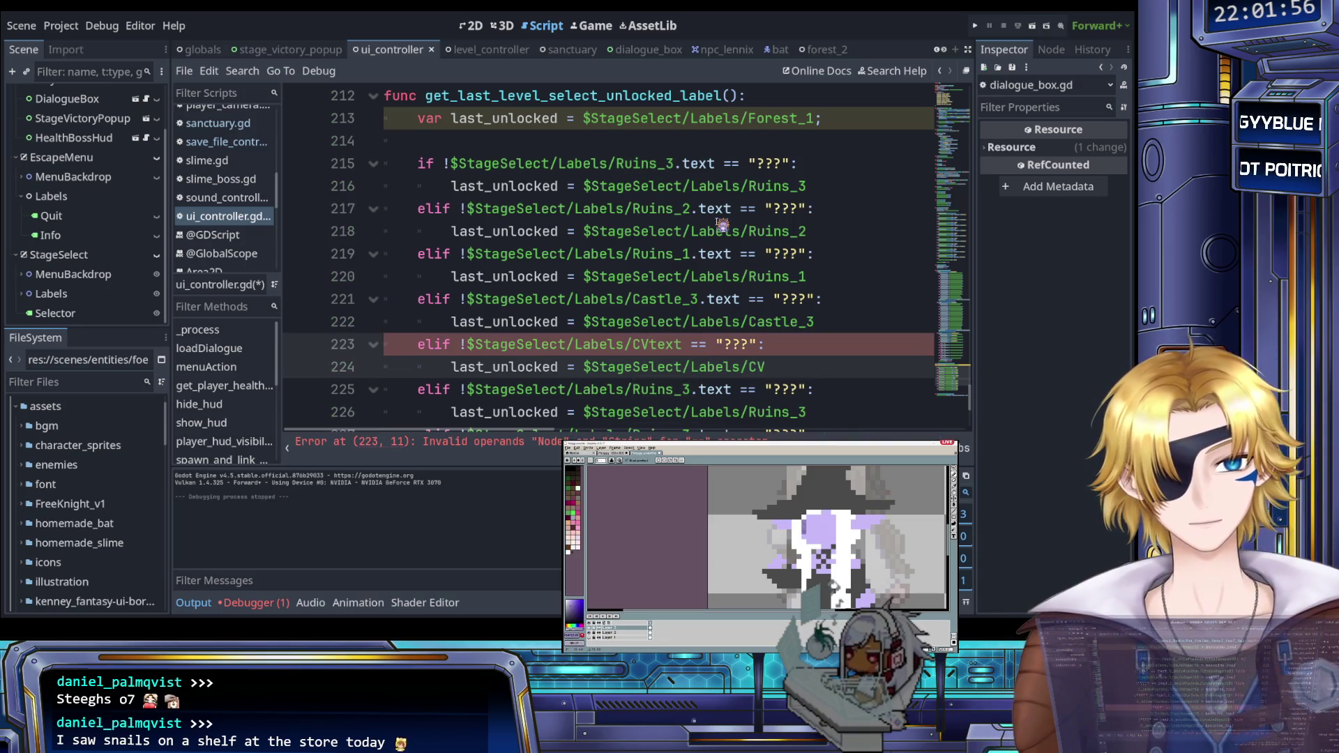
{"action": "key", "text": "ctrl+z"}
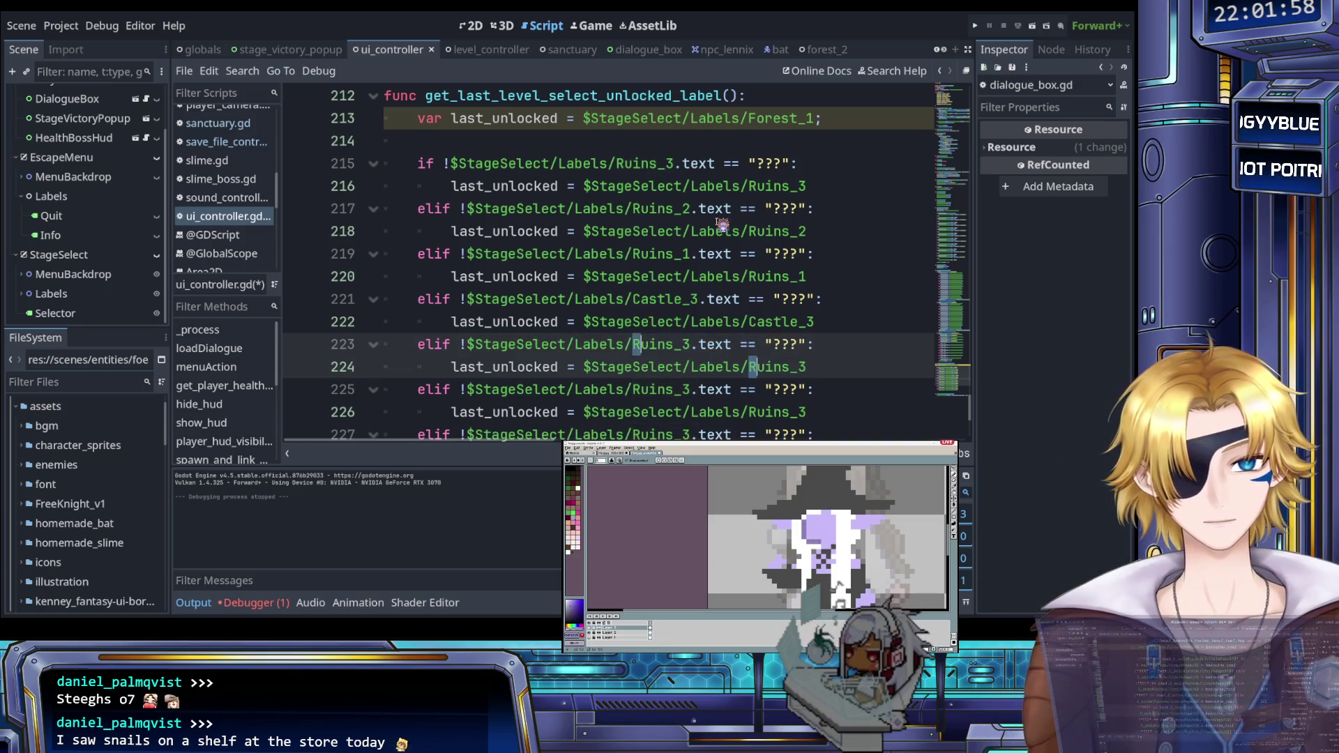
{"action": "key", "text": "ctrl+shift+Right"}
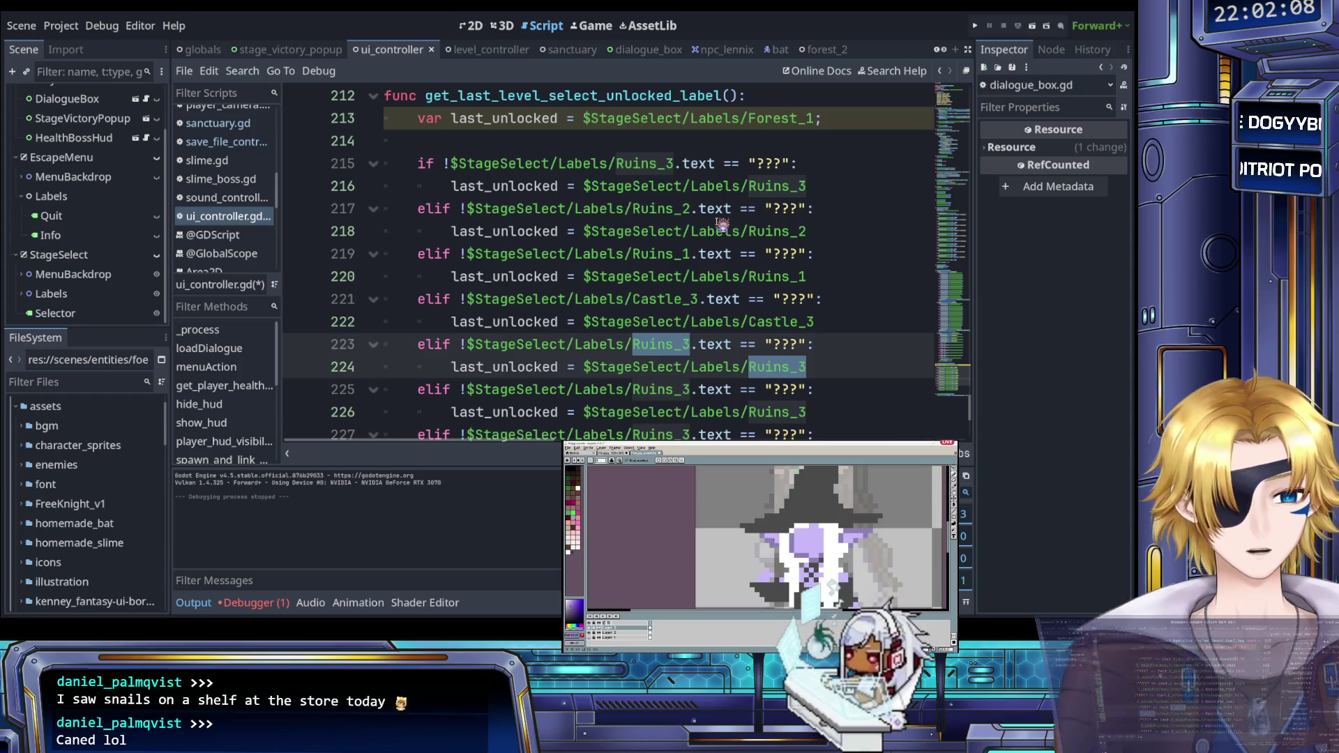
{"action": "type", "text": "C"}
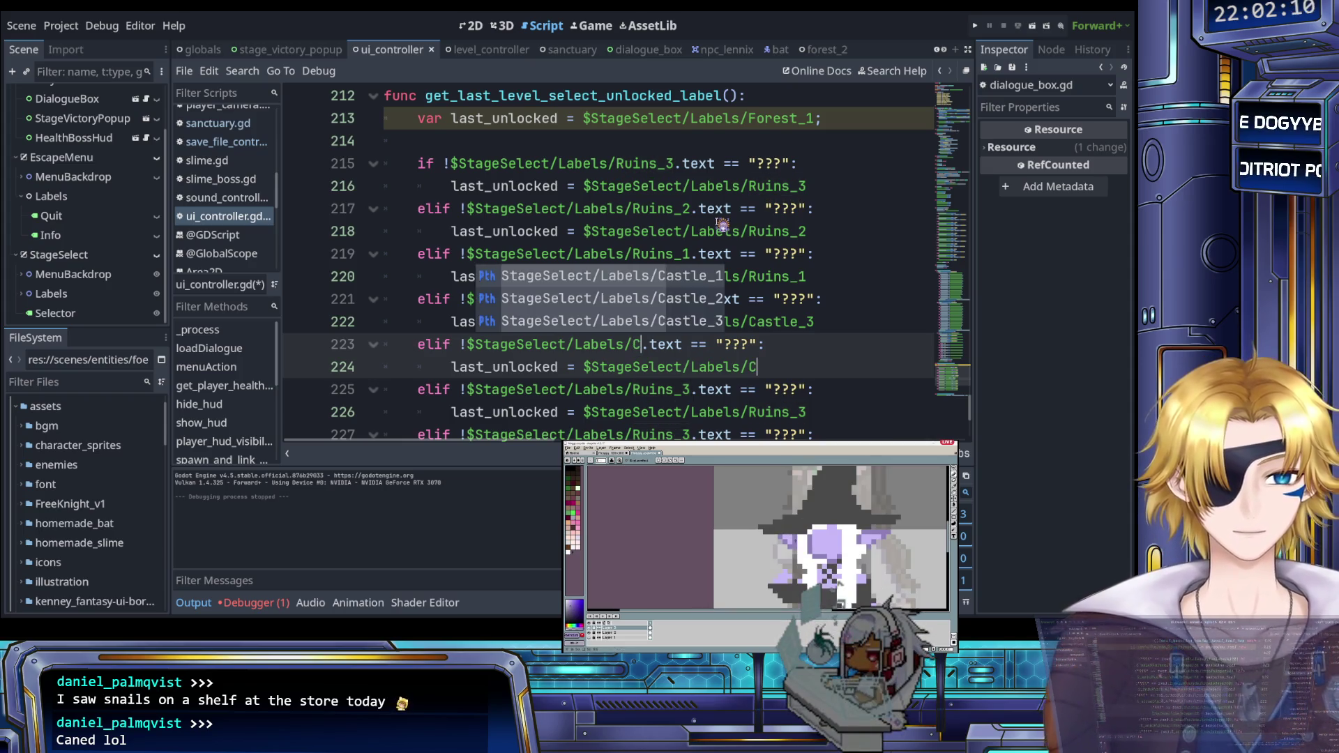
{"action": "type", "text": "astle_"}
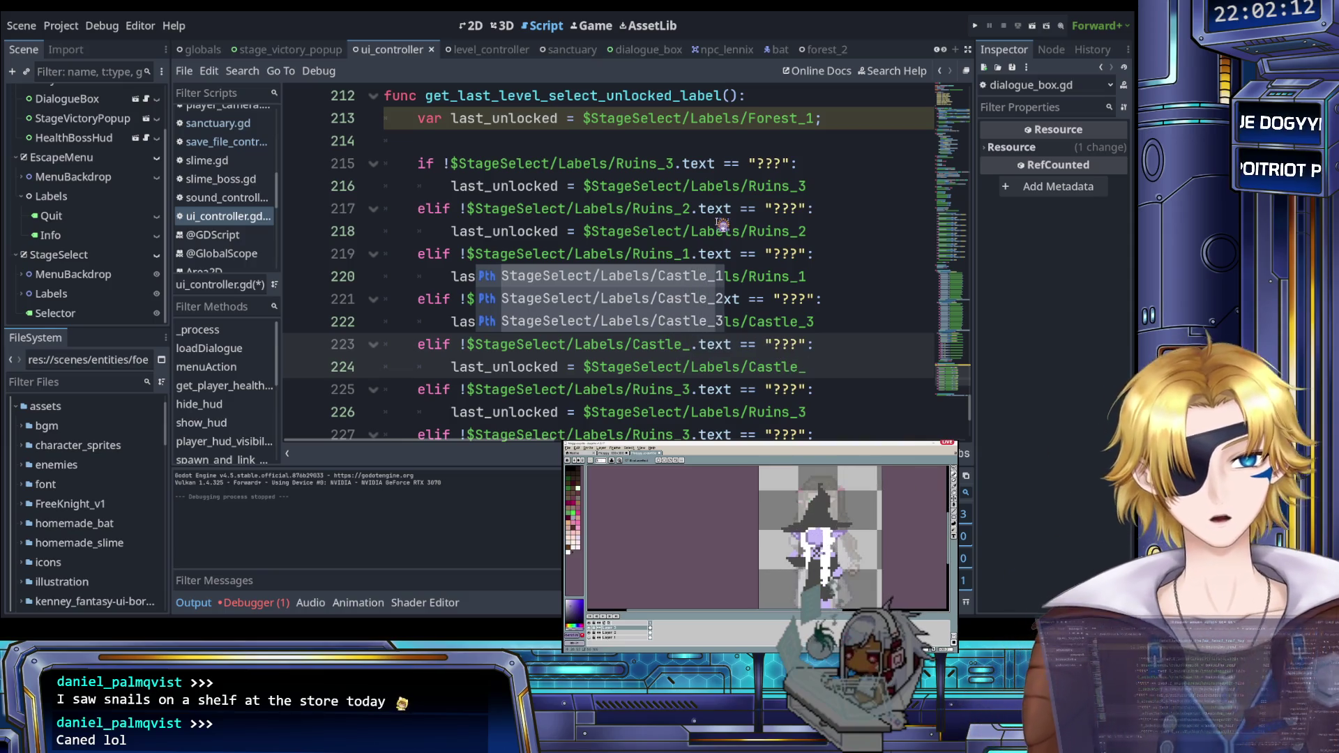
{"action": "type", "text": "2"}
{"action": "key", "text": "Down"}
{"action": "key", "text": "Down"}
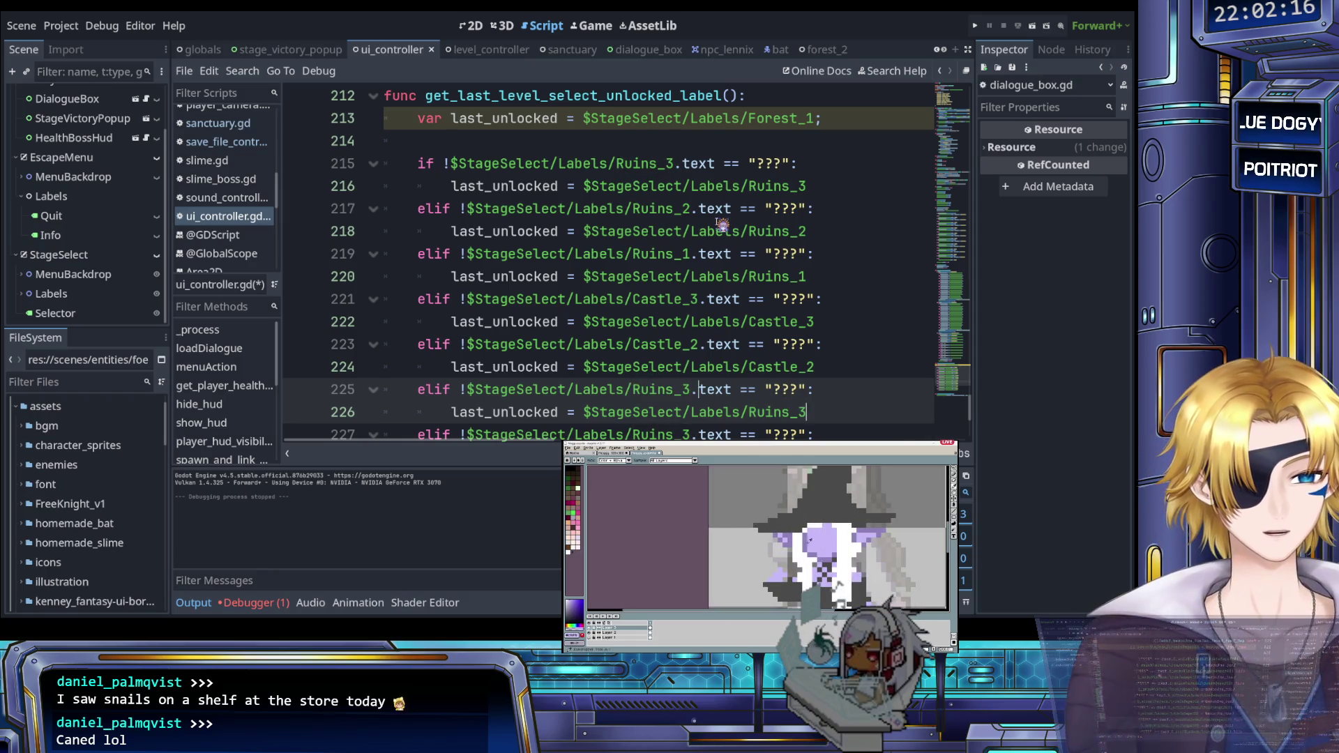
{"action": "key", "text": "ctrl+Left"}
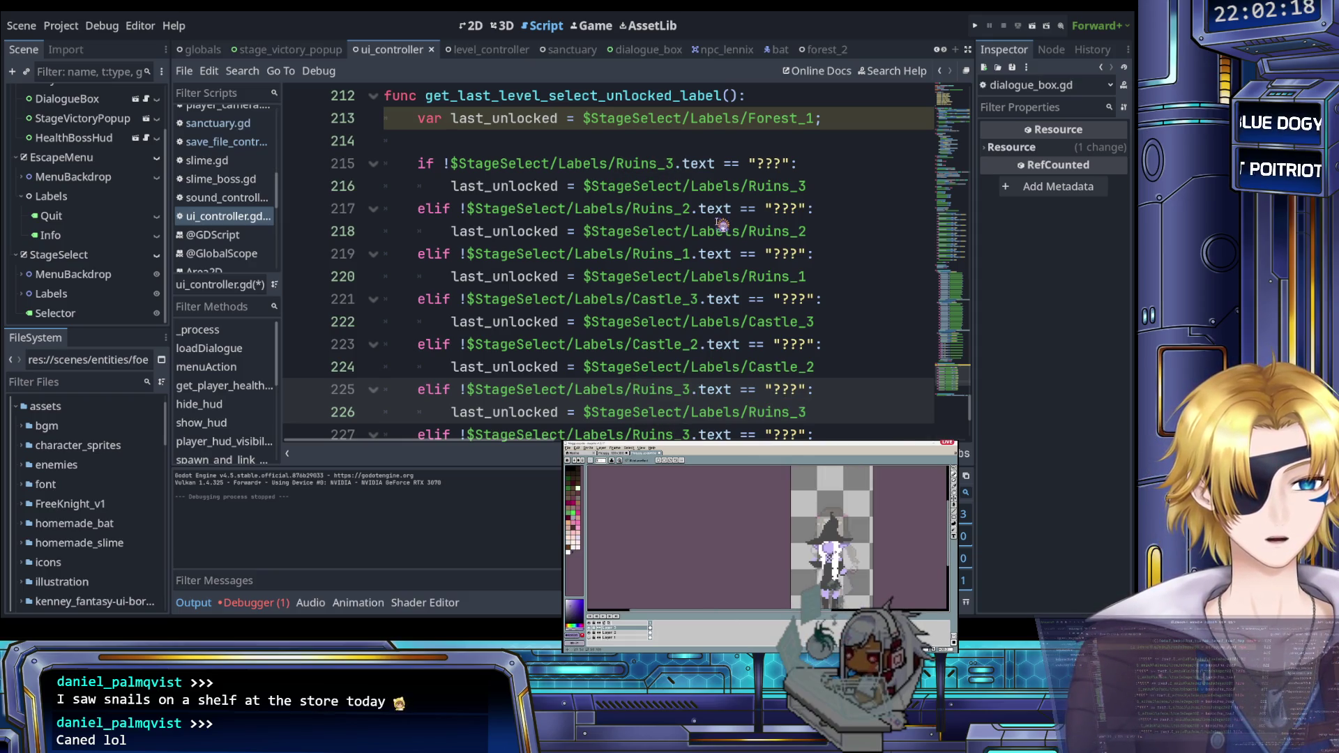
{"action": "key", "text": "ctrl+shift+Right"}
{"action": "type", "text": "Castle"}
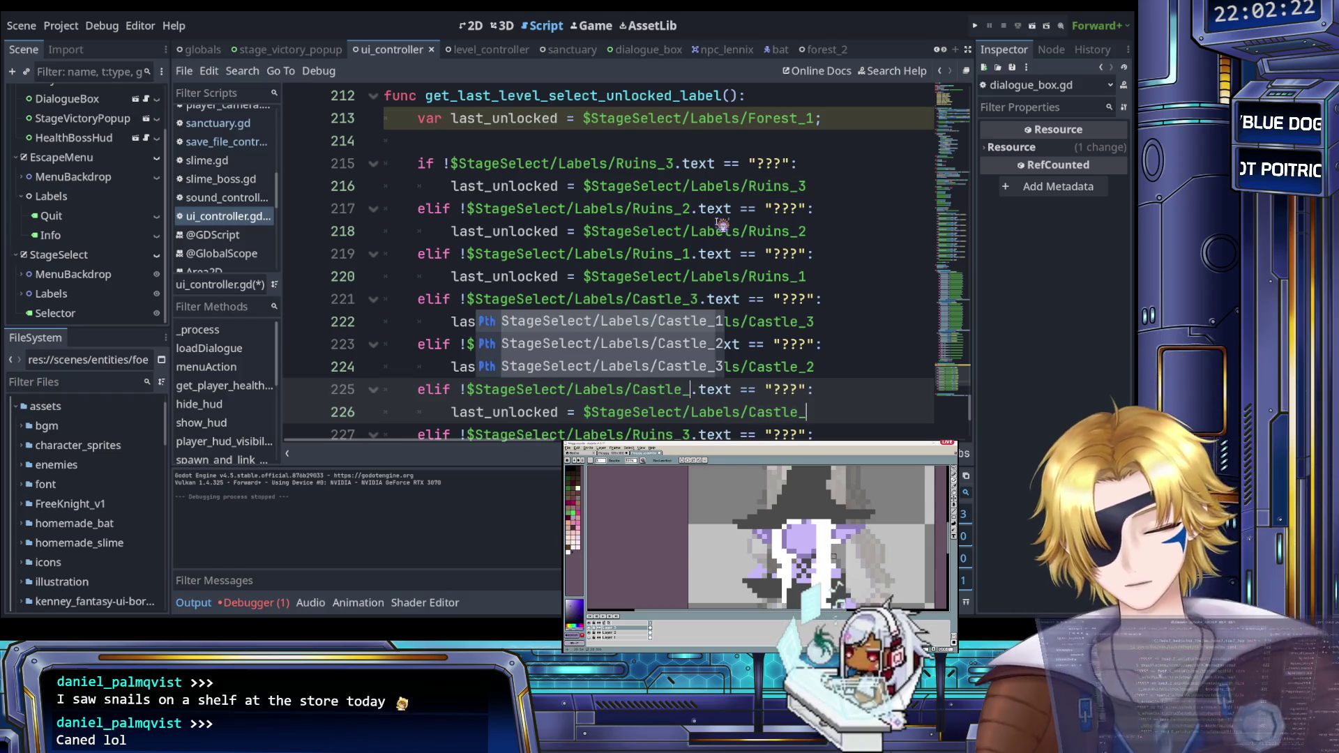
{"action": "type", "text": "_1"}
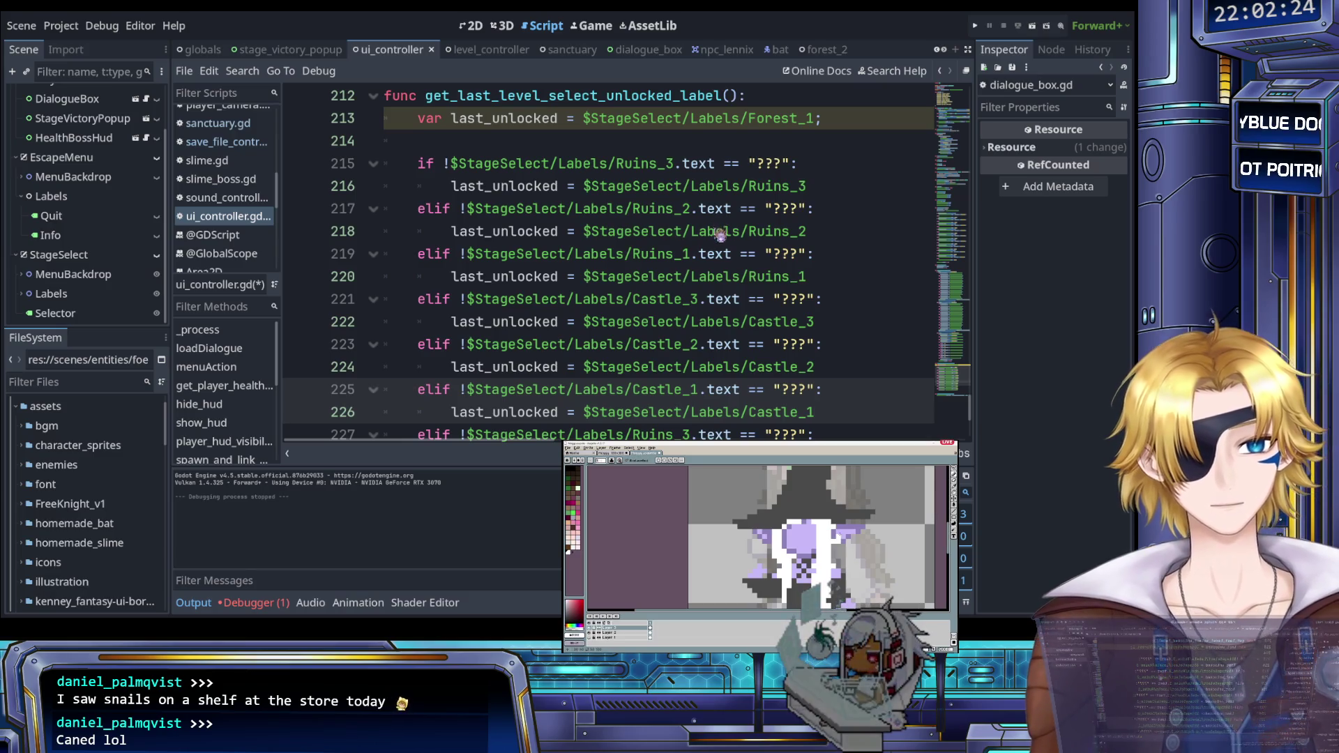
Step: Replace Ruins_3 with Forest_3 in the branch on lines 227–228
{"action": "scroll", "coordinate": [716, 266], "scroll_direction": "down", "scroll_amount": 2}
{"action": "scroll", "coordinate": [717, 266], "scroll_direction": "down", "scroll_amount": 1}
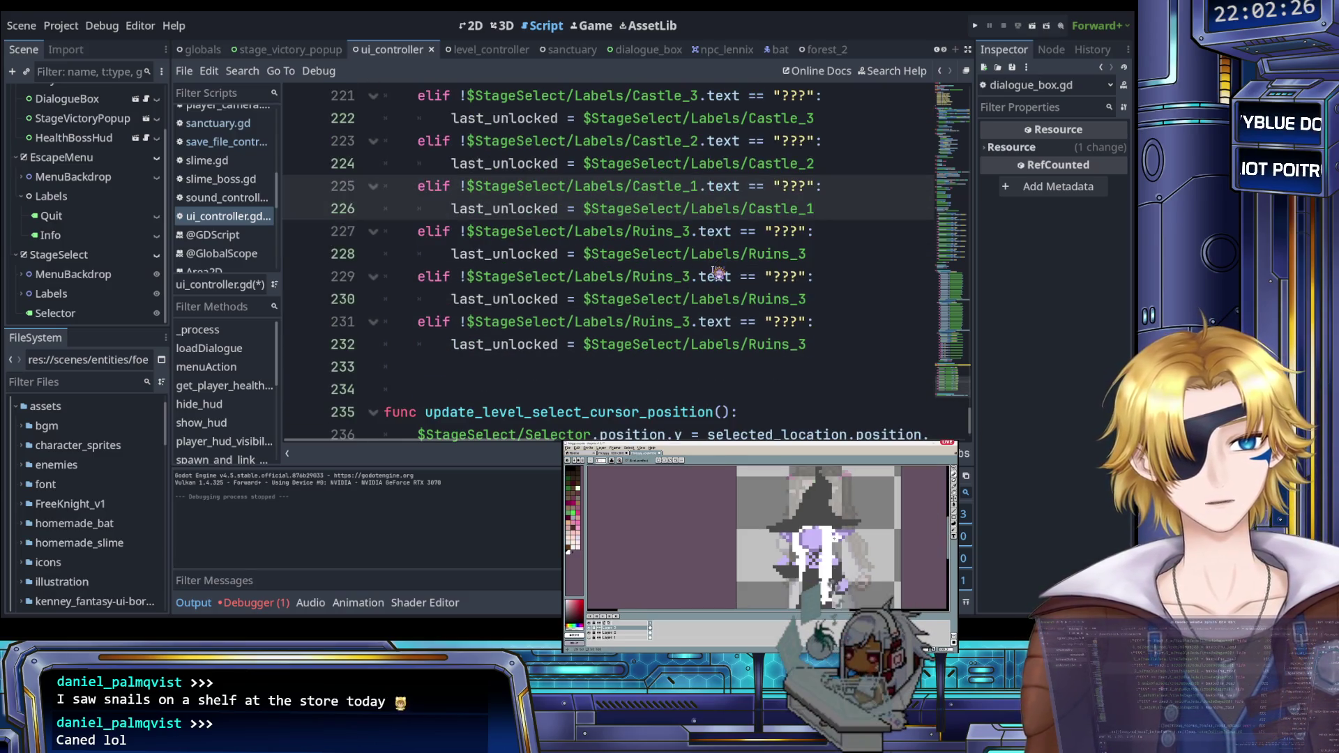
{"action": "key", "text": "Down"}
{"action": "key", "text": "Down"}
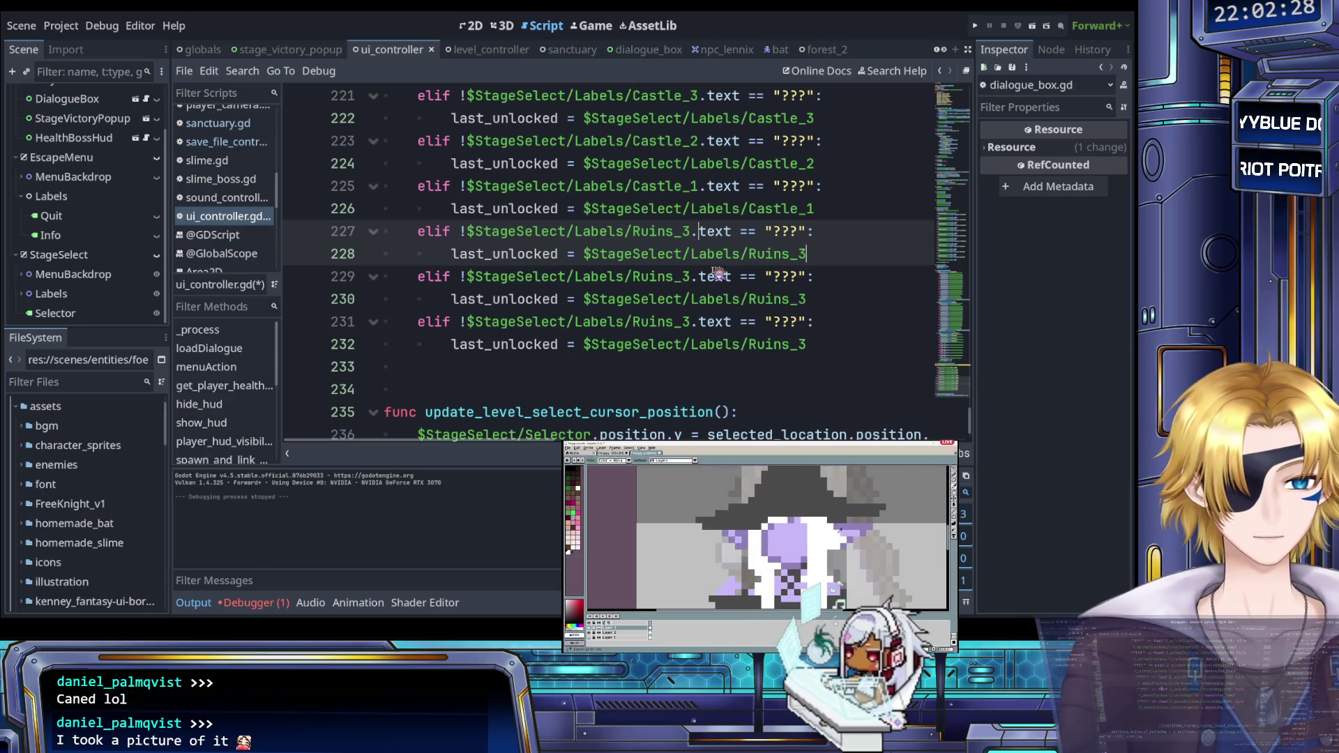
{"action": "key", "text": "ctrl+shift+Left"}
{"action": "key", "text": "Left"}
{"action": "key", "text": "ctrl+shift+Right"}
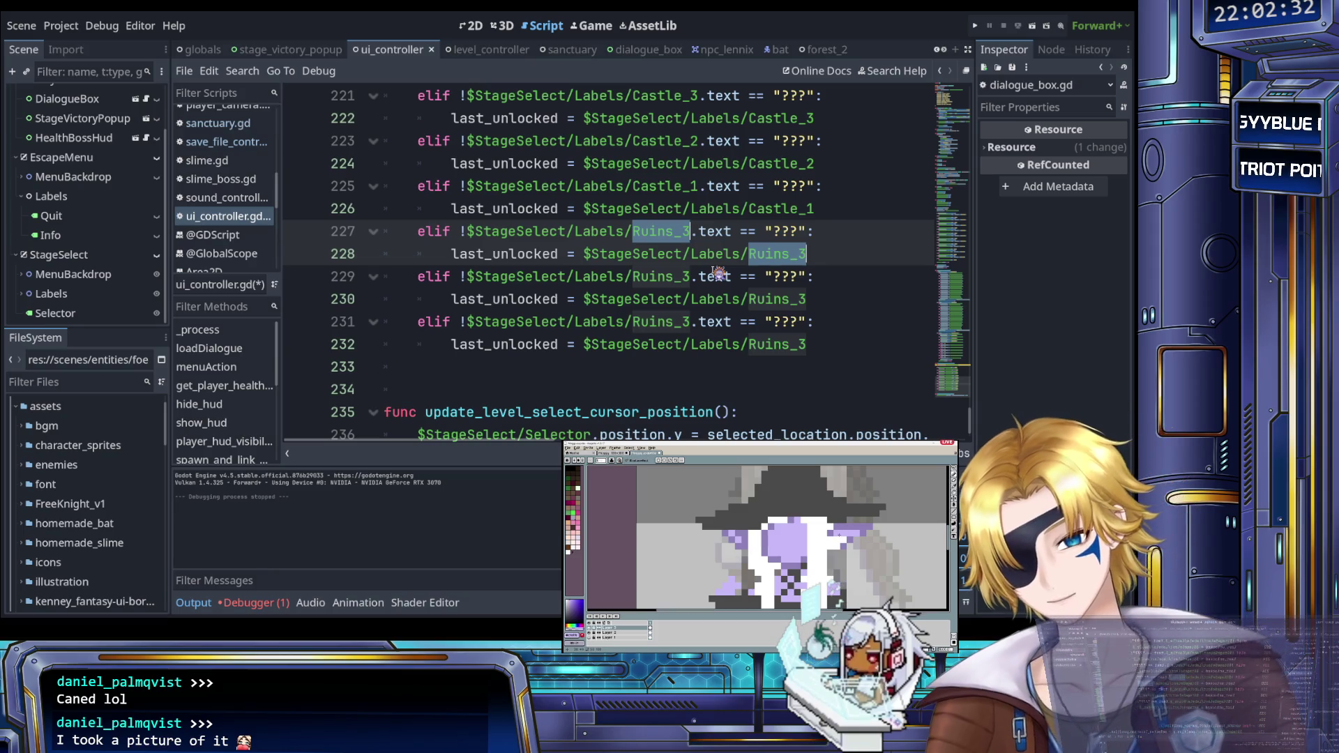
{"action": "type", "text": "Forest_3"}
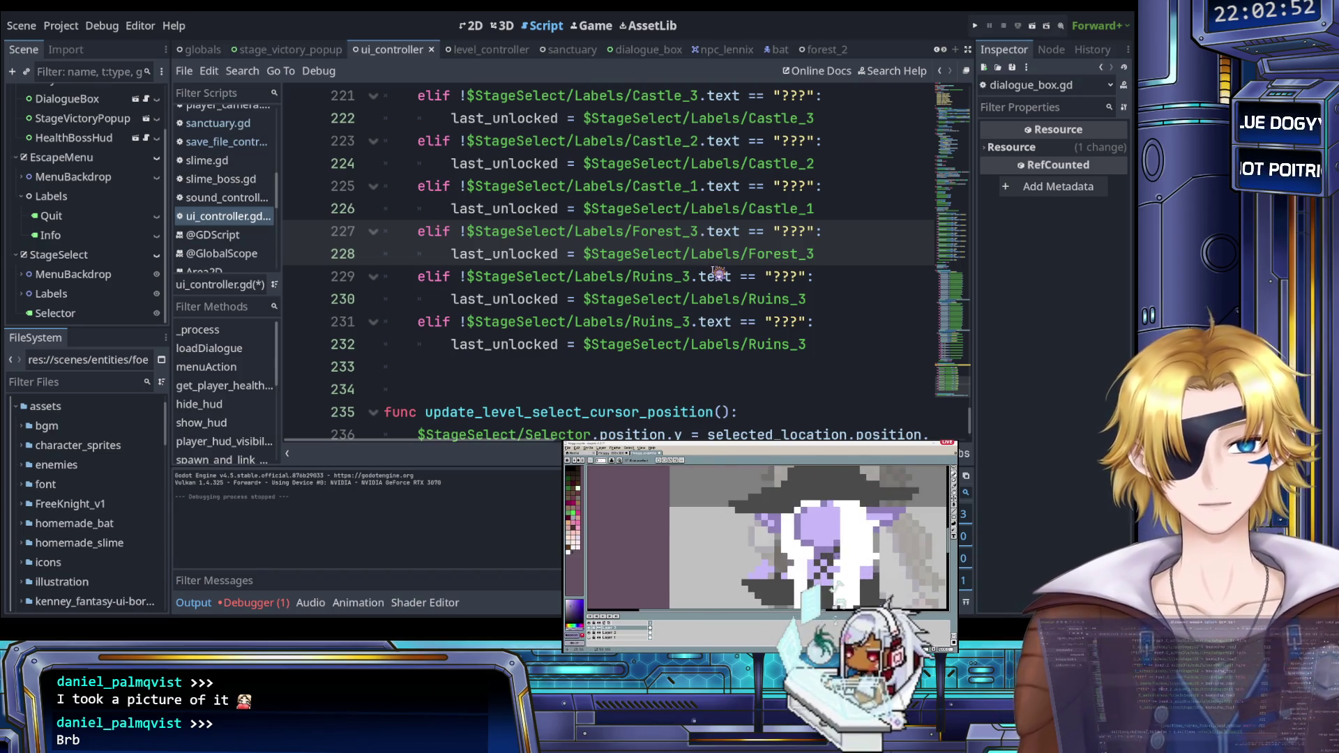
Step: Change the last two duplicate branches to Forest_2 and Forest_1
{"action": "key", "text": "Down"}
{"action": "key", "text": "Down"}
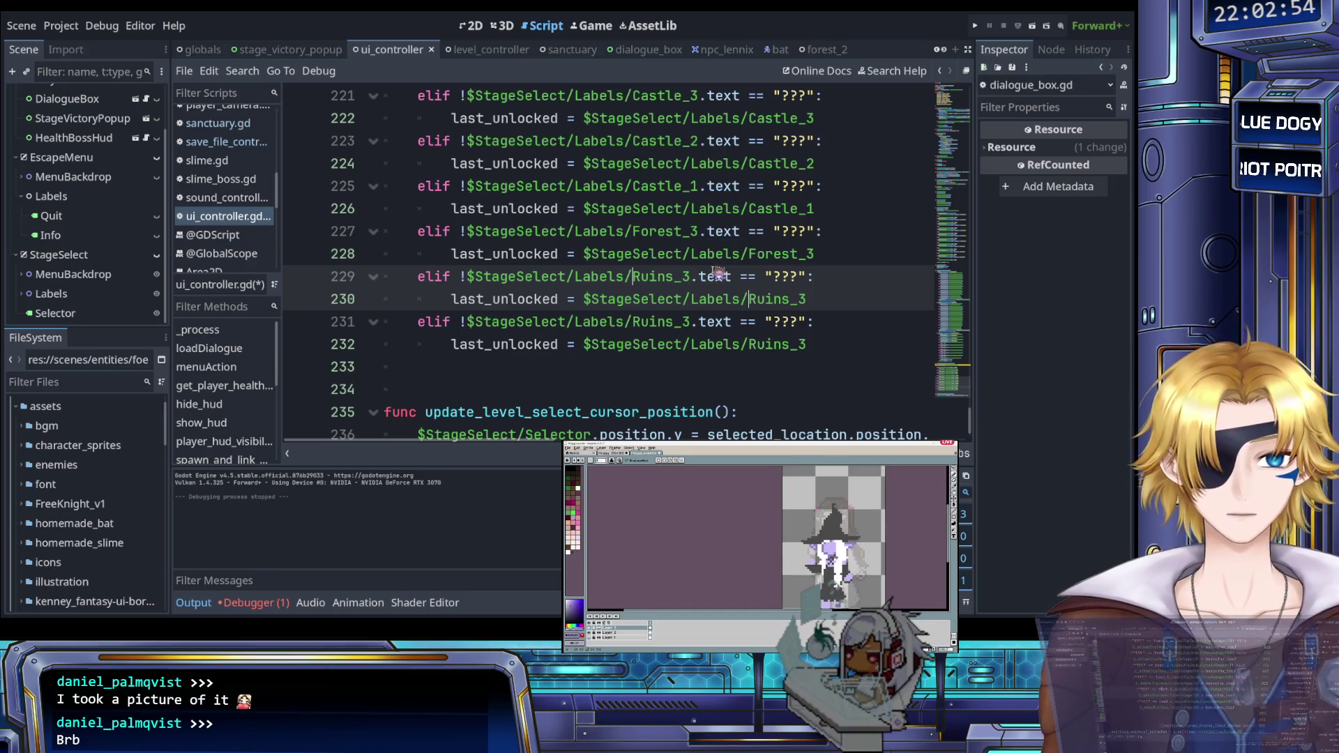
{"action": "key", "text": "ctrl+shift+Right"}
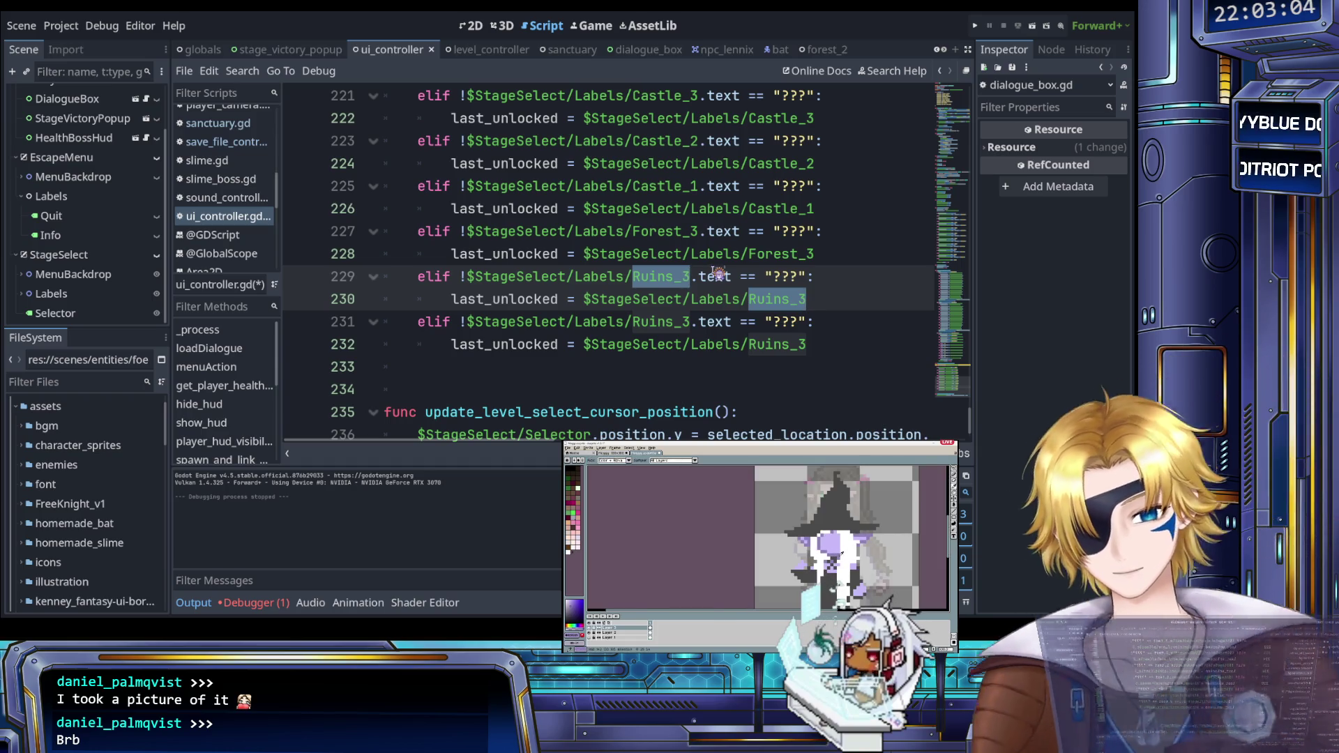
{"action": "type", "text": "Forest_2"}
{"action": "key", "text": "Down"}
{"action": "key", "text": "Down"}
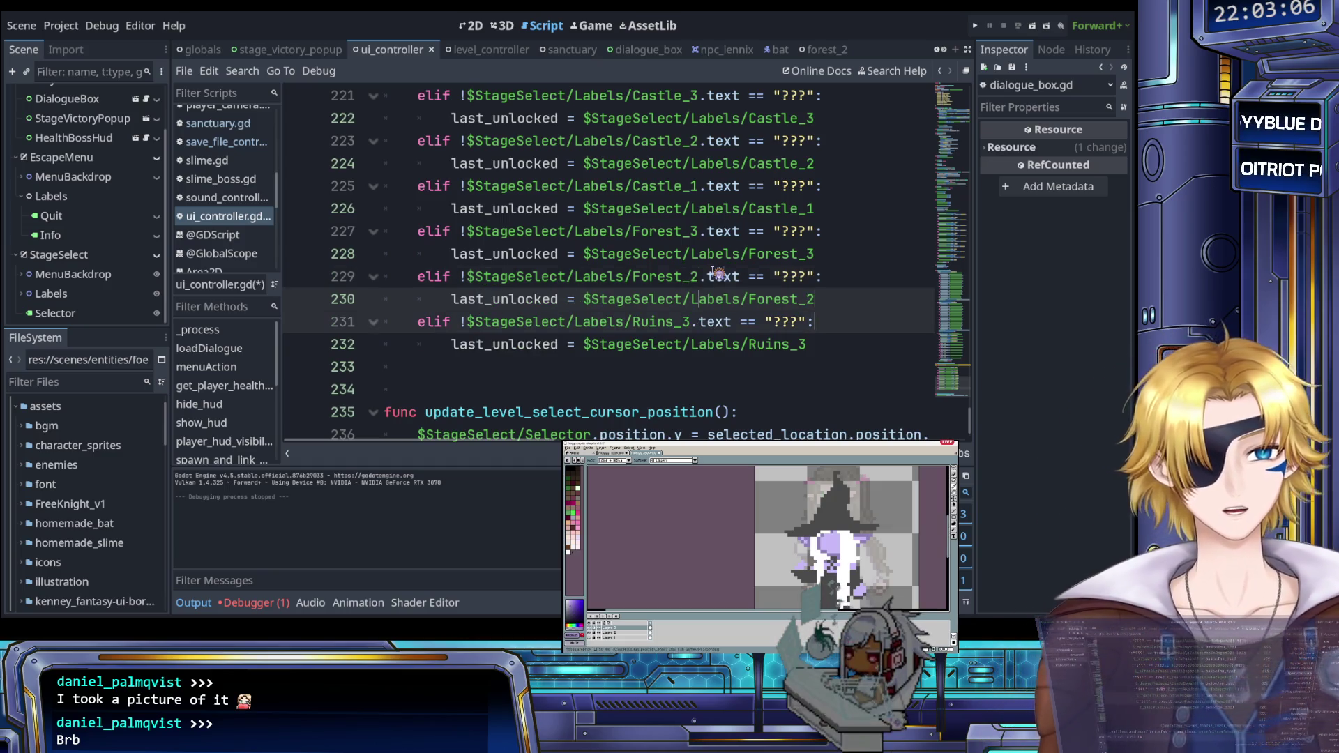
{"action": "key", "text": "ctrl+shift+Left"}
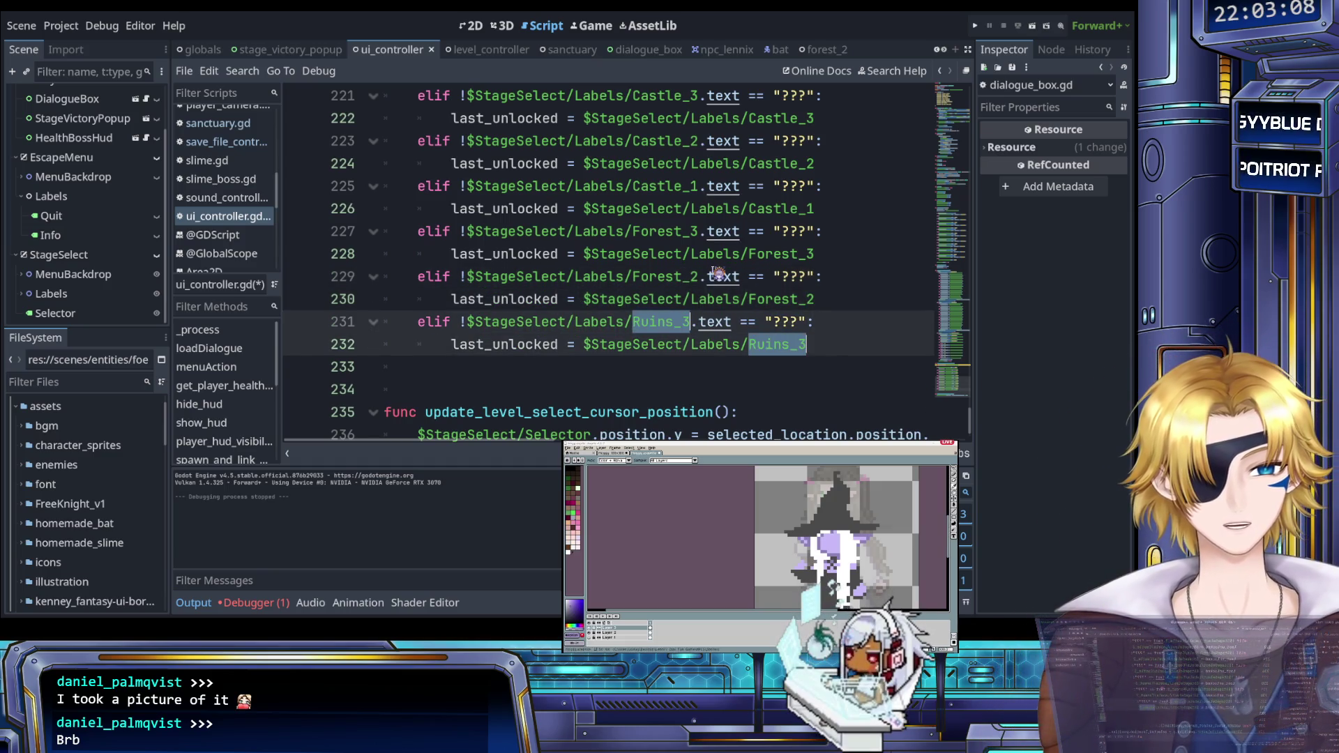
{"action": "type", "text": "Forest"}
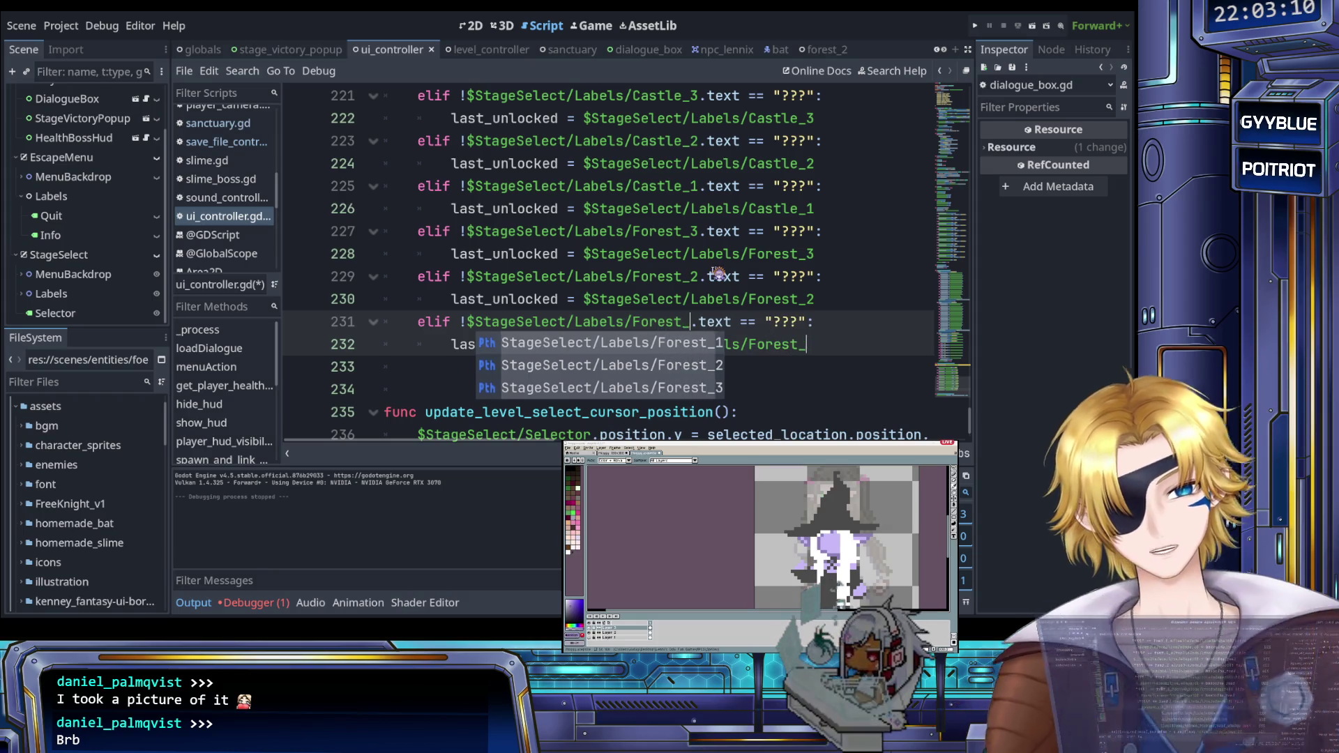
{"action": "key", "text": "Return"}
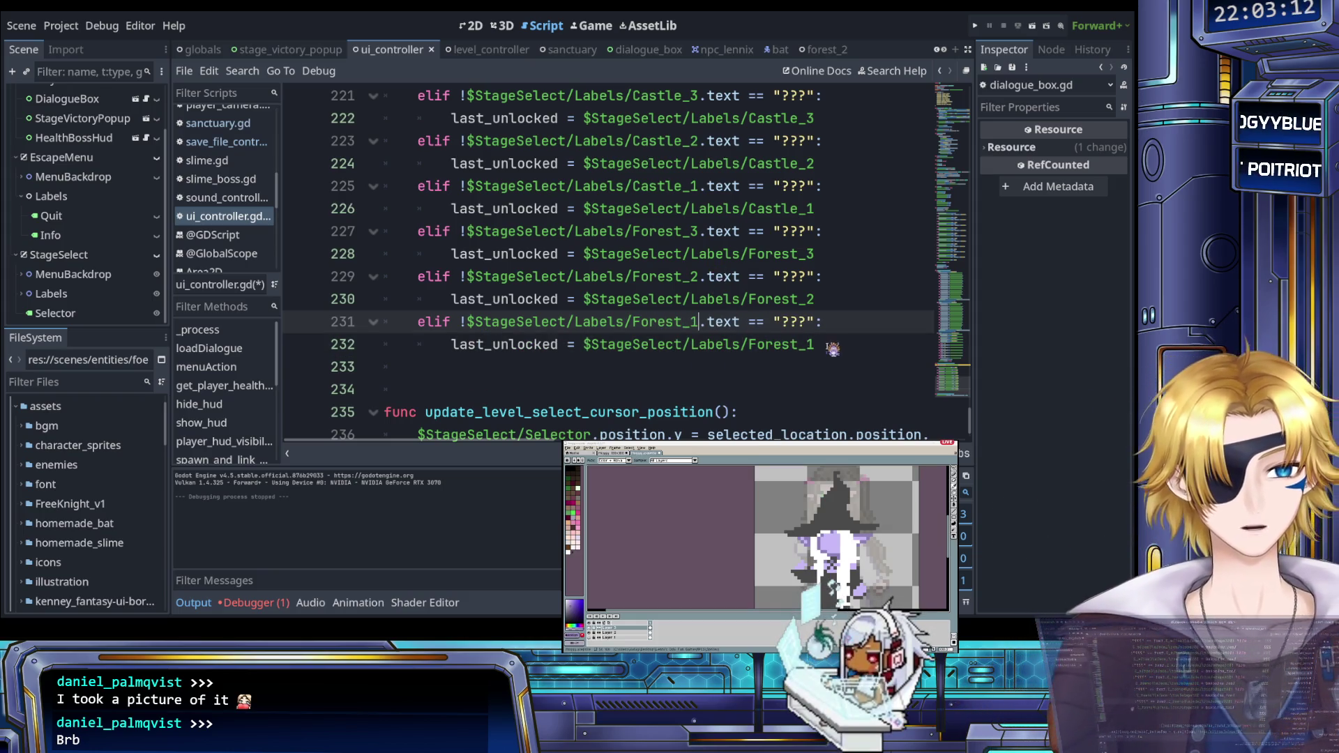
{"action": "scroll", "coordinate": [832, 347], "scroll_direction": "up", "scroll_amount": 2}
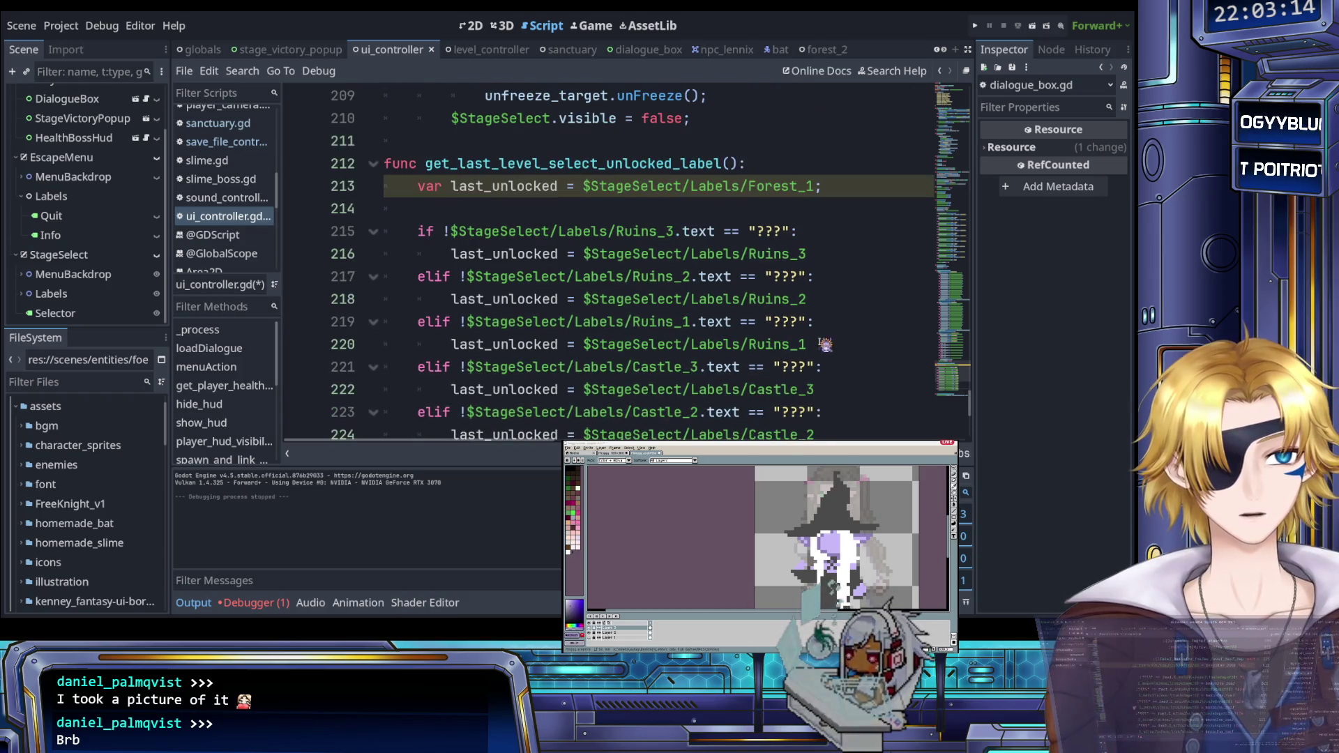
Step: Append a semicolon to every last_unlocked assignment line at once and save ui_controller.gd
{"action": "left_click", "coordinate": [667, 260]}
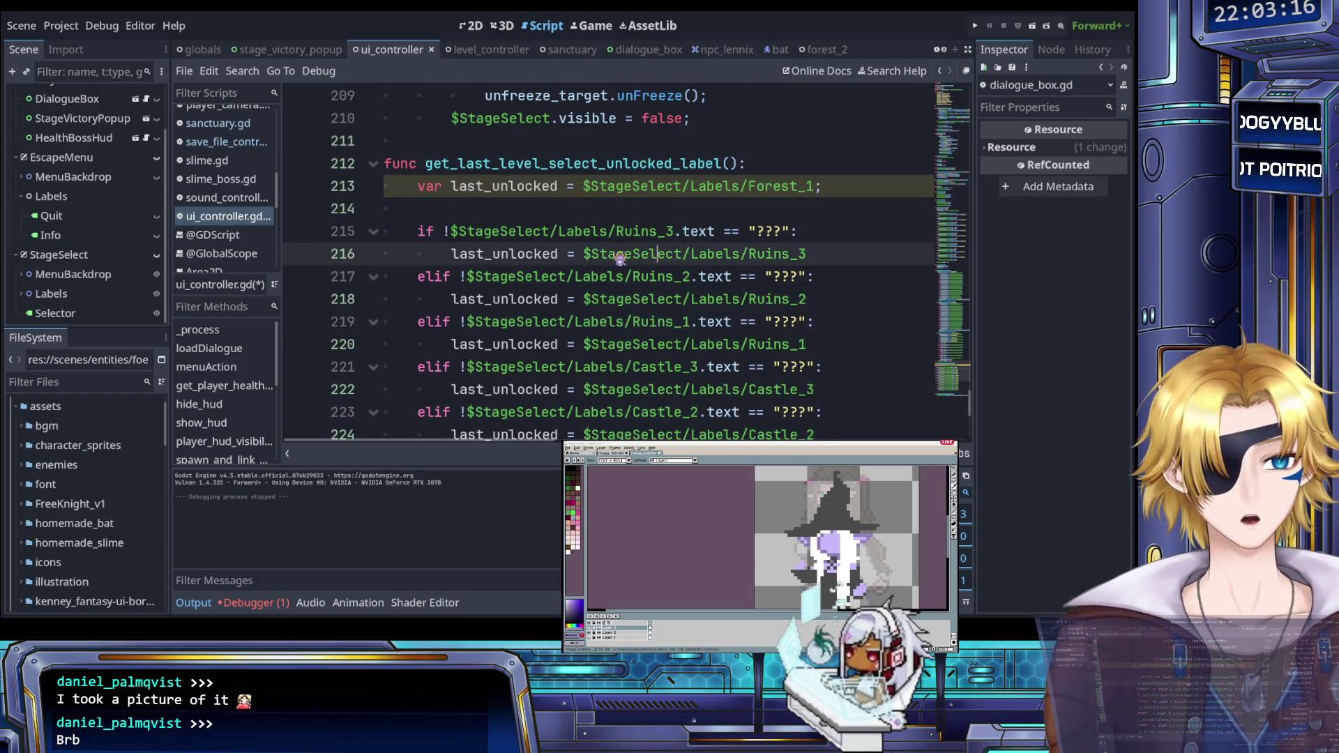
{"action": "left_click_drag", "start_coordinate": [453, 255], "coordinate": [597, 263]}
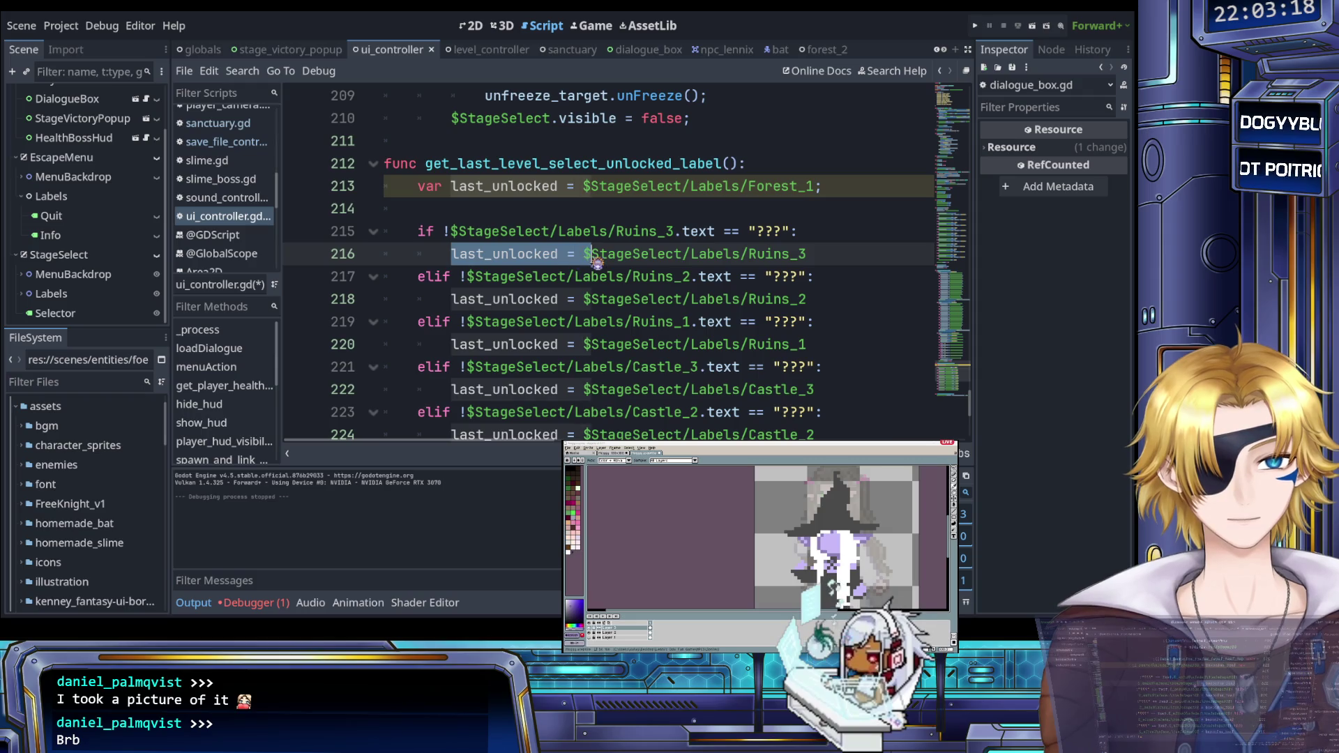
{"action": "key", "text": "ctrl+d"}
{"action": "key", "text": "ctrl+d"}
{"action": "key", "text": "ctrl+d"}
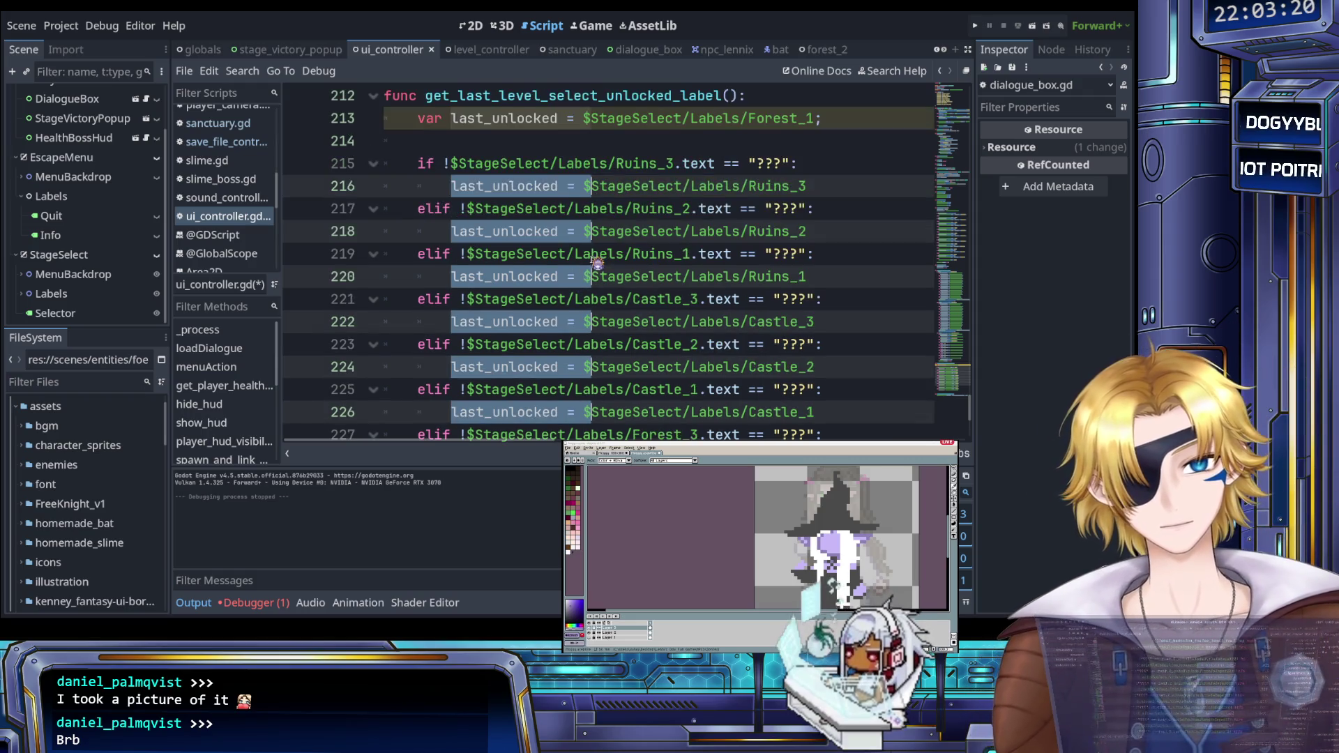
{"action": "key", "text": "ctrl+d"}
{"action": "key", "text": "ctrl+d"}
{"action": "key", "text": "ctrl+d"}
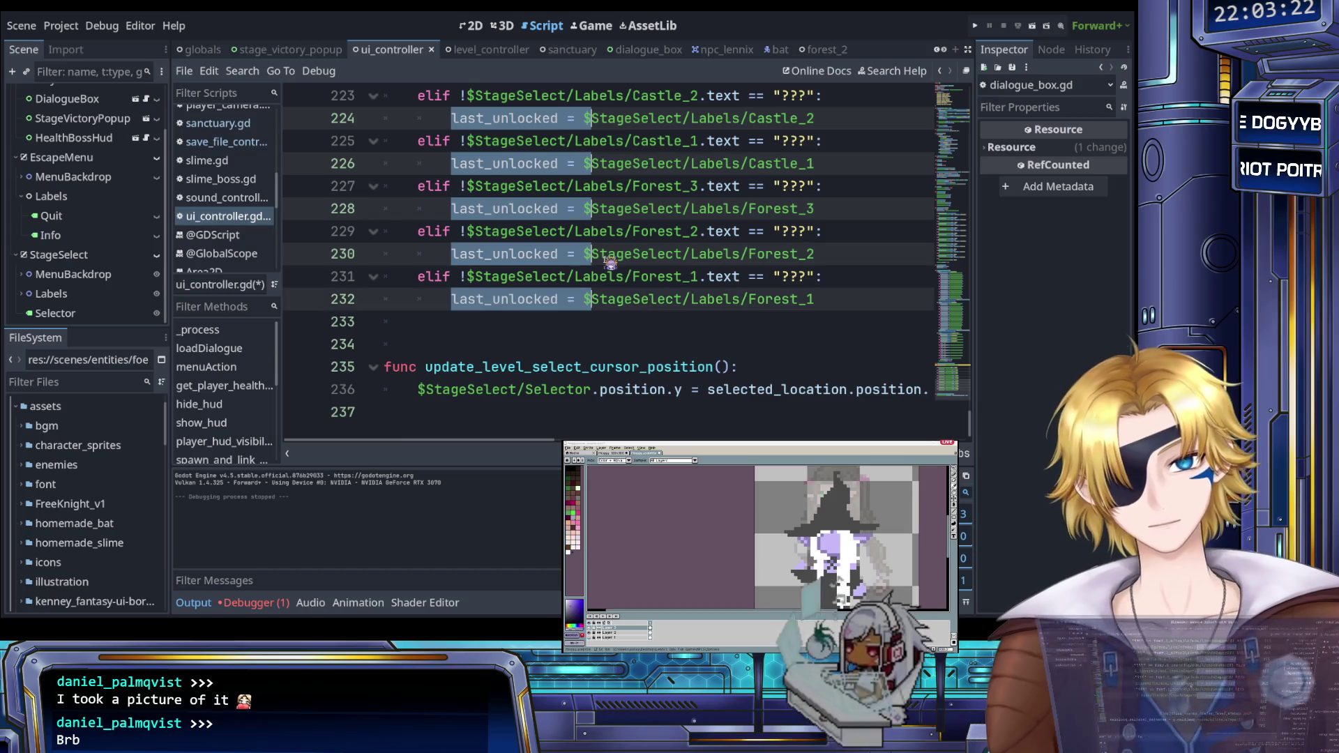
{"action": "key", "text": "Right"}
{"action": "key", "text": "End"}
{"action": "type", "text": ";"}
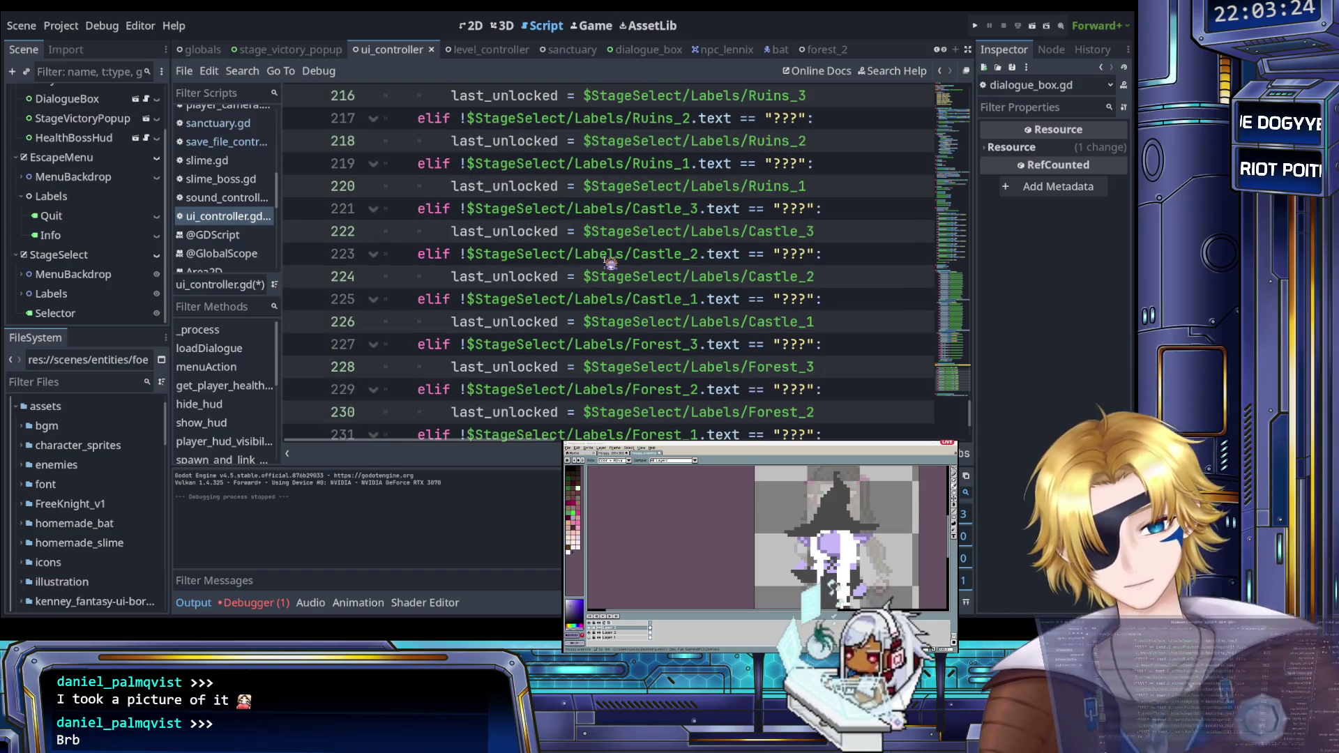
{"action": "key", "text": "Escape"}
{"action": "key", "text": "ctrl+s"}
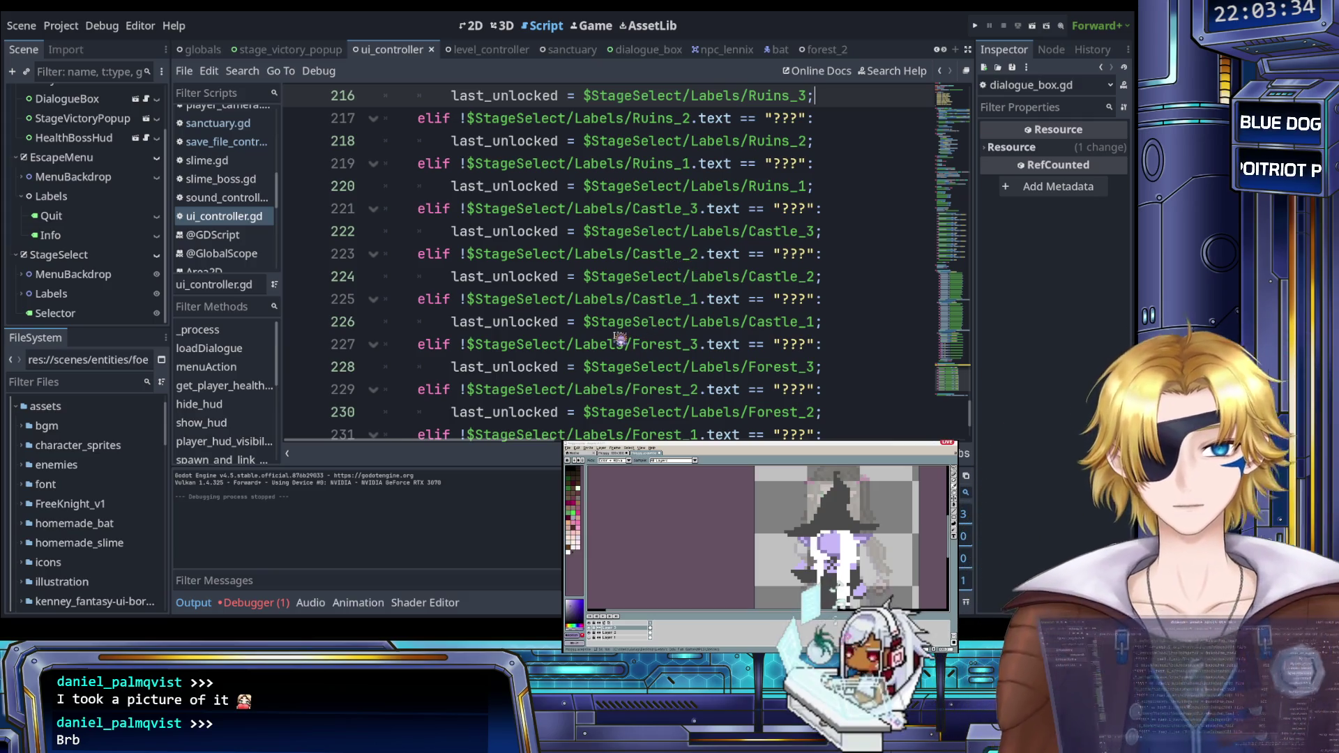
Step: Add 'return last_unlocked;' on a new line after the final Forest_1 check
{"action": "scroll", "coordinate": [620, 339], "scroll_direction": "up", "scroll_amount": 2}
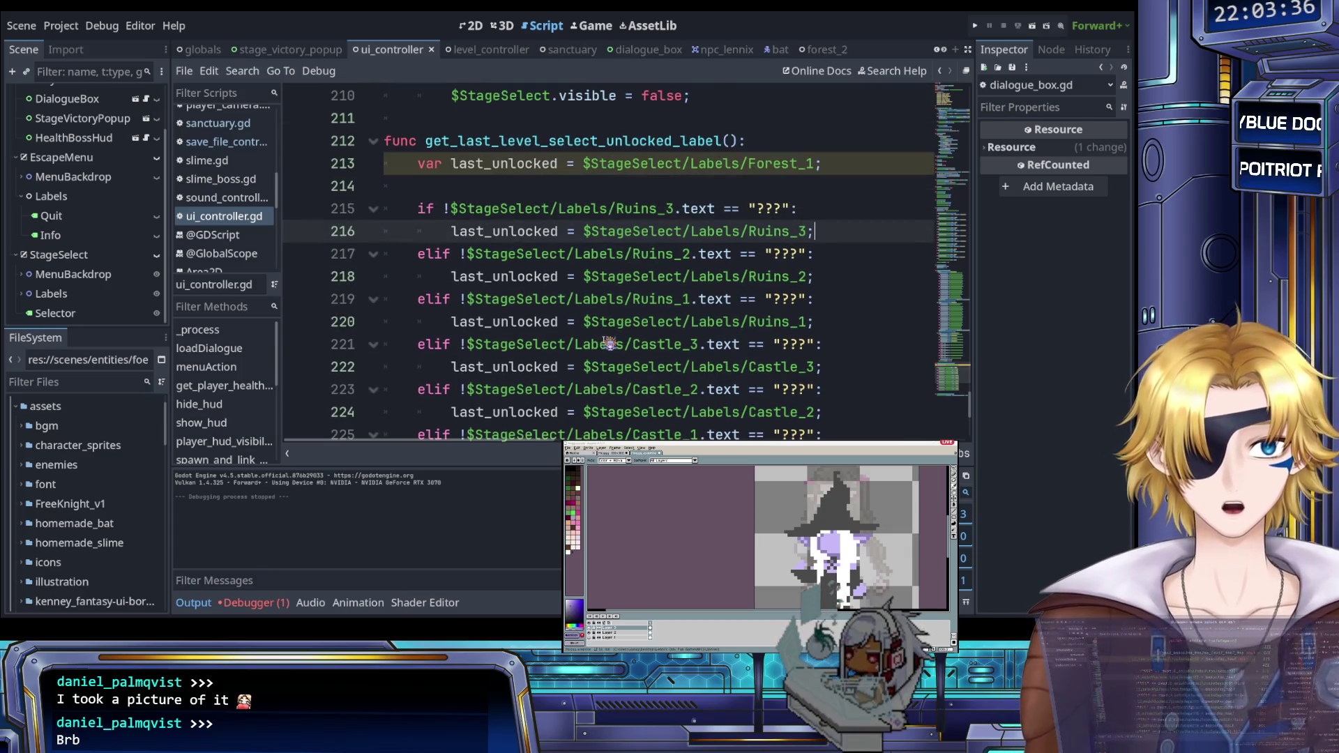
{"action": "scroll", "coordinate": [607, 343], "scroll_direction": "down", "scroll_amount": 3}
{"action": "scroll", "coordinate": [603, 346], "scroll_direction": "up", "scroll_amount": 4}
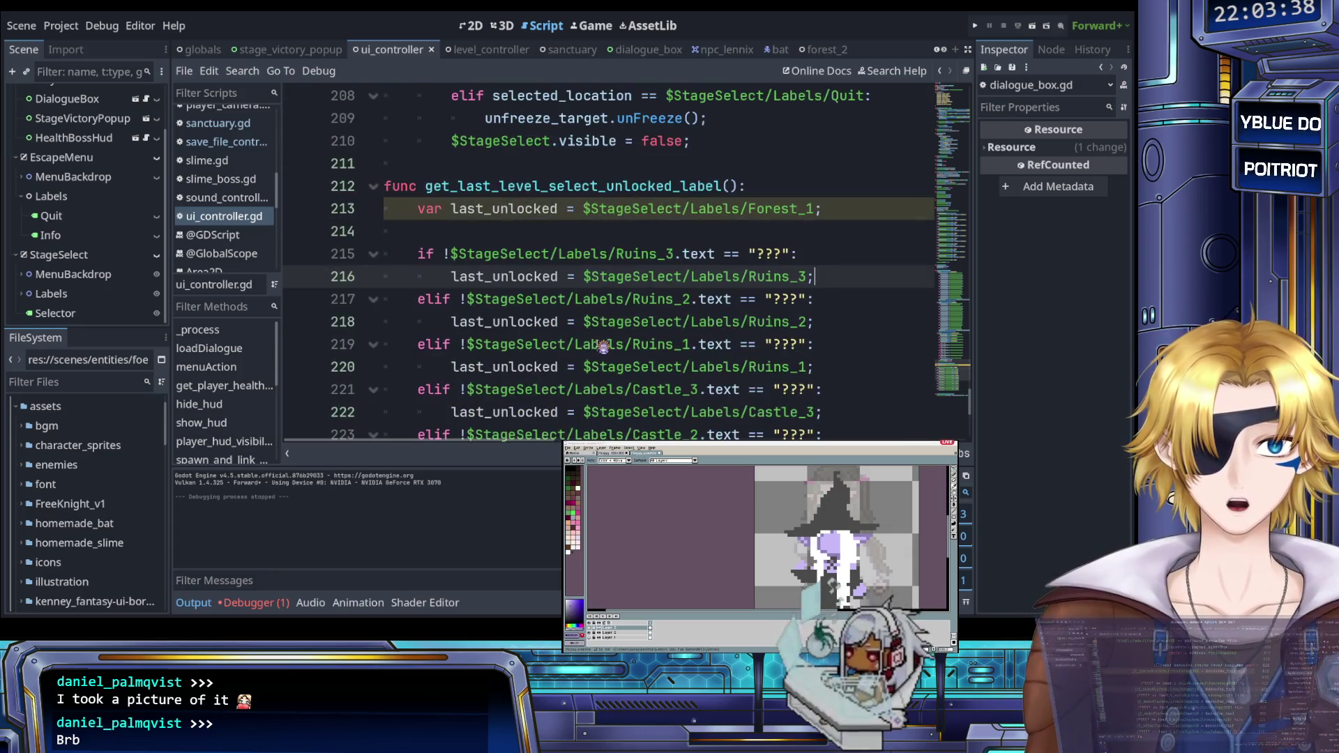
{"action": "scroll", "coordinate": [603, 346], "scroll_direction": "up", "scroll_amount": 1}
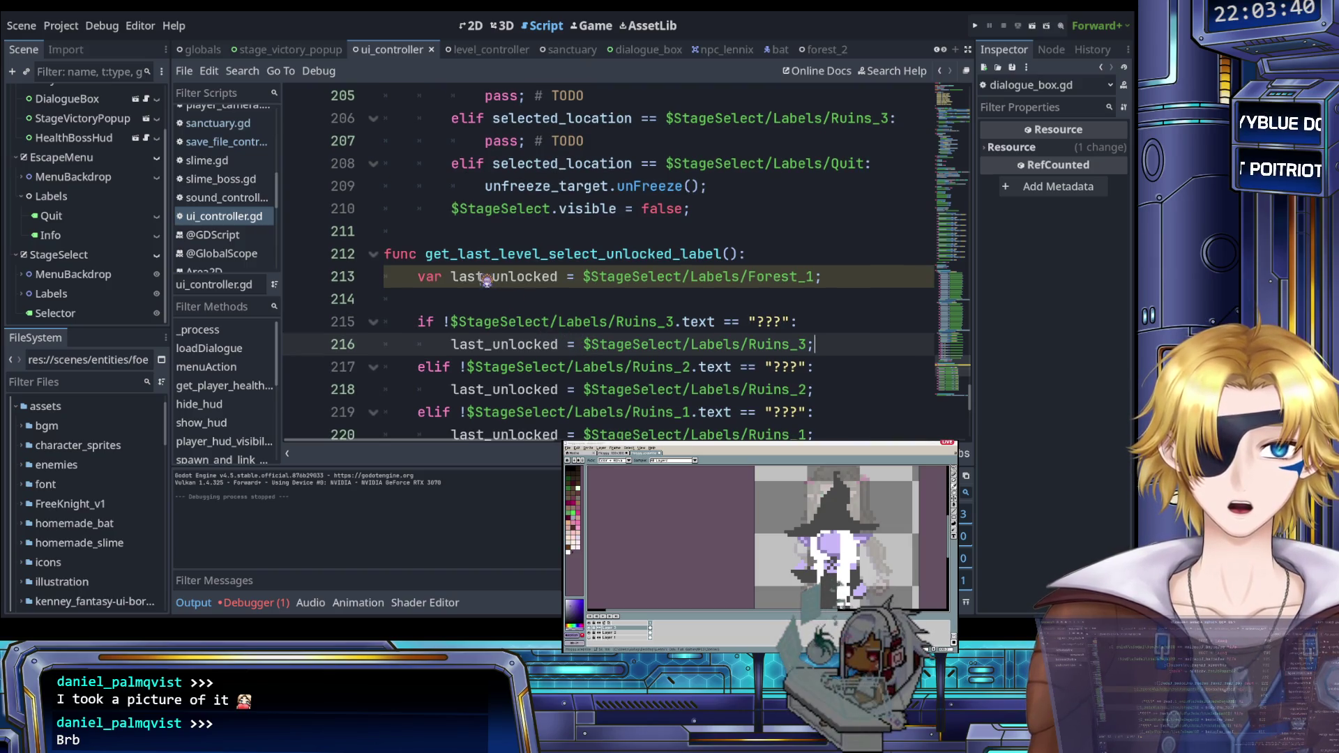
{"action": "scroll", "coordinate": [486, 280], "scroll_direction": "down", "scroll_amount": 6}
{"action": "left_click", "coordinate": [486, 302]}
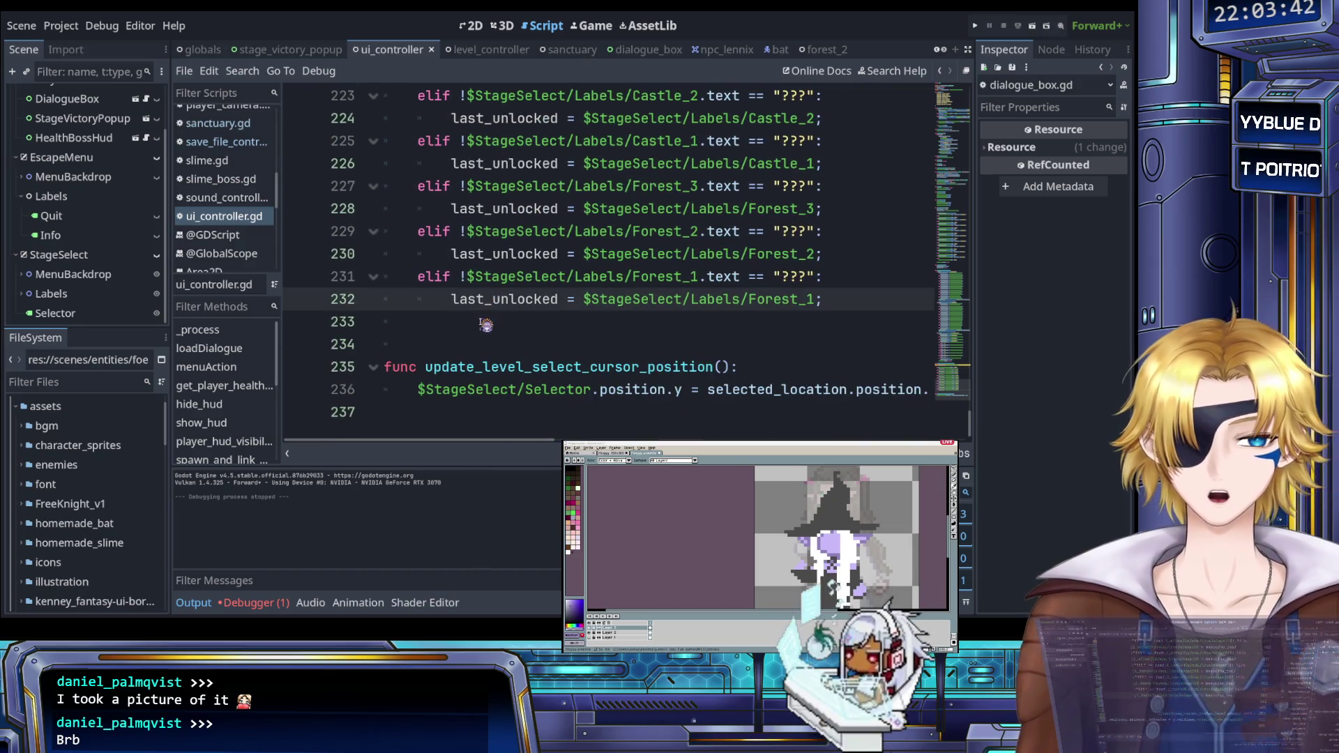
{"action": "left_click", "coordinate": [486, 325]}
{"action": "key", "text": "Return"}
{"action": "type", "text": "return "}
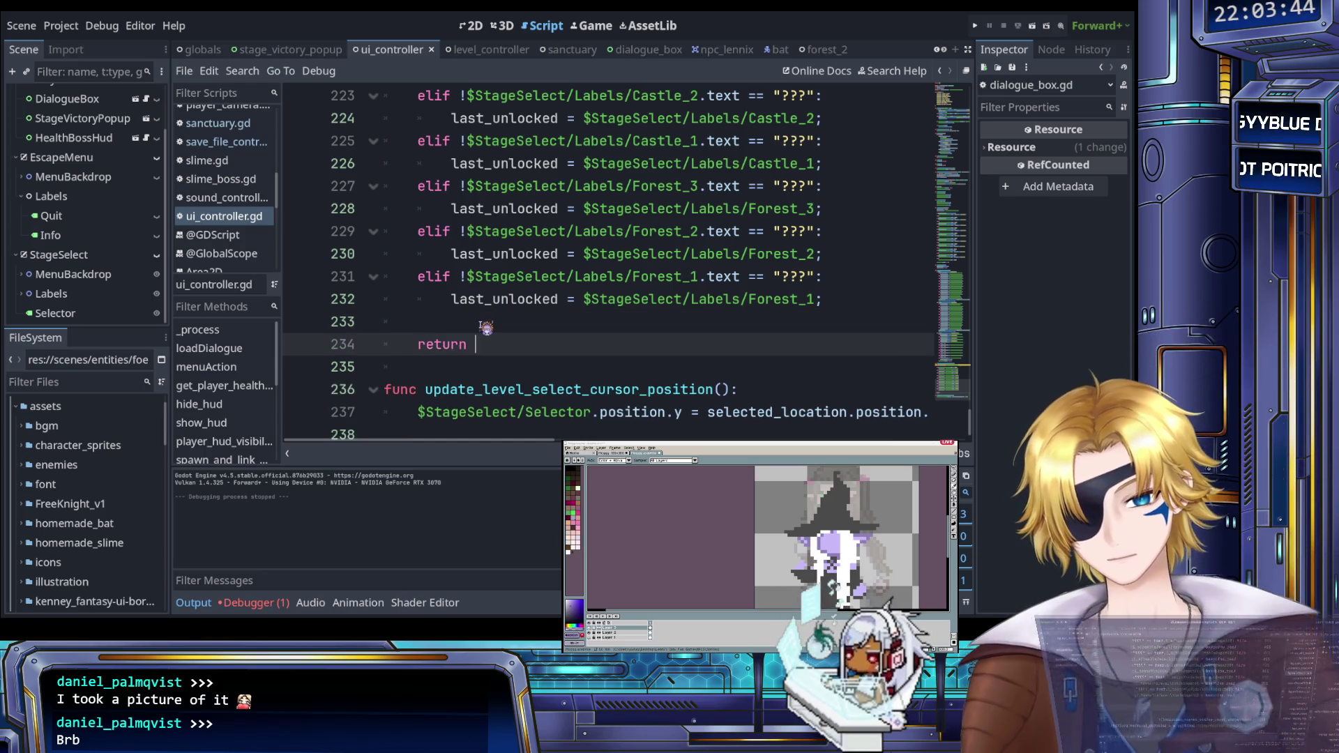
{"action": "type", "text": "last_unlocked"}
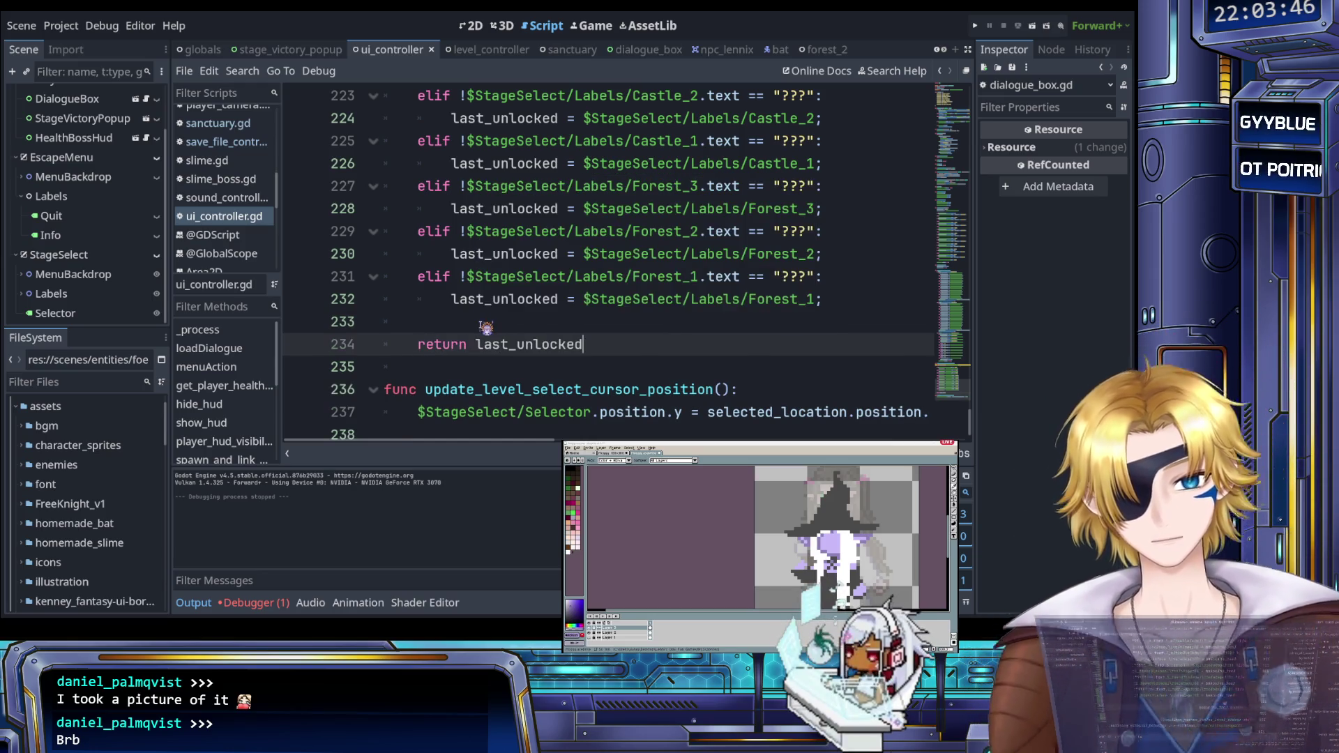
{"action": "type", "text": ";"}
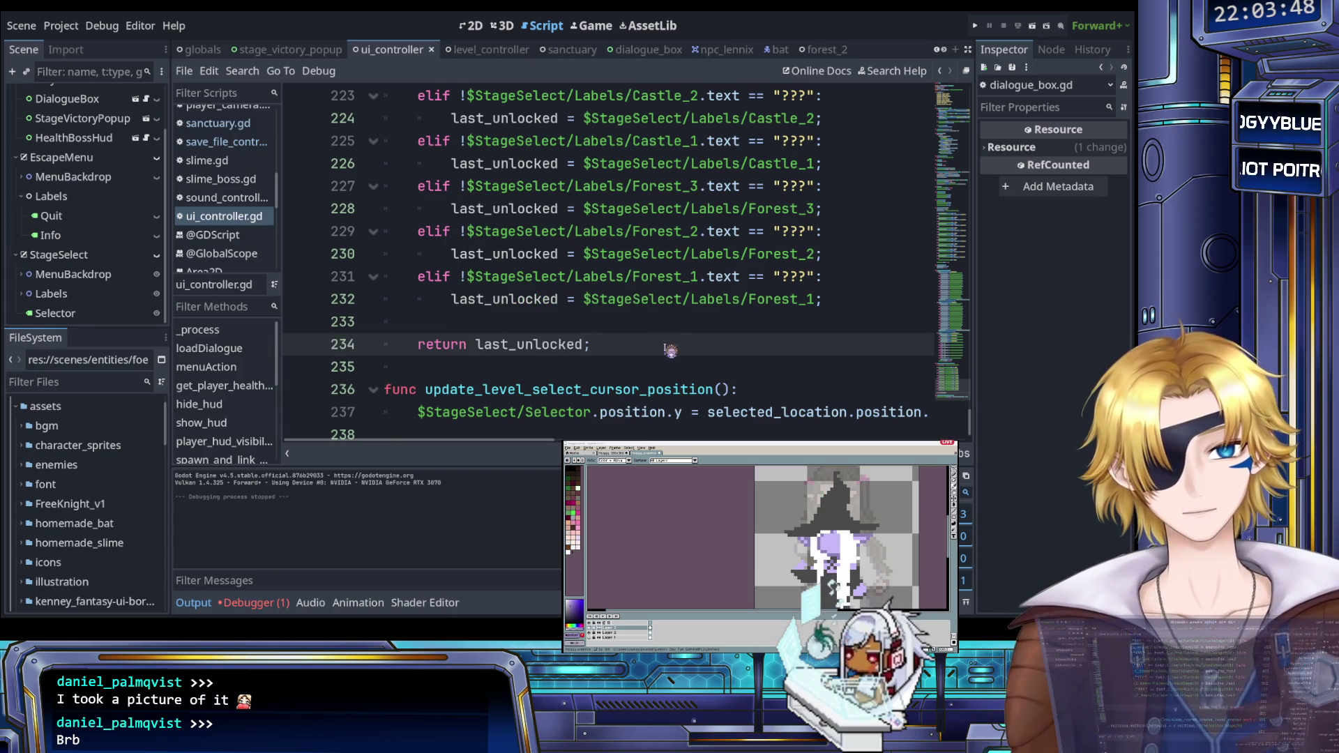
{"action": "scroll", "coordinate": [671, 350], "scroll_direction": "up", "scroll_amount": 7}
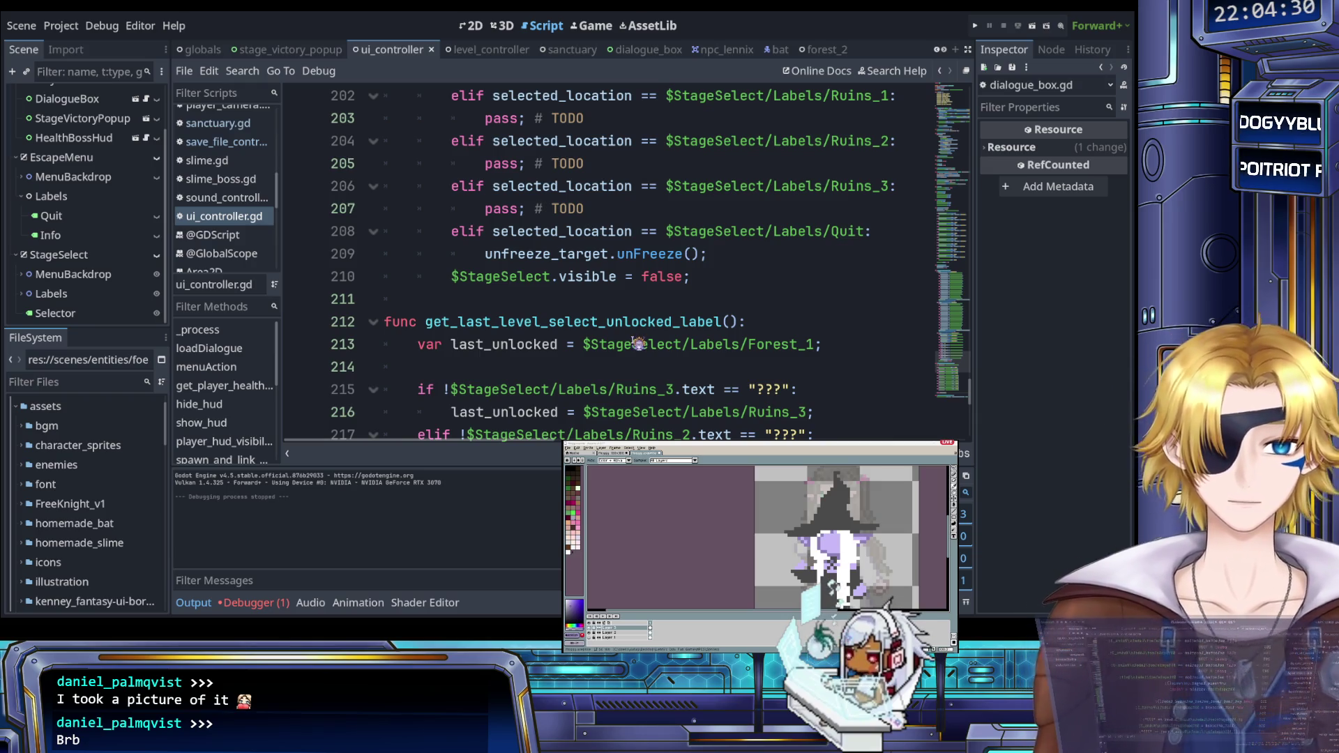
{"action": "left_click", "coordinate": [616, 304]}
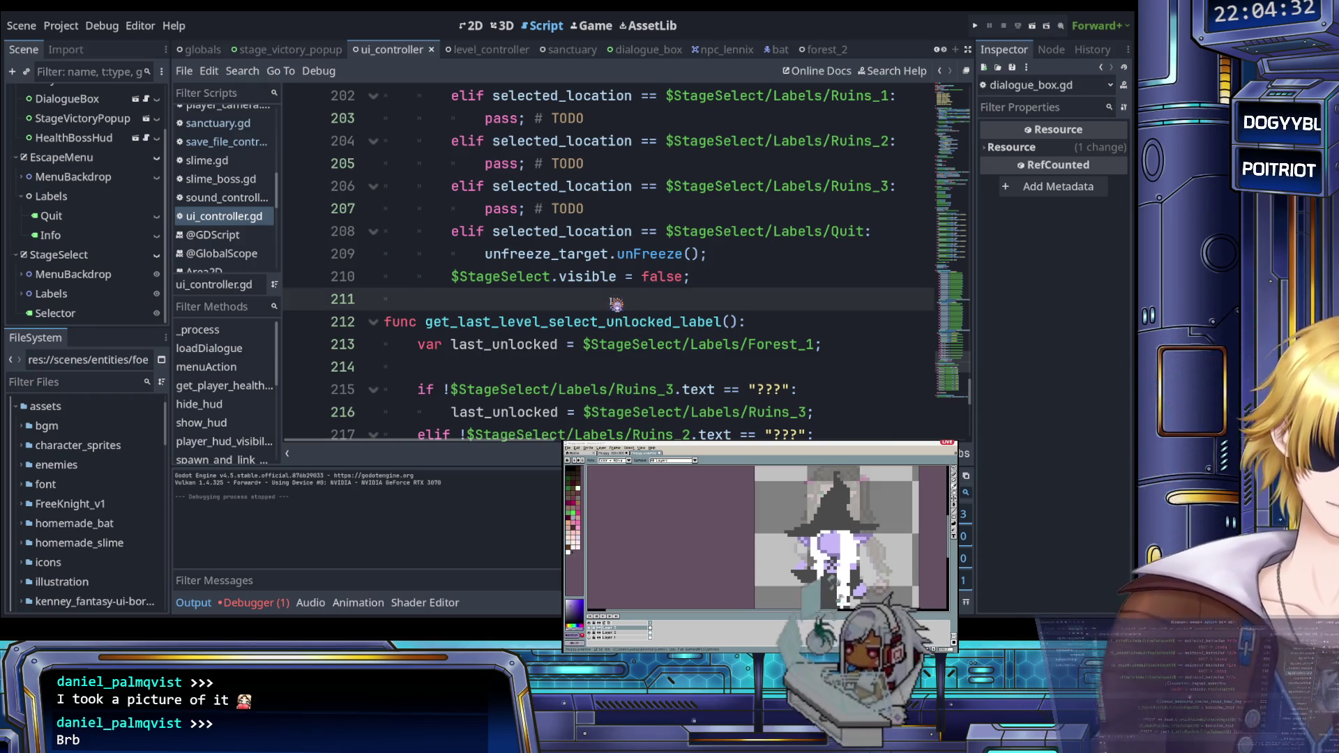
{"action": "scroll", "coordinate": [613, 305], "scroll_direction": "up", "scroll_amount": 2}
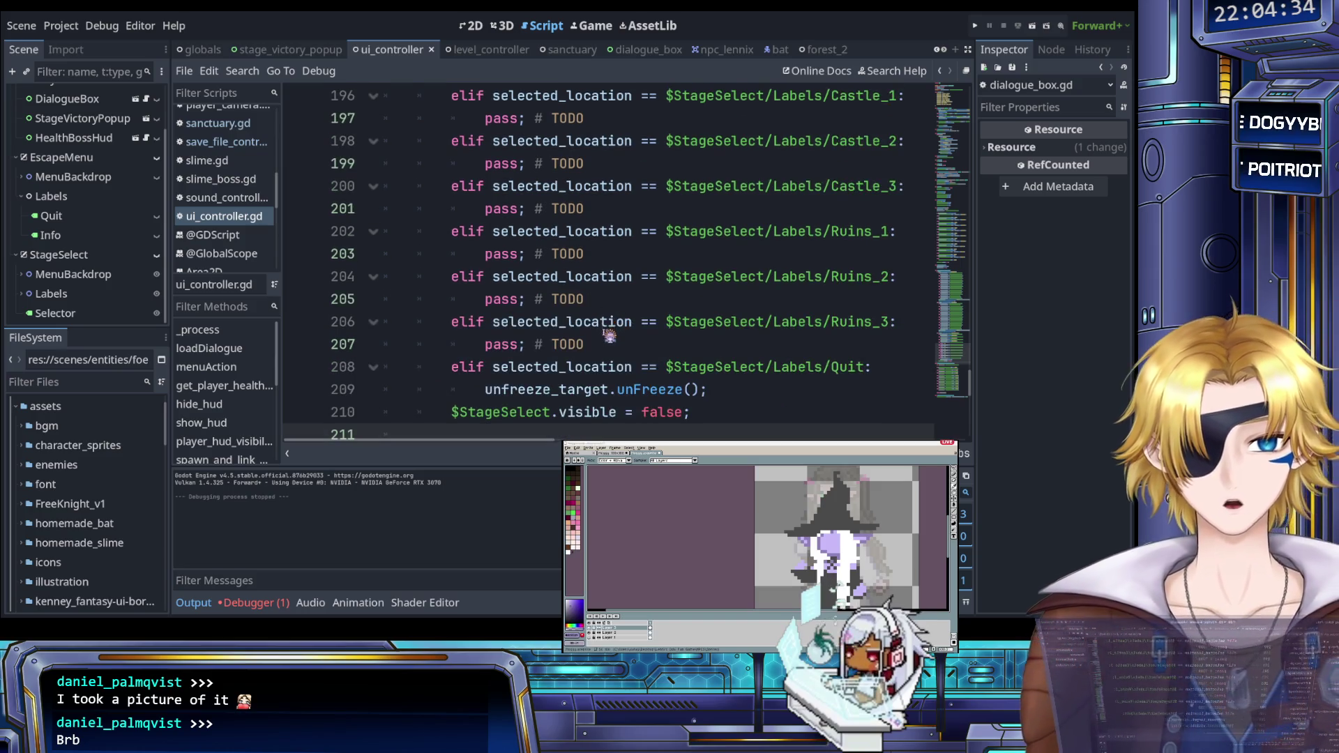
{"action": "scroll", "coordinate": [609, 333], "scroll_direction": "down", "scroll_amount": 8}
{"action": "scroll", "coordinate": [609, 335], "scroll_direction": "up", "scroll_amount": 12}
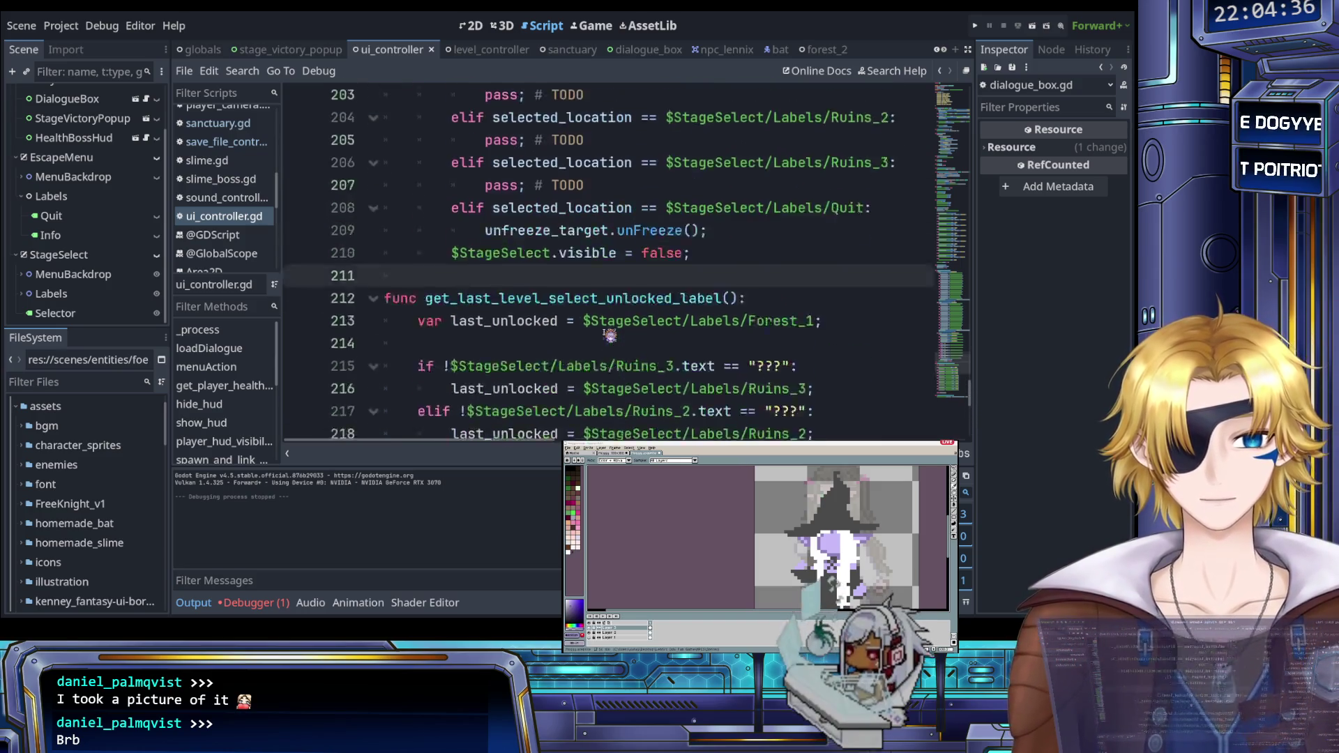
{"action": "scroll", "coordinate": [610, 337], "scroll_direction": "up", "scroll_amount": 3}
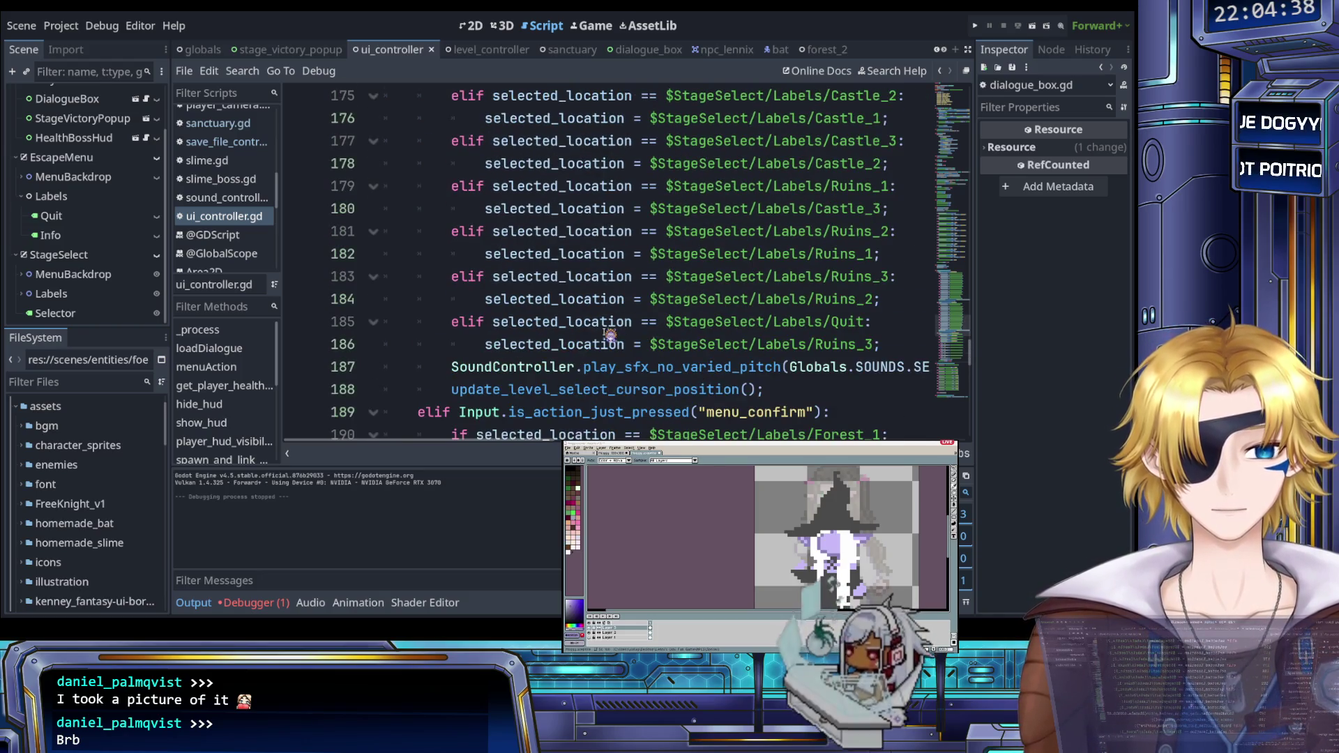